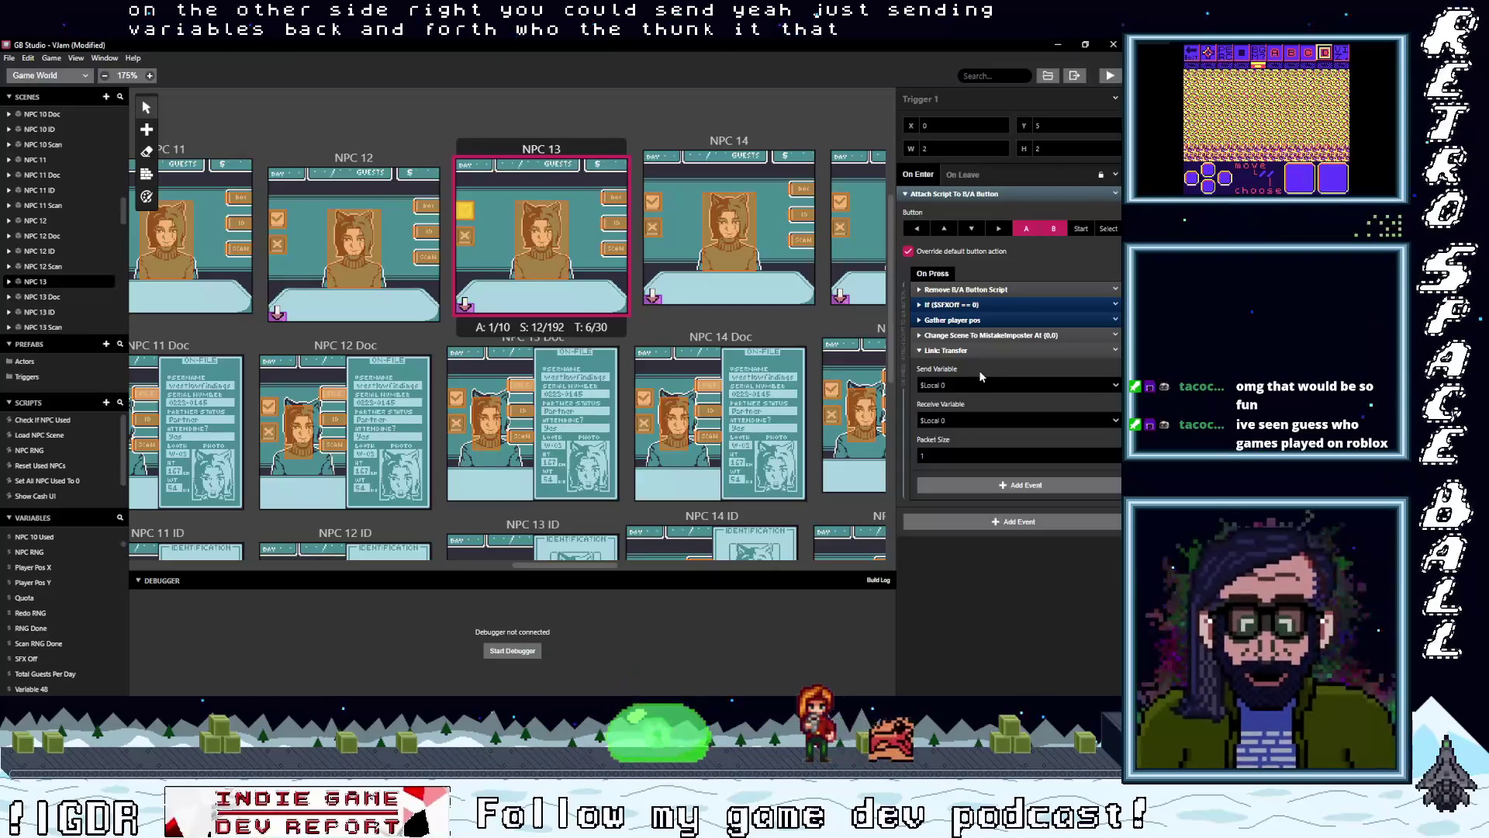
- Check the Link: Transfer event's send/receive variables and packet size, then delete the event
{"action": "left_click", "coordinate": [952, 385]}
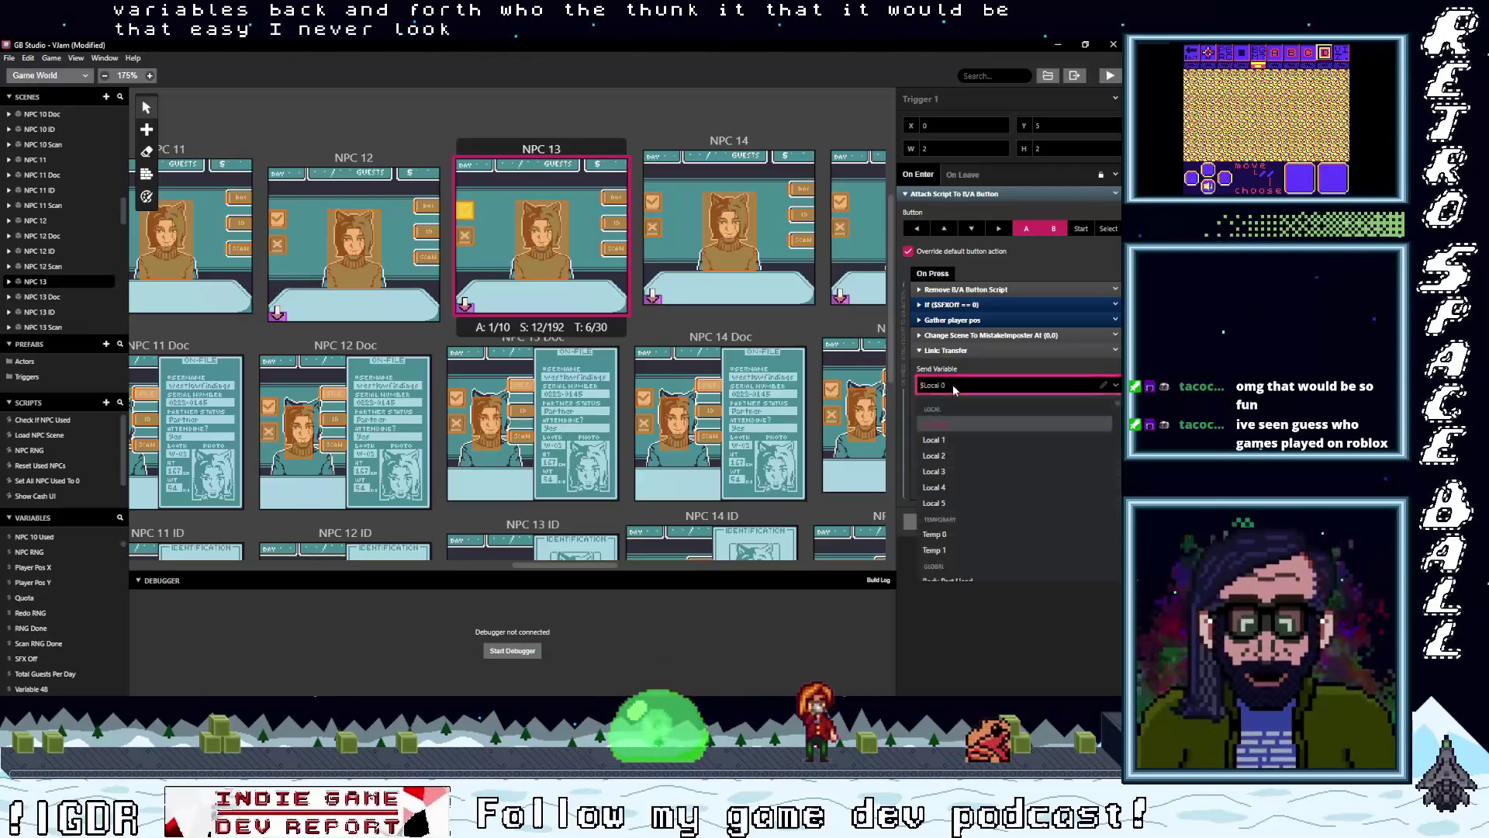
{"action": "left_click", "coordinate": [956, 418]}
{"action": "left_click", "coordinate": [959, 422]}
{"action": "left_click", "coordinate": [960, 455]}
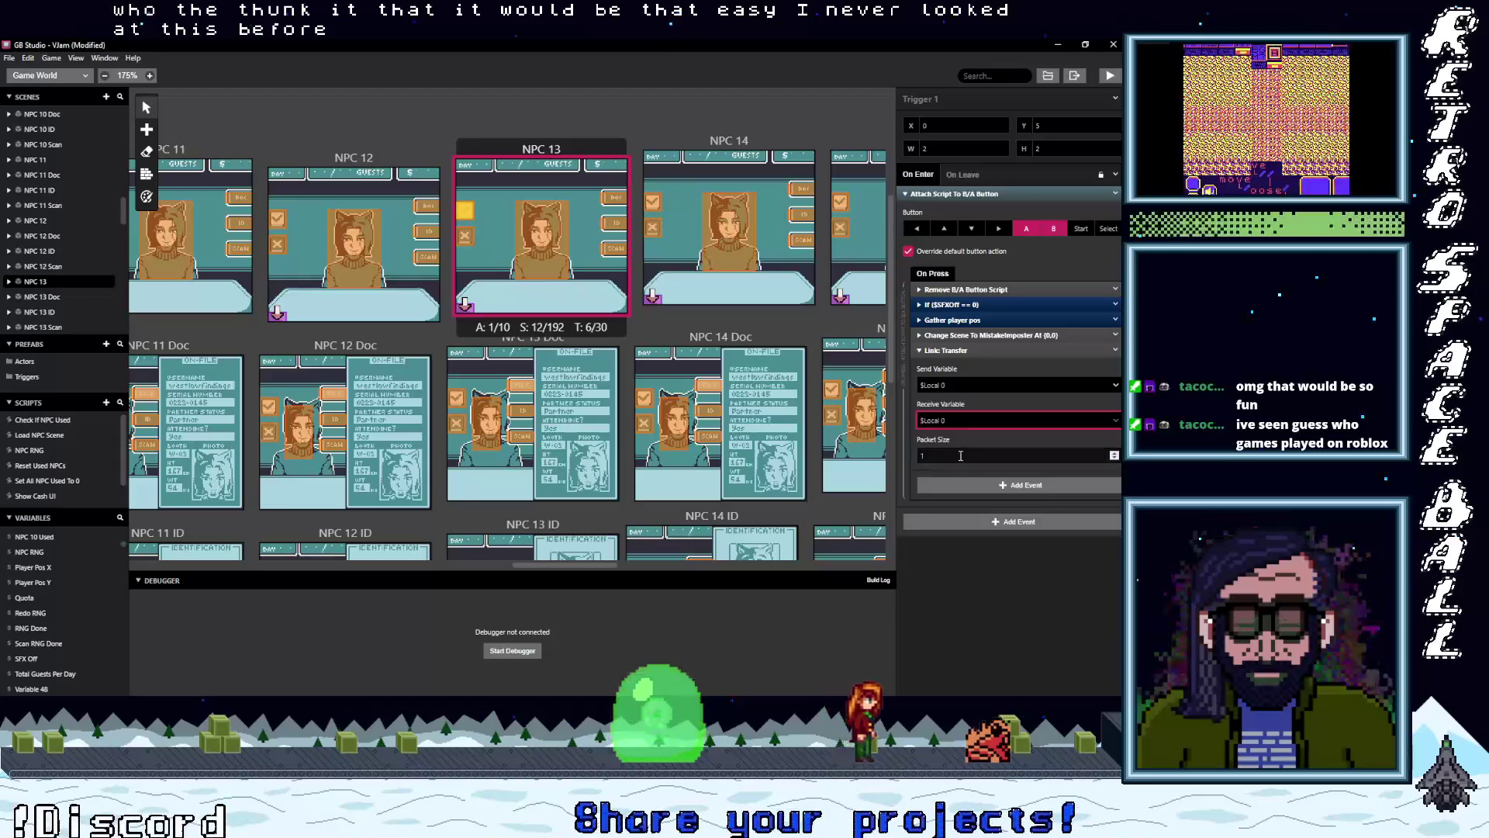
{"action": "left_click", "coordinate": [978, 351]}
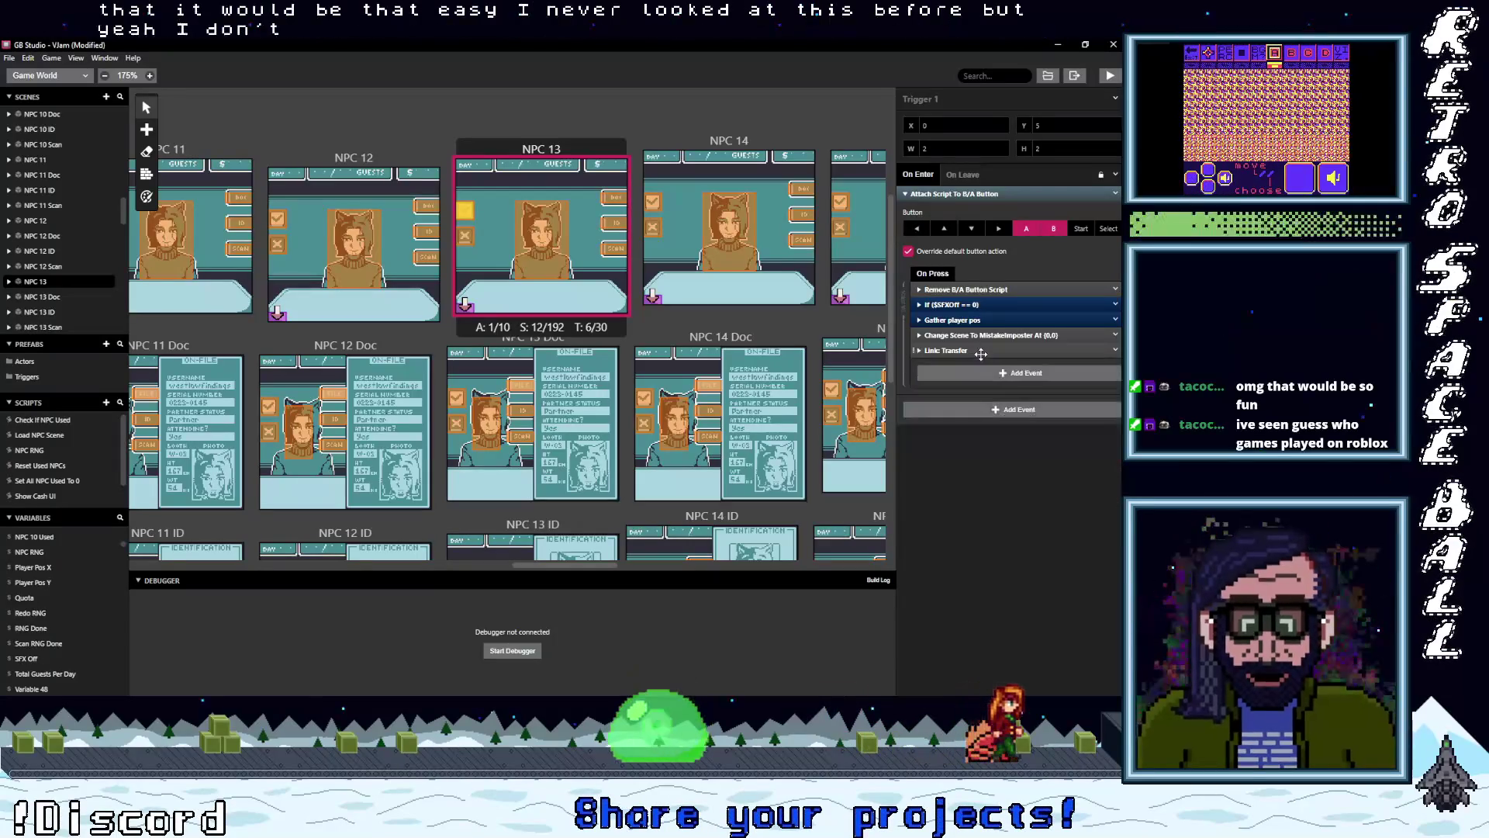
{"action": "left_click", "coordinate": [1113, 353]}
{"action": "left_click", "coordinate": [1068, 504]}
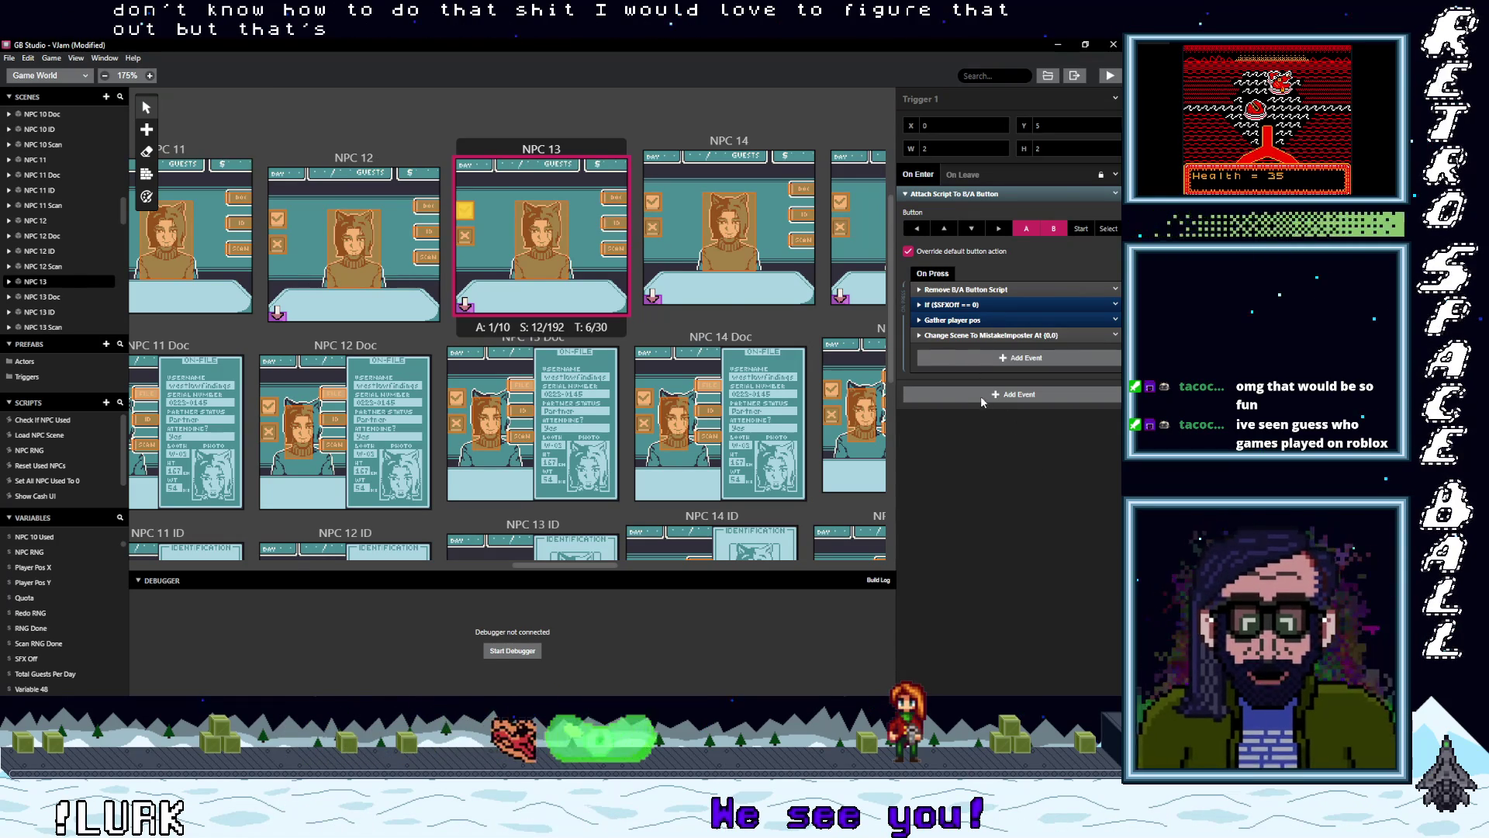
- In the NPC 14 trigger, paste Change Scene To MistakeImposter and delete the NPCRNG, wait and LoadNPCScene events
{"action": "left_click", "coordinate": [652, 201]}
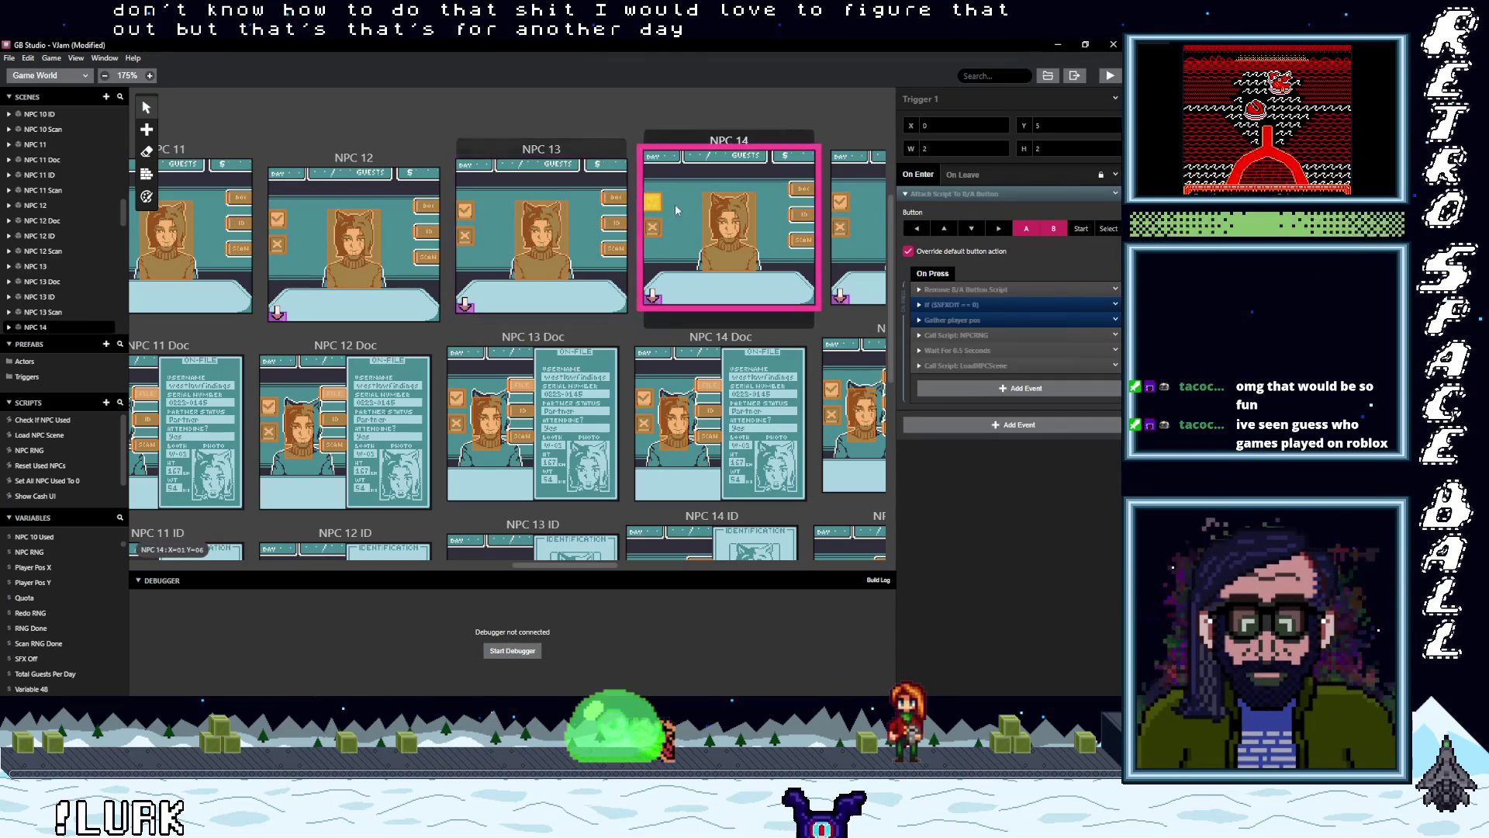
{"action": "key", "text": "ctrl+v"}
{"action": "left_click", "coordinate": [962, 365]}
{"action": "left_click", "coordinate": [958, 350], "text": "shift"}
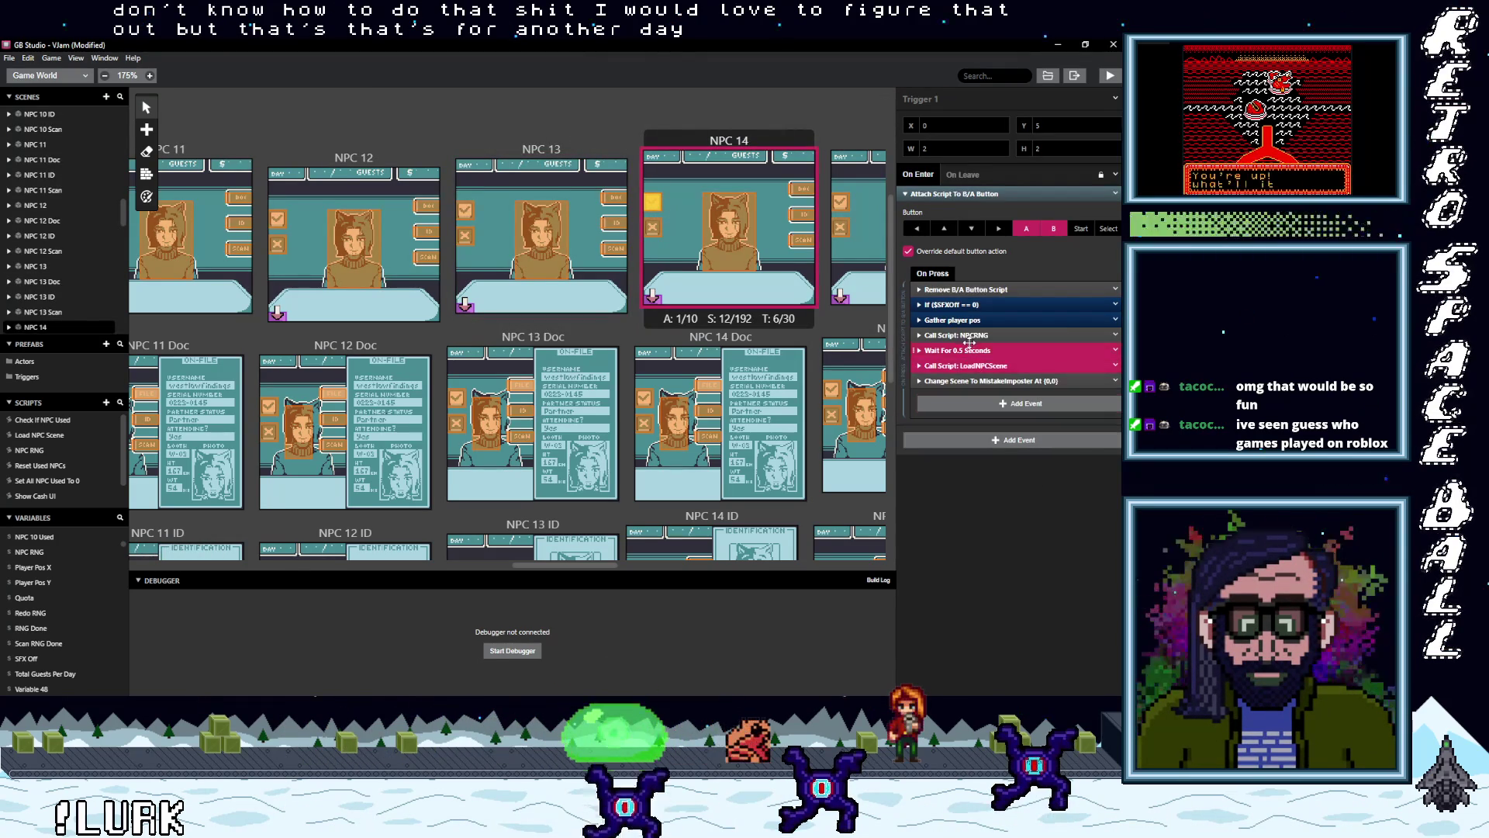
{"action": "left_click", "coordinate": [1115, 350]}
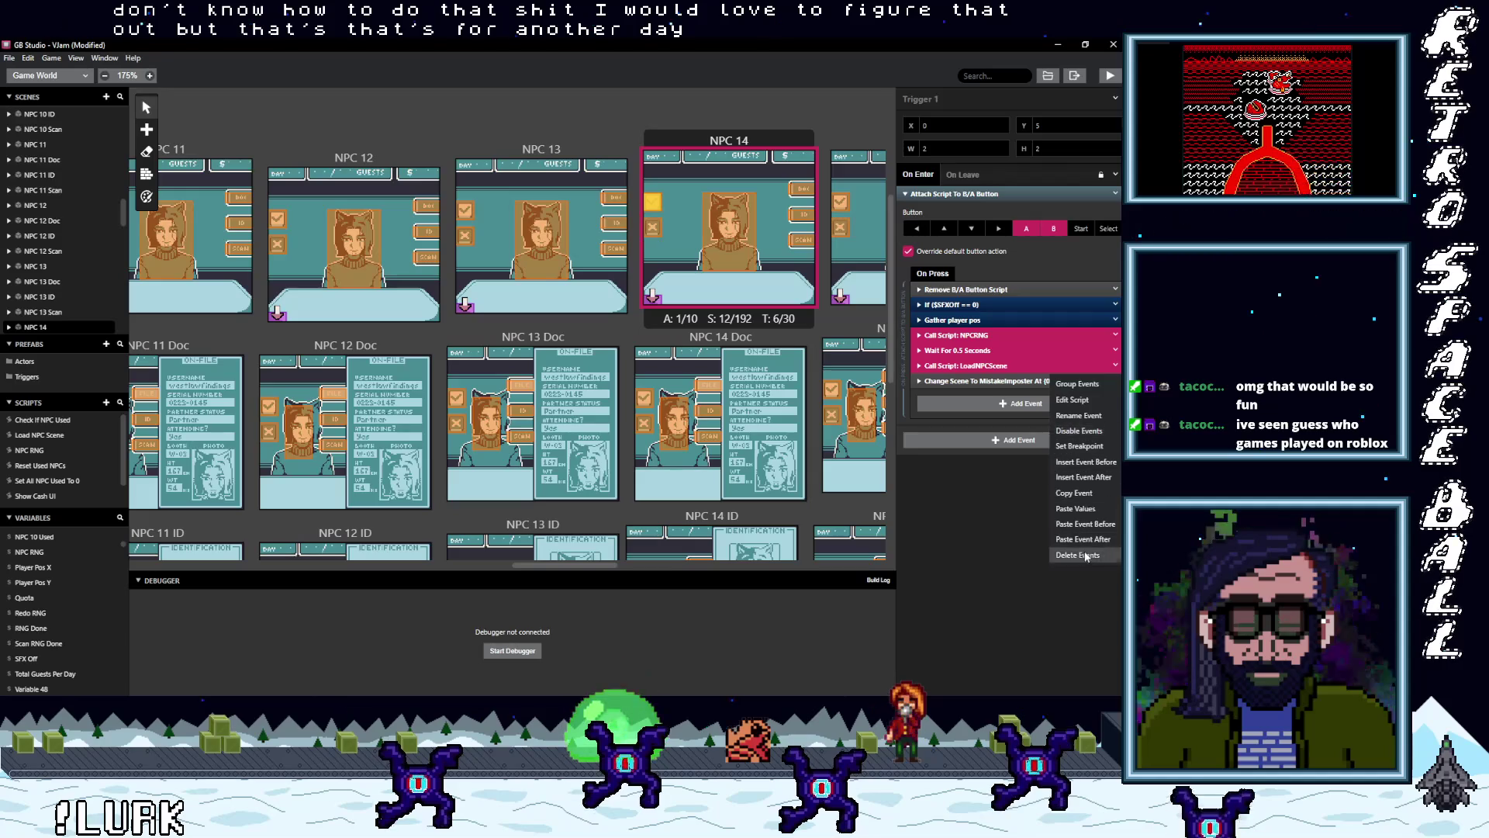
{"action": "left_click", "coordinate": [1078, 597]}
- Do the same replacement in the NPC 14 Doc trigger
{"action": "left_click", "coordinate": [644, 397]}
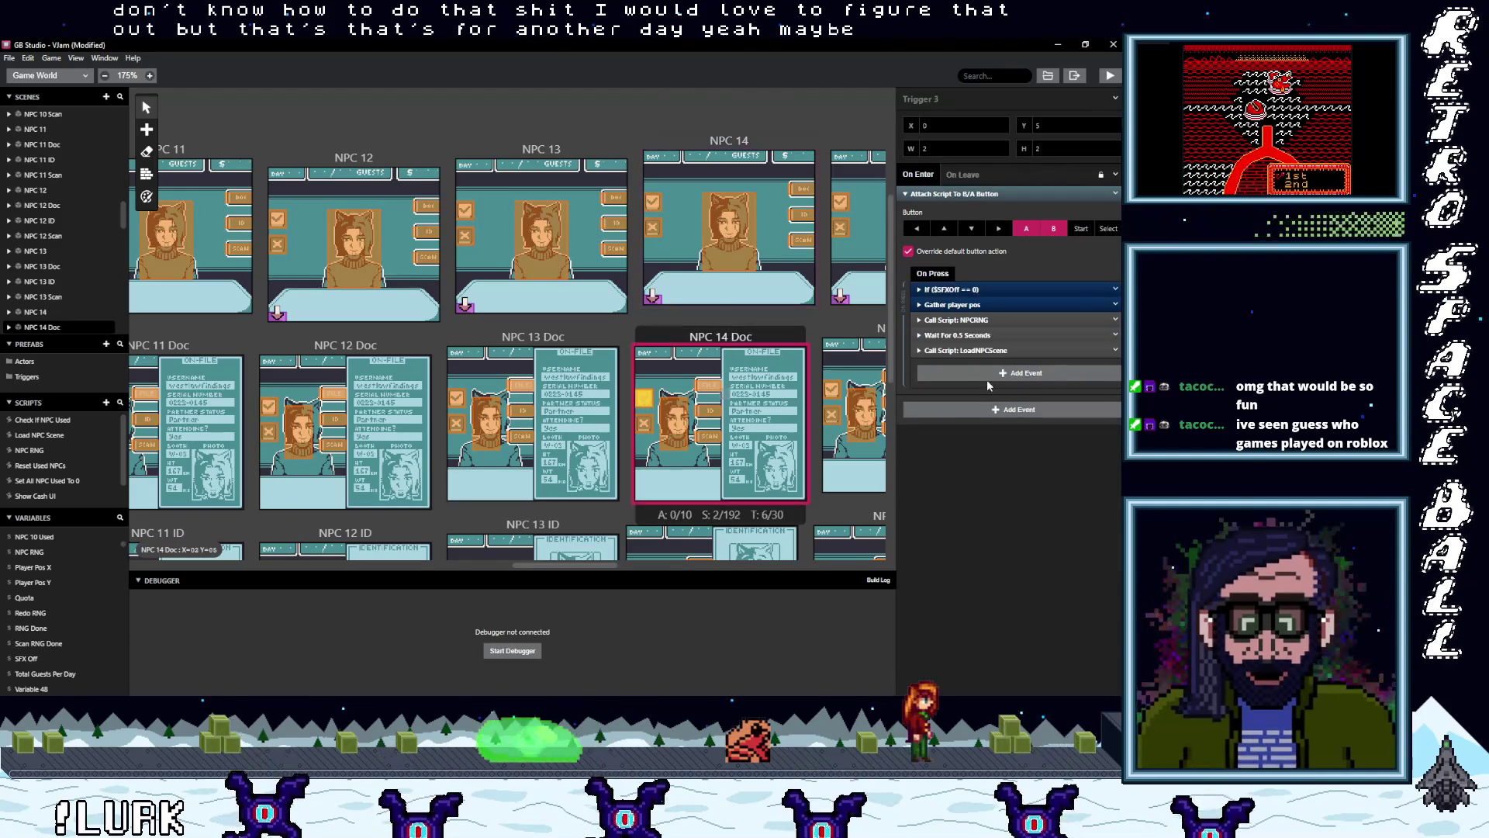
{"action": "left_click", "coordinate": [972, 375]}
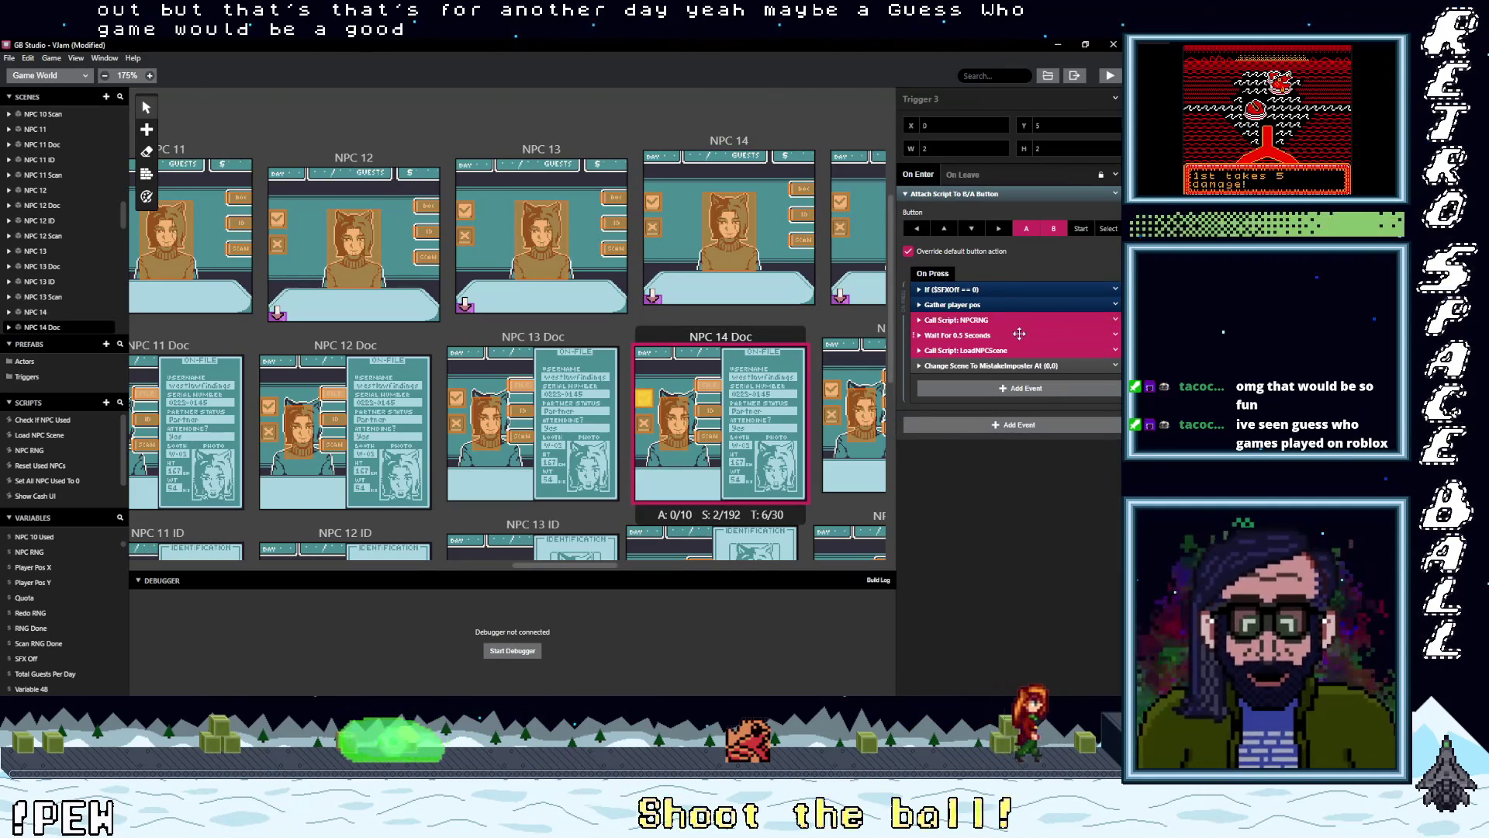
{"action": "left_click", "coordinate": [1115, 350]}
{"action": "left_click", "coordinate": [1078, 597]}
- Do the same replacement in the NPC 14 ID trigger
{"action": "scroll", "coordinate": [667, 404], "scroll_direction": "down", "scroll_amount": 1}
{"action": "scroll", "coordinate": [667, 405], "scroll_direction": "down", "scroll_amount": 3}
{"action": "left_click", "coordinate": [636, 394]}
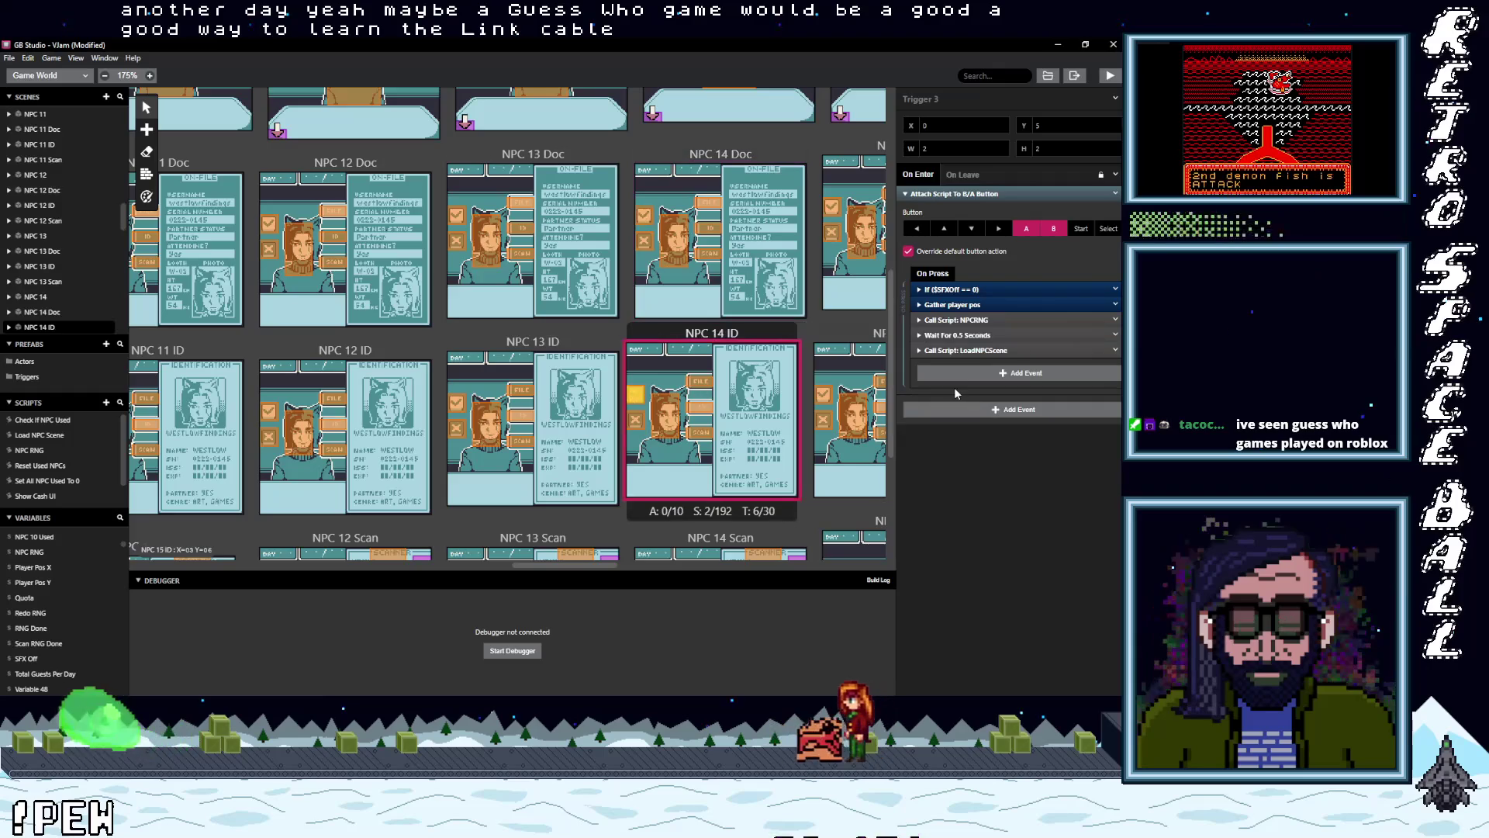
{"action": "left_click", "coordinate": [968, 373]}
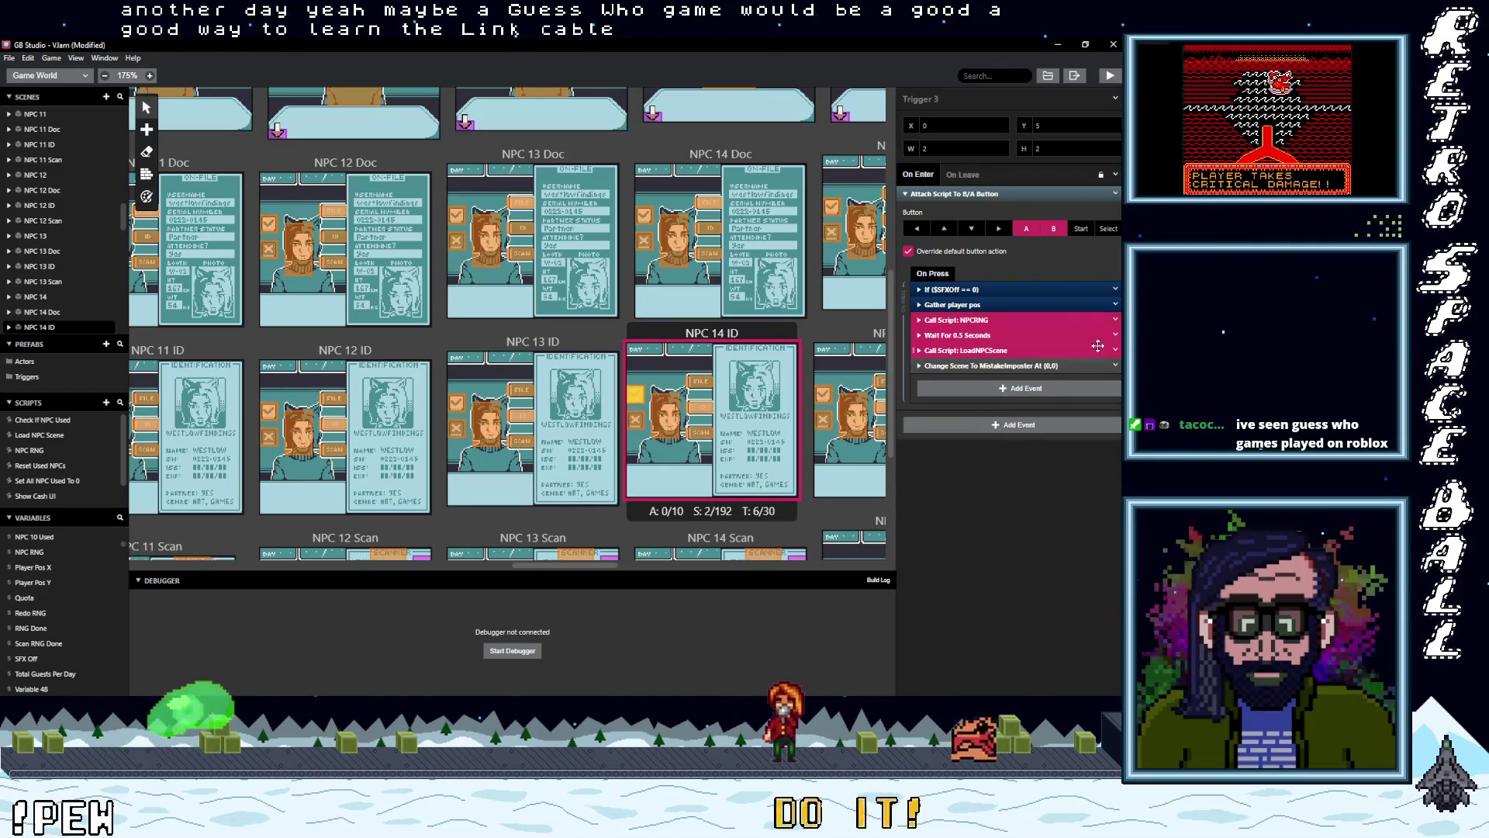
{"action": "left_click", "coordinate": [1116, 354]}
{"action": "left_click", "coordinate": [1148, 493]}
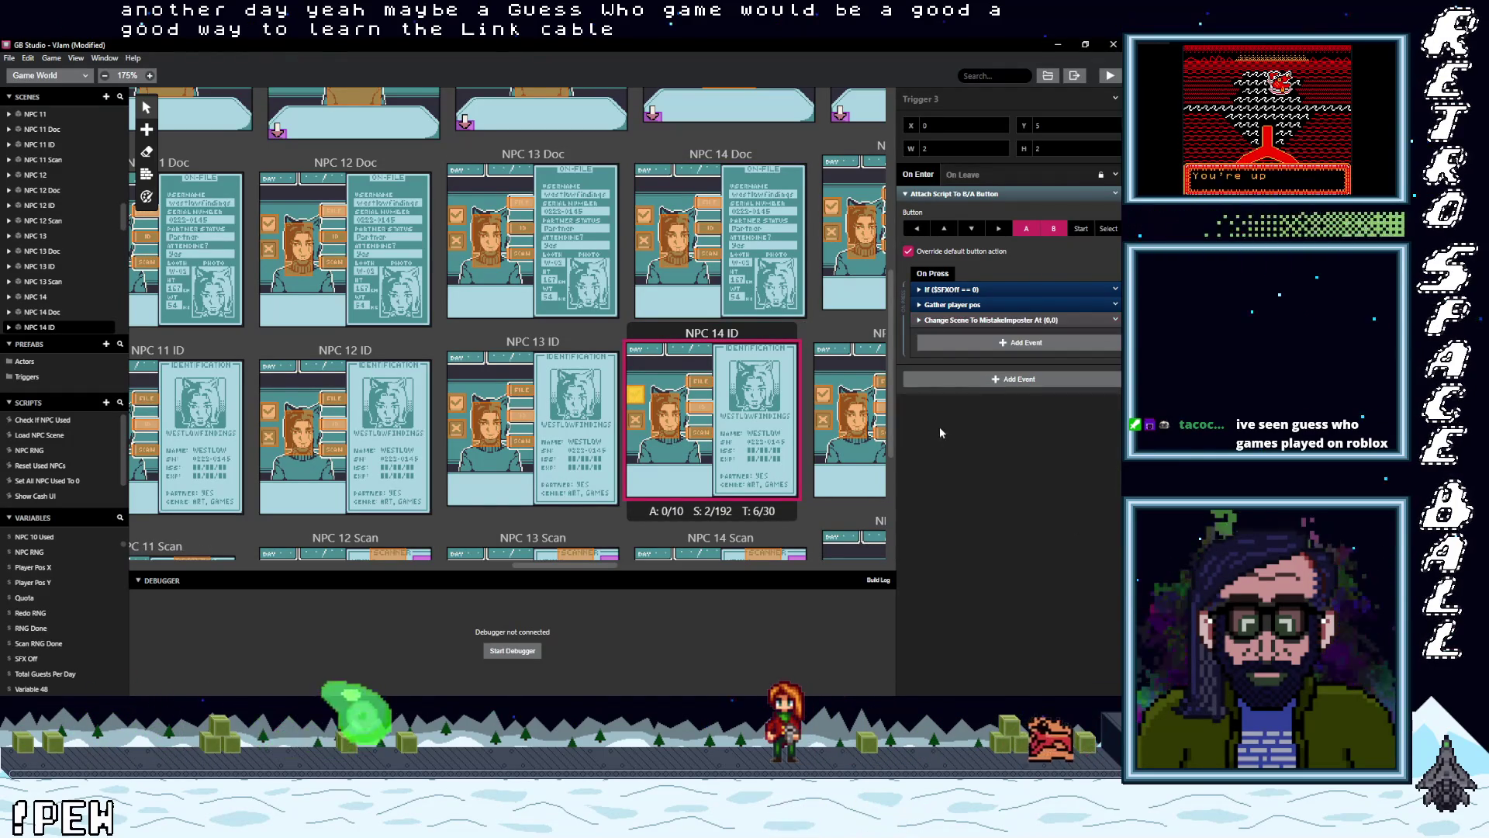
- Do the same replacement in the NPC 14 Scan trigger
{"action": "scroll", "coordinate": [728, 411], "scroll_direction": "down", "scroll_amount": 3}
{"action": "left_click", "coordinate": [727, 411]}
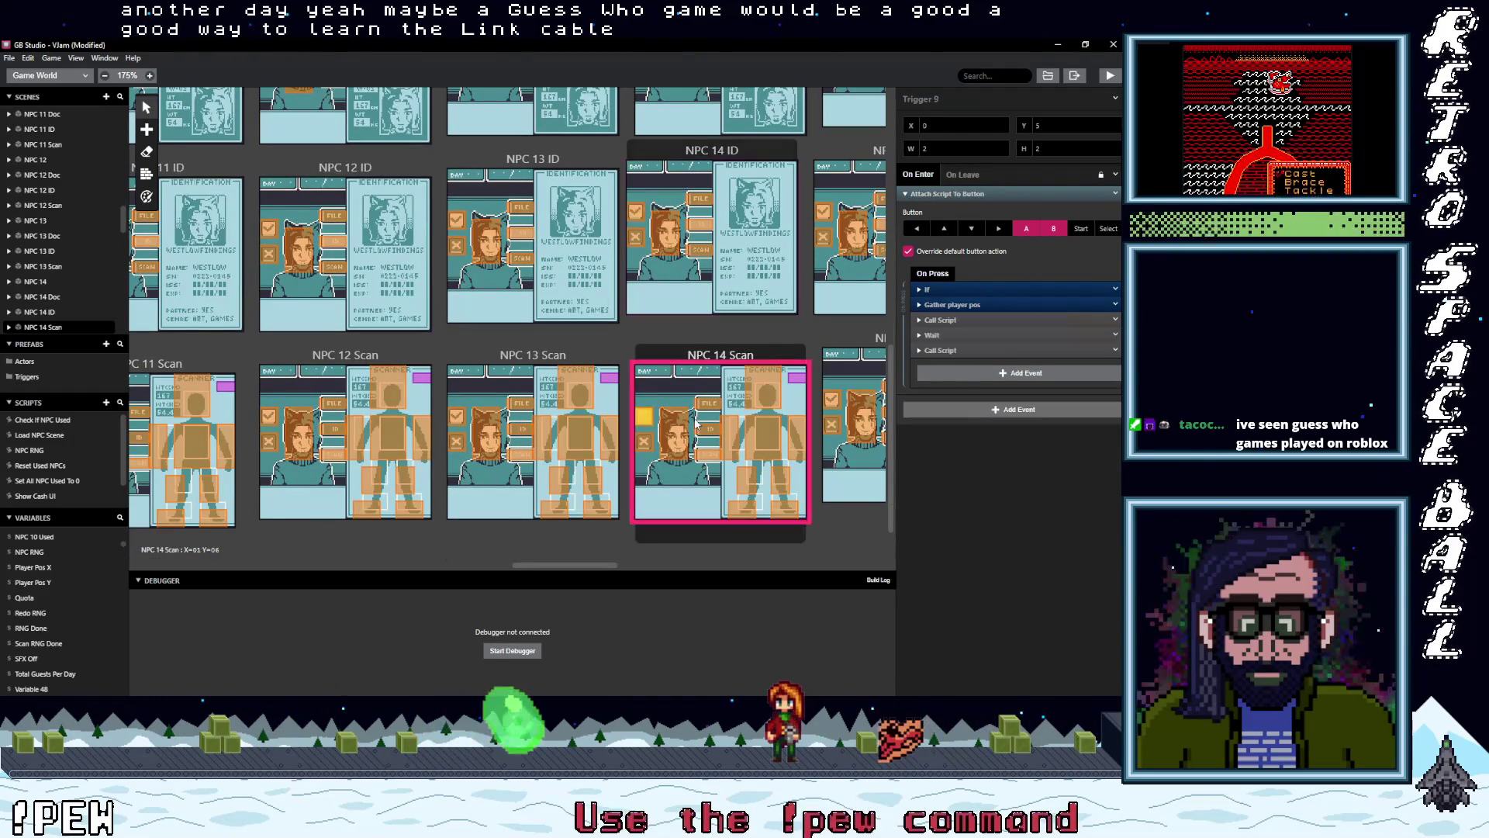
{"action": "left_click", "coordinate": [1005, 374]}
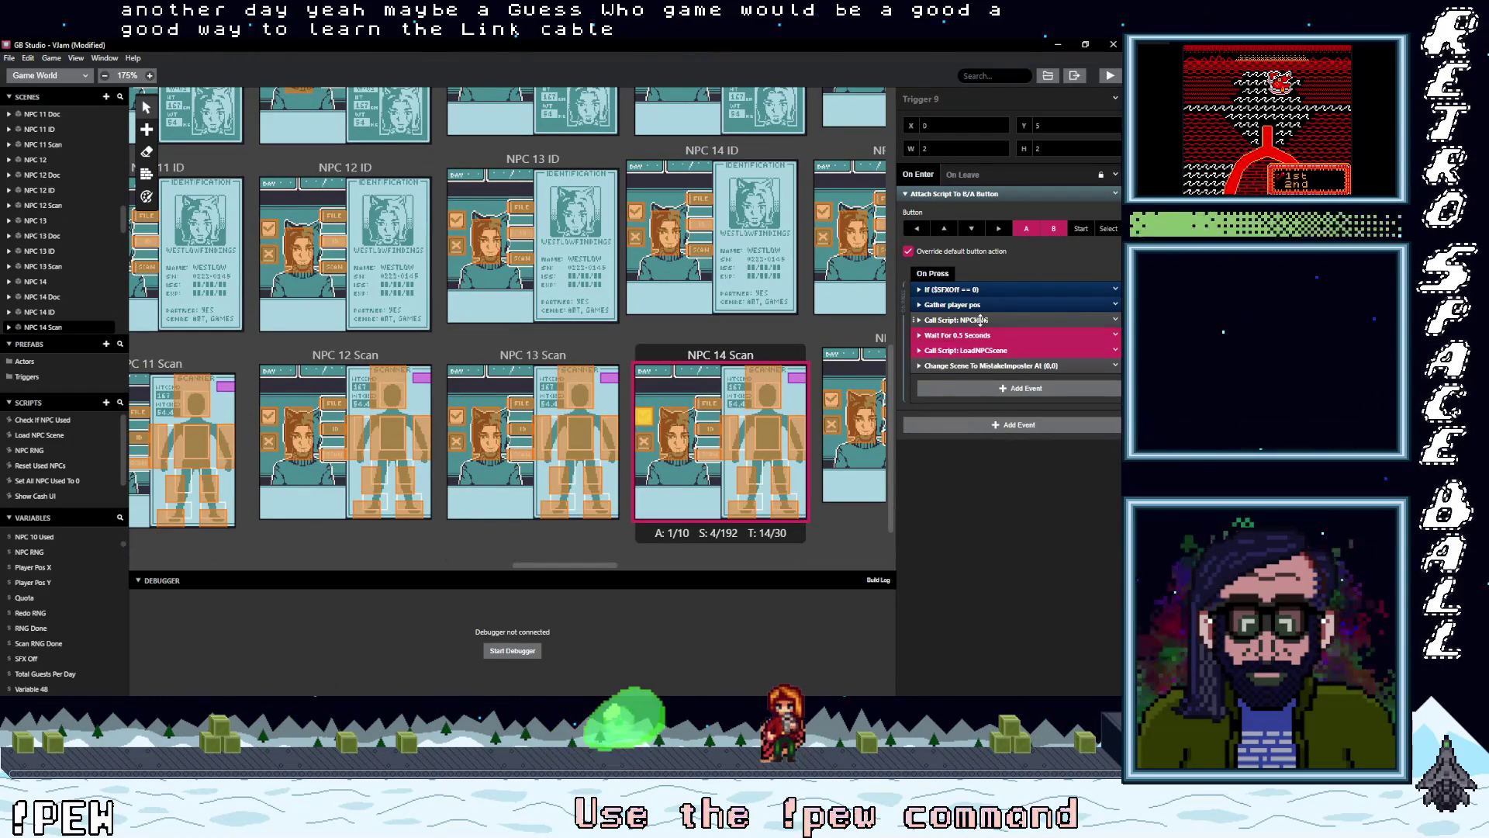
{"action": "left_click", "coordinate": [1115, 350]}
{"action": "left_click", "coordinate": [1058, 525]}
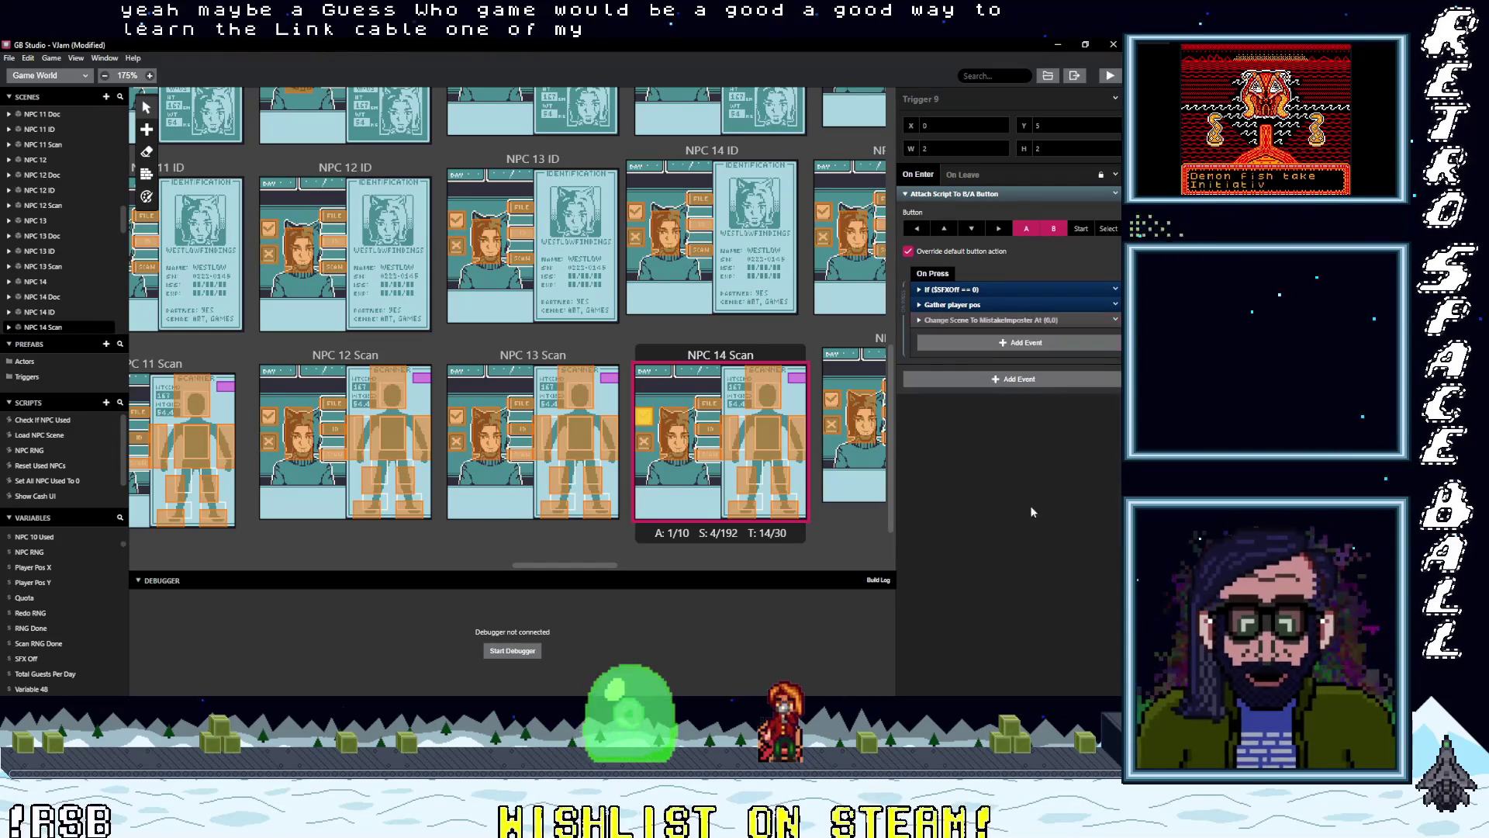
{"action": "left_click_drag", "start_coordinate": [567, 566], "coordinate": [607, 569]}
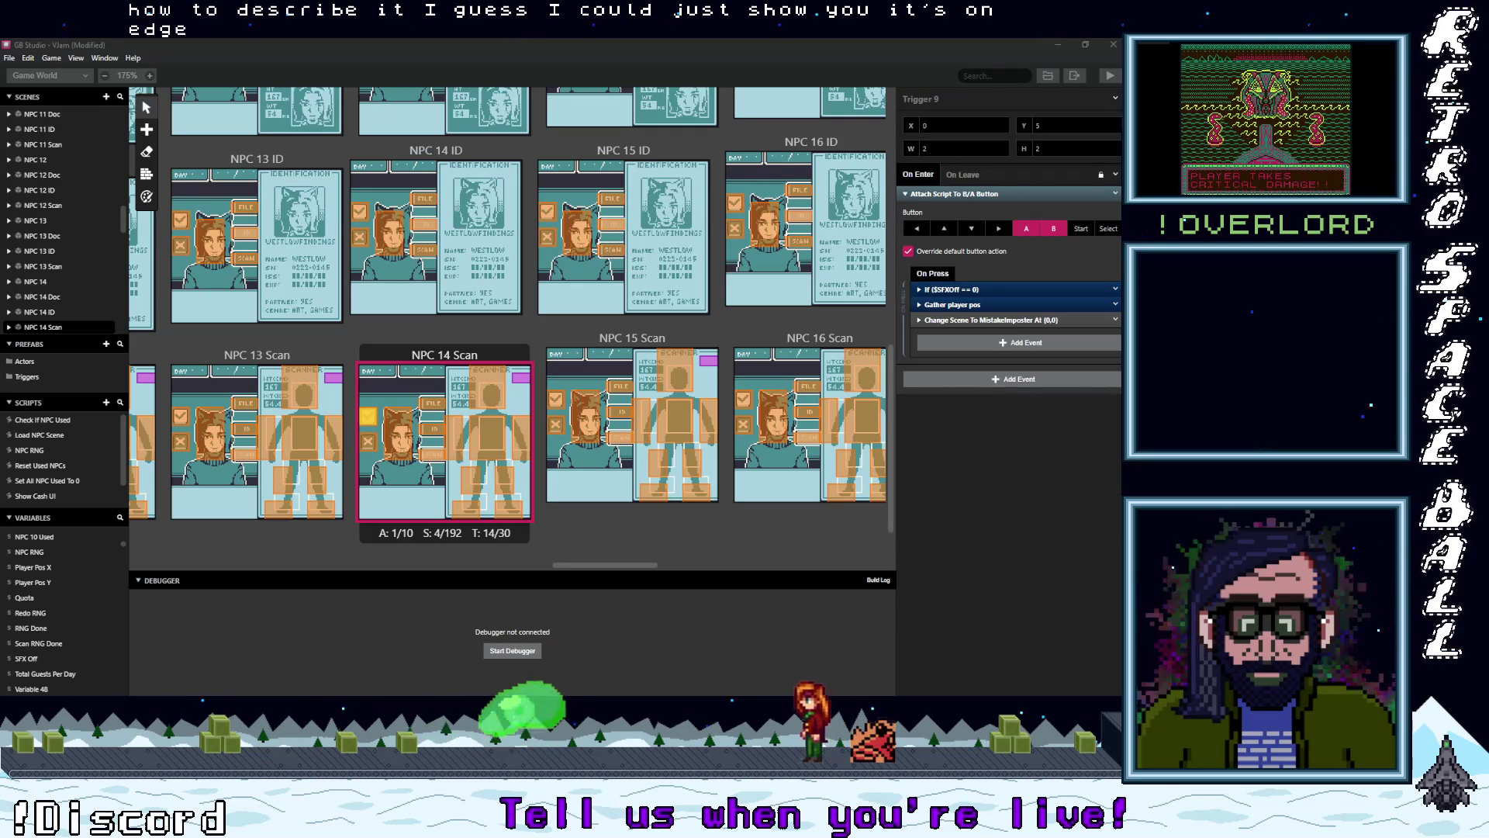
{"action": "key", "text": "alt+Tab"}
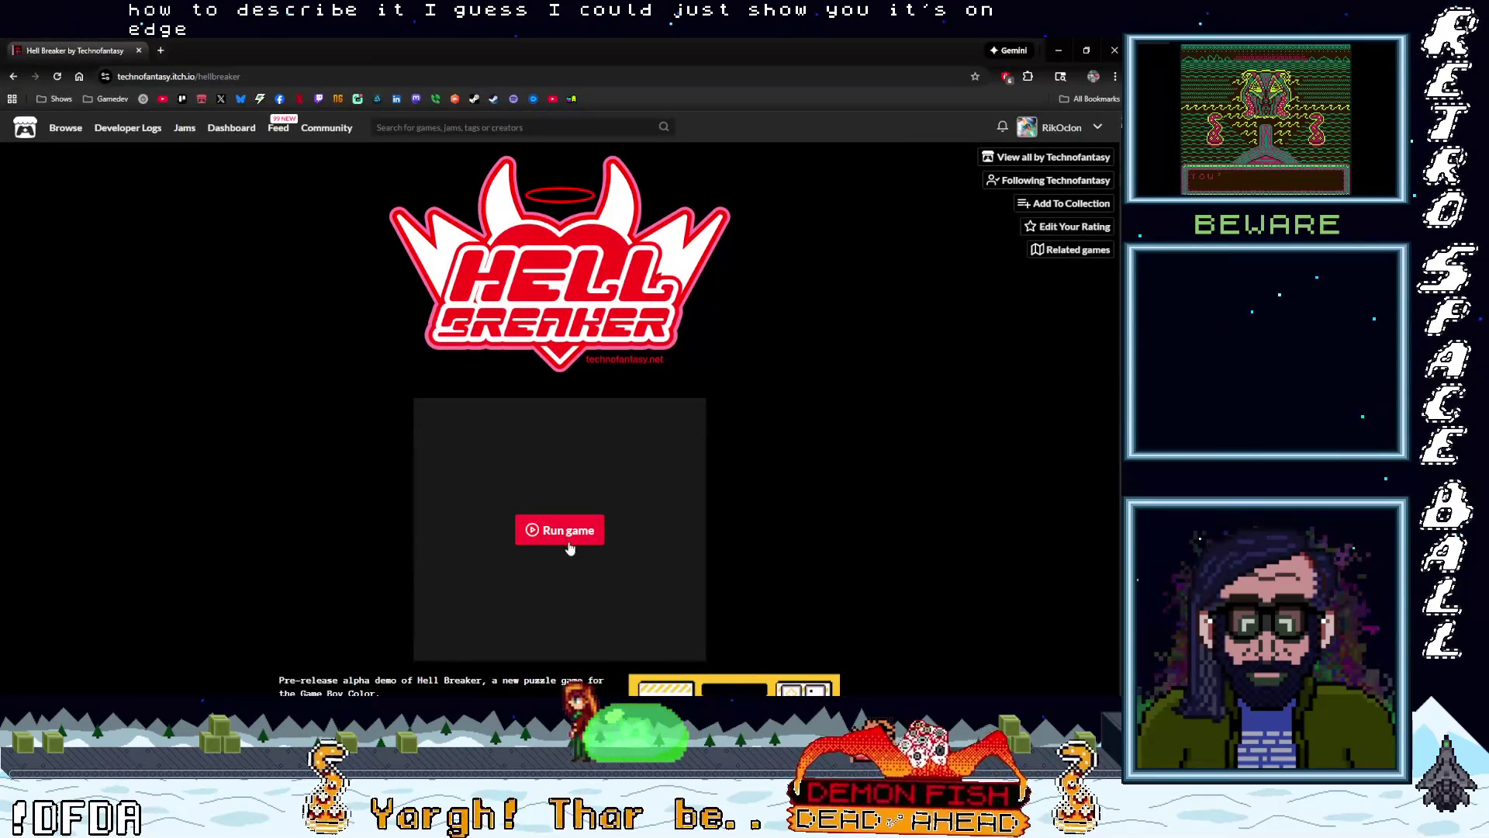
- Run the Hell Breaker demo on its itch.io page and focus the game canvas
{"action": "scroll", "coordinate": [569, 545], "scroll_direction": "down", "scroll_amount": 1}
{"action": "left_click", "coordinate": [532, 469]}
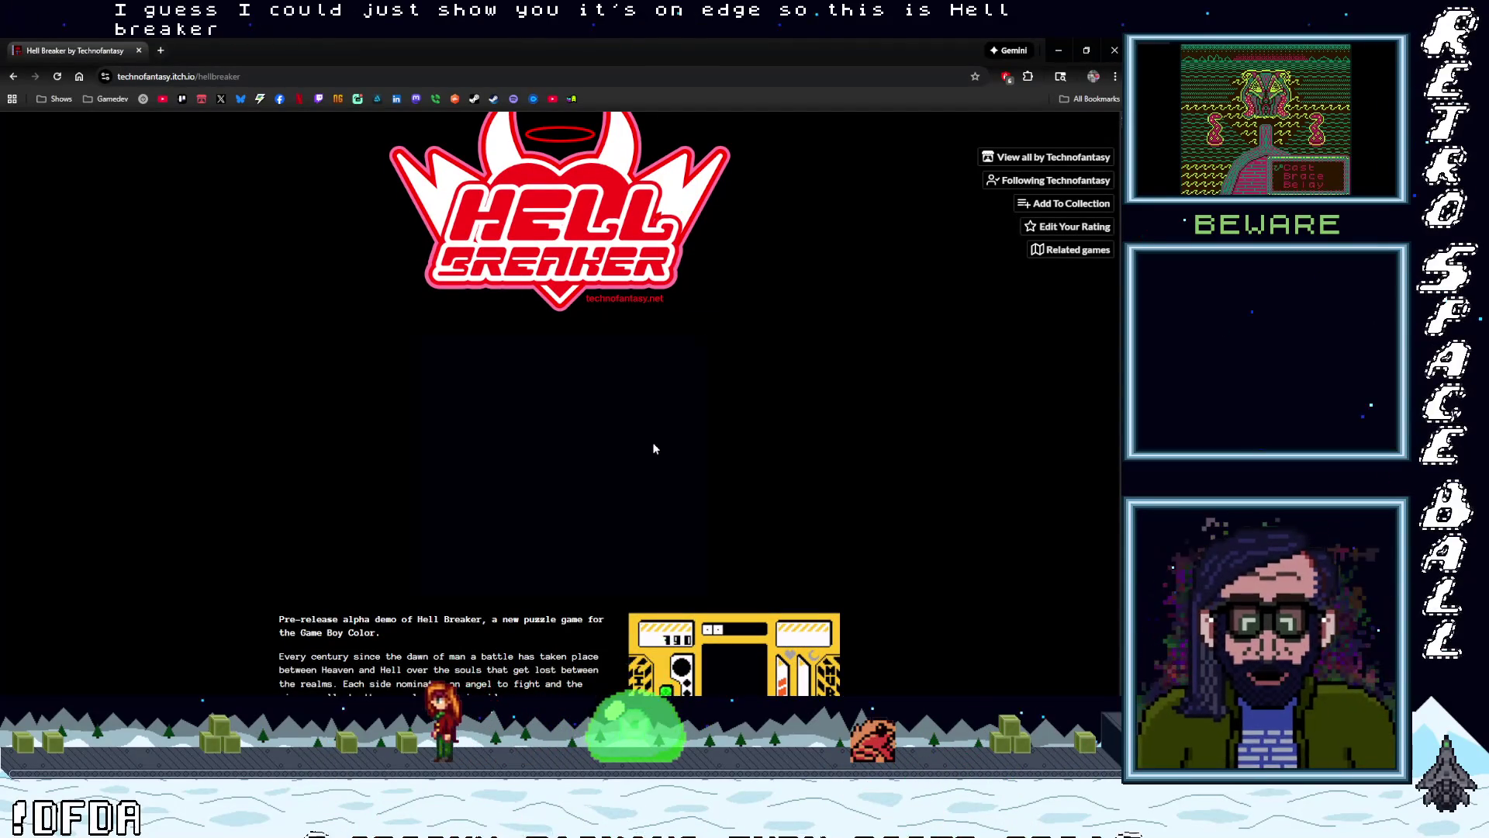
{"action": "scroll", "coordinate": [778, 450], "scroll_direction": "down", "scroll_amount": 2}
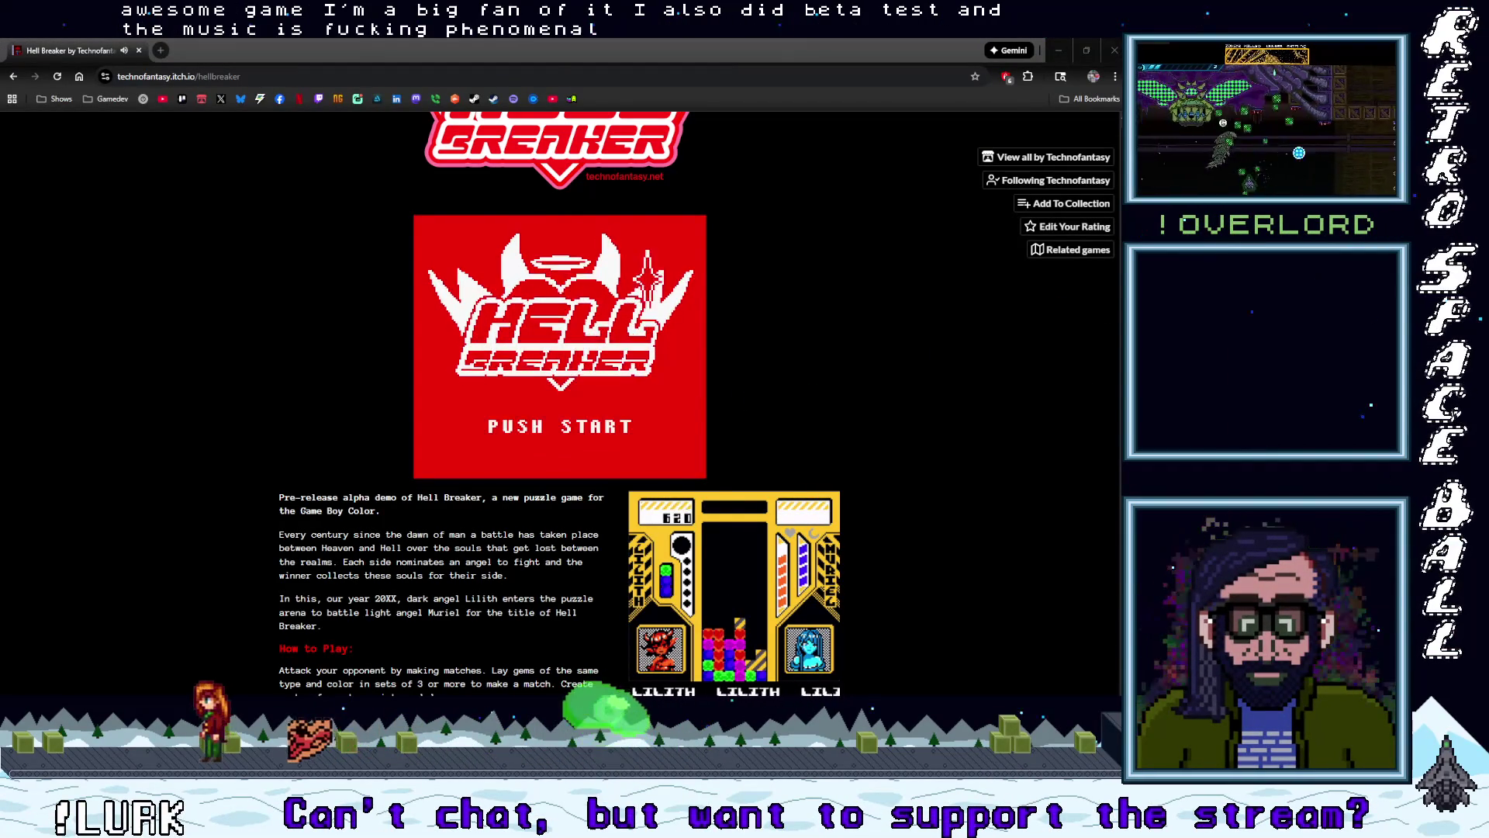
{"action": "left_click", "coordinate": [620, 385]}
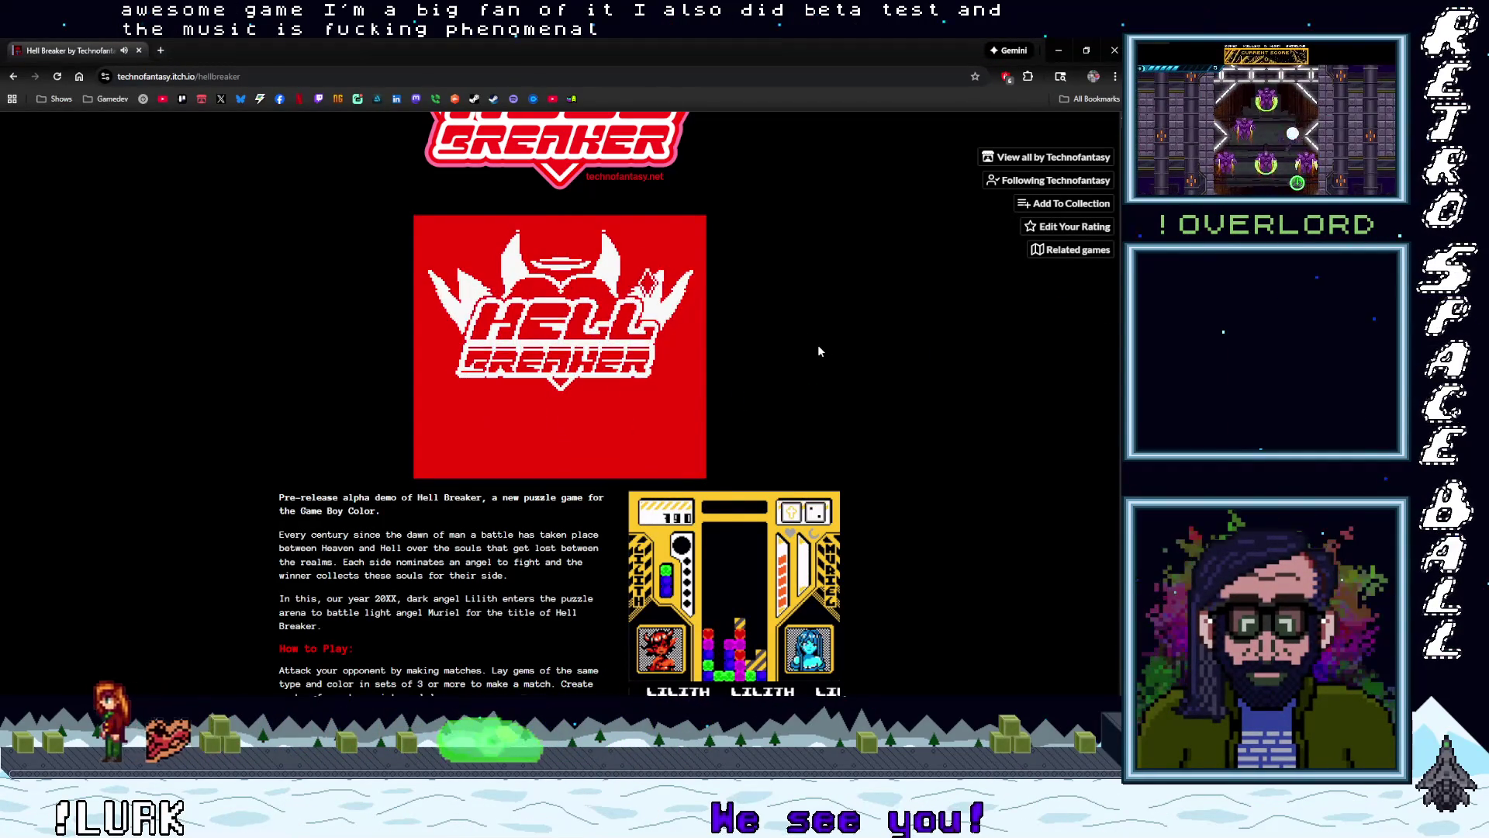
- Start a Hell Breaker round, then shift, cycle and drop several gem columns
{"action": "key", "text": "Return"}
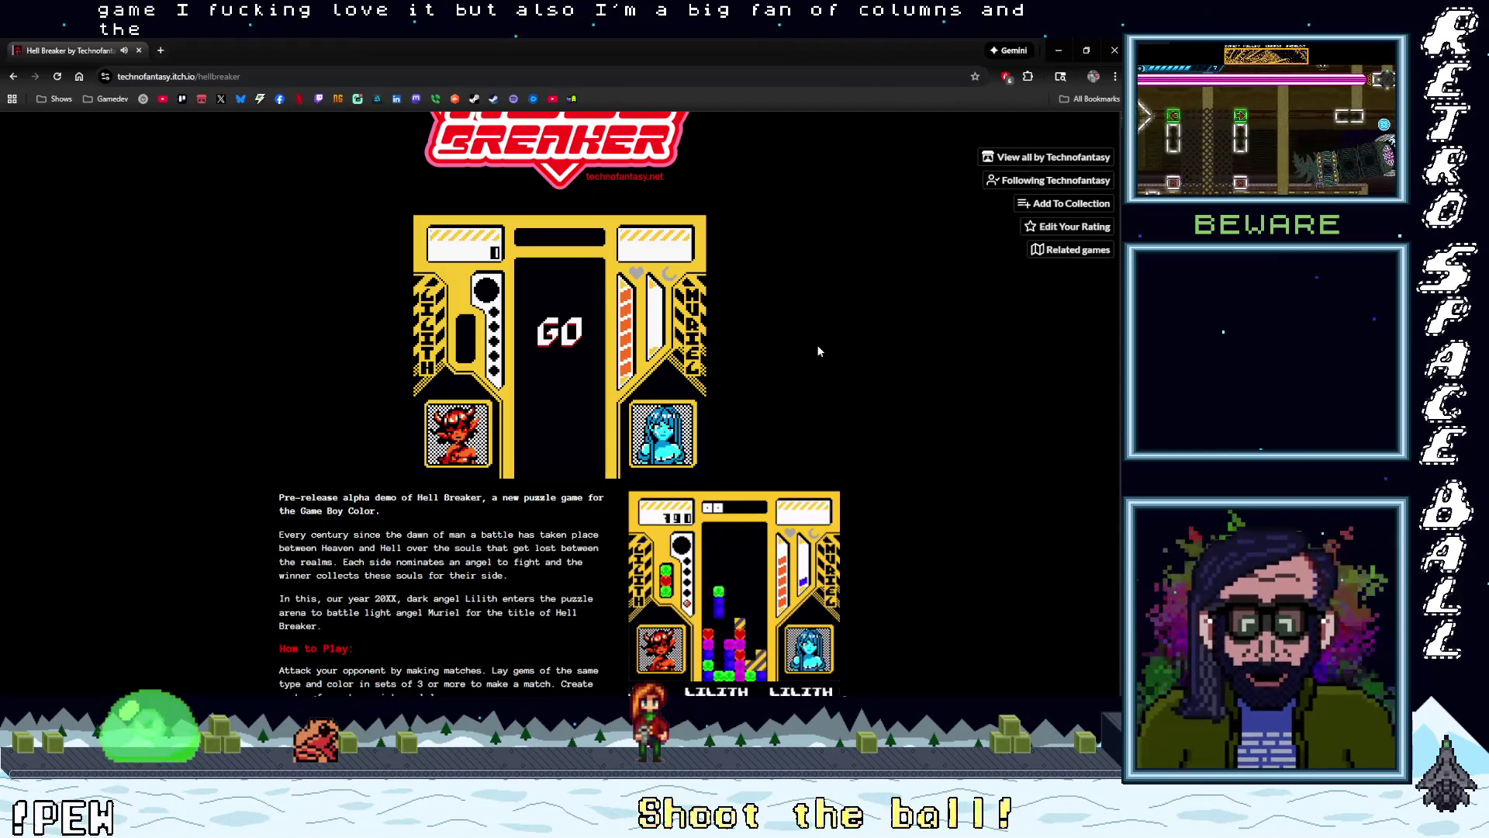
{"action": "key", "text": "Right"}
{"action": "key", "text": "Right"}
{"action": "key", "text": "Right"}
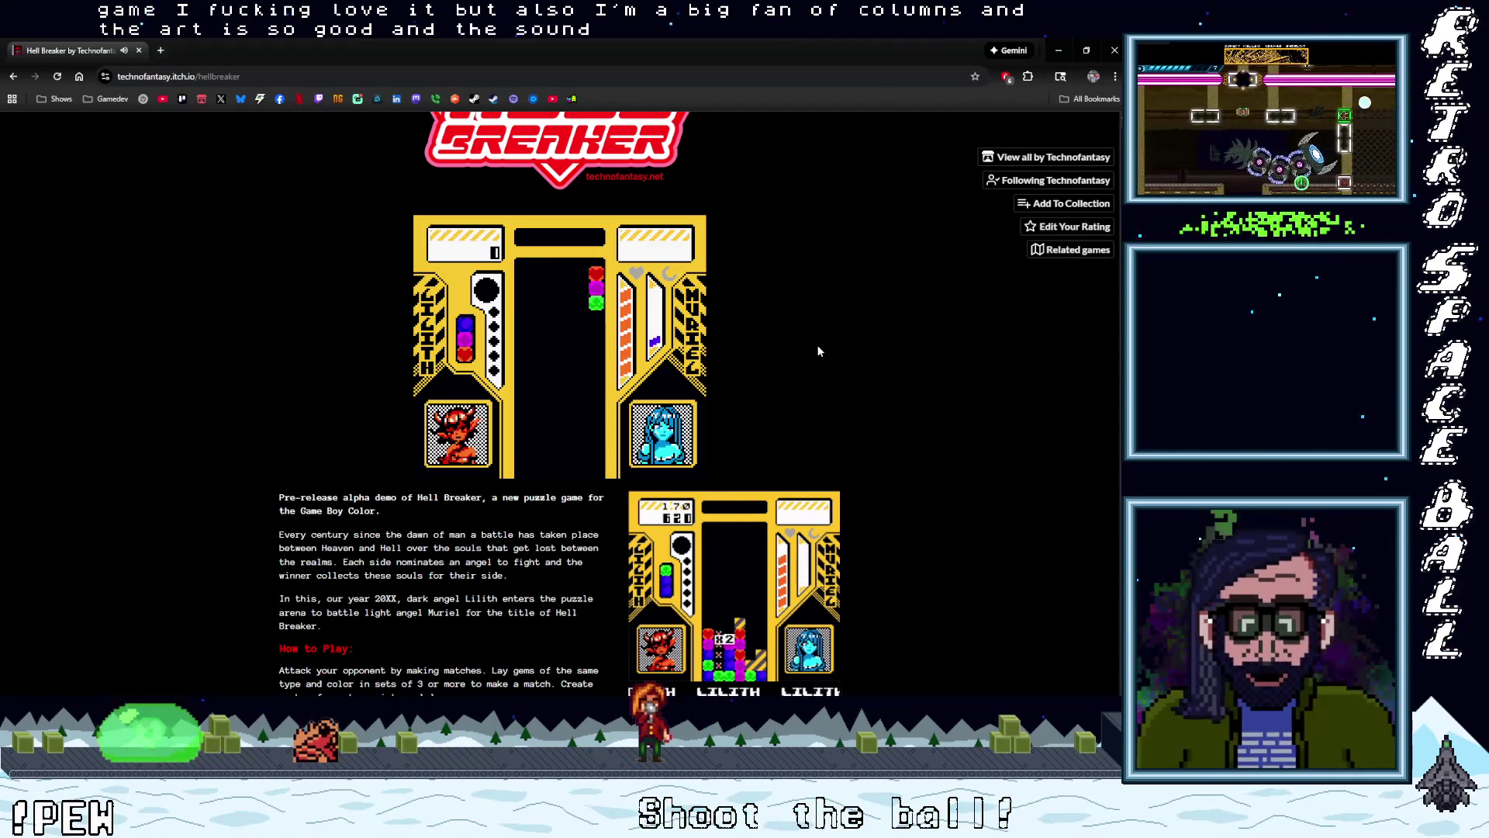
{"action": "key", "text": "z"}
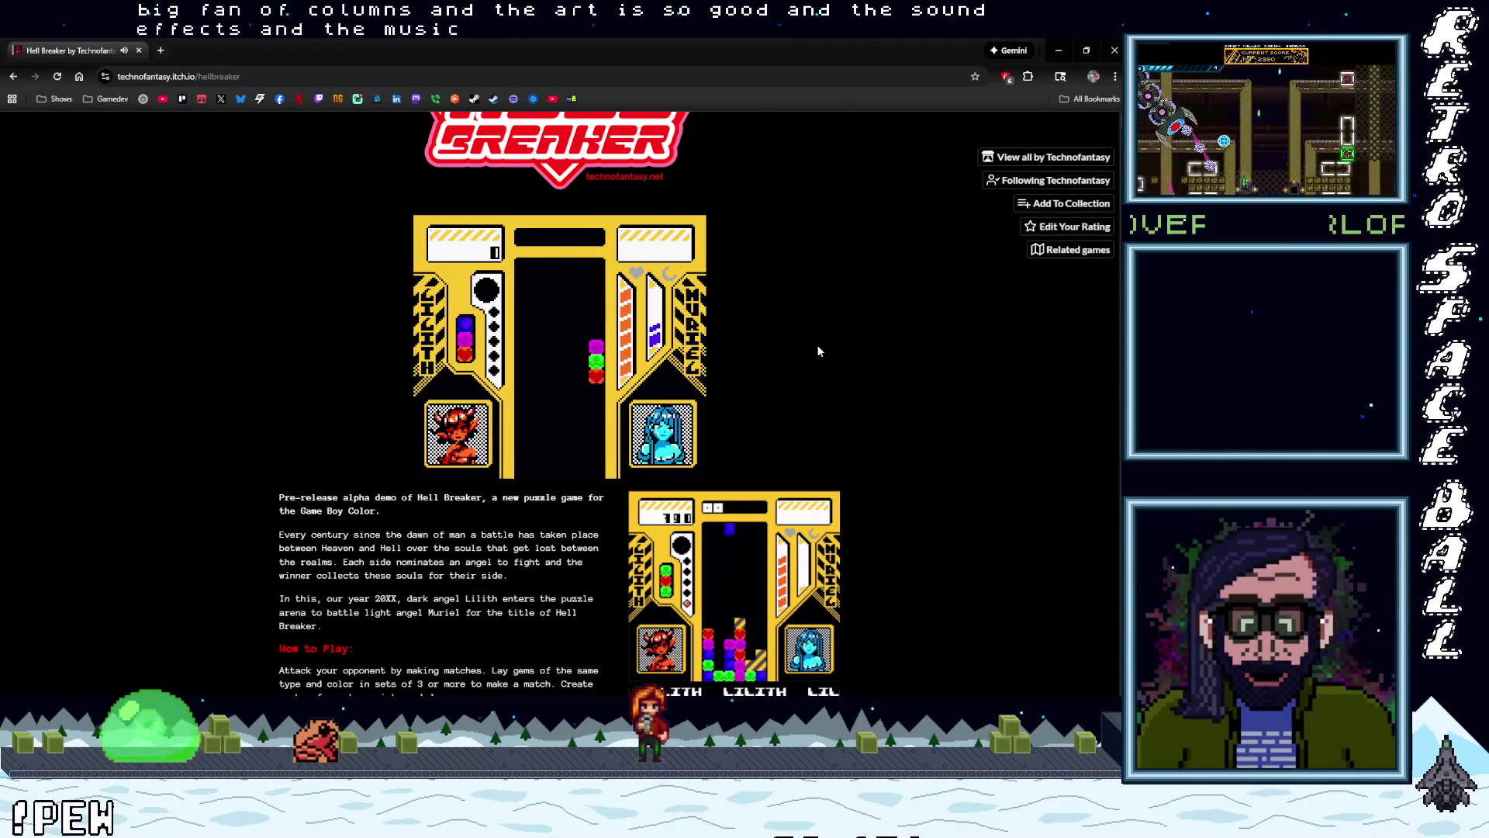
{"action": "key", "text": "Left"}
{"action": "key", "text": "Left"}
{"action": "key", "text": "Left"}
{"action": "key", "text": "Right"}
{"action": "key", "text": "Right"}
{"action": "key", "text": "Right"}
{"action": "key", "text": "Right"}
{"action": "key", "text": "z"}
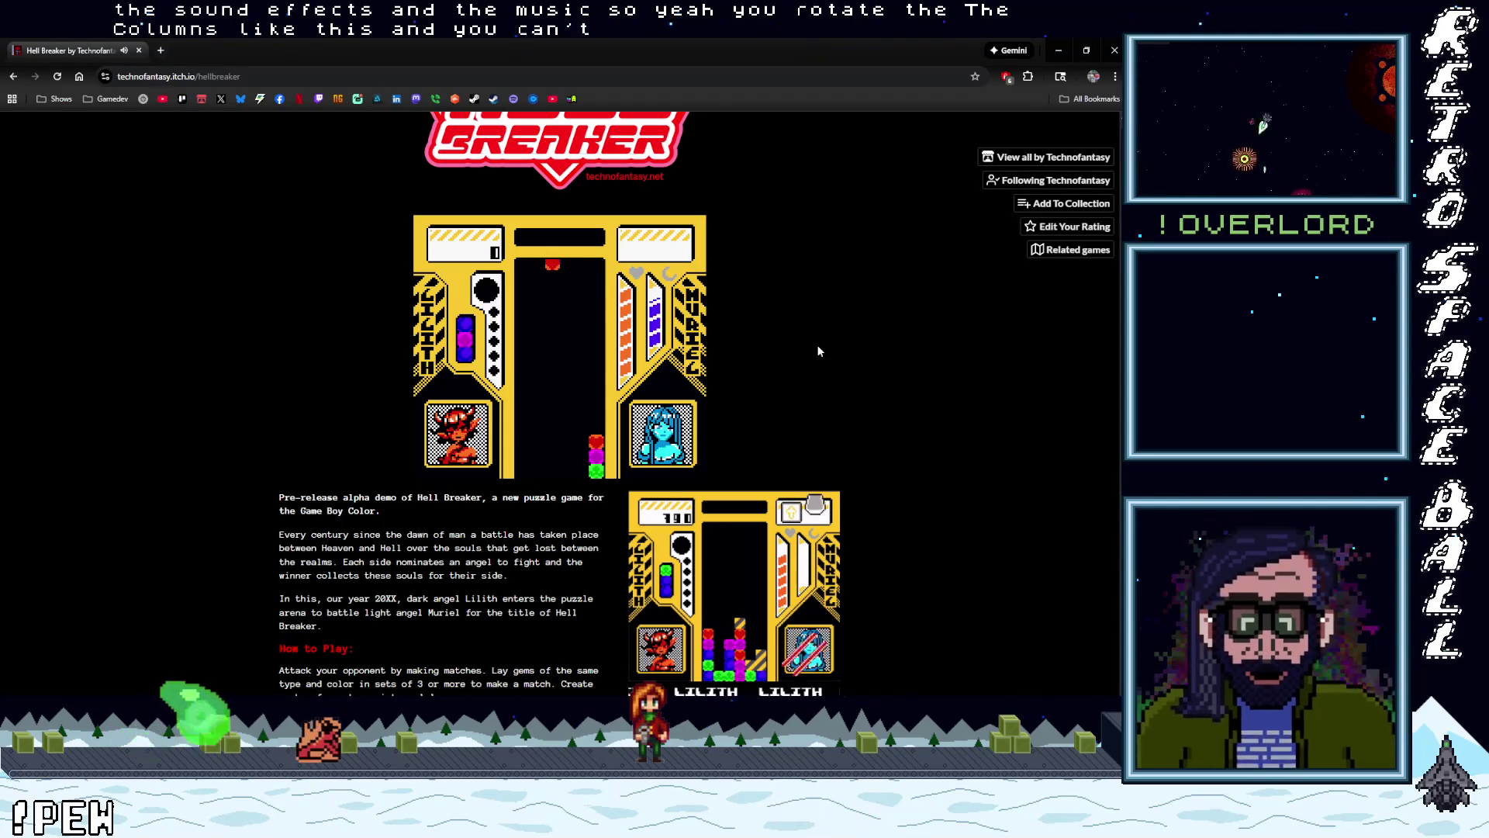
{"action": "key", "text": "z"}
{"action": "key", "text": "z"}
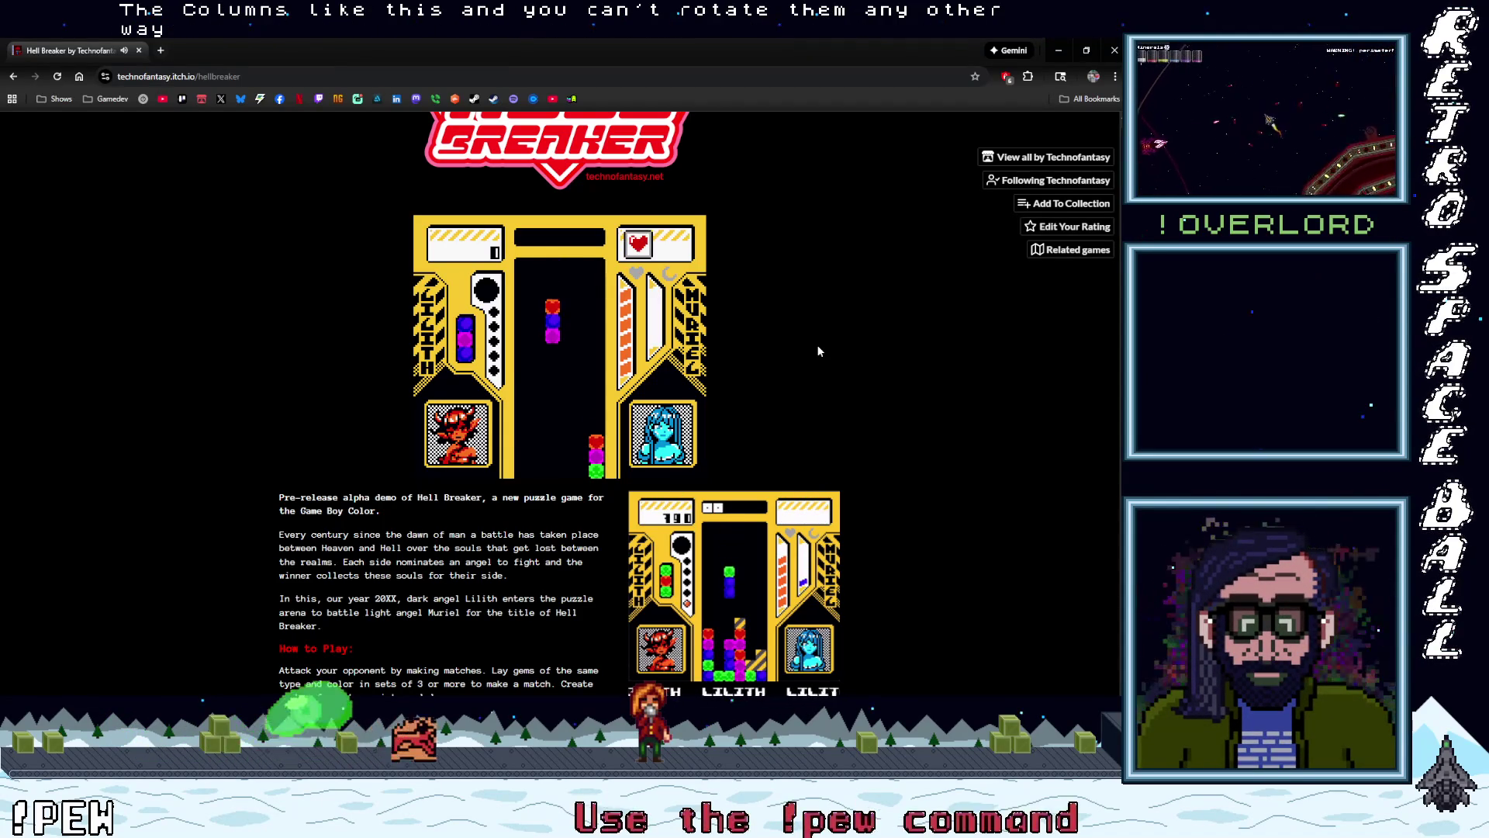
{"action": "key", "text": "Right"}
{"action": "key", "text": "Right"}
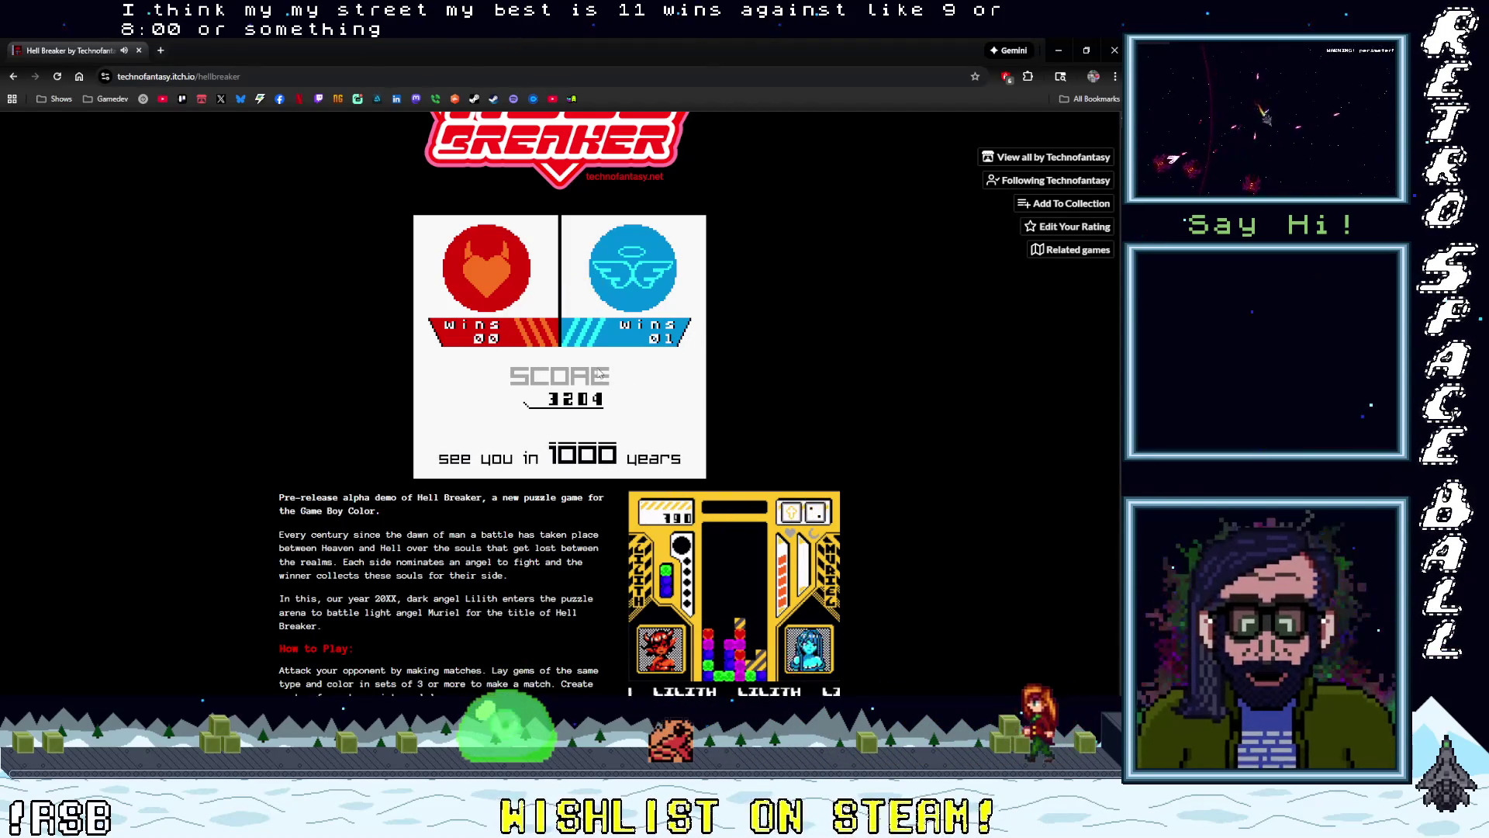
- Switch from the Hell Breaker page back to the GB Studio editor
{"action": "key", "text": "alt+Tab"}
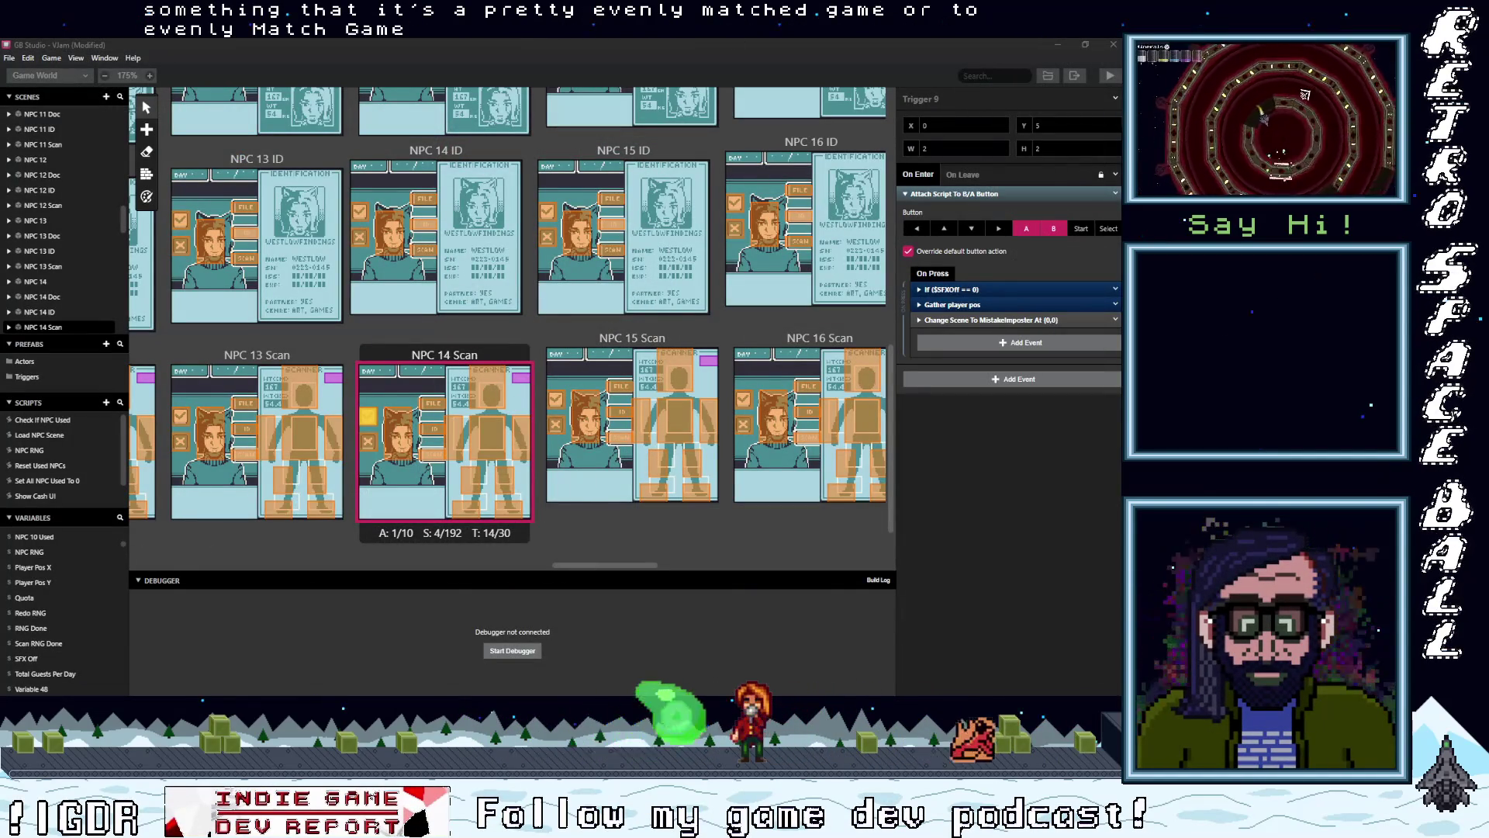
- Finish saving GB_Vtuber_V5_3.aseprite to the from Taco folder, then close Chrome
{"action": "key", "text": "alt+Tab"}
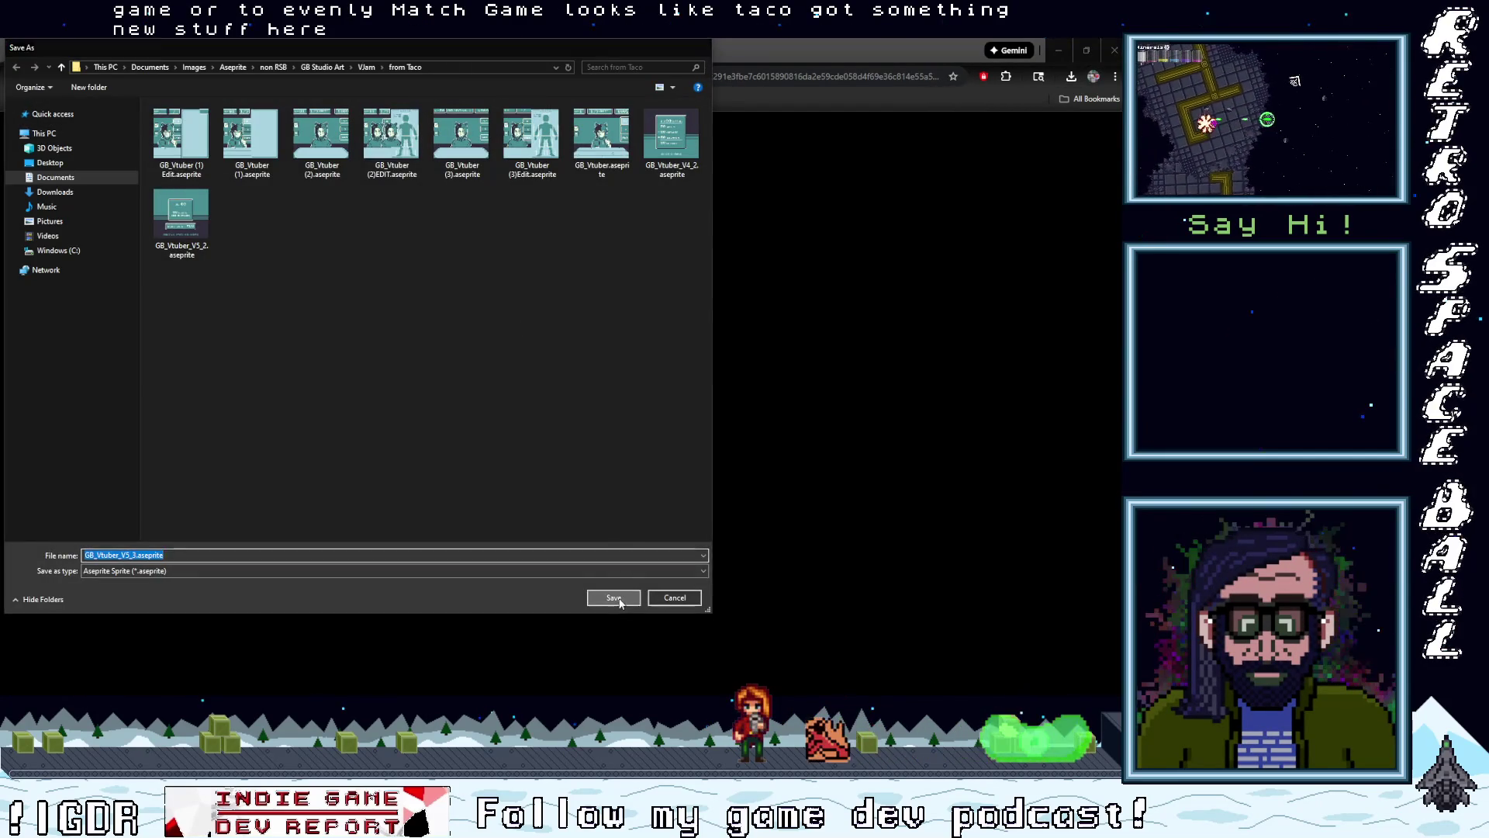
{"action": "left_click", "coordinate": [613, 597]}
{"action": "left_click", "coordinate": [140, 50]}
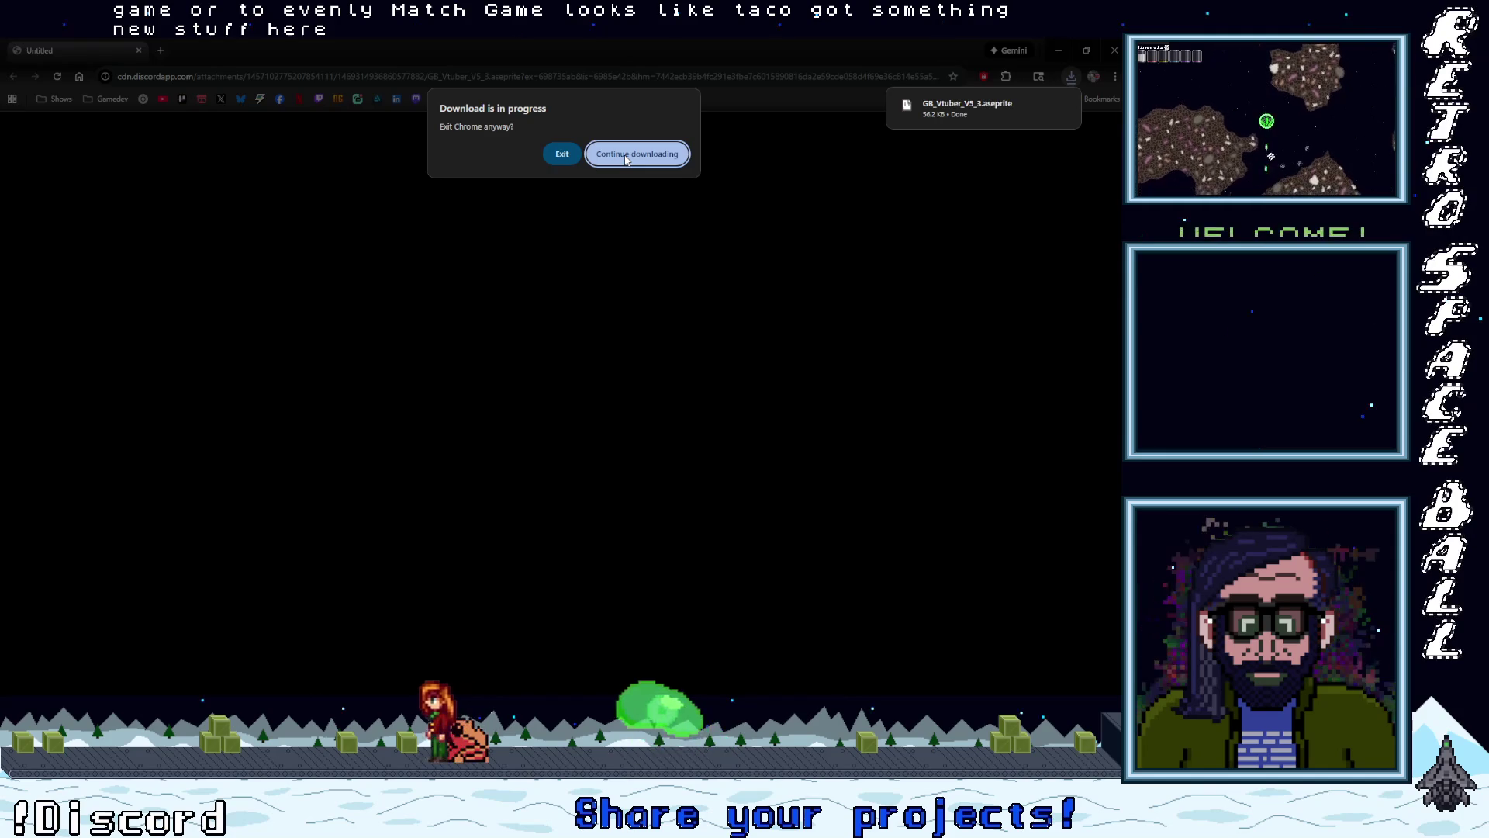
{"action": "left_click", "coordinate": [626, 155]}
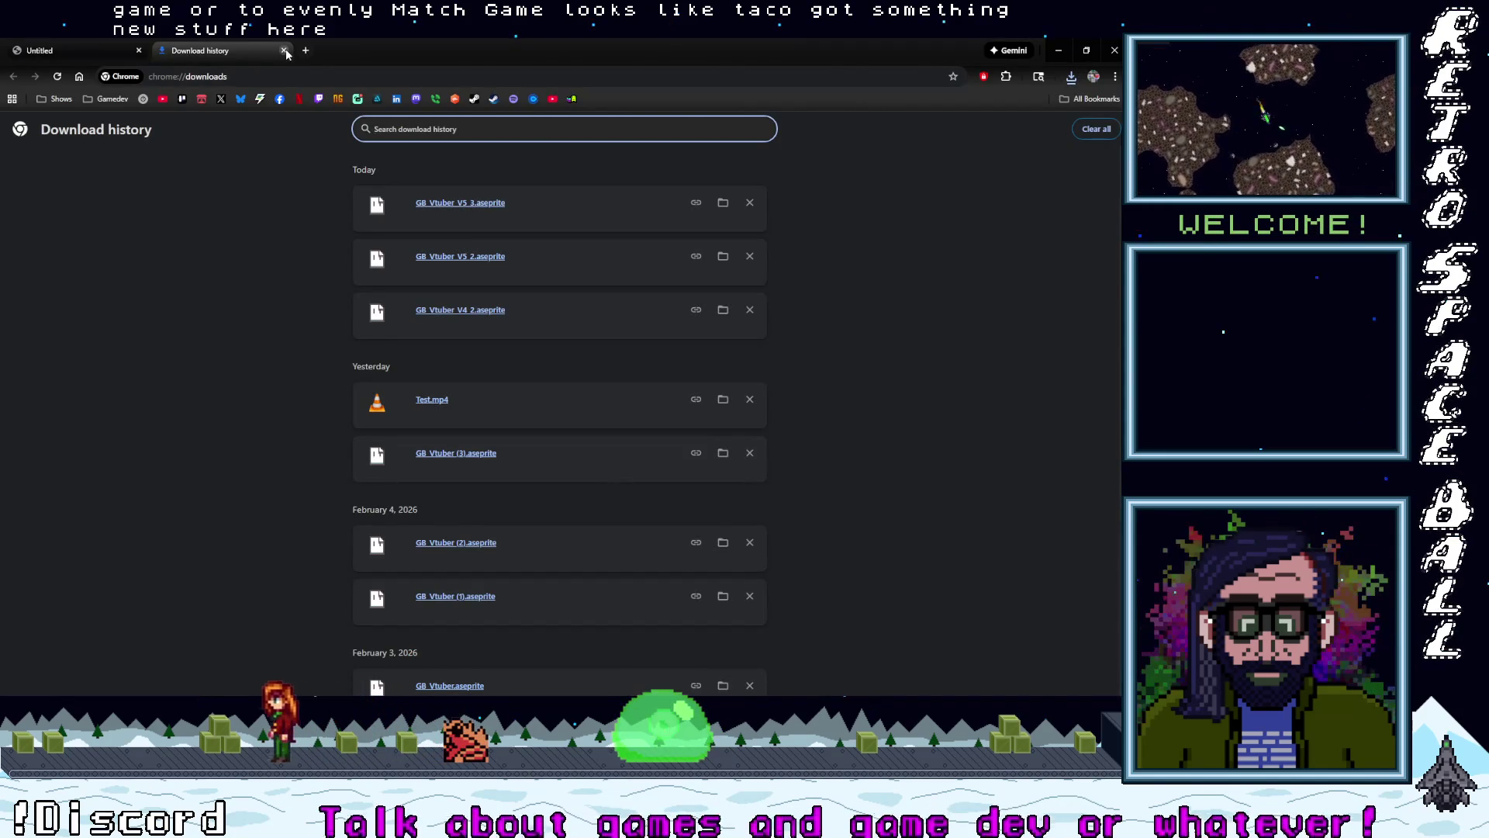
{"action": "left_click", "coordinate": [284, 51]}
{"action": "left_click", "coordinate": [139, 53]}
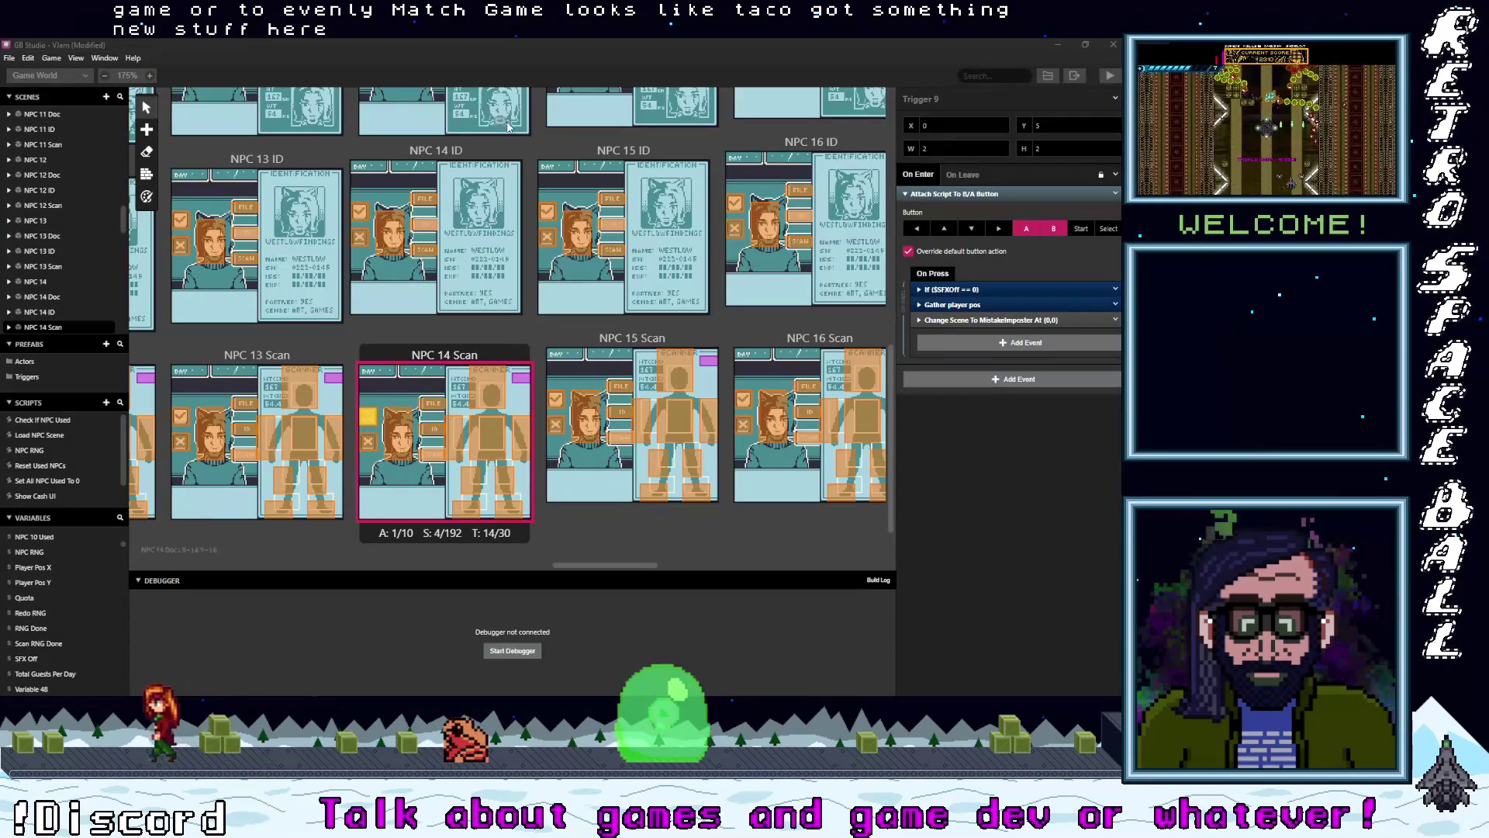
{"action": "key", "text": "alt+Tab"}
- Open GB_Vtuber_V5_3.aseprite from the from Taco folder in Aseprite
{"action": "mouse_move", "coordinate": [1092, 149]}
{"action": "left_click", "coordinate": [1061, 92]}
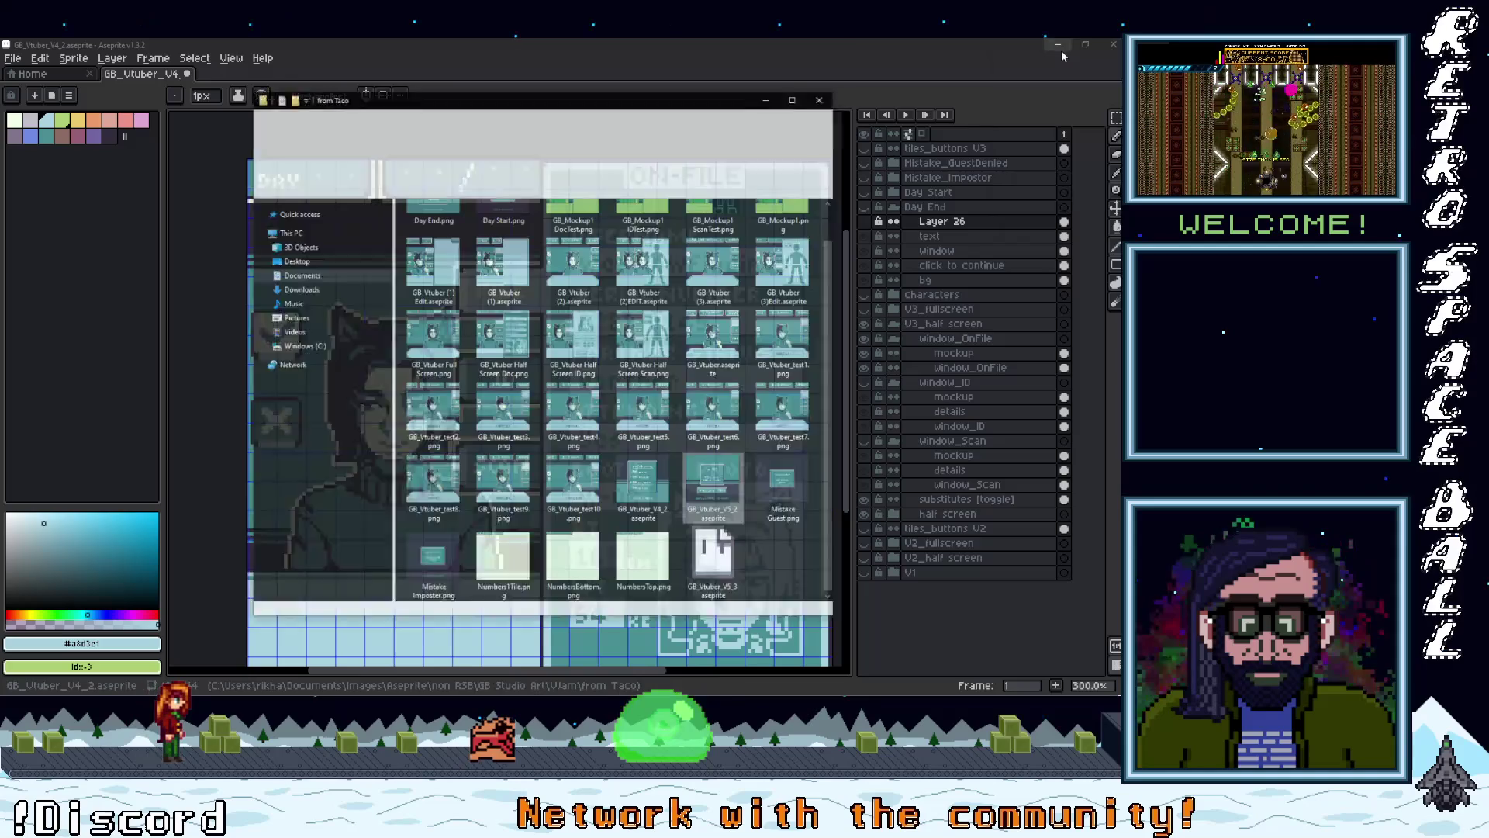
{"action": "double_click", "coordinate": [681, 585]}
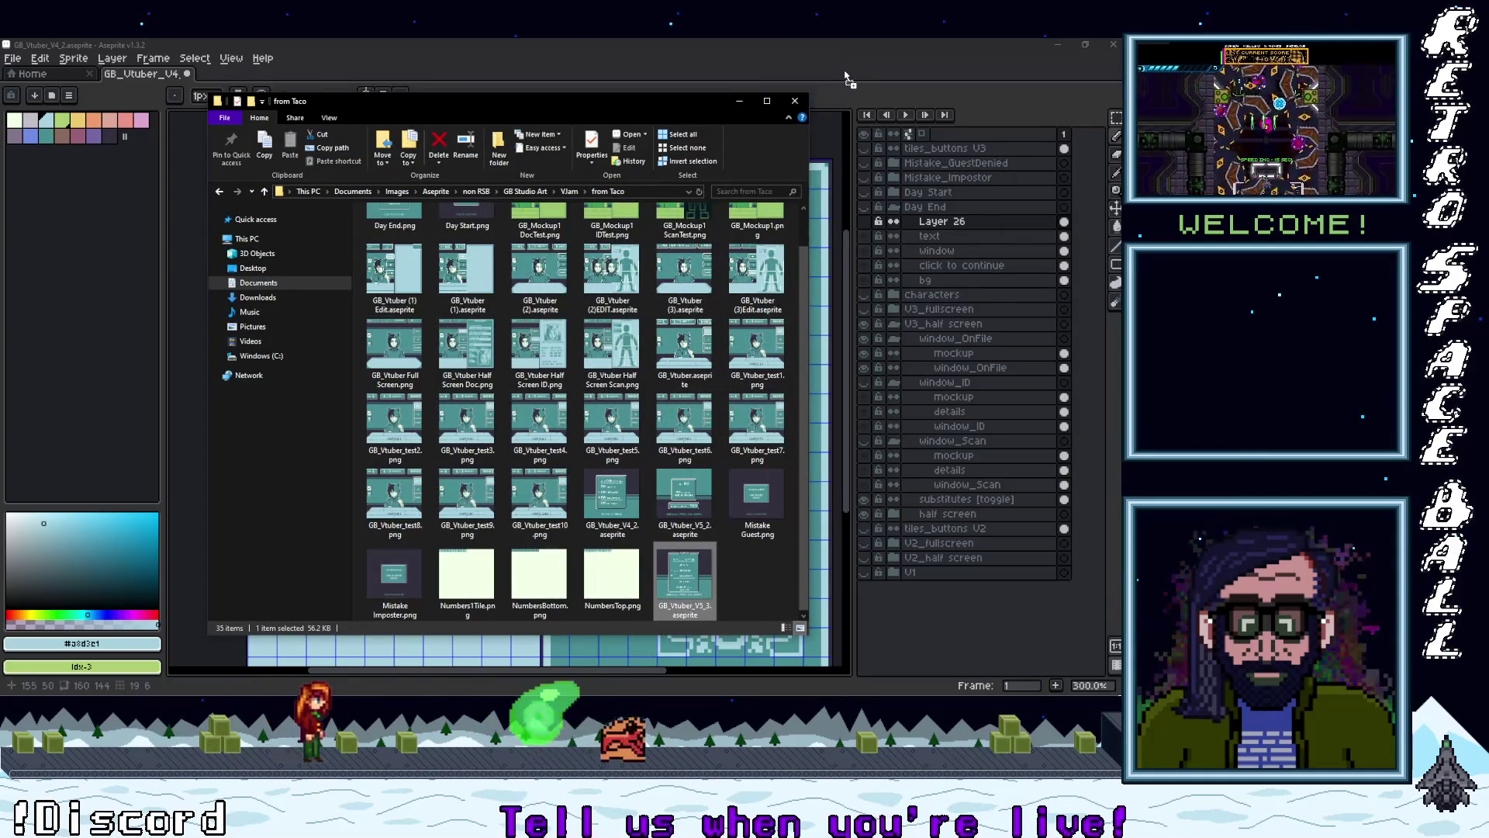
{"action": "left_click", "coordinate": [739, 100]}
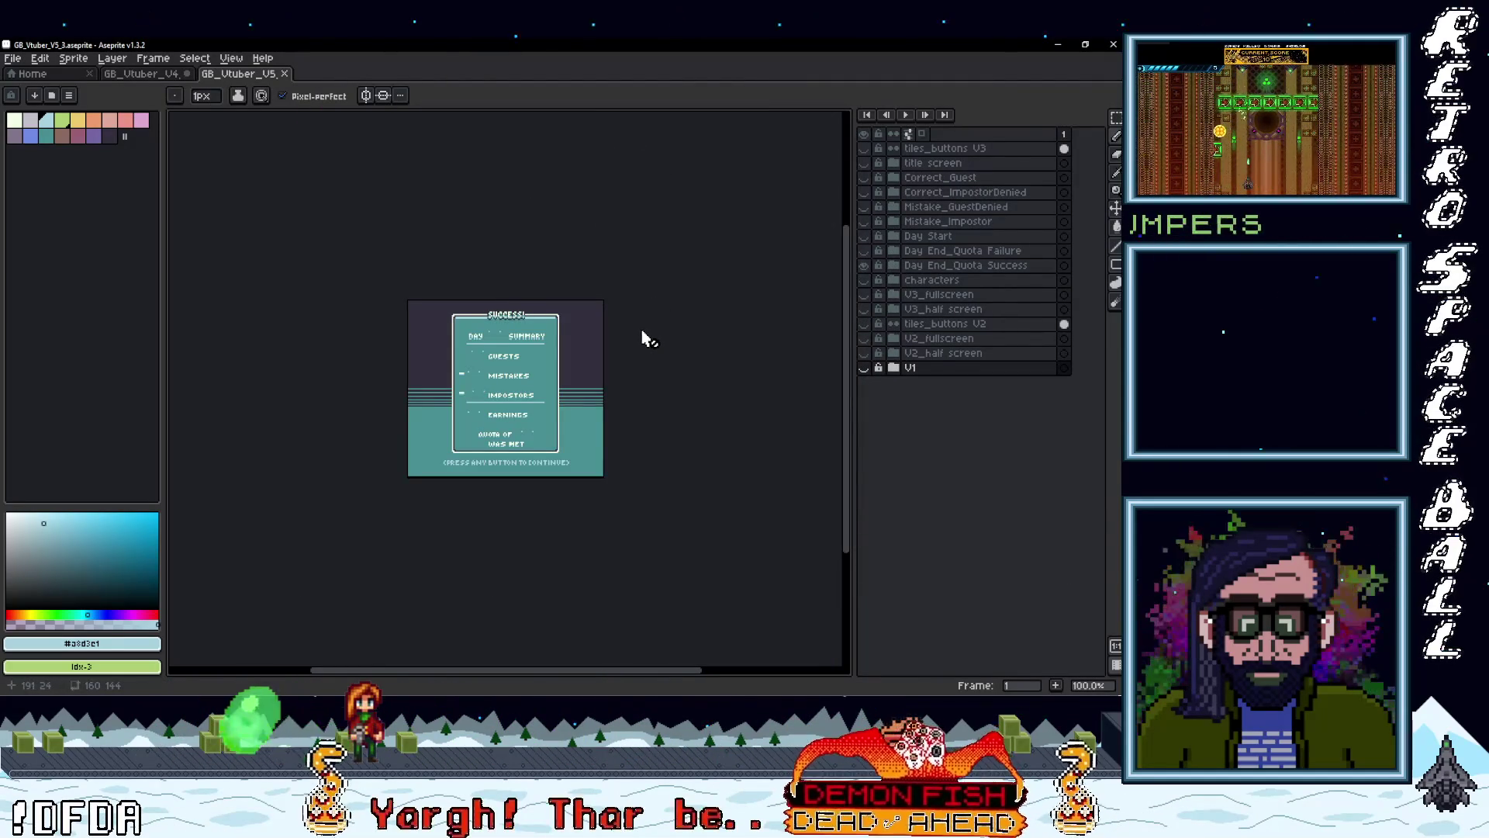
{"action": "scroll", "coordinate": [526, 431], "scroll_direction": "up", "scroll_amount": 6}
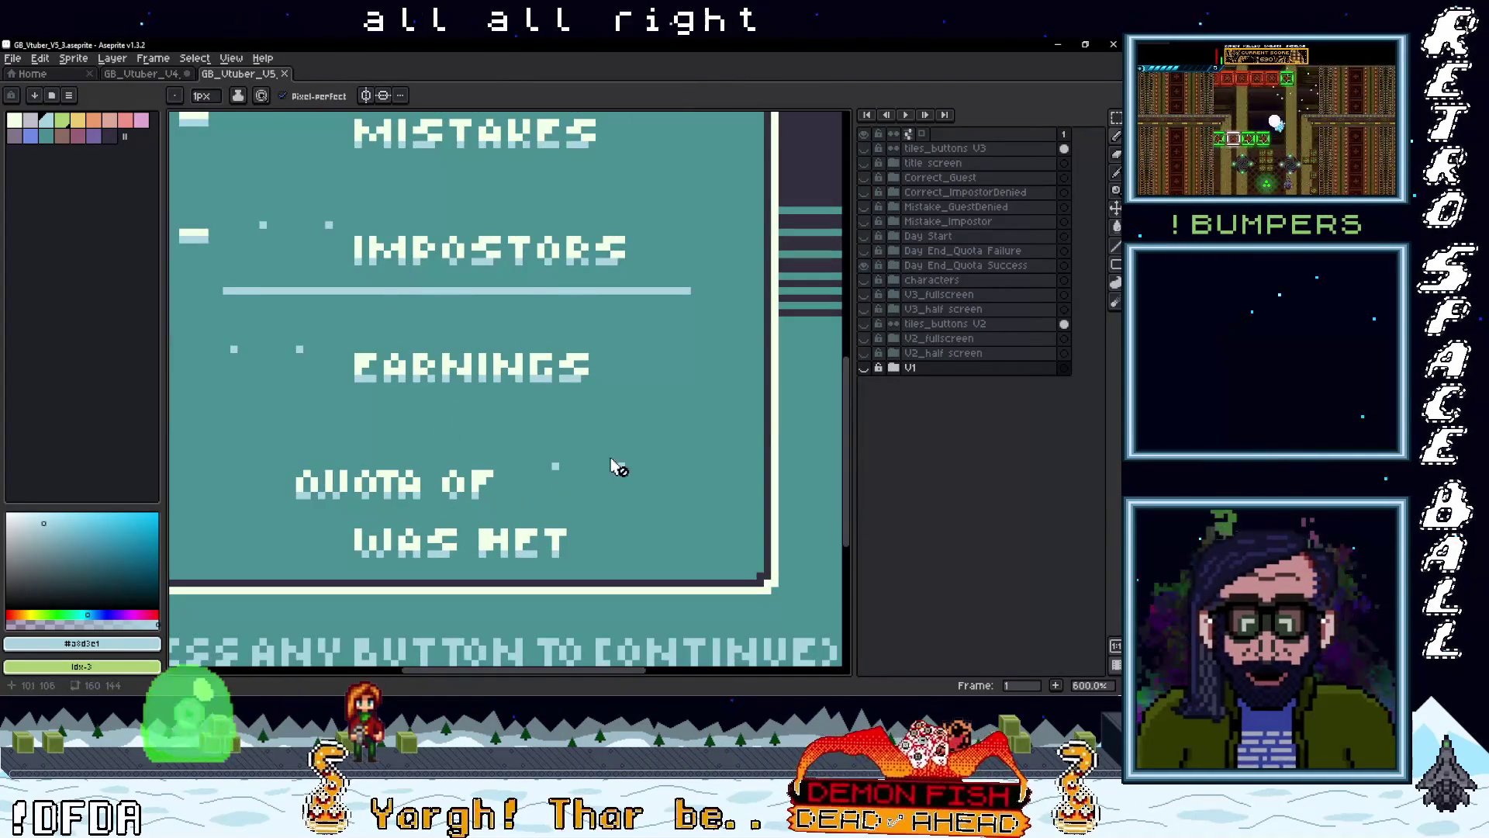
{"action": "scroll", "coordinate": [618, 468], "scroll_direction": "down", "scroll_amount": 4}
{"action": "scroll", "coordinate": [396, 419], "scroll_direction": "down", "scroll_amount": 1}
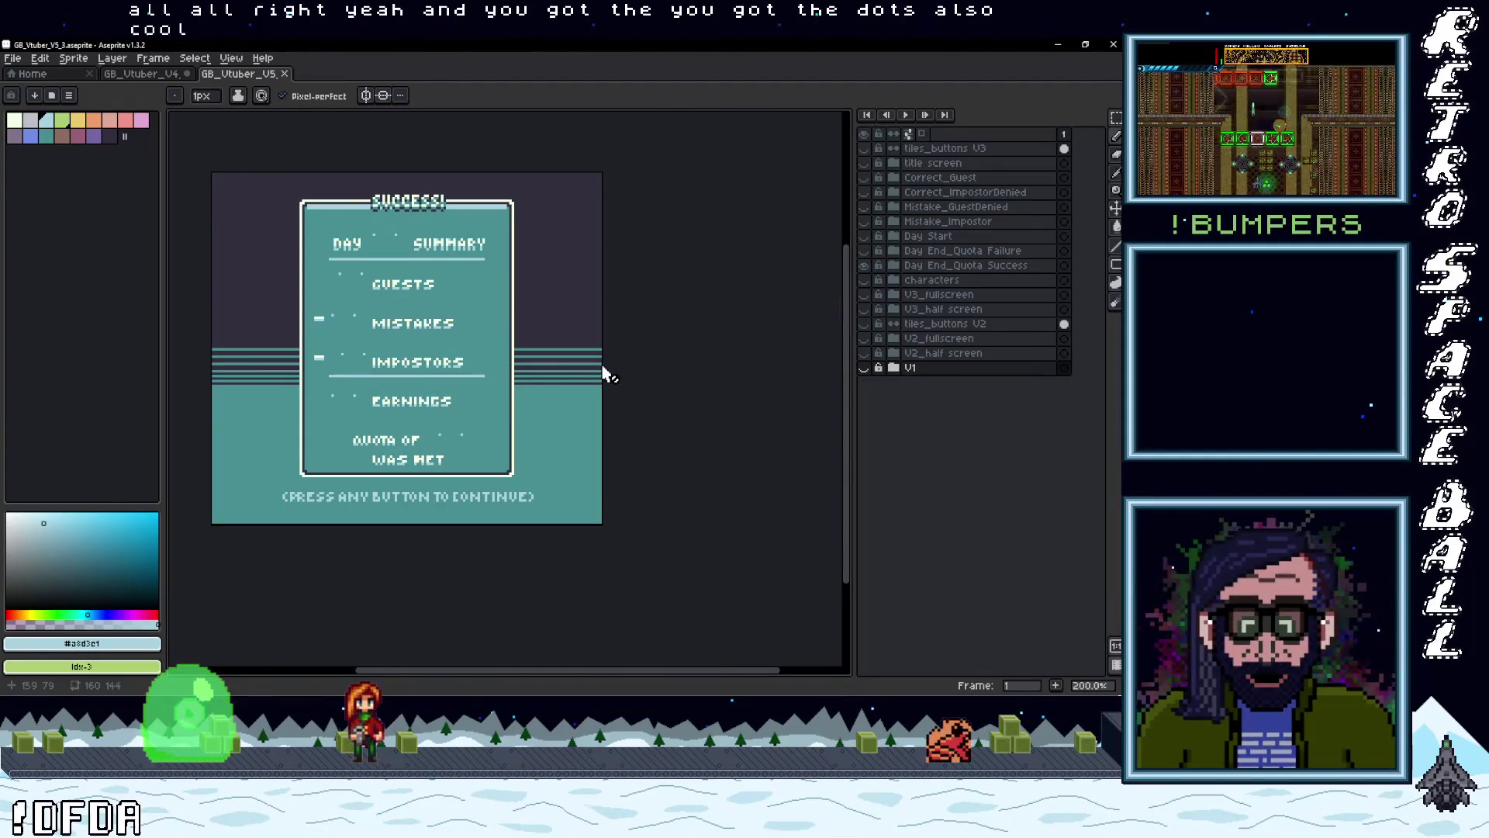
- Toggle the Day End_Quota Success and Failure layers on and off to compare them
{"action": "left_click", "coordinate": [863, 265]}
{"action": "left_click", "coordinate": [863, 265]}
{"action": "left_click", "coordinate": [863, 265]}
{"action": "left_click", "coordinate": [863, 250]}
{"action": "left_click", "coordinate": [865, 251]}
{"action": "left_click", "coordinate": [865, 251]}
{"action": "left_click", "coordinate": [865, 251]}
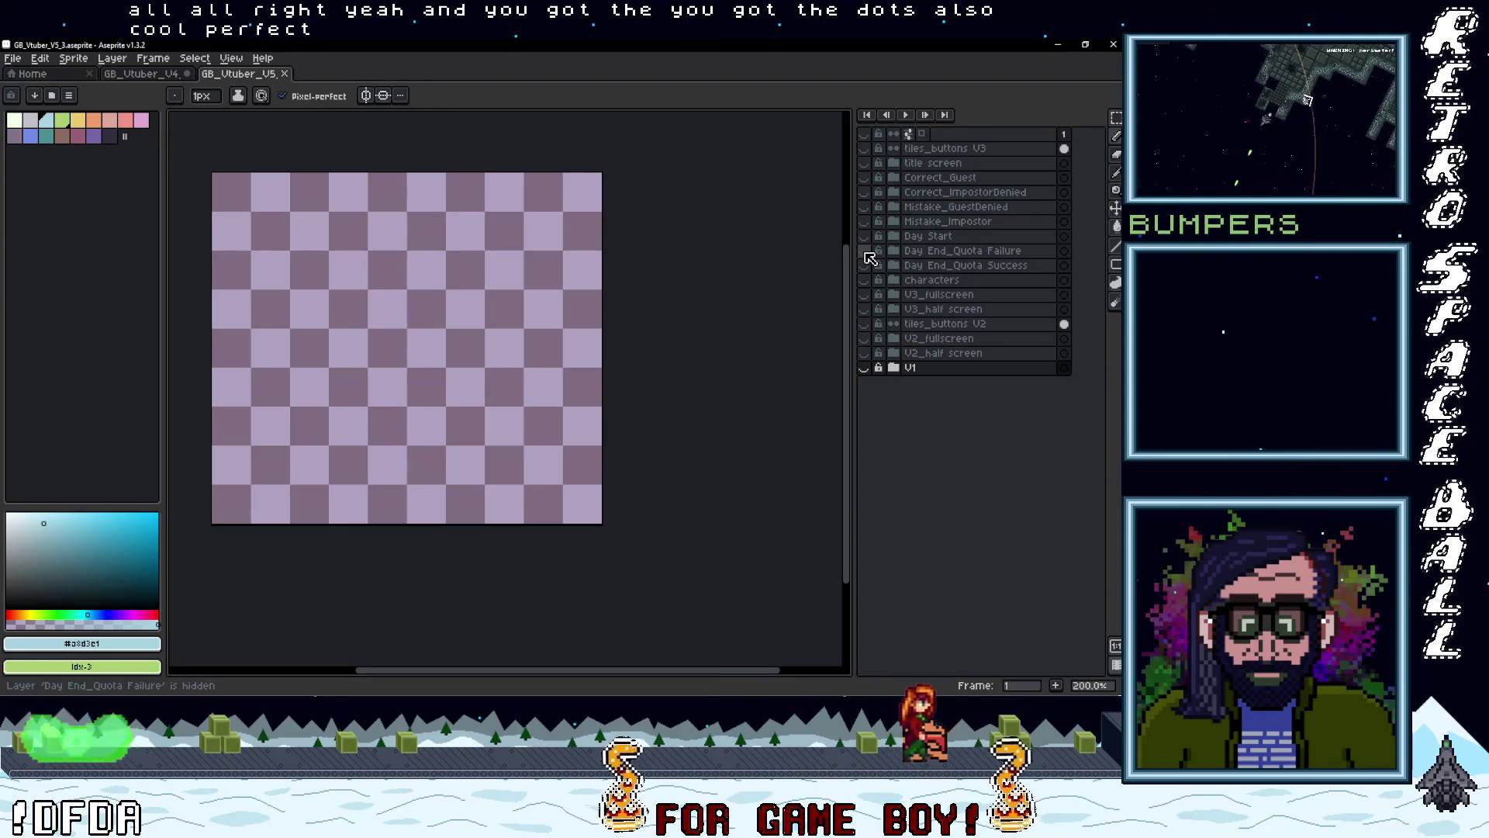
{"action": "left_click", "coordinate": [865, 253]}
{"action": "left_click", "coordinate": [865, 254]}
- Show the Day End_Quota Failure layer and export it as Failure.png
{"action": "left_click", "coordinate": [865, 255]}
{"action": "left_click", "coordinate": [866, 255]}
{"action": "left_click", "coordinate": [867, 252]}
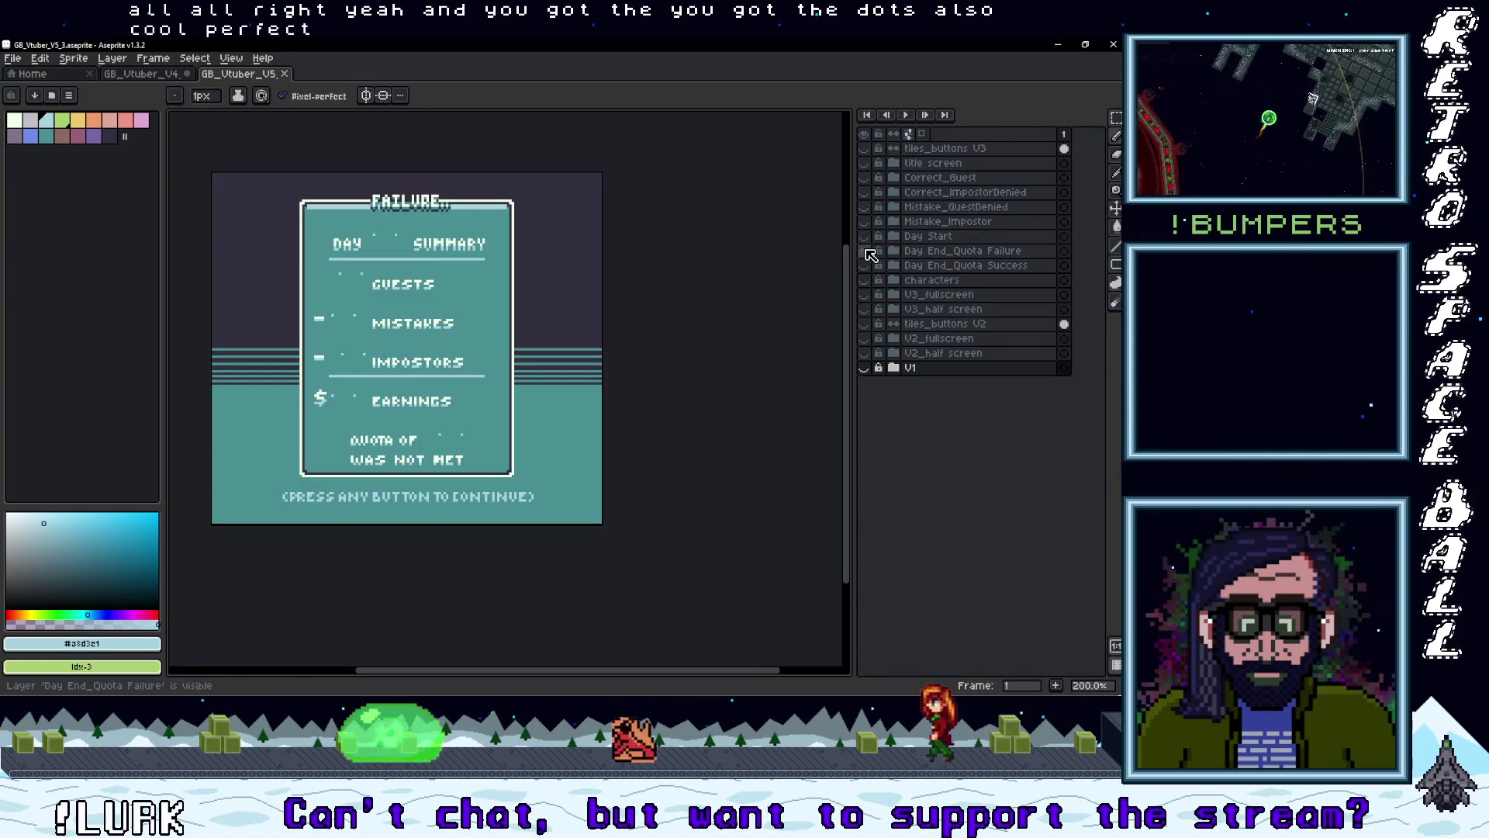
{"action": "left_click", "coordinate": [12, 59]}
{"action": "mouse_move", "coordinate": [47, 178]}
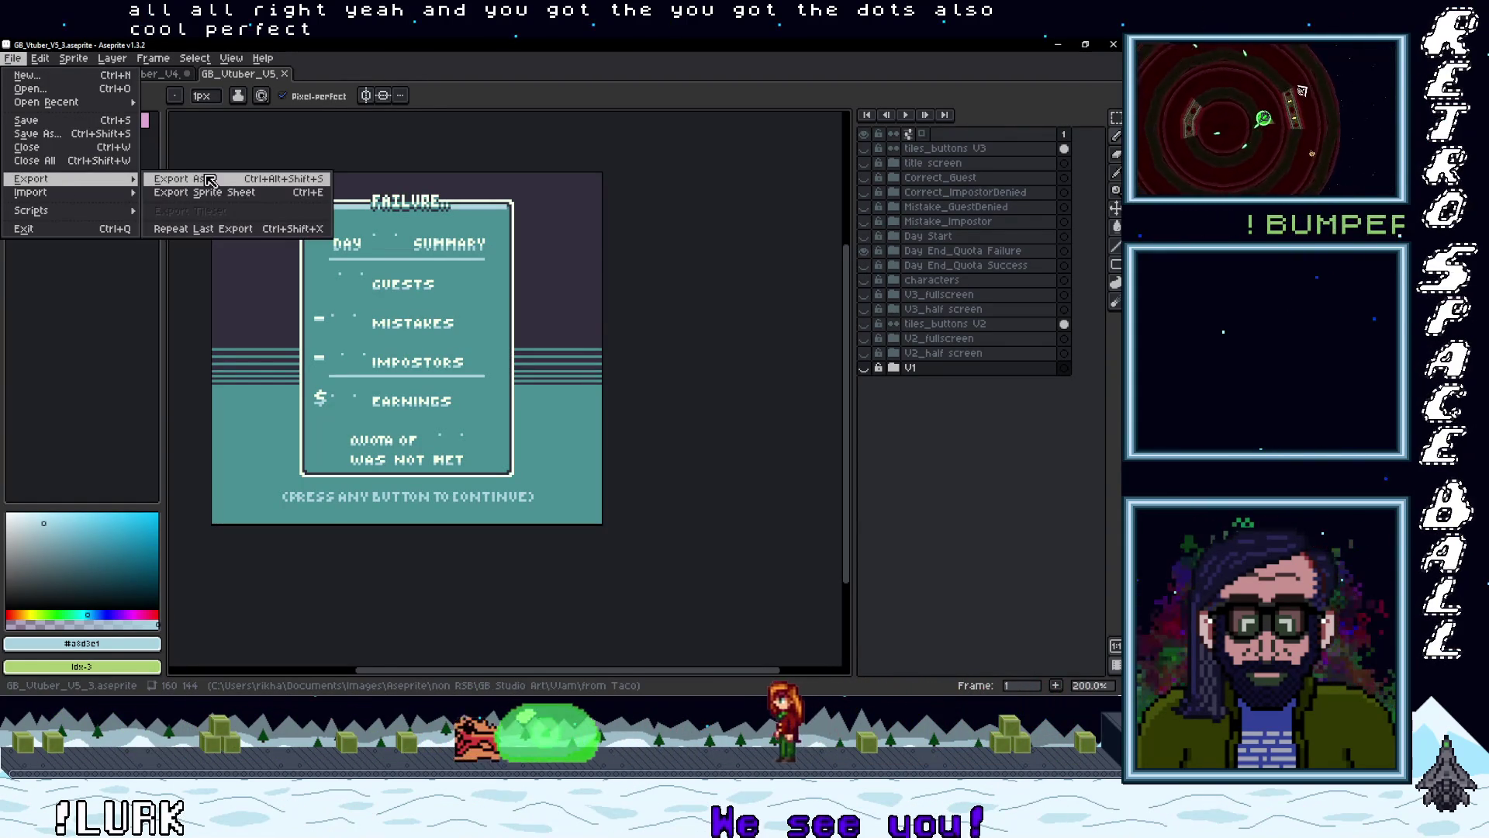
{"action": "left_click", "coordinate": [210, 180]}
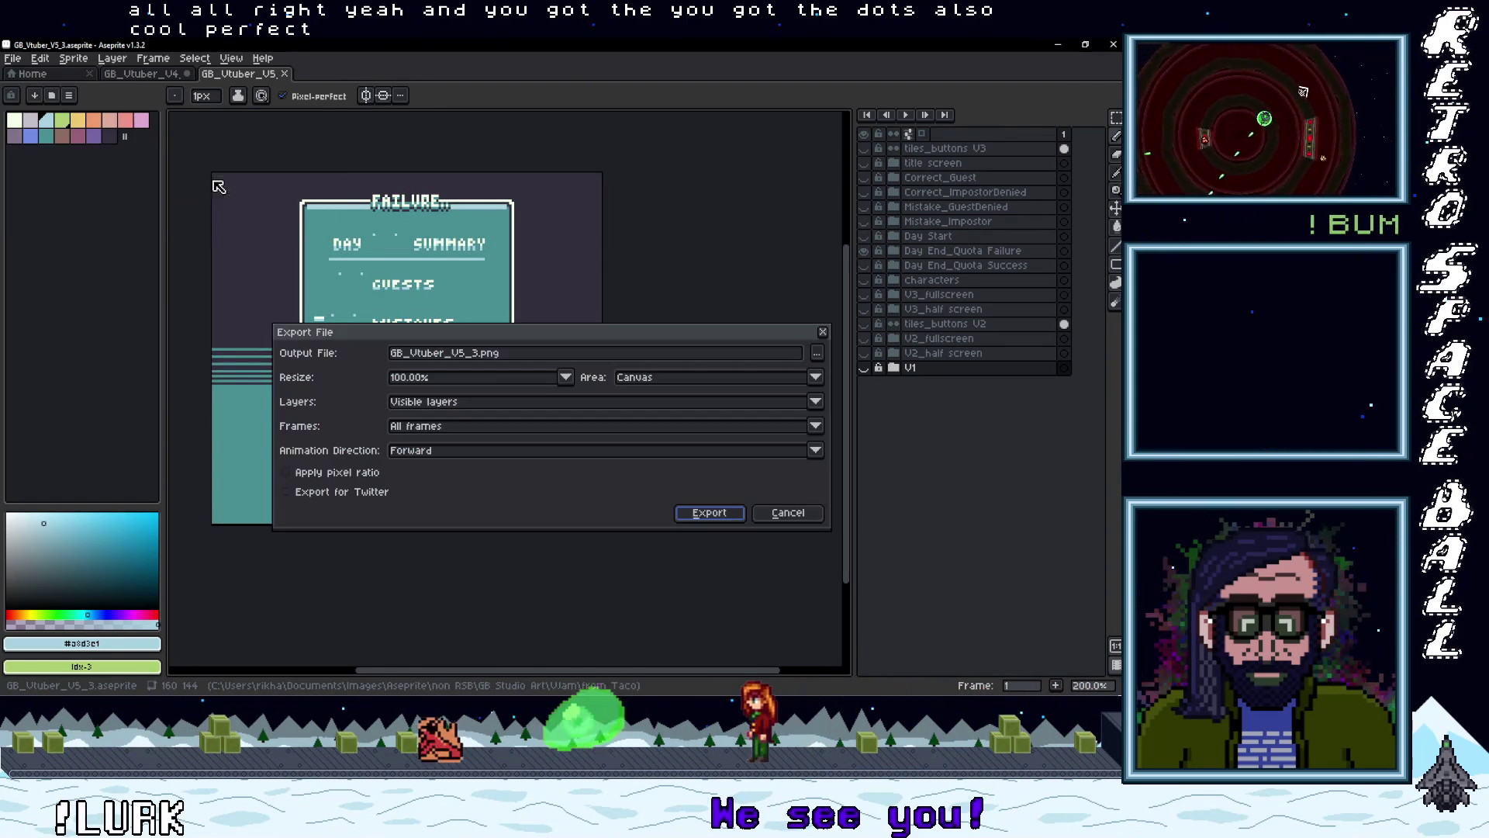
{"action": "double_click", "coordinate": [479, 353]}
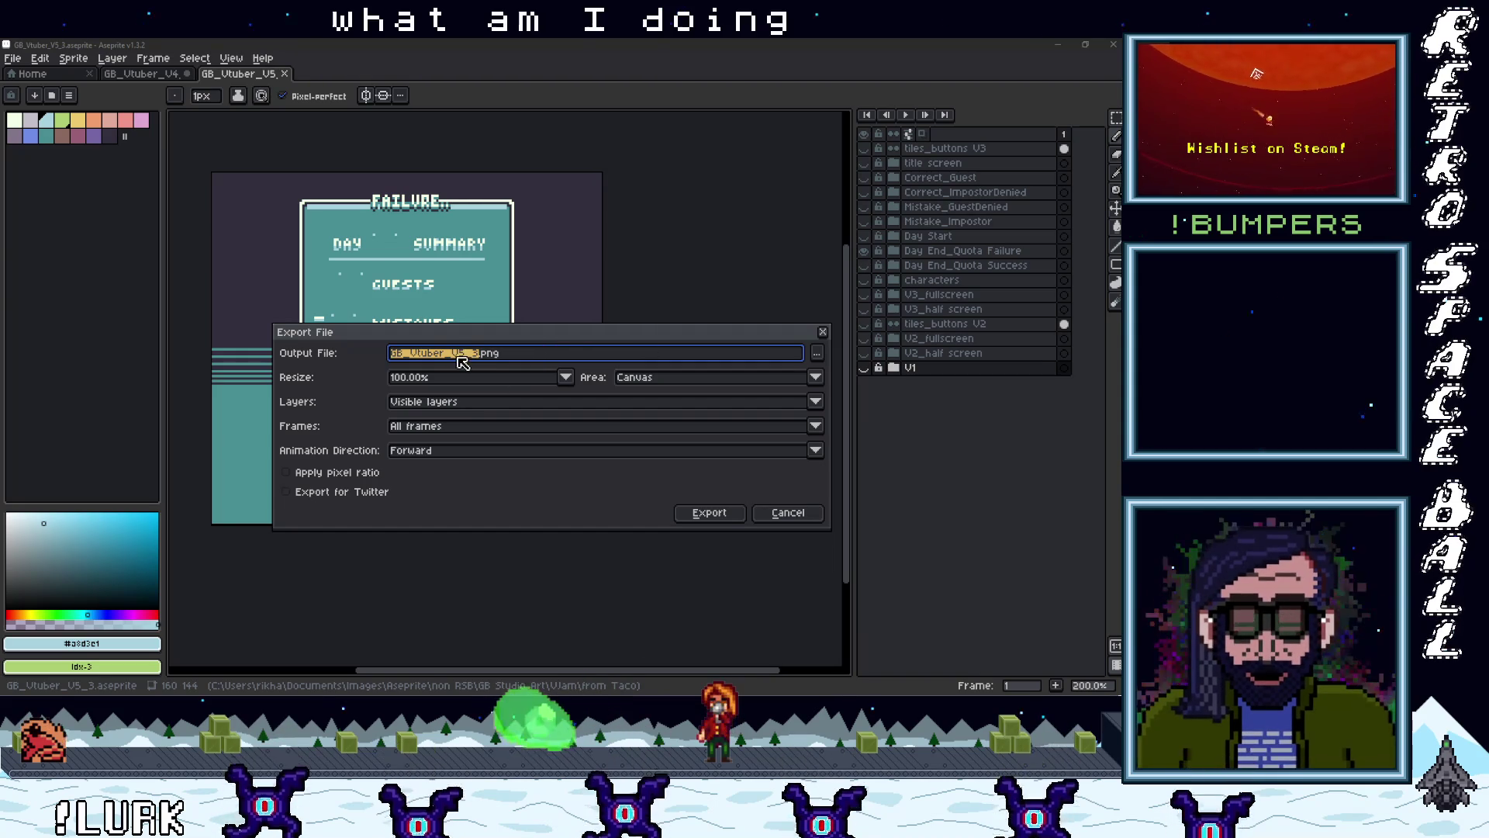
{"action": "type", "text": "Failure"}
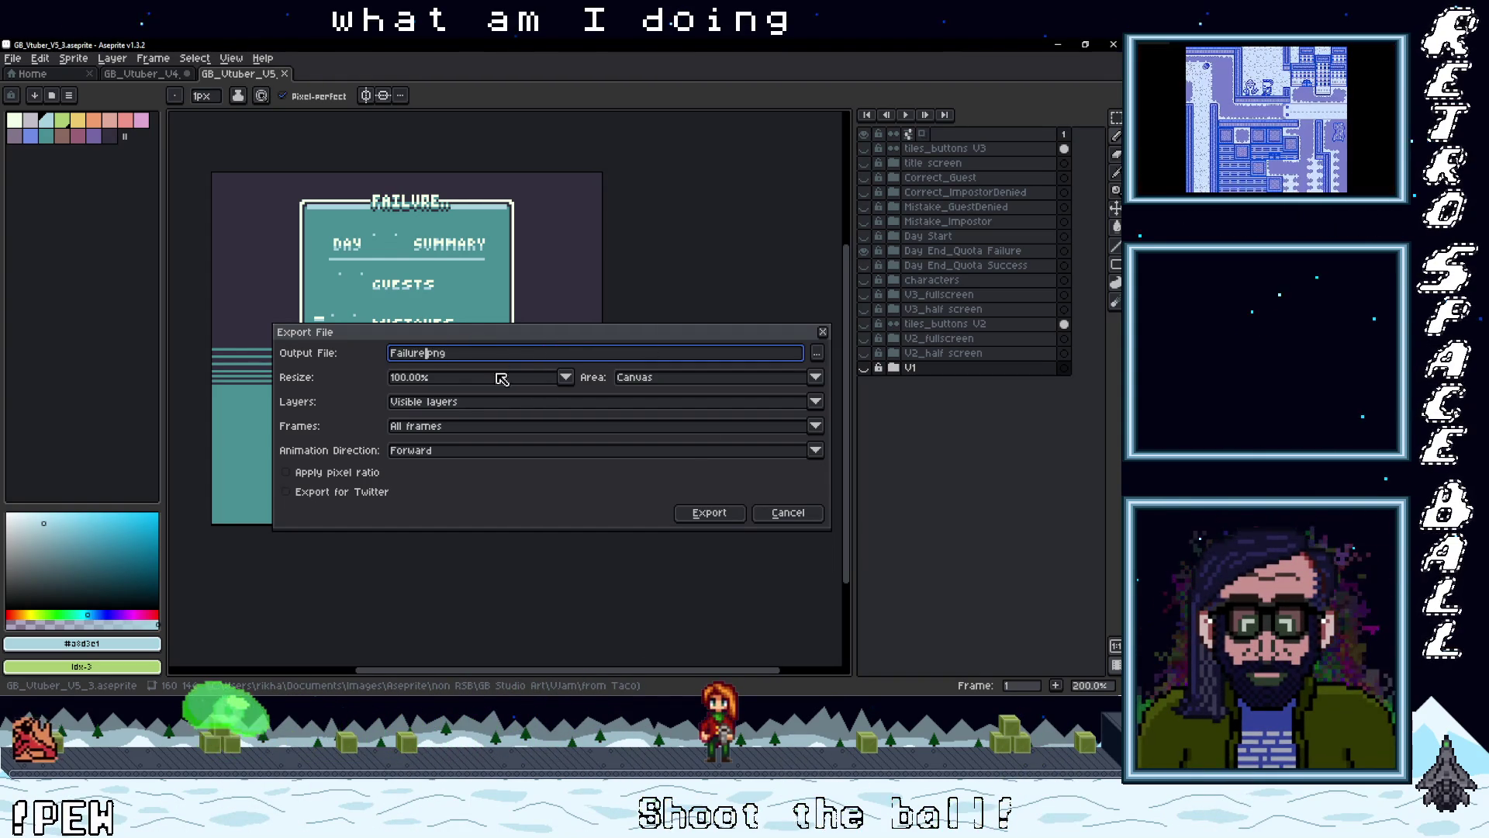
{"action": "left_click", "coordinate": [727, 516]}
- Show the Day End_Quota Success layer, export it as Success.png, and minimize Aseprite
{"action": "left_click", "coordinate": [863, 250]}
{"action": "left_click", "coordinate": [863, 265]}
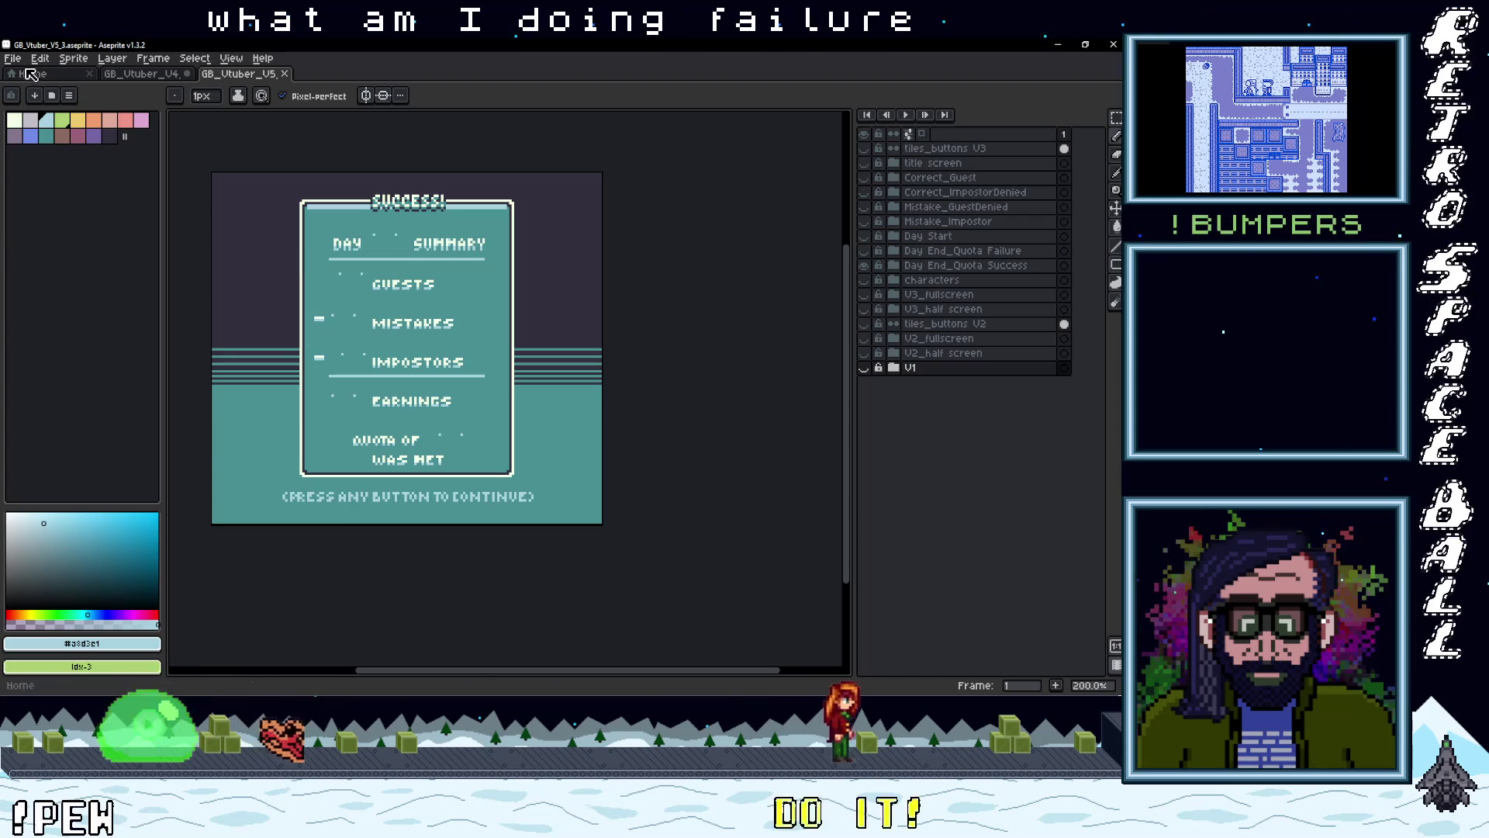
{"action": "left_click", "coordinate": [13, 58]}
{"action": "mouse_move", "coordinate": [45, 186]}
{"action": "left_click", "coordinate": [176, 180]}
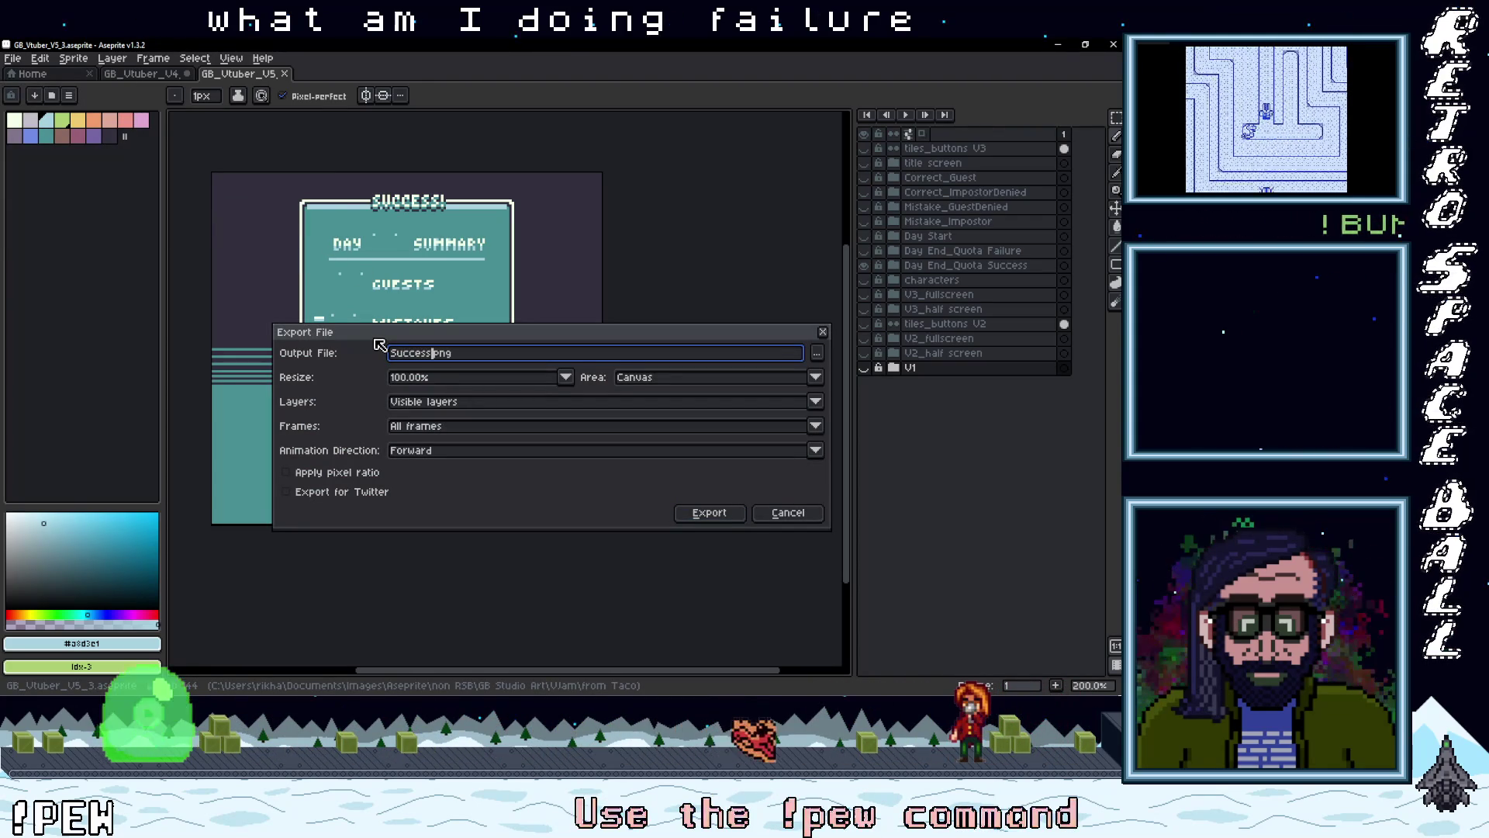
{"action": "left_click", "coordinate": [706, 512]}
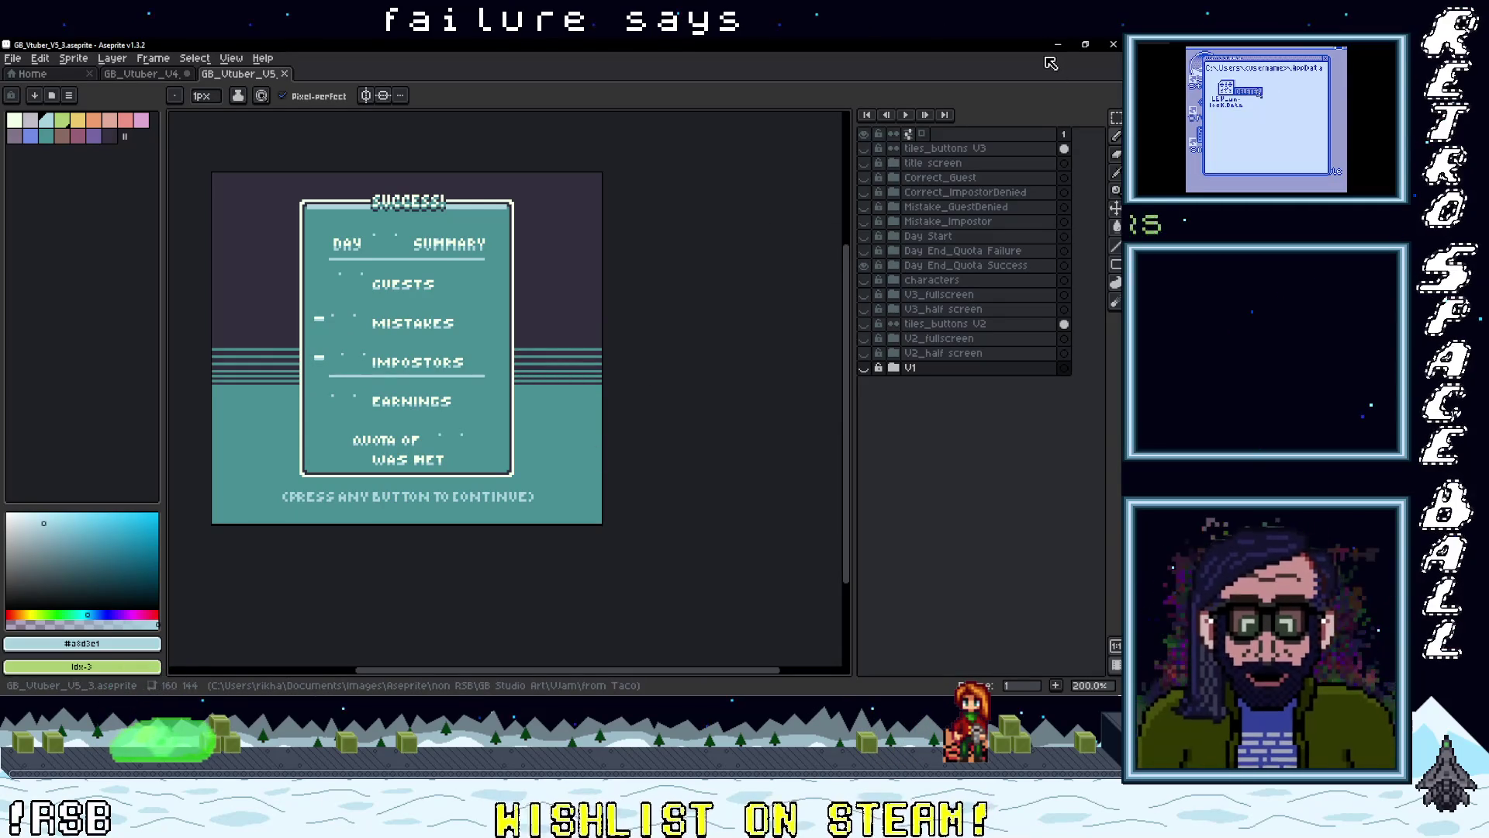
{"action": "left_click", "coordinate": [1058, 46]}
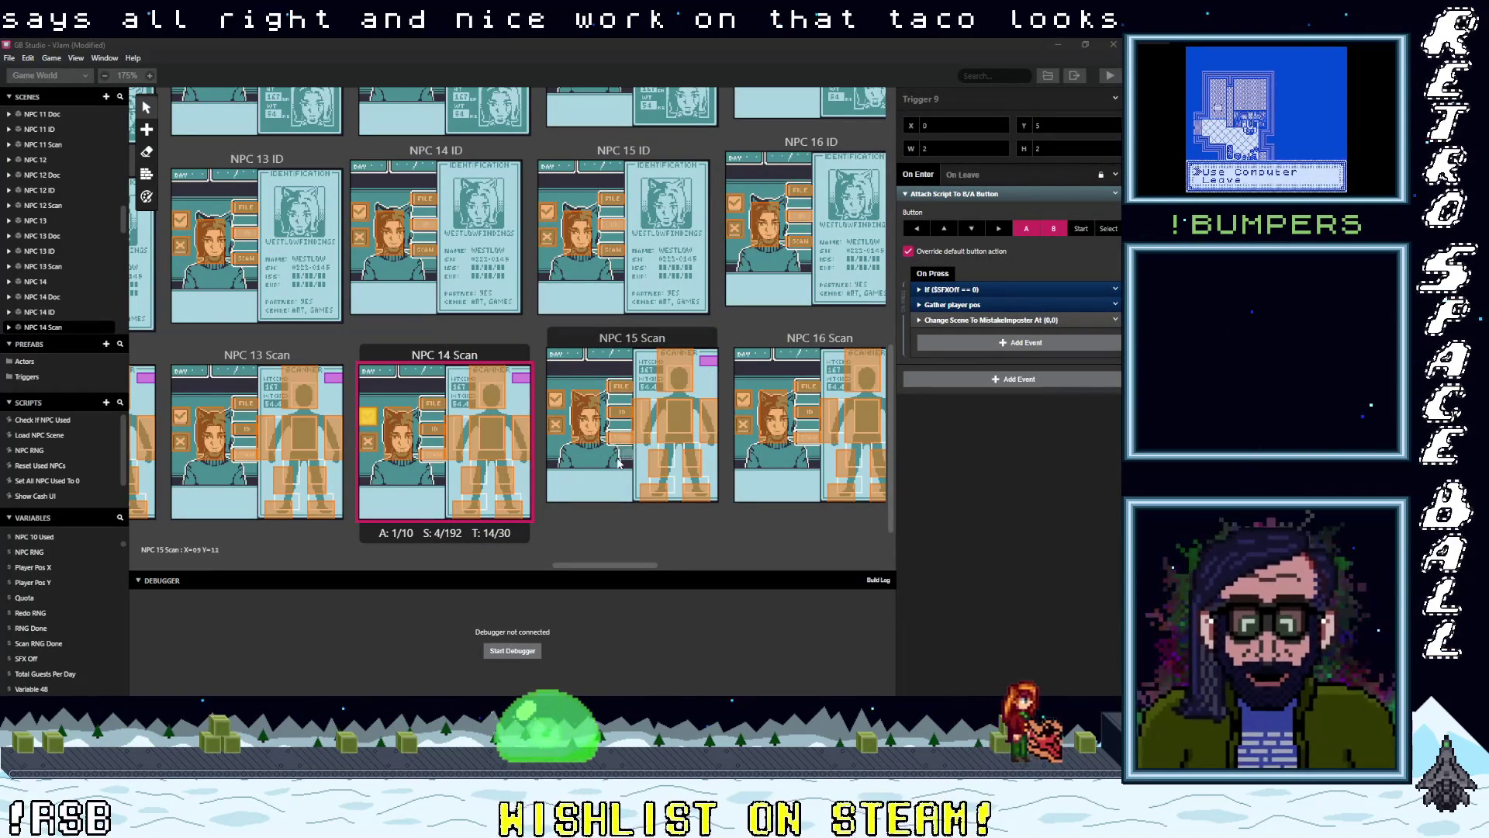
- Locate the Day End scene in the world view and append 'success' to its name
{"action": "mouse_move", "coordinate": [608, 564]}
{"action": "left_mouse_down"}
{"action": "mouse_move", "coordinate": [593, 565]}
{"action": "mouse_move", "coordinate": [611, 565]}
{"action": "left_mouse_up"}
{"action": "scroll", "coordinate": [592, 565], "scroll_direction": "left", "scroll_amount": 3}
{"action": "scroll", "coordinate": [603, 564], "scroll_direction": "left", "scroll_amount": 4}
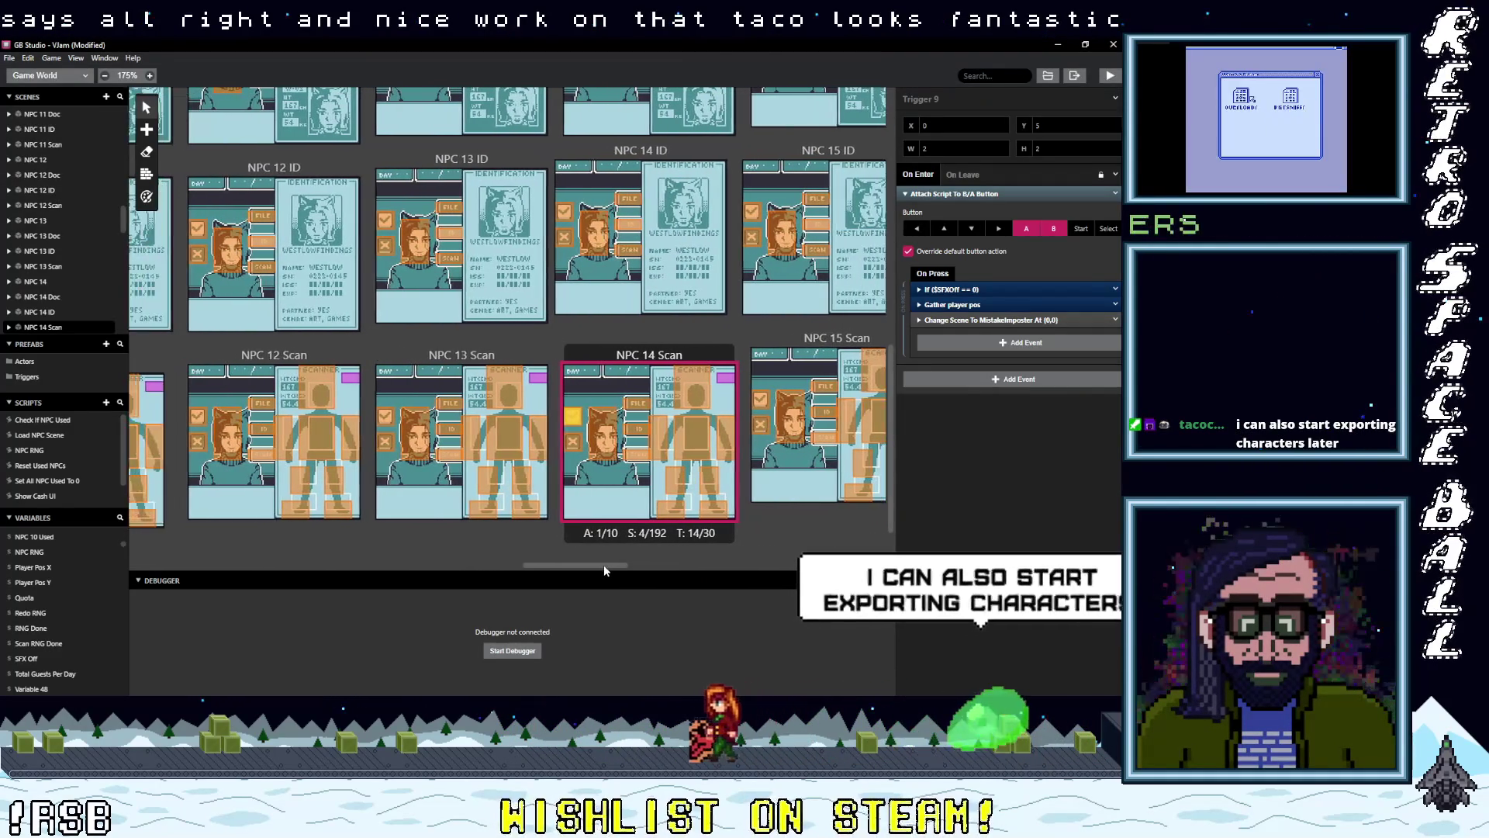
{"action": "mouse_move", "coordinate": [577, 572]}
{"action": "left_mouse_down"}
{"action": "mouse_move", "coordinate": [240, 574]}
{"action": "mouse_move", "coordinate": [255, 572]}
{"action": "left_mouse_up"}
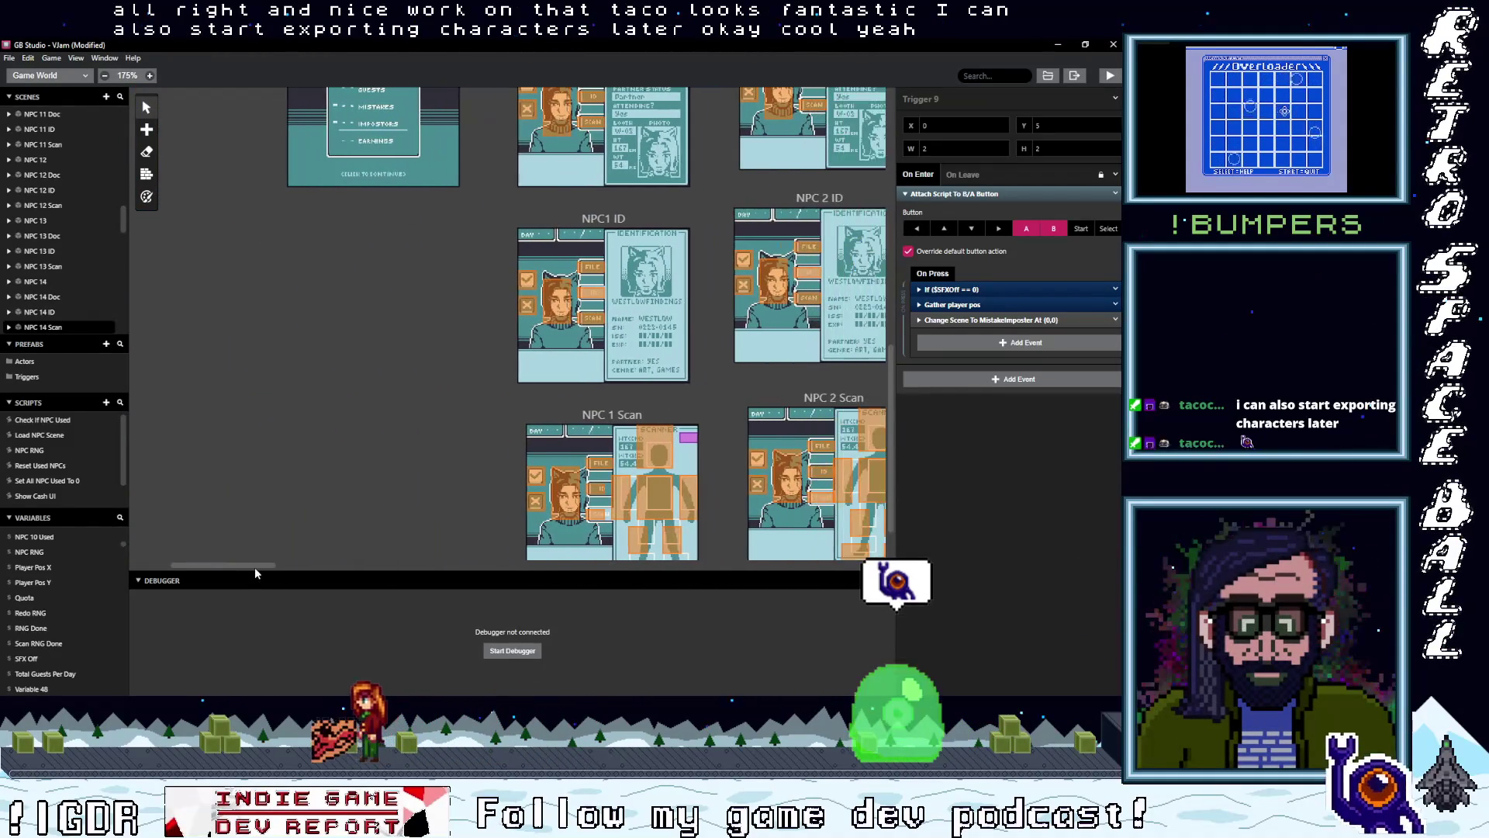
{"action": "scroll", "coordinate": [329, 395], "scroll_direction": "up", "scroll_amount": 2}
{"action": "scroll", "coordinate": [330, 403], "scroll_direction": "up", "scroll_amount": 5}
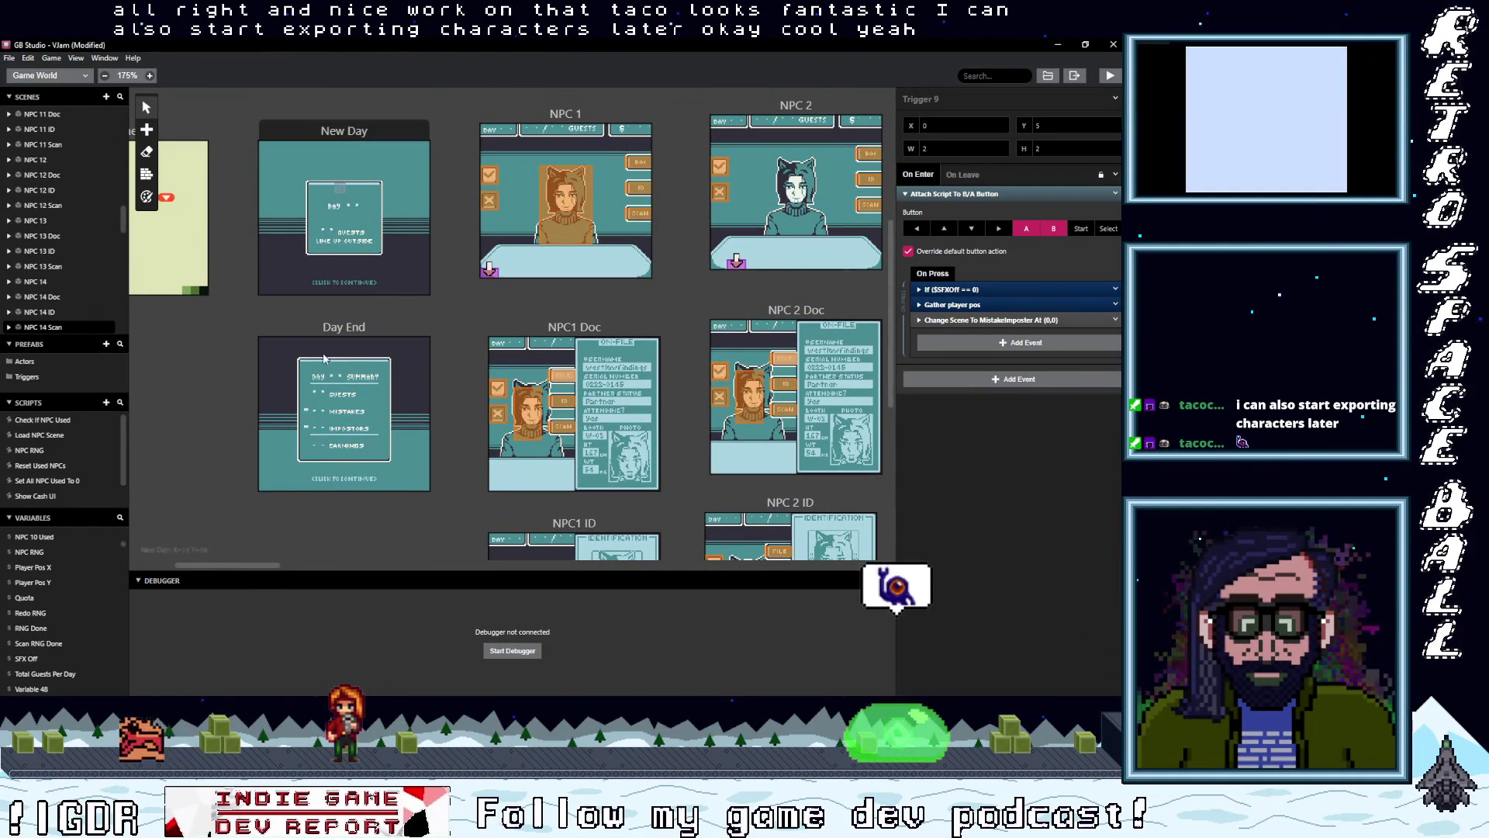
{"action": "scroll", "coordinate": [375, 331], "scroll_direction": "down", "scroll_amount": 3}
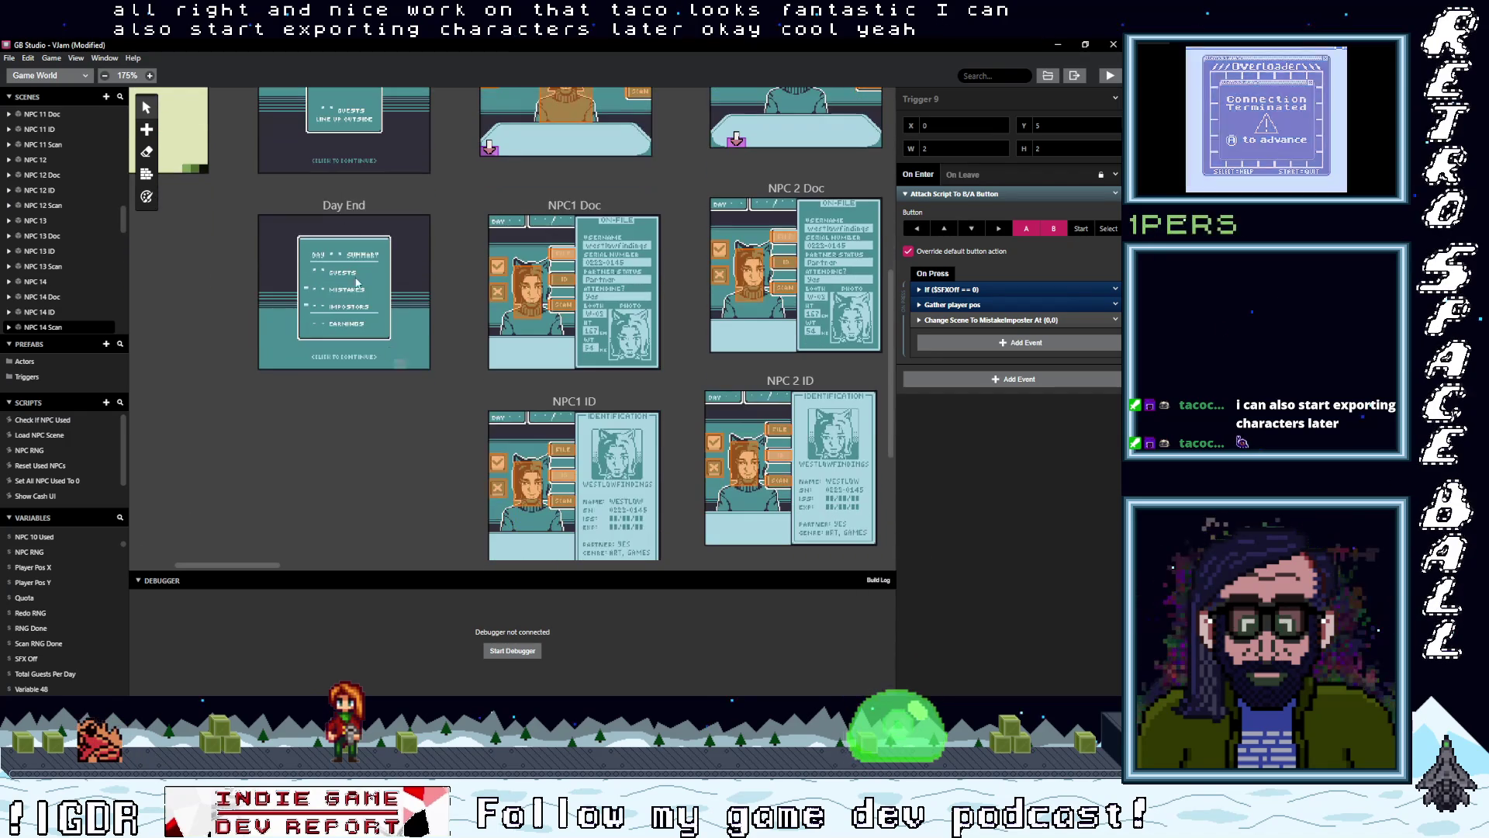
{"action": "left_click", "coordinate": [376, 332]}
{"action": "scroll", "coordinate": [1006, 142], "scroll_direction": "up", "scroll_amount": 6}
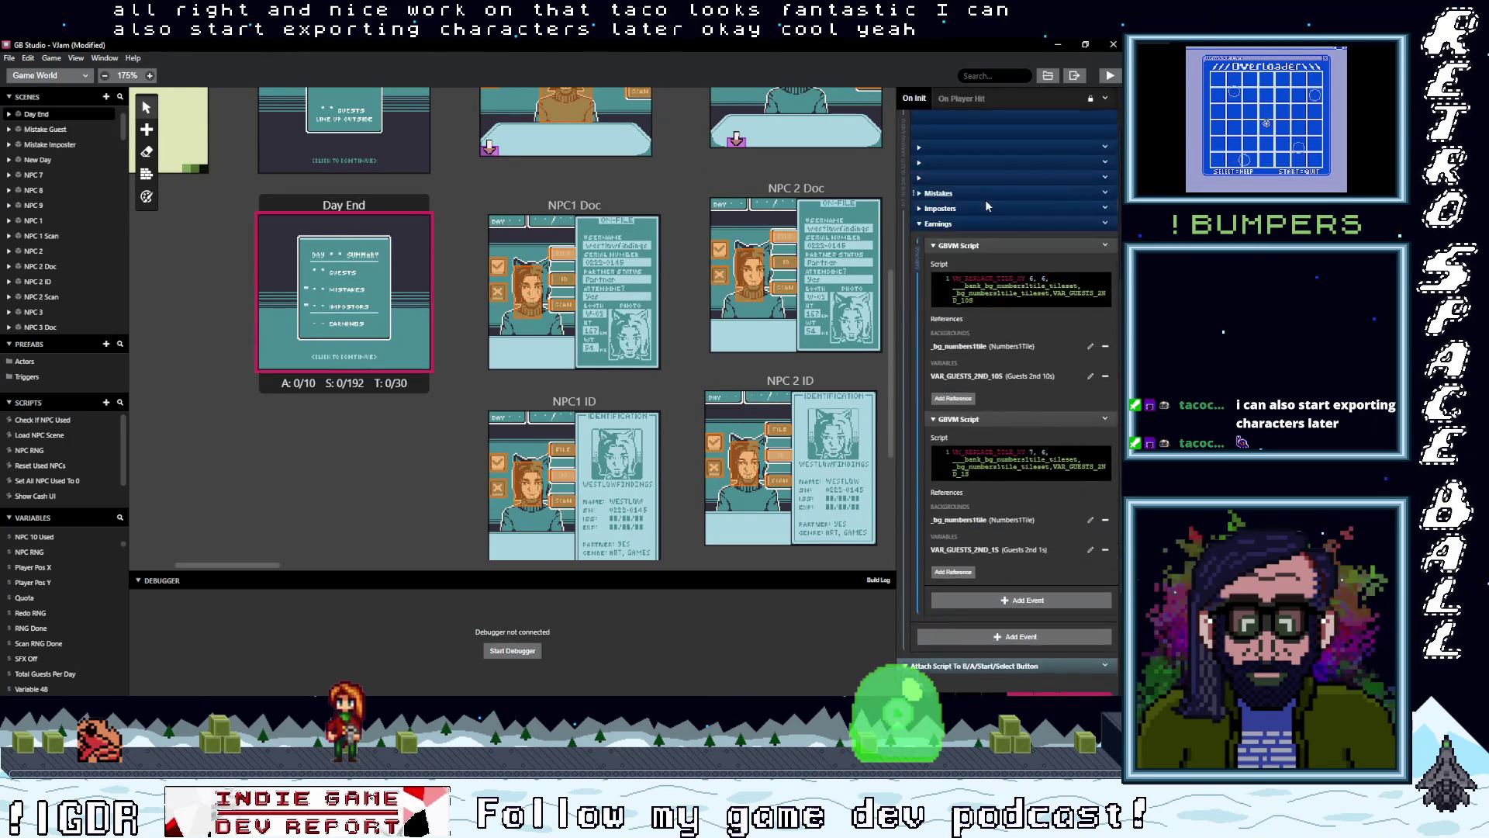
{"action": "left_click", "coordinate": [968, 94]}
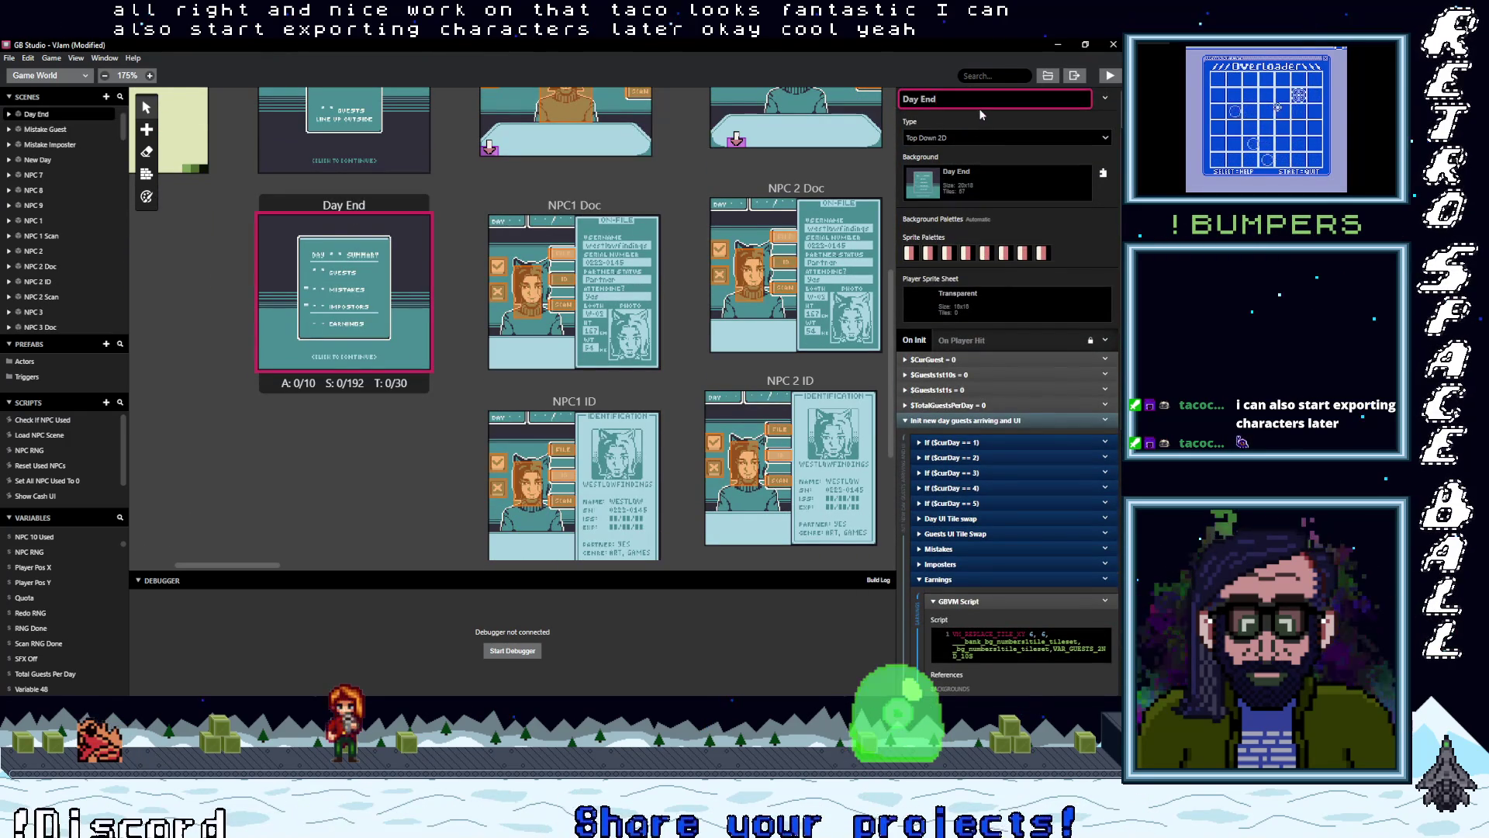
{"action": "type", "text": "success"}
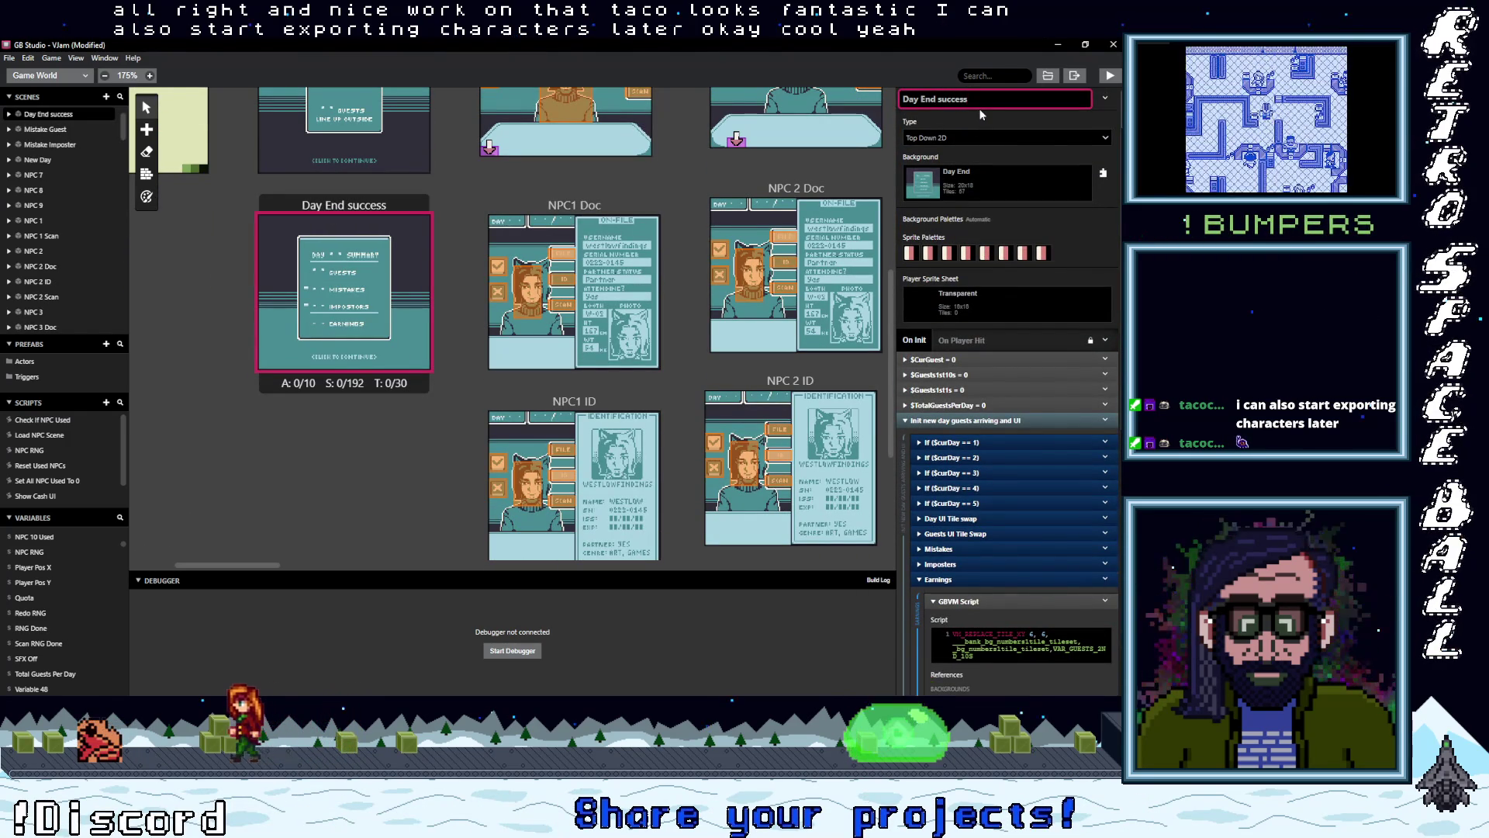
{"action": "key", "text": "Return"}
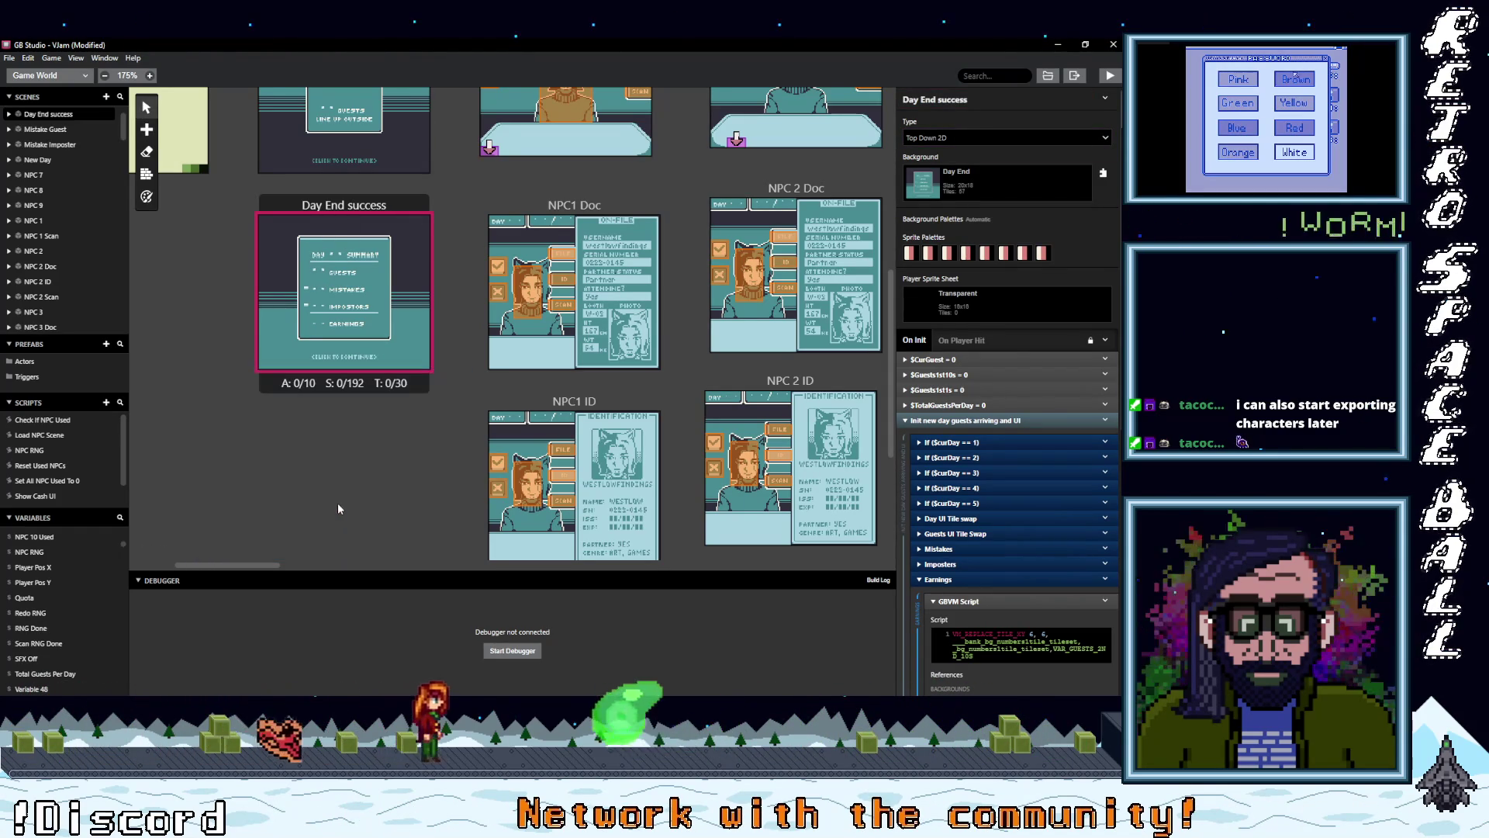
{"action": "key", "text": "ctrl+v"}
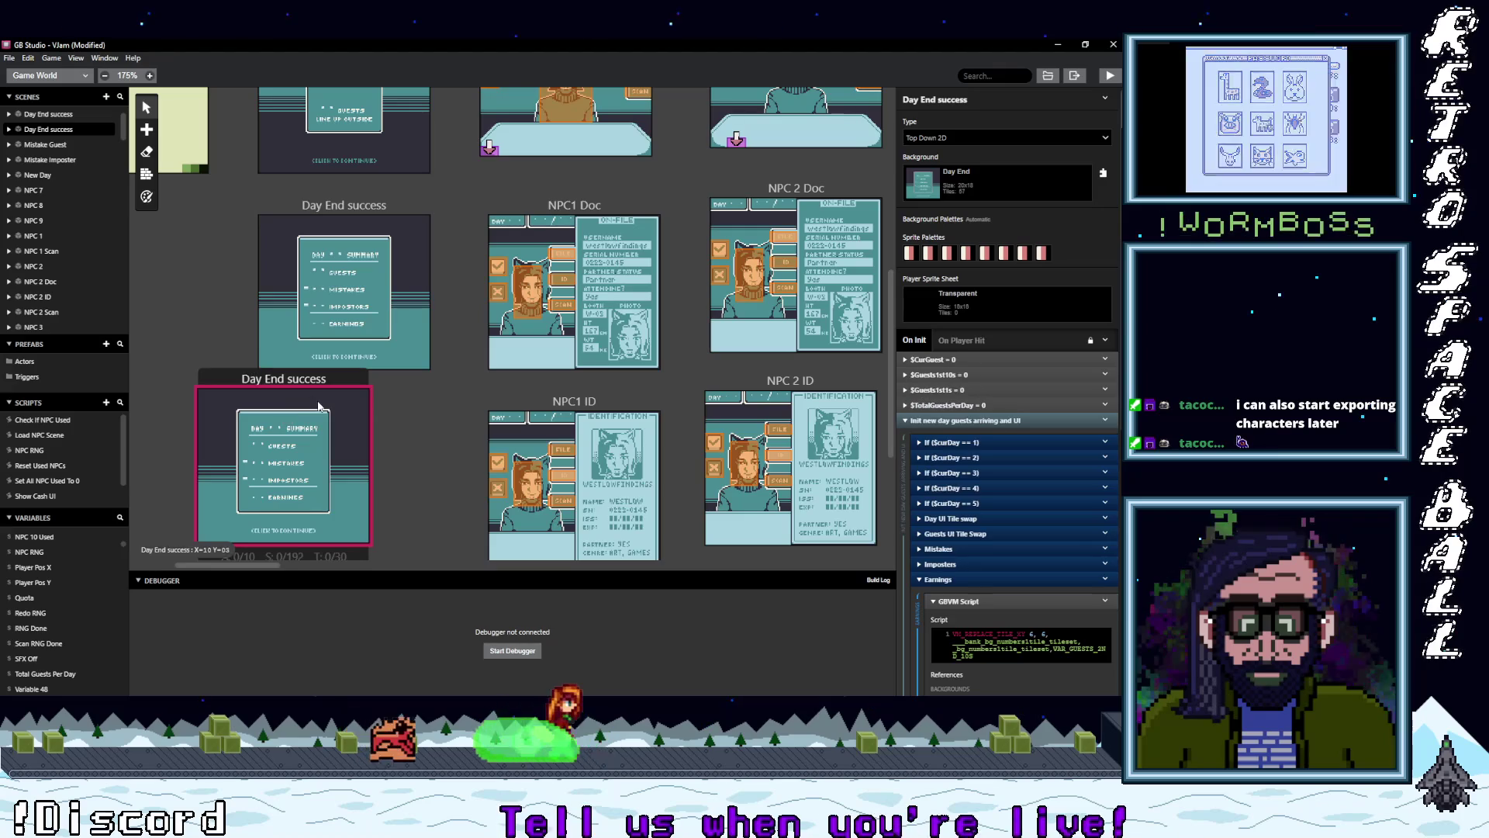
{"action": "left_click_drag", "start_coordinate": [266, 379], "coordinate": [326, 401]}
{"action": "left_click", "coordinate": [959, 100]}
{"action": "double_click", "coordinate": [959, 100]}
{"action": "type", "text": "failuer"}
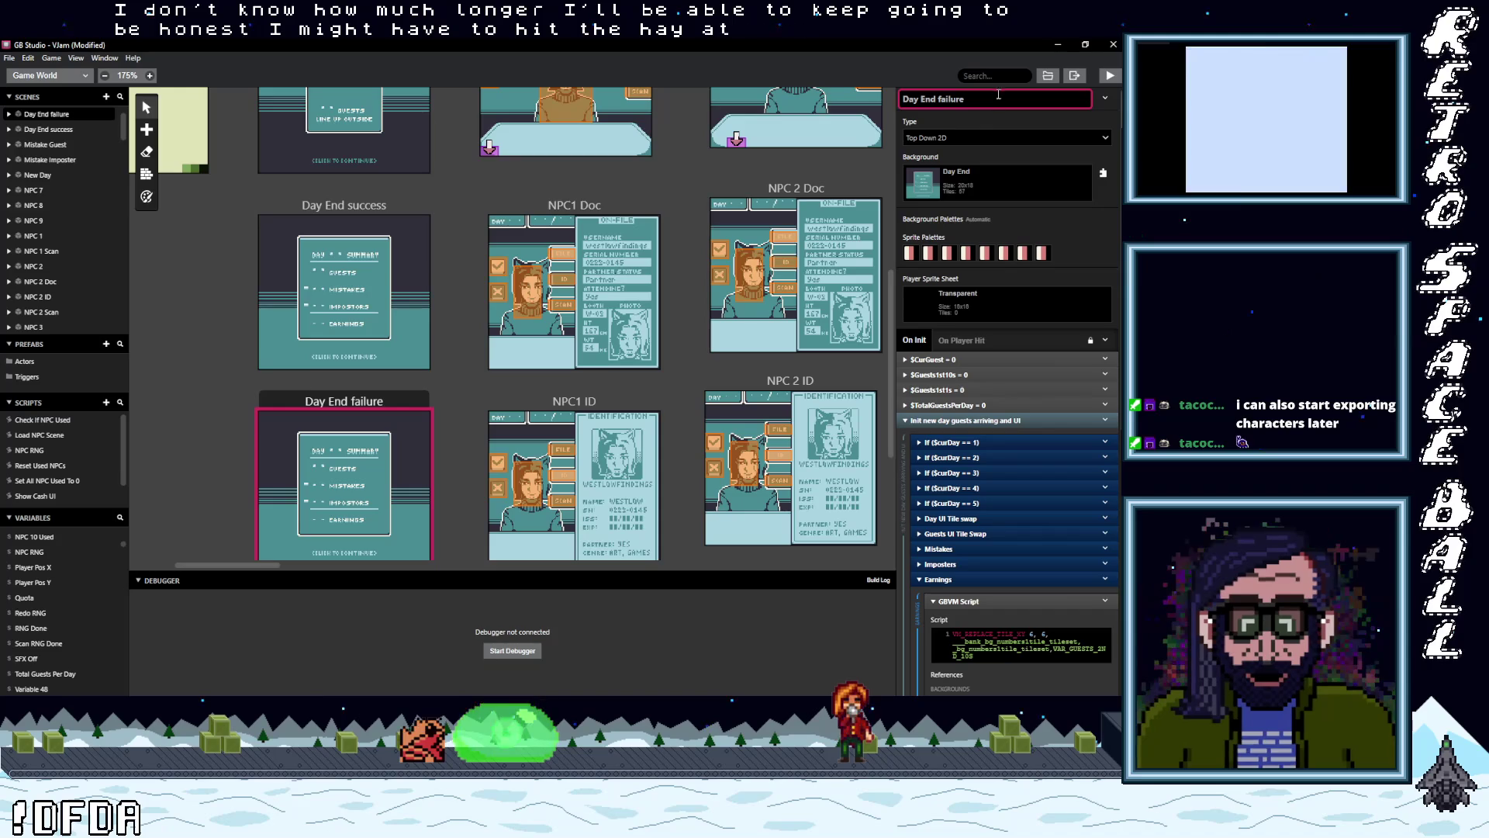
{"action": "left_click", "coordinate": [334, 386]}
{"action": "left_click", "coordinate": [333, 388]}
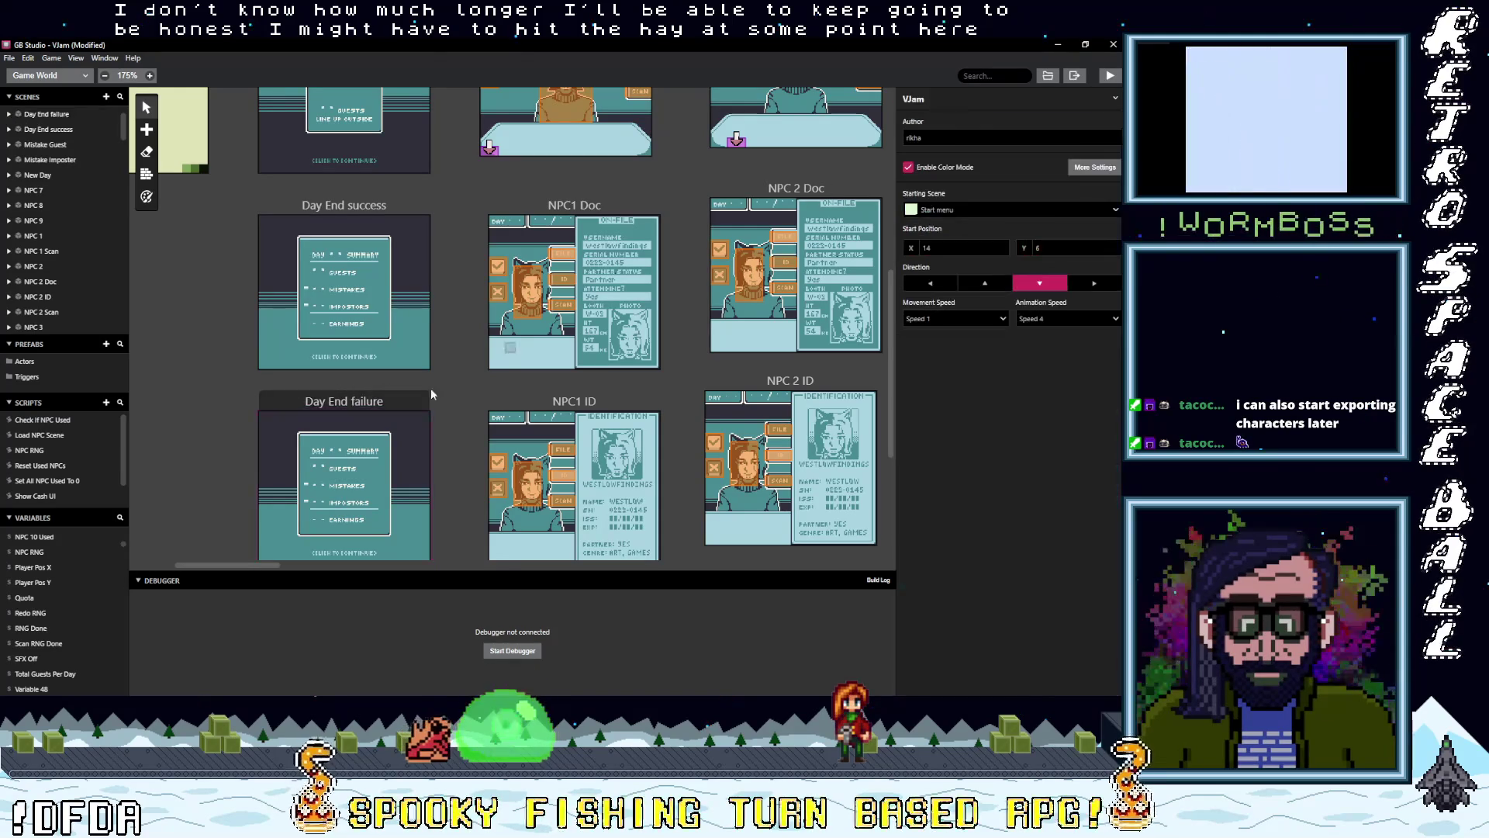
{"action": "mouse_move", "coordinate": [1089, 162]}
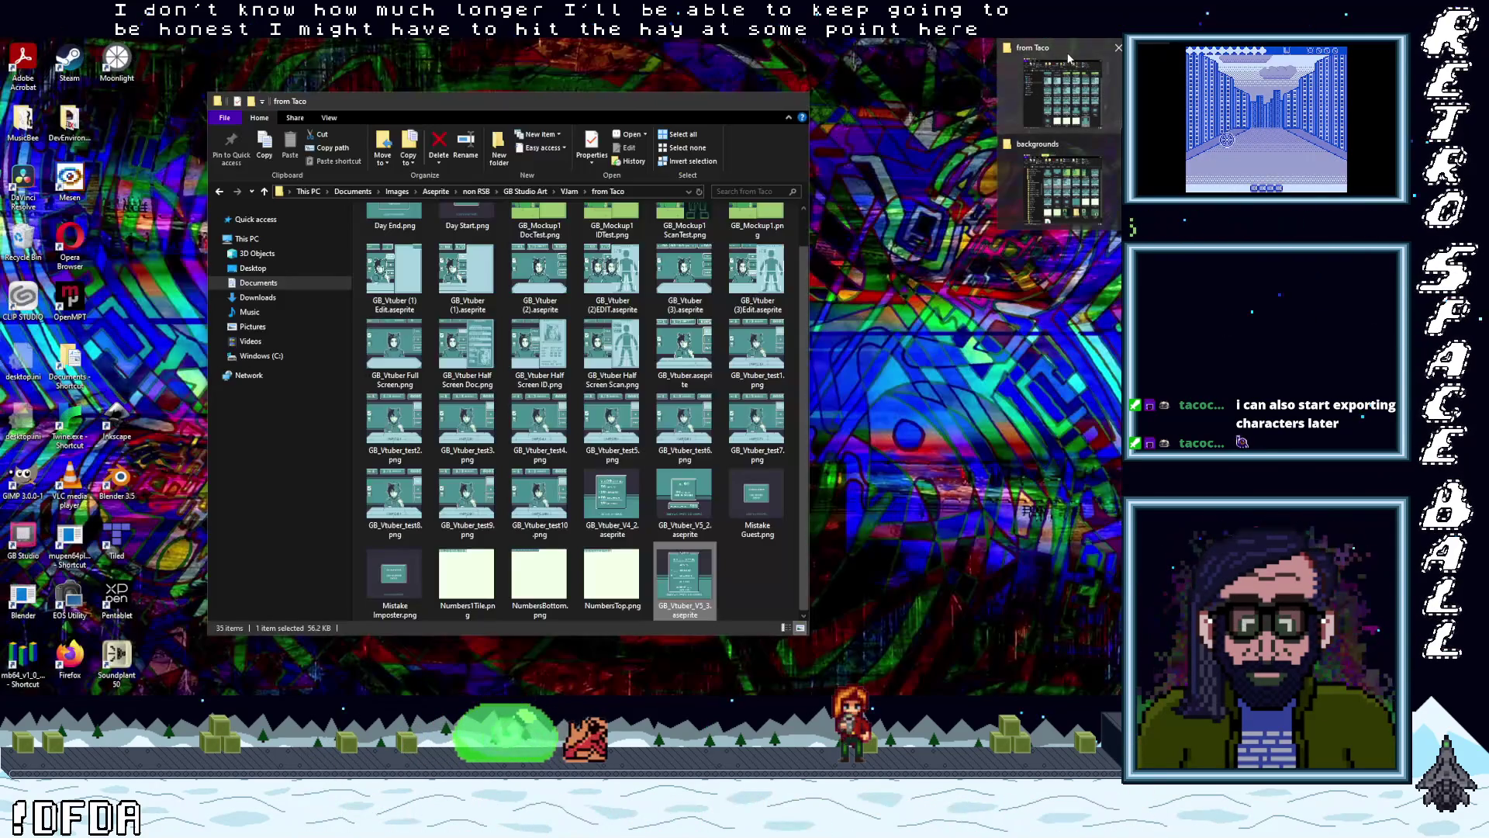
- Copy Failure.png and another screen image from the from Taco folder
{"action": "left_click", "coordinate": [1061, 92]}
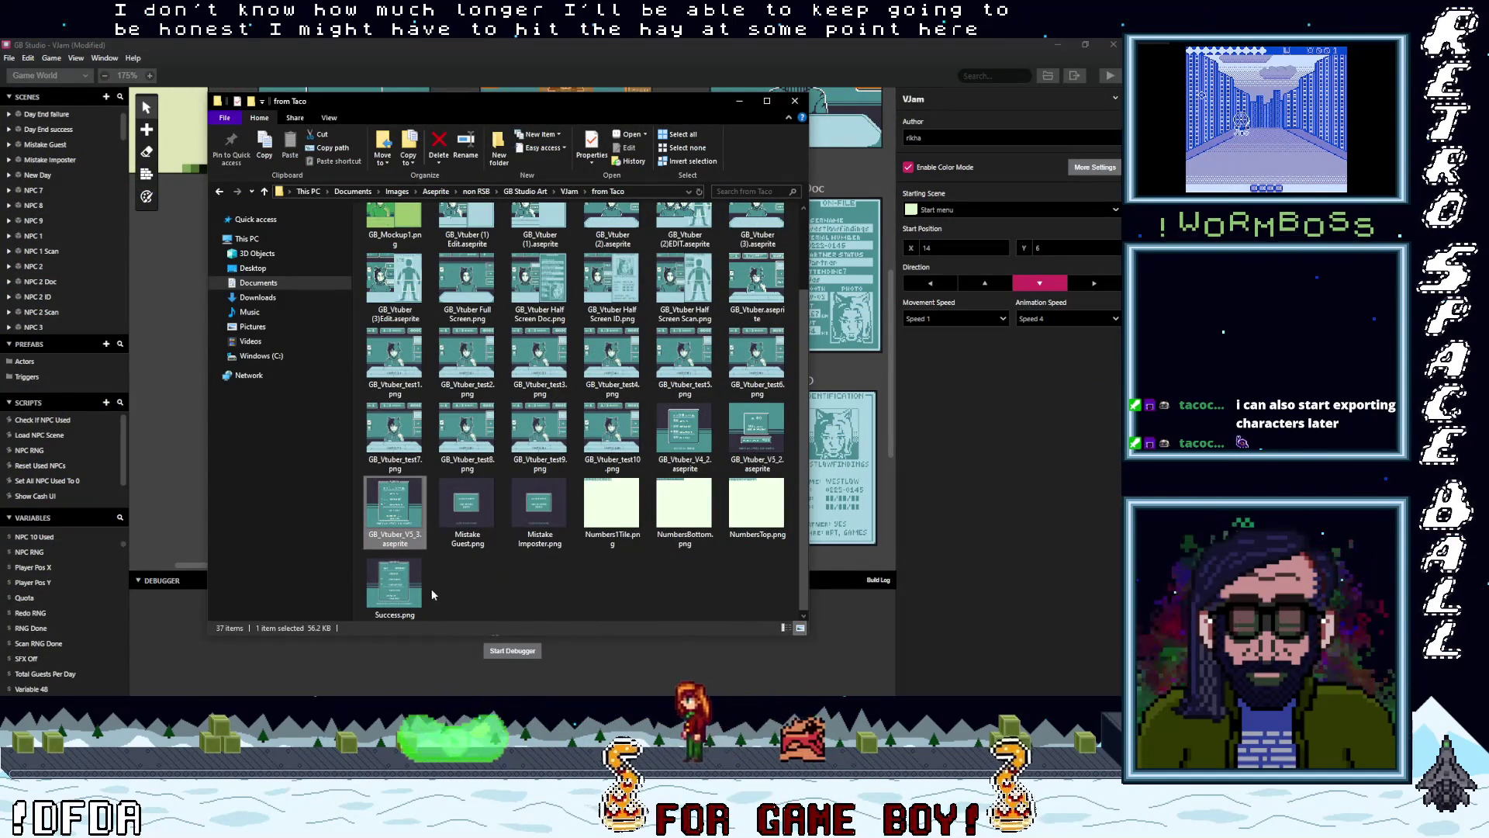
{"action": "scroll", "coordinate": [623, 549], "scroll_direction": "up", "scroll_amount": 1}
{"action": "left_click", "coordinate": [618, 570]}
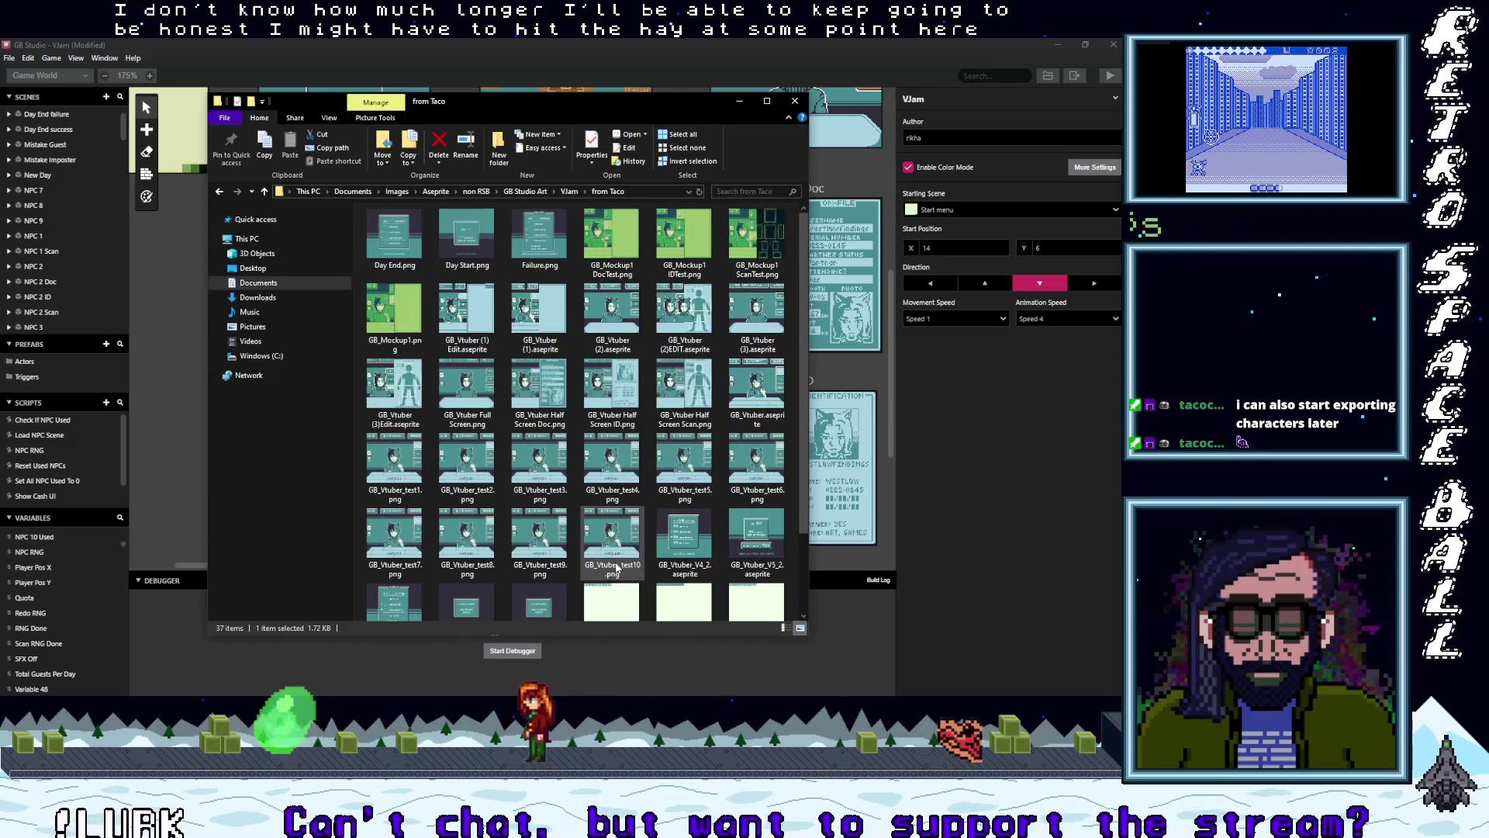
{"action": "left_click", "coordinate": [542, 242], "text": "ctrl"}
{"action": "right_click", "coordinate": [542, 243]}
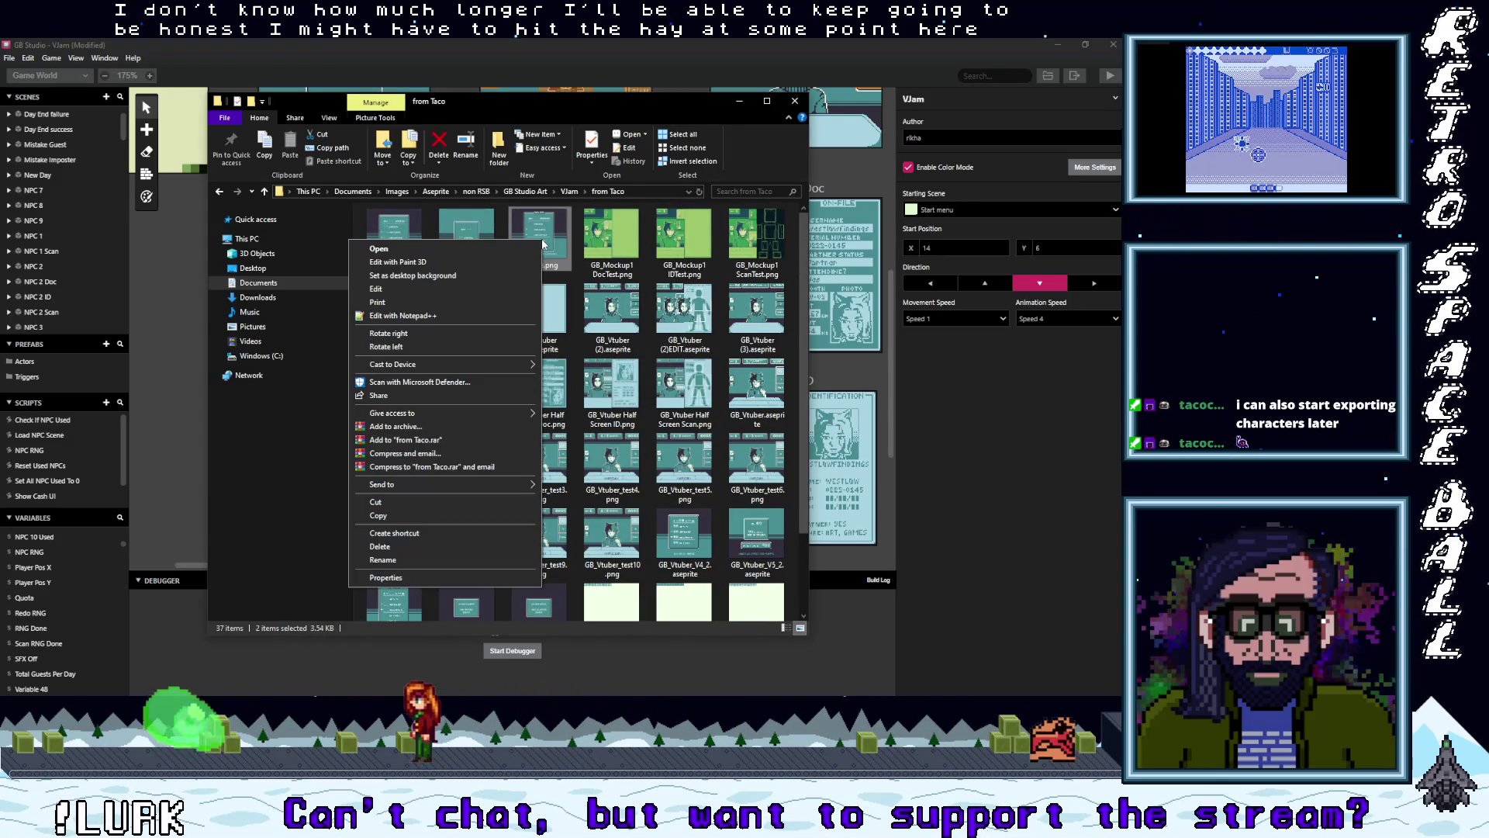
{"action": "left_click", "coordinate": [416, 515]}
{"action": "left_click", "coordinate": [740, 103]}
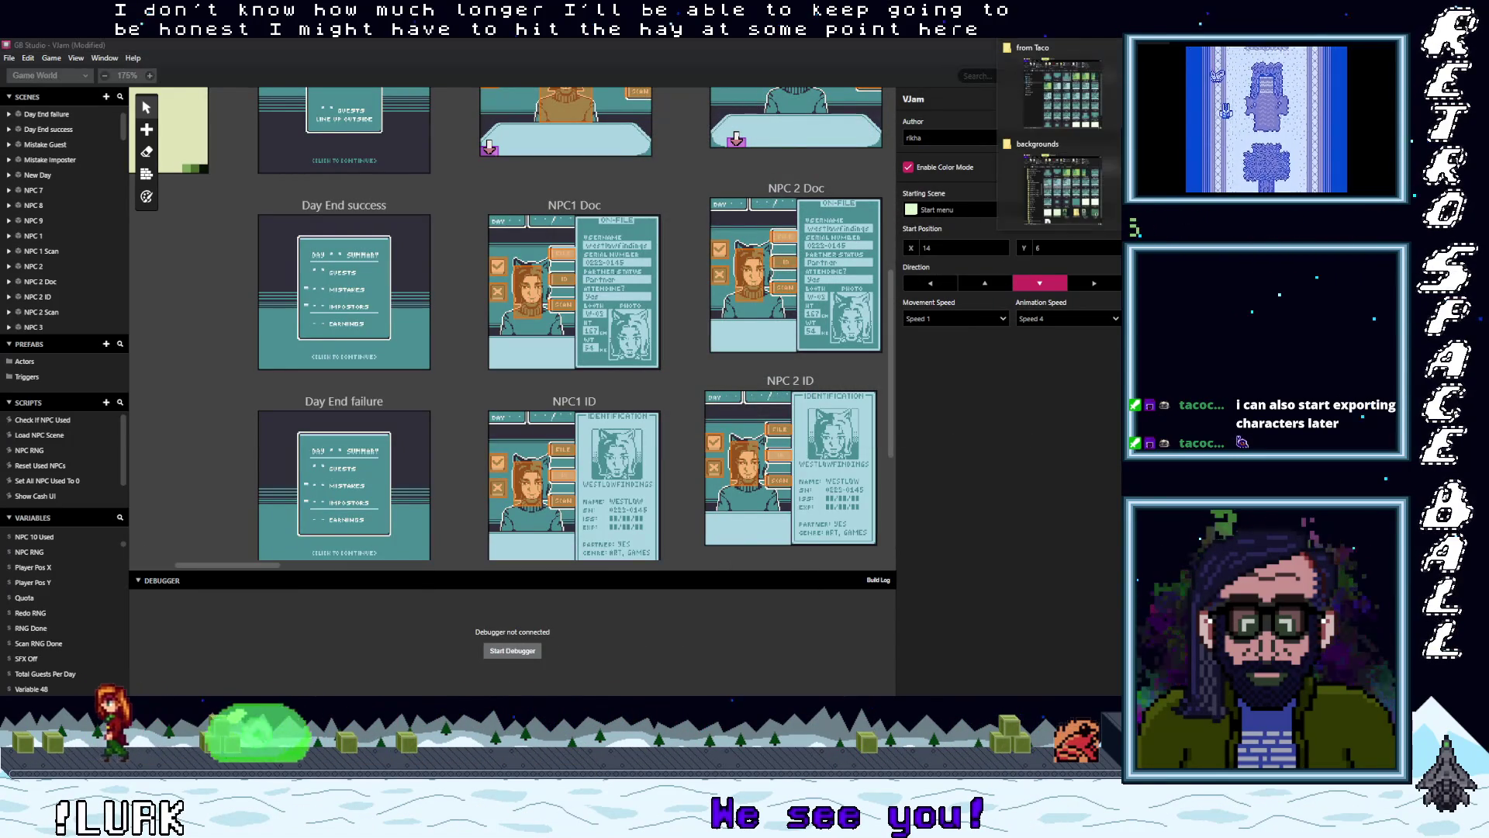
- Paste the two images into the project's assets\backgrounds folder
{"action": "key", "text": "alt+Tab"}
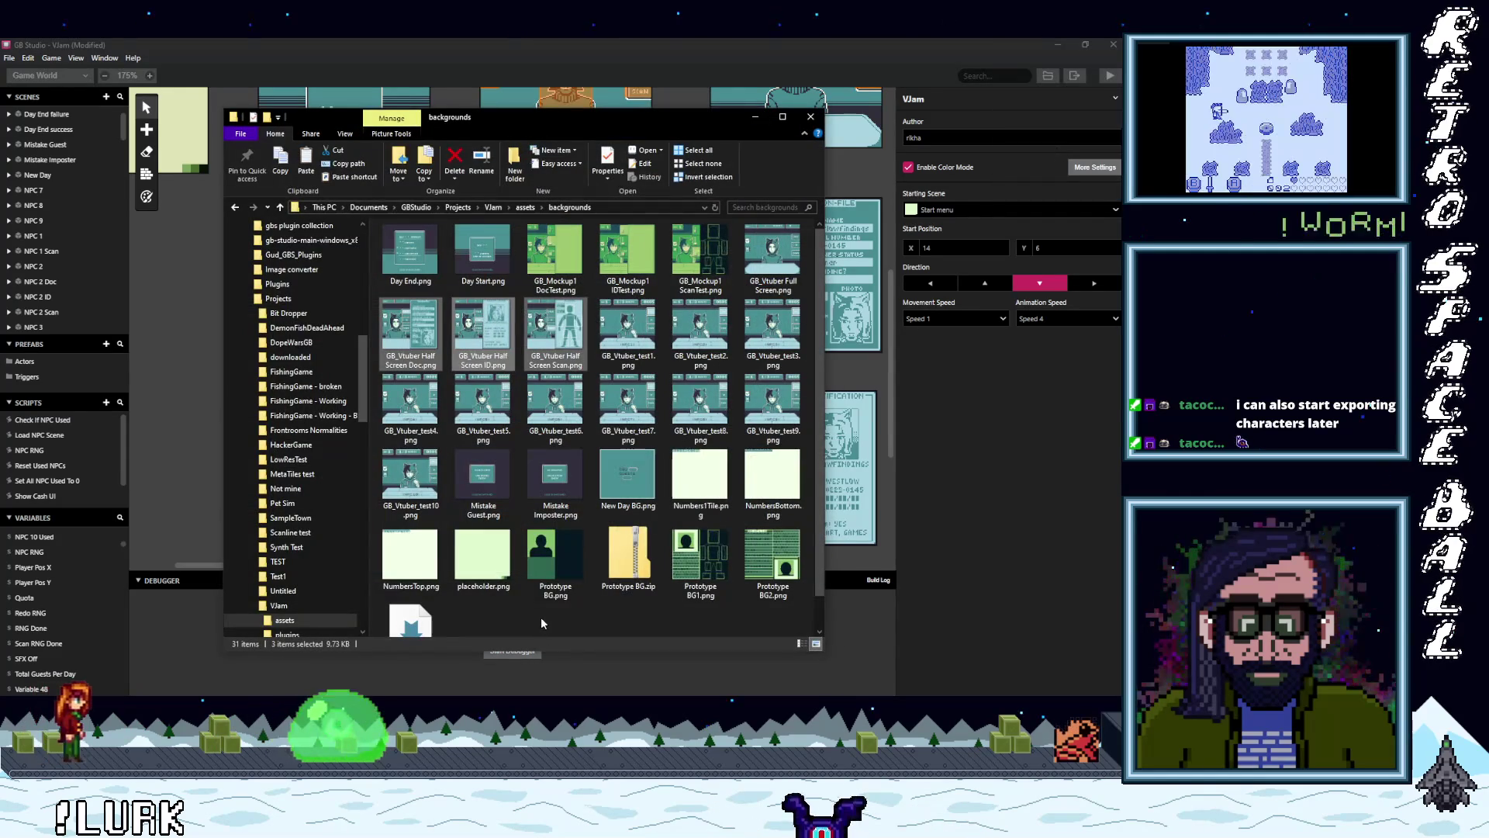
{"action": "right_click", "coordinate": [542, 616]}
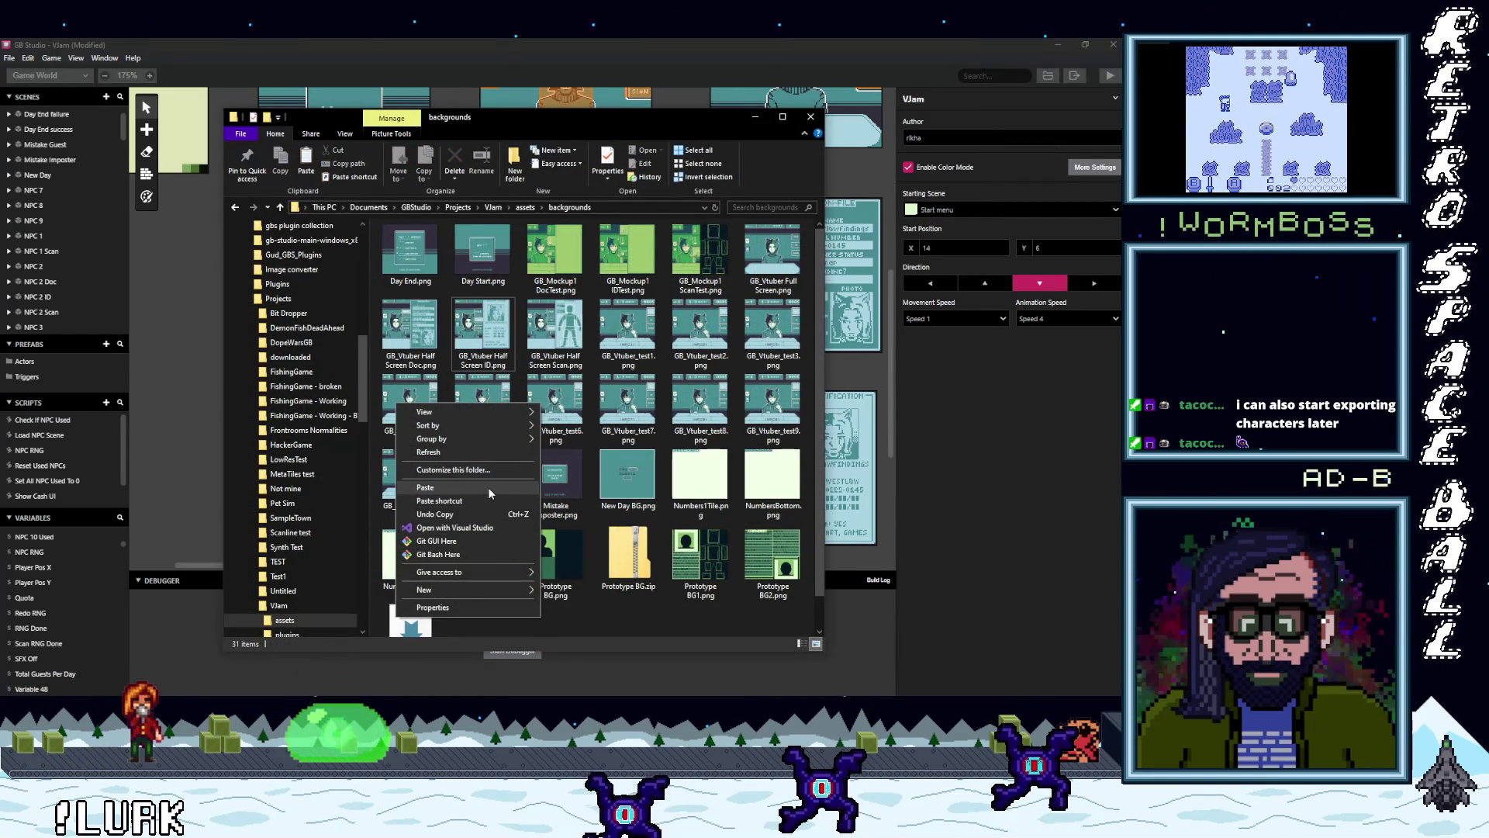
{"action": "left_click", "coordinate": [487, 487]}
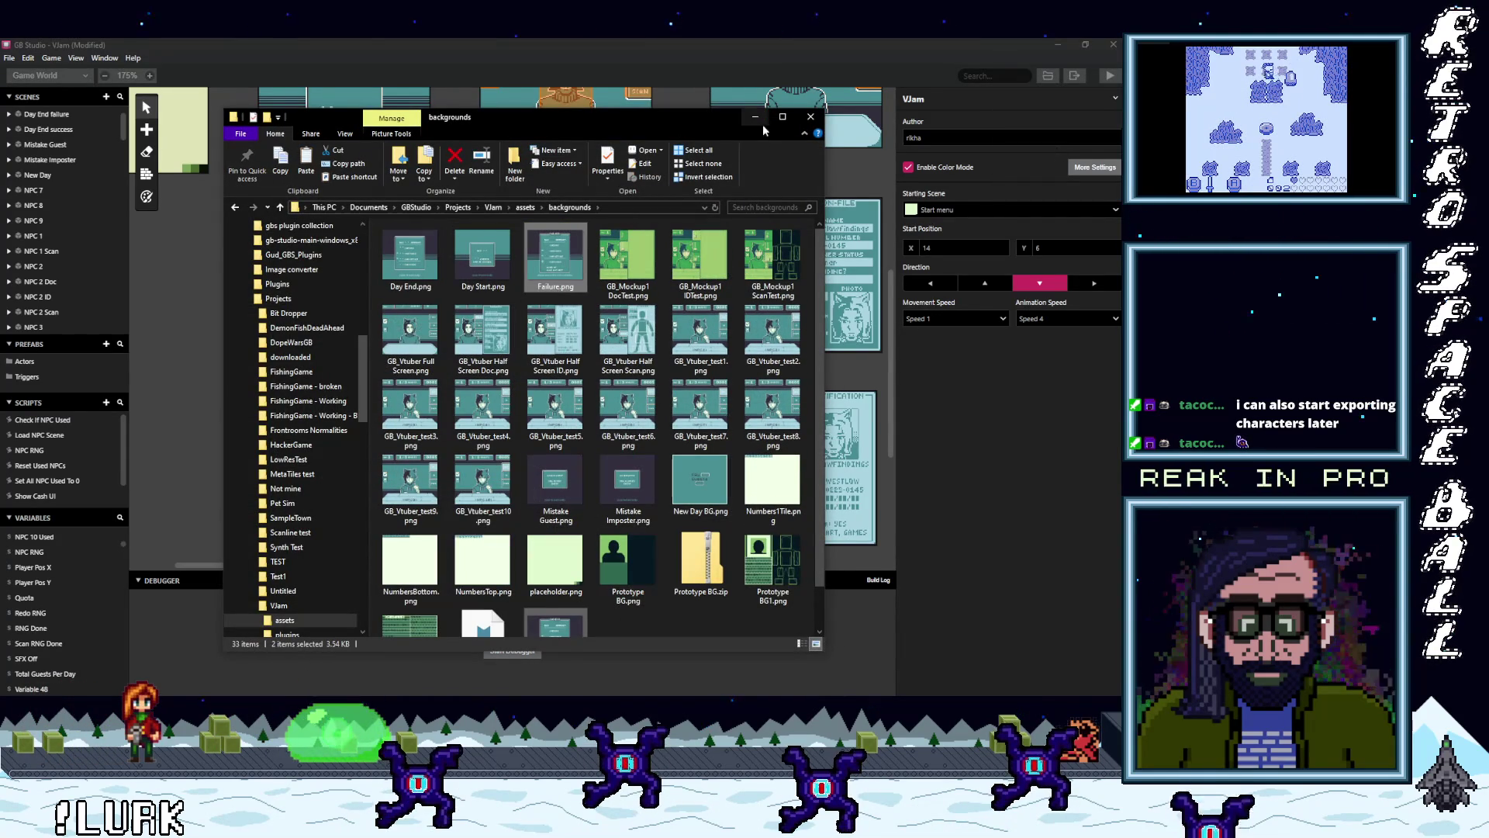
{"action": "key", "text": "alt+Tab"}
{"action": "left_click", "coordinate": [359, 301]}
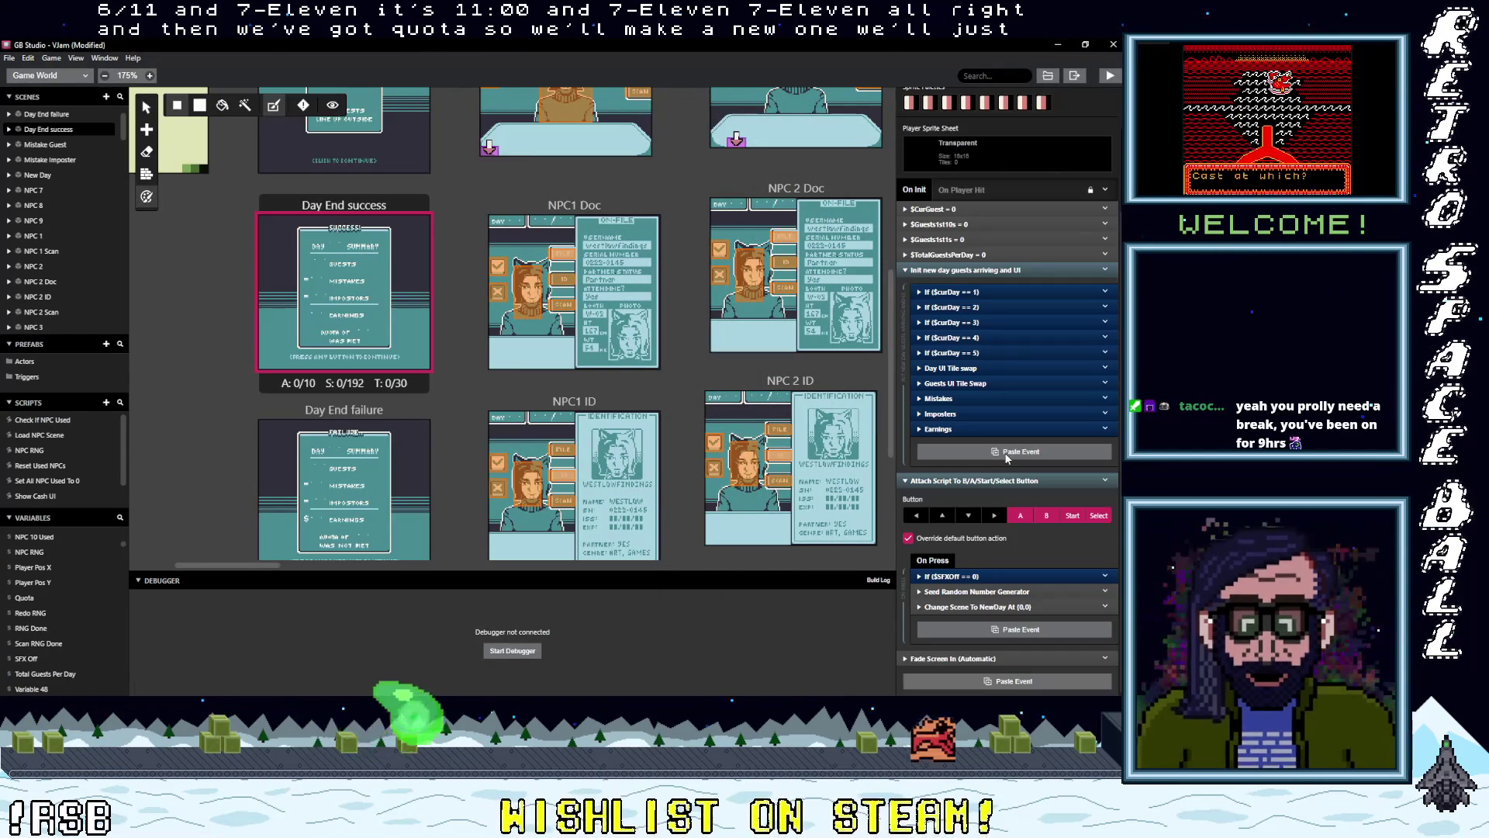
- Paste a copy of the Earnings event group after it and rename the copy Quota
{"action": "scroll", "coordinate": [1010, 488], "scroll_direction": "down", "scroll_amount": 1}
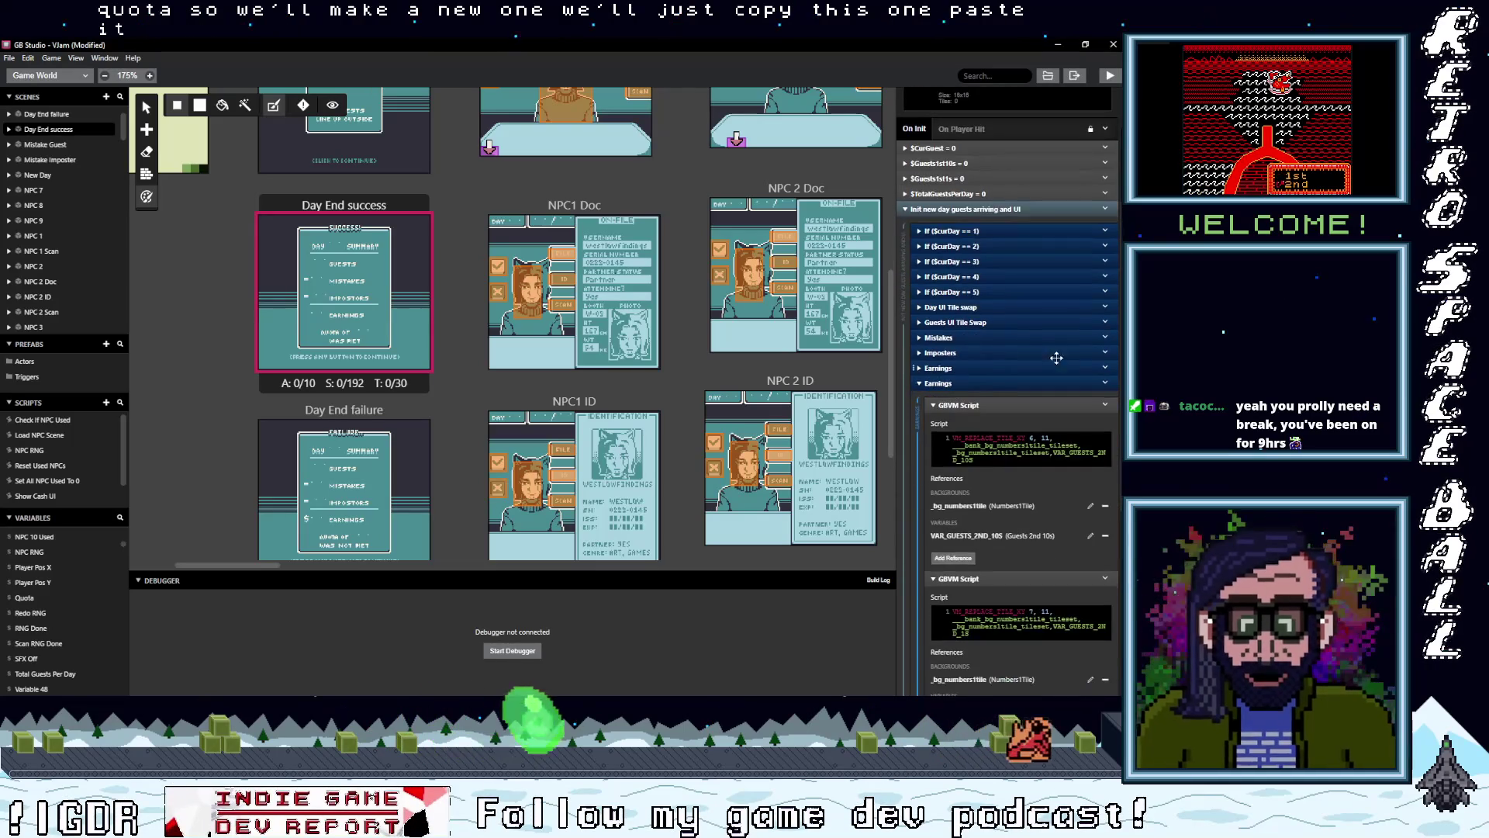
{"action": "left_click", "coordinate": [1104, 405]}
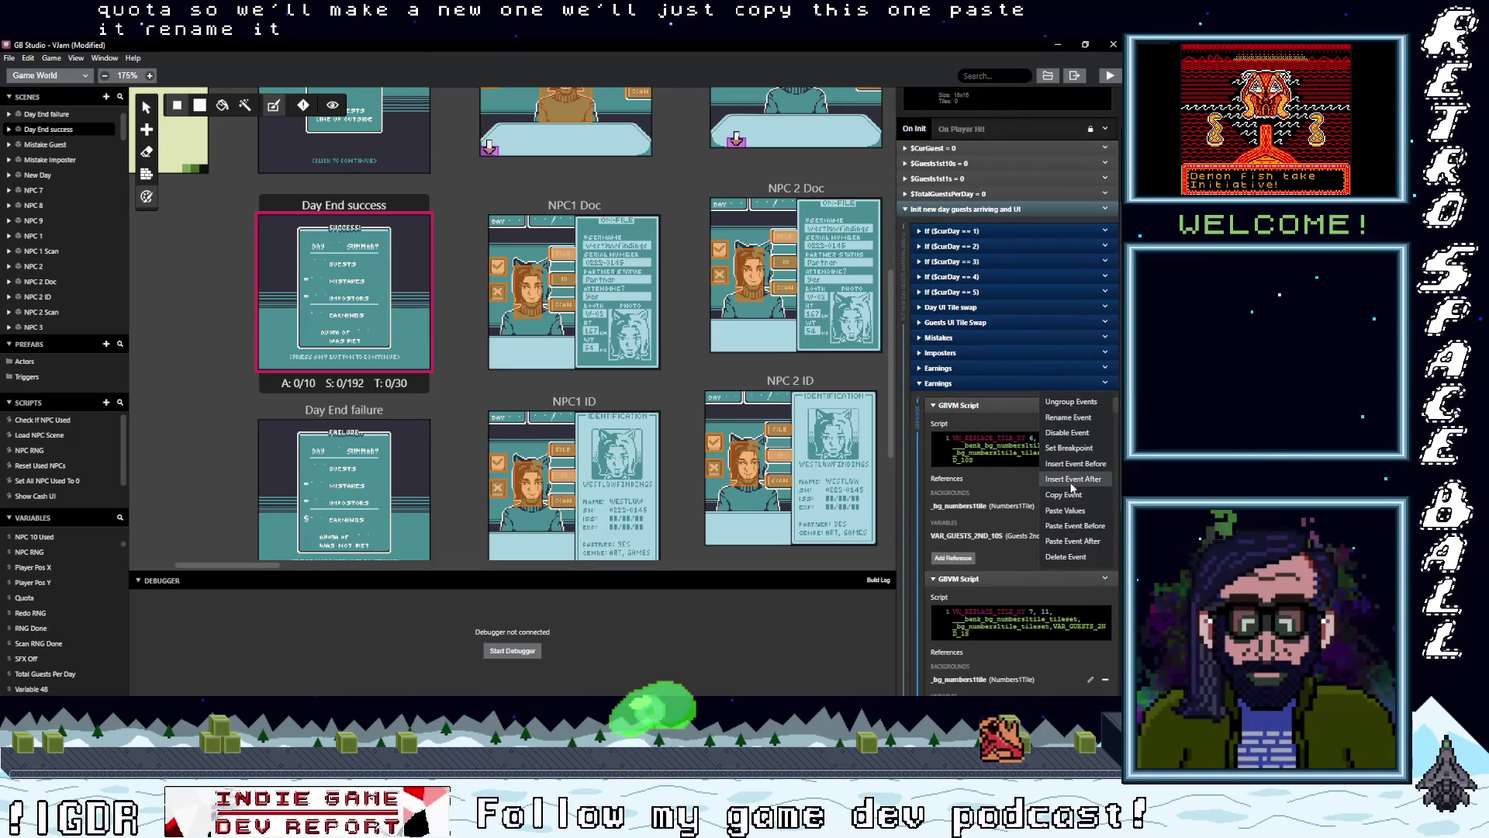
{"action": "left_click", "coordinate": [1075, 420]}
{"action": "left_click", "coordinate": [1078, 385]}
{"action": "type", "text": "Quota"}
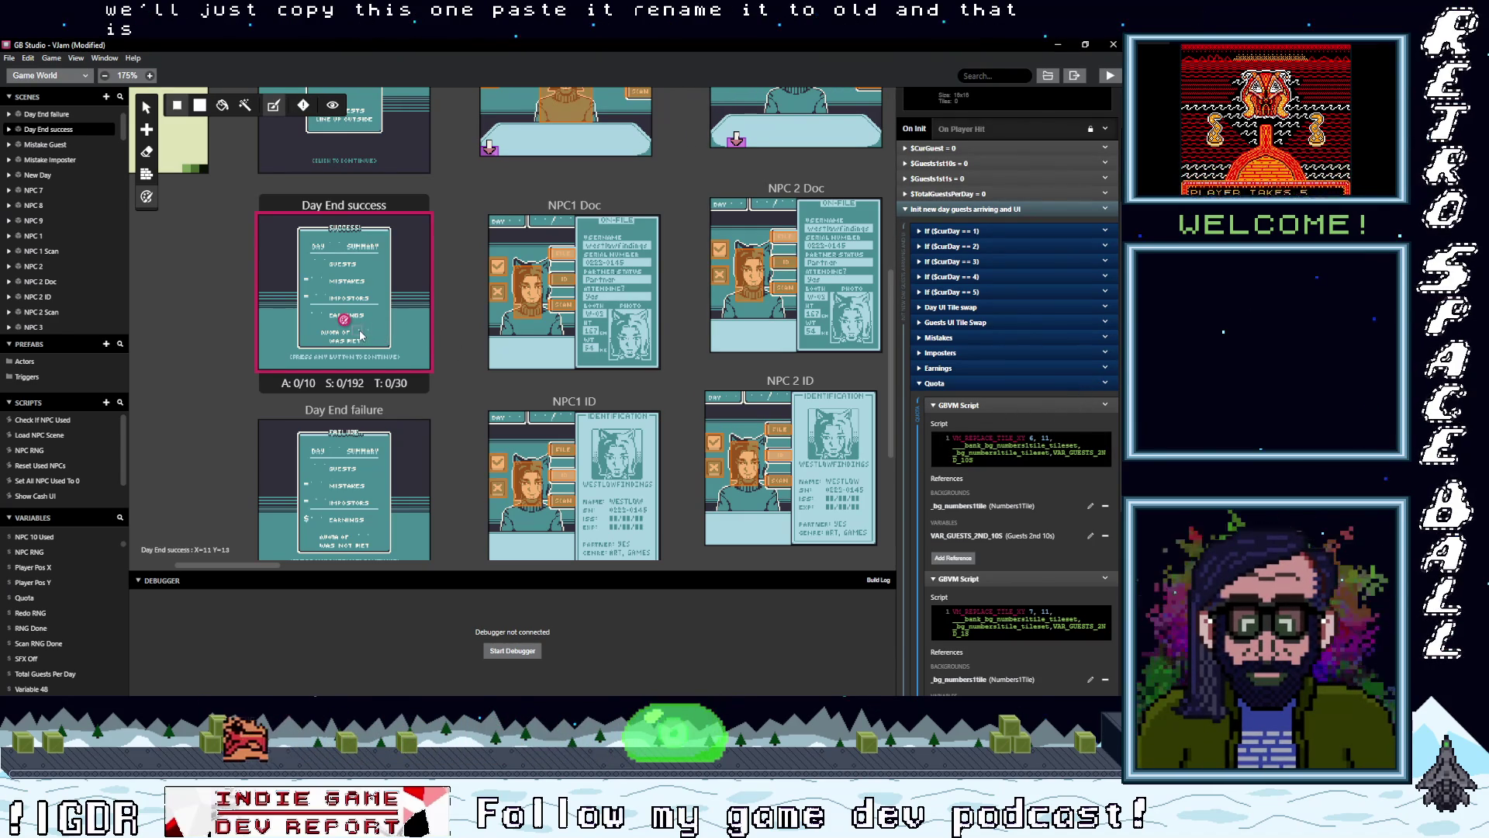
- Change the Quota copy's VM_REPLACE_TILE_XY lines to tiles 11, 13 and 12, 13
{"action": "left_click_drag", "start_coordinate": [361, 335], "coordinate": [387, 336]}
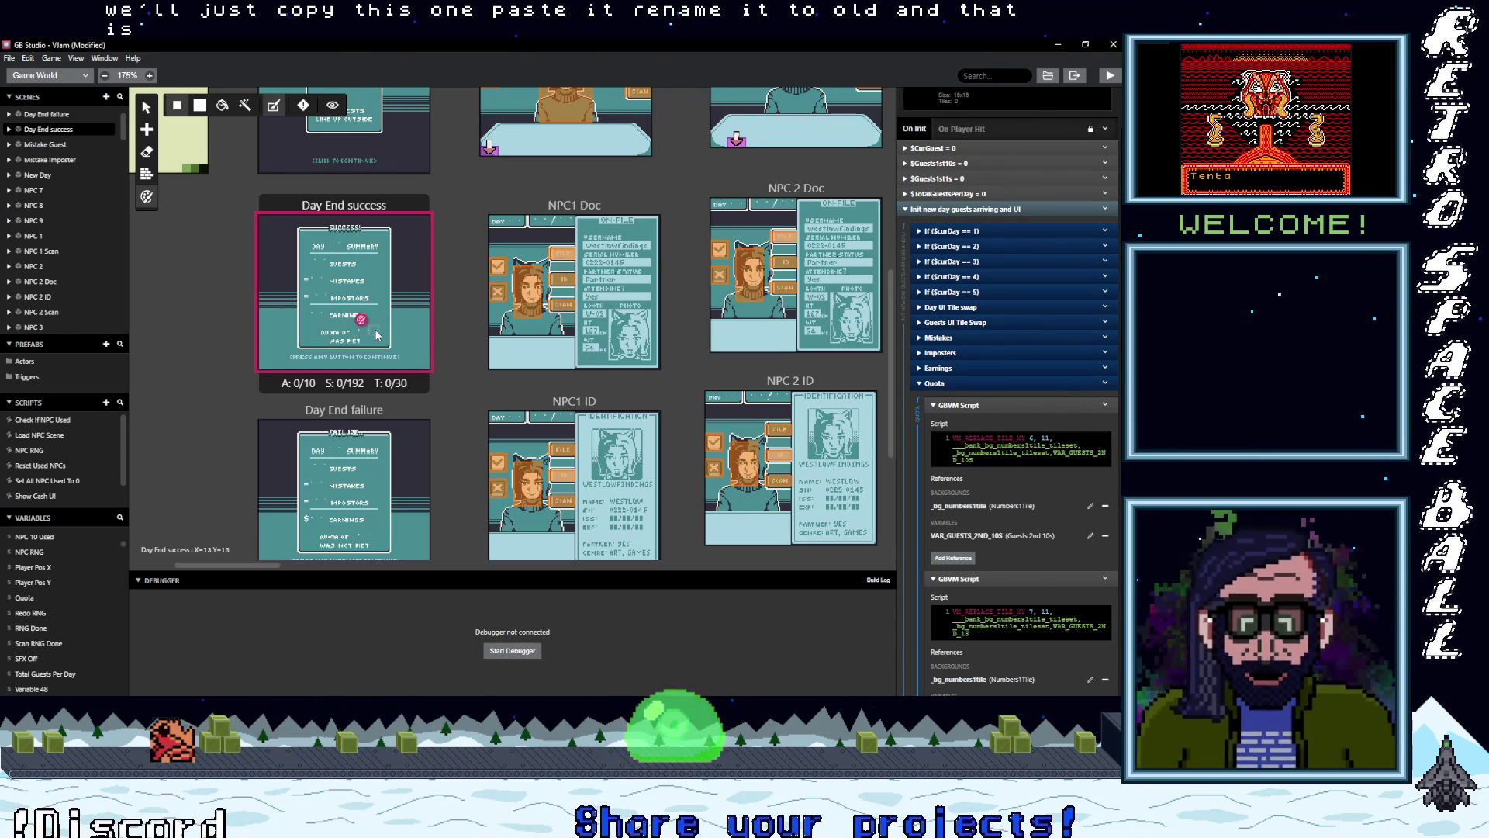
{"action": "left_click", "coordinate": [1032, 439]}
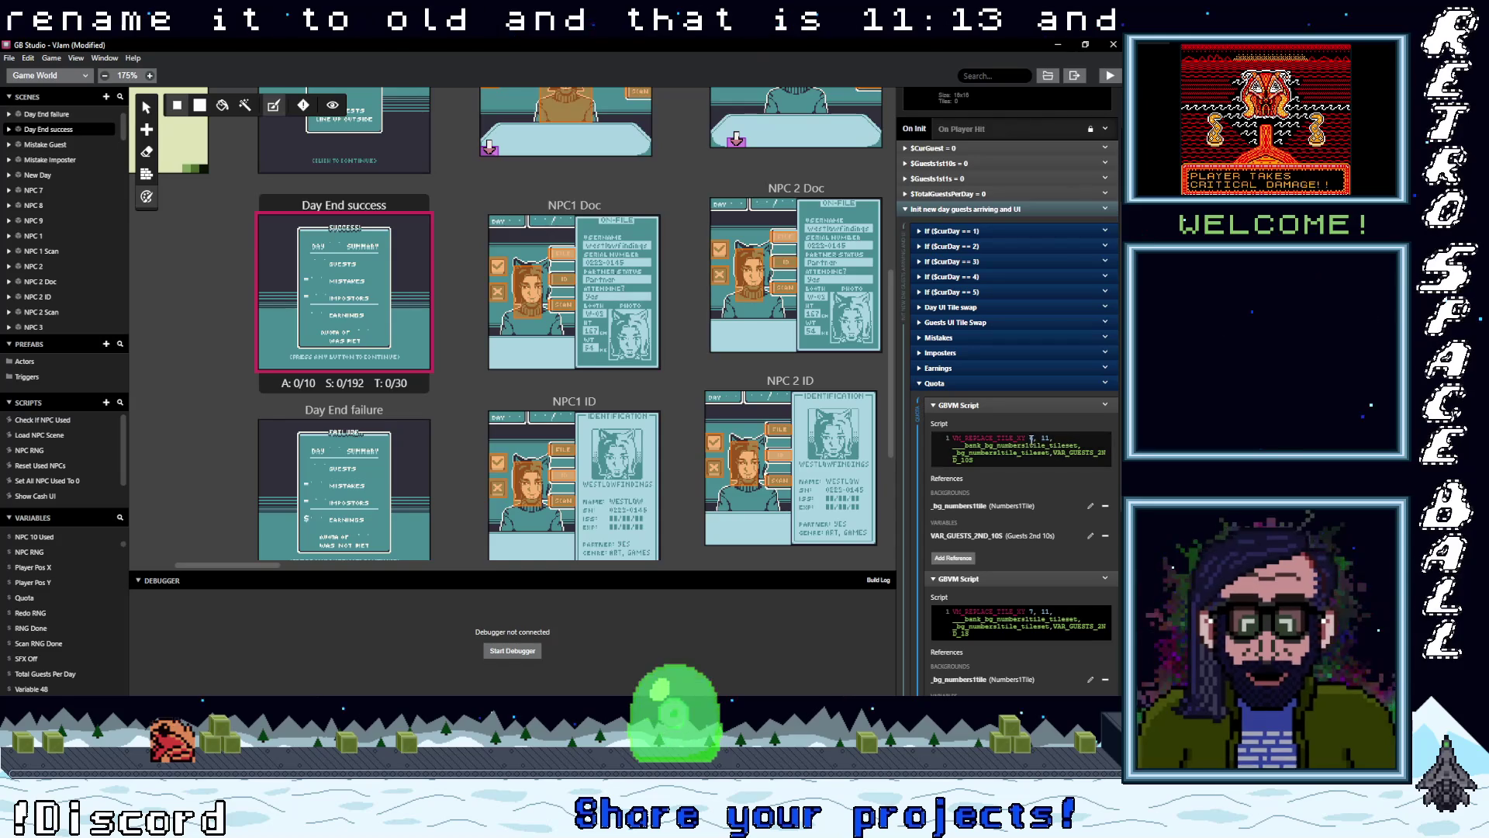
{"action": "key", "text": "BackSpace"}
{"action": "type", "text": "1, 1"}
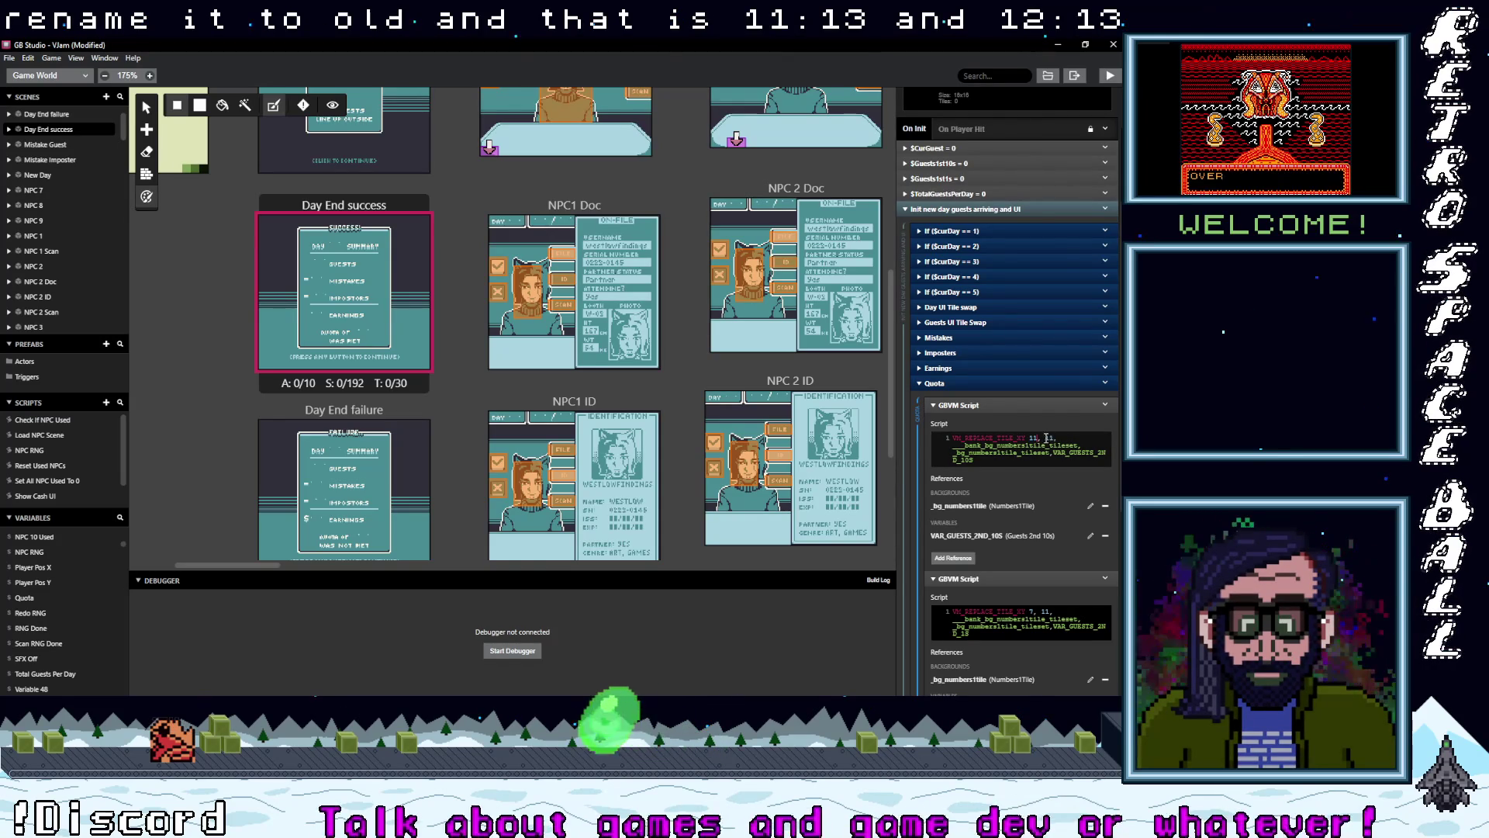
{"action": "type", "text": "3"}
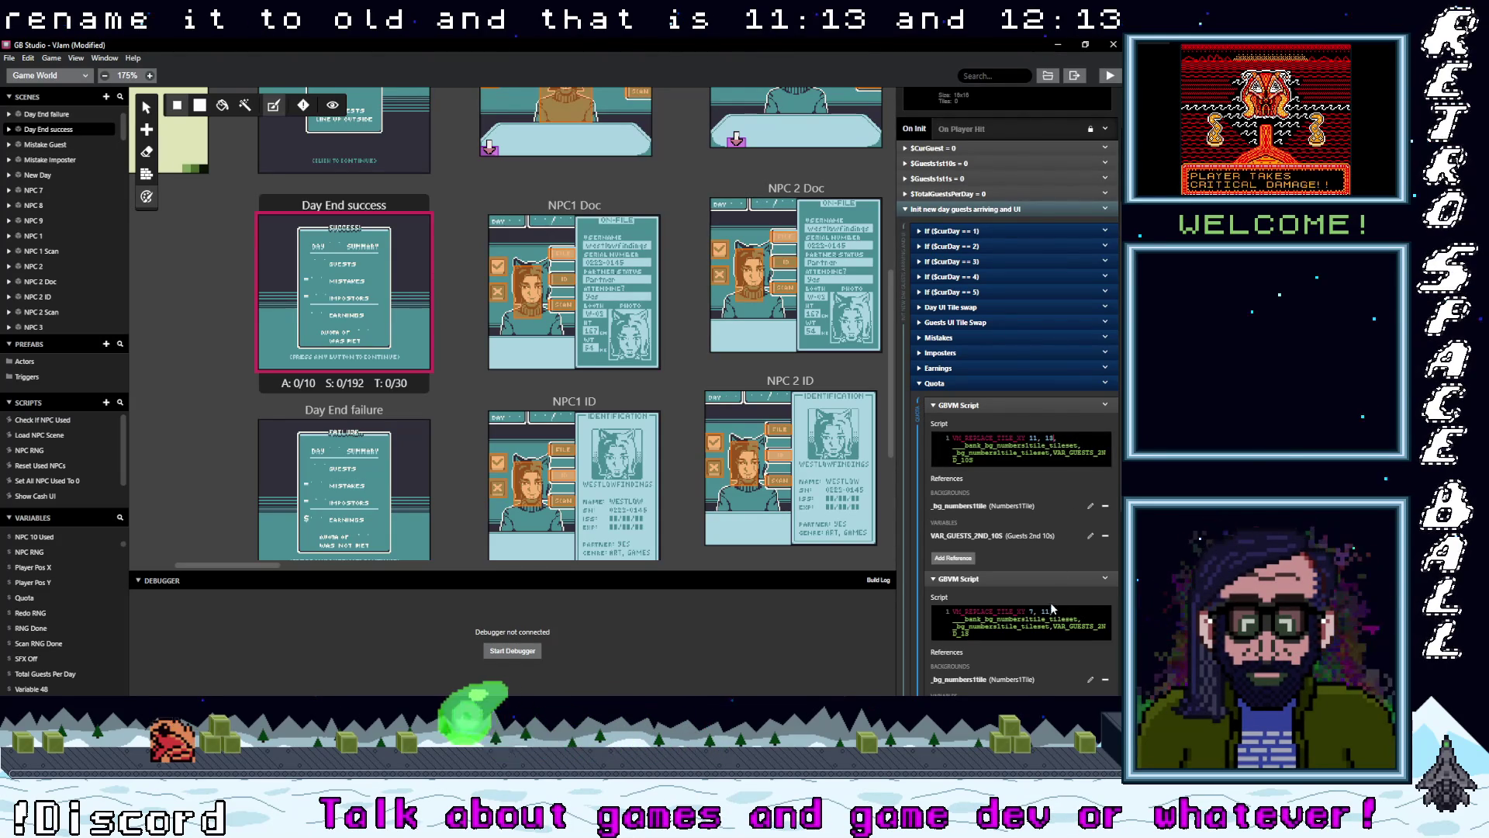
{"action": "left_click", "coordinate": [1033, 611]}
{"action": "type", "text": "12"}
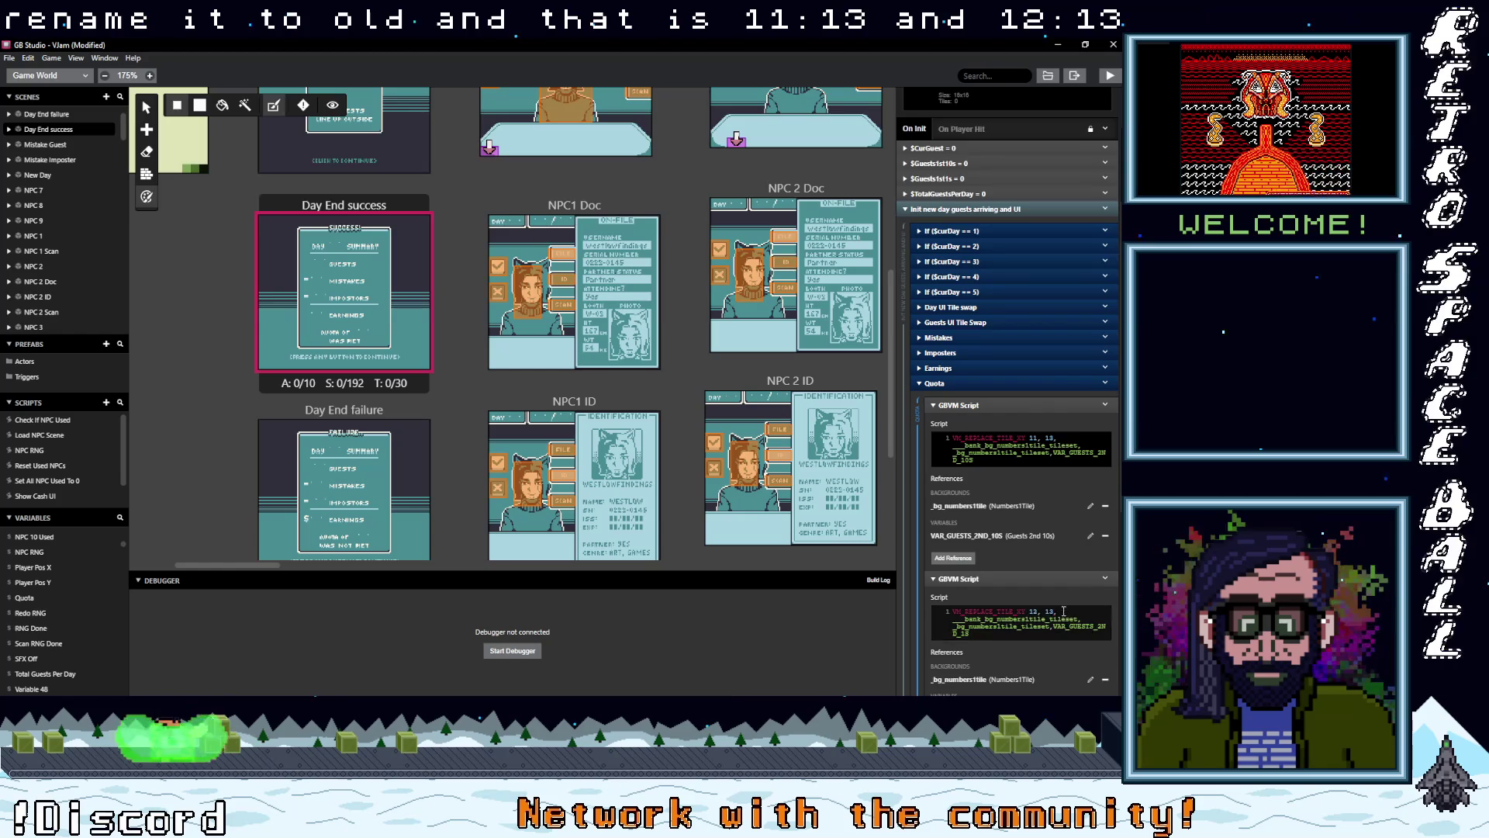
- Expand the original Earnings group and its _bg_numbers1tile reference to compare the scripts
{"action": "scroll", "coordinate": [1058, 617], "scroll_direction": "down", "scroll_amount": 3}
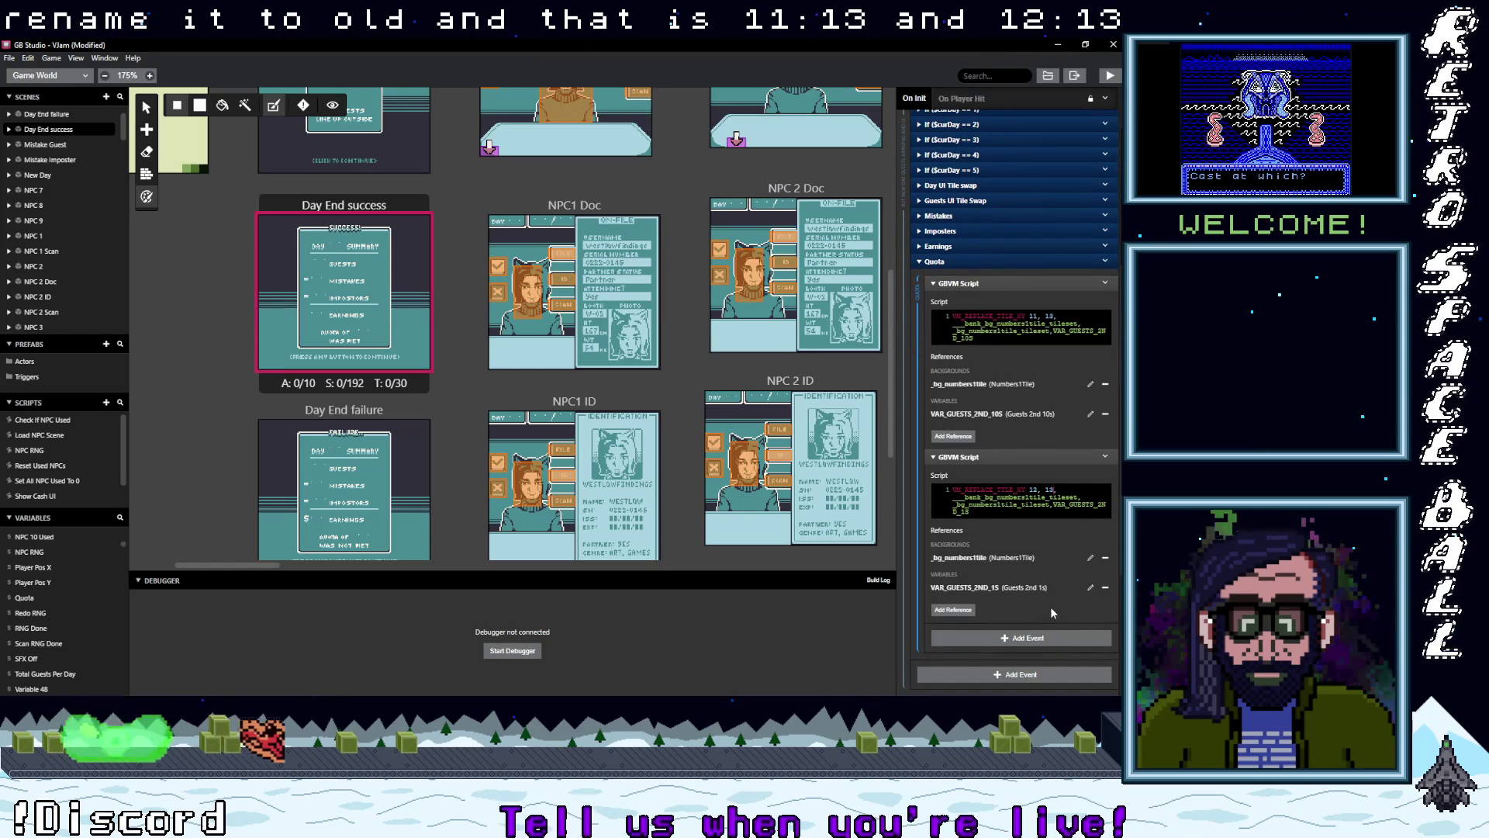
{"action": "left_click", "coordinate": [959, 247]}
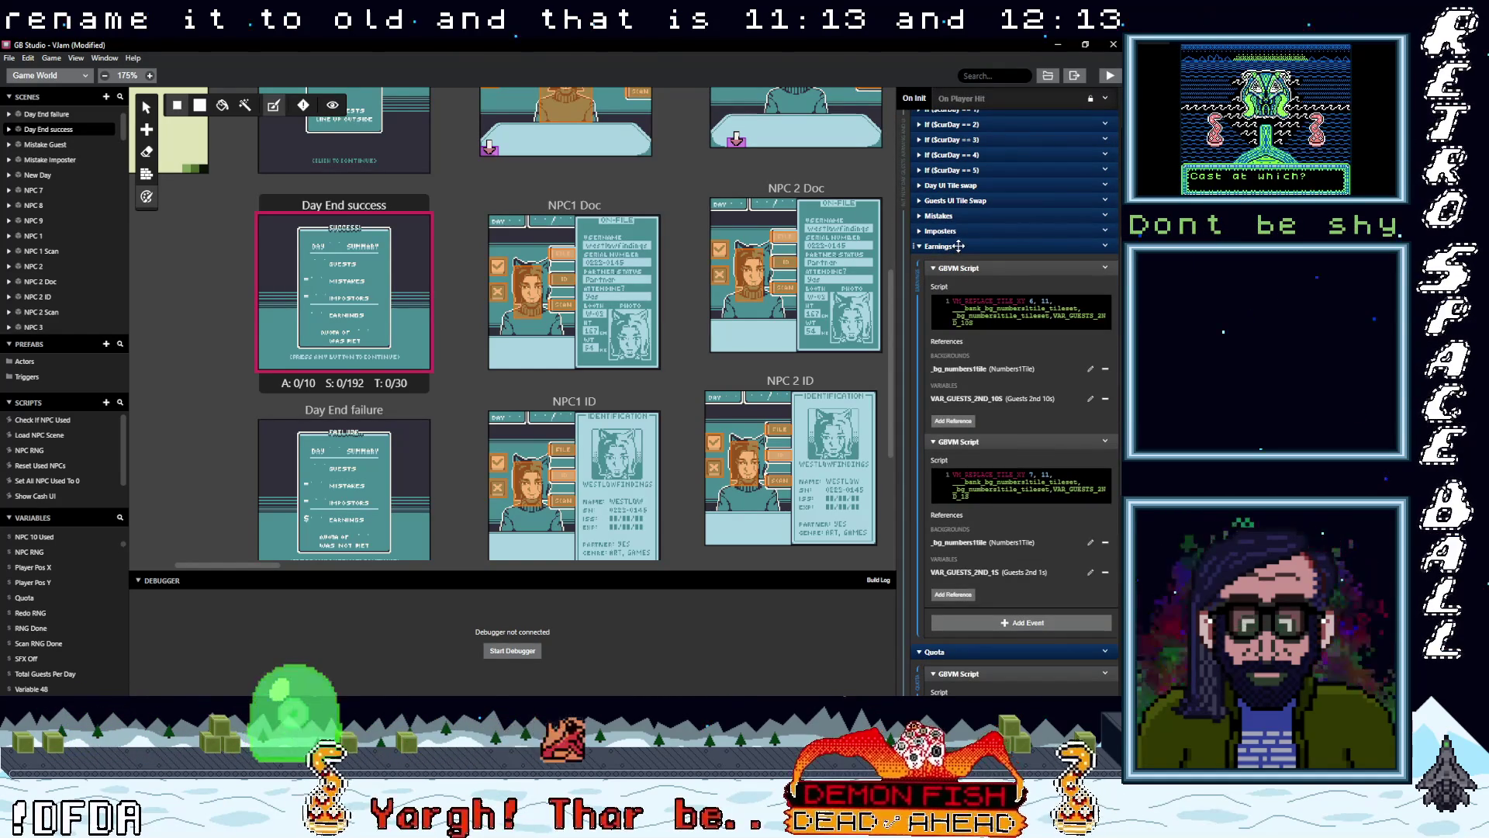
{"action": "left_click", "coordinate": [1000, 369]}
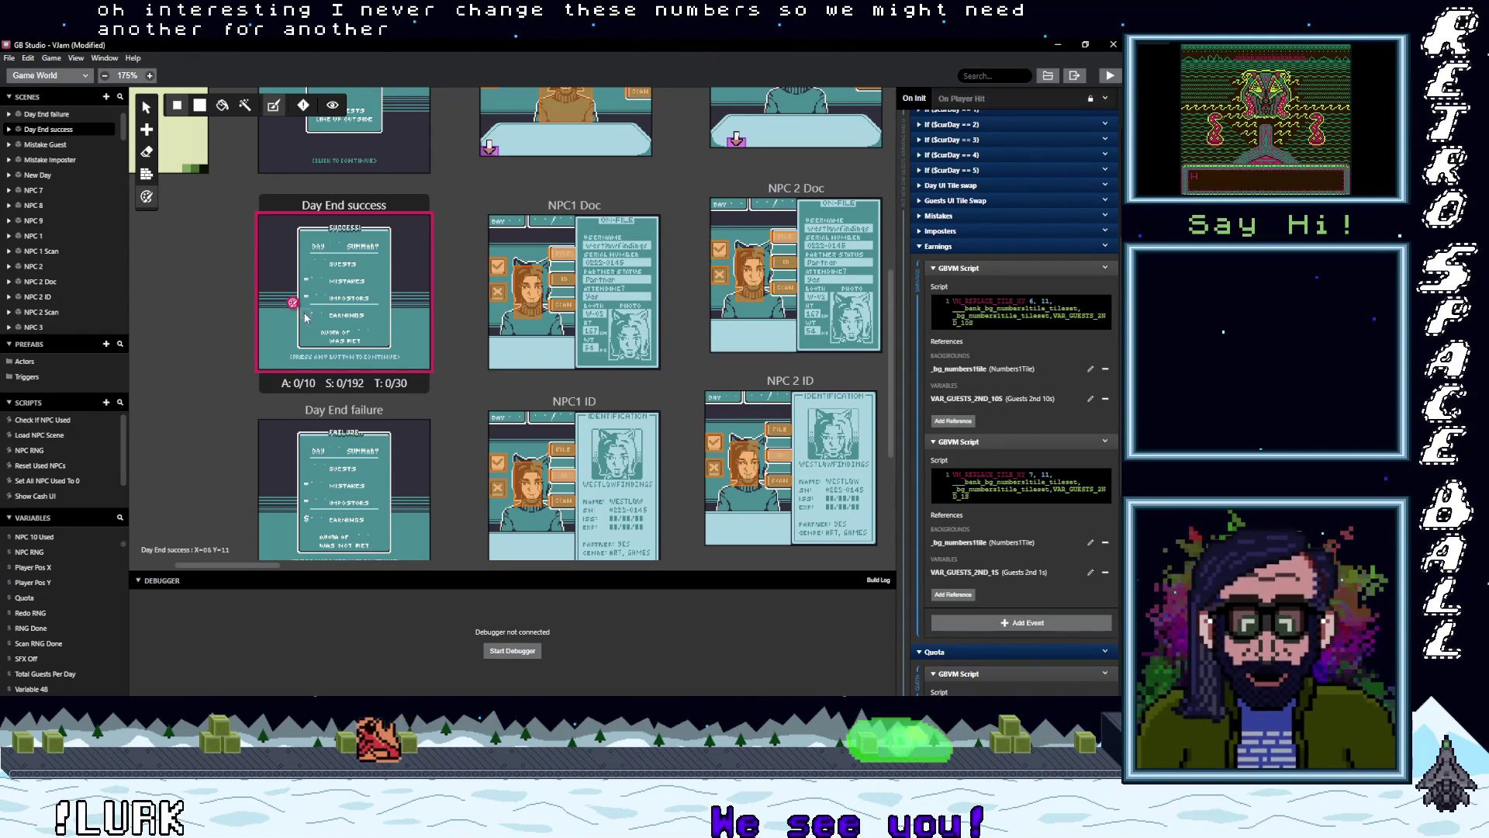
{"action": "left_click", "coordinate": [991, 371]}
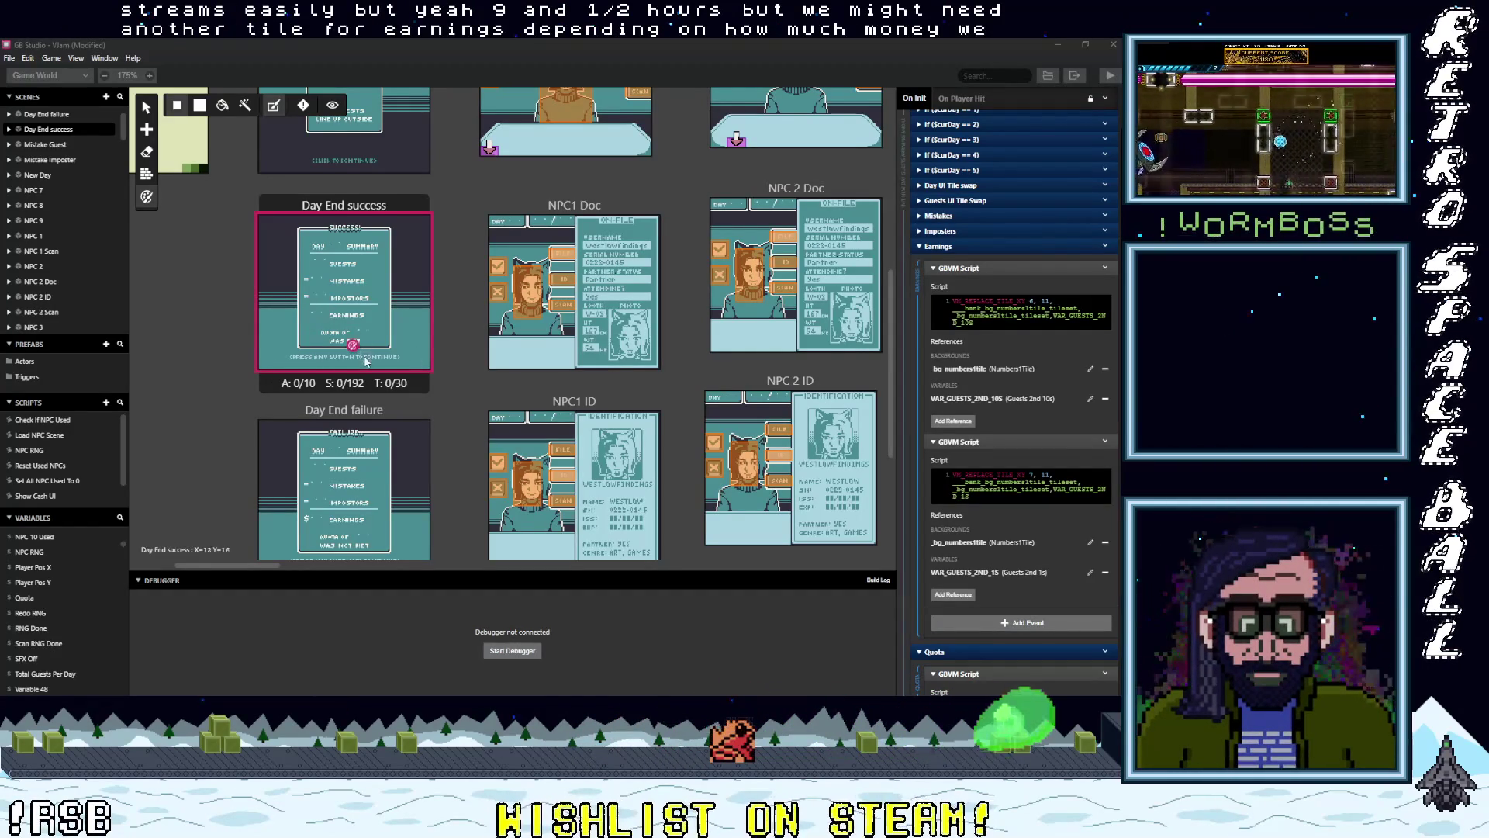
{"action": "scroll", "coordinate": [365, 361], "scroll_direction": "down", "scroll_amount": 1}
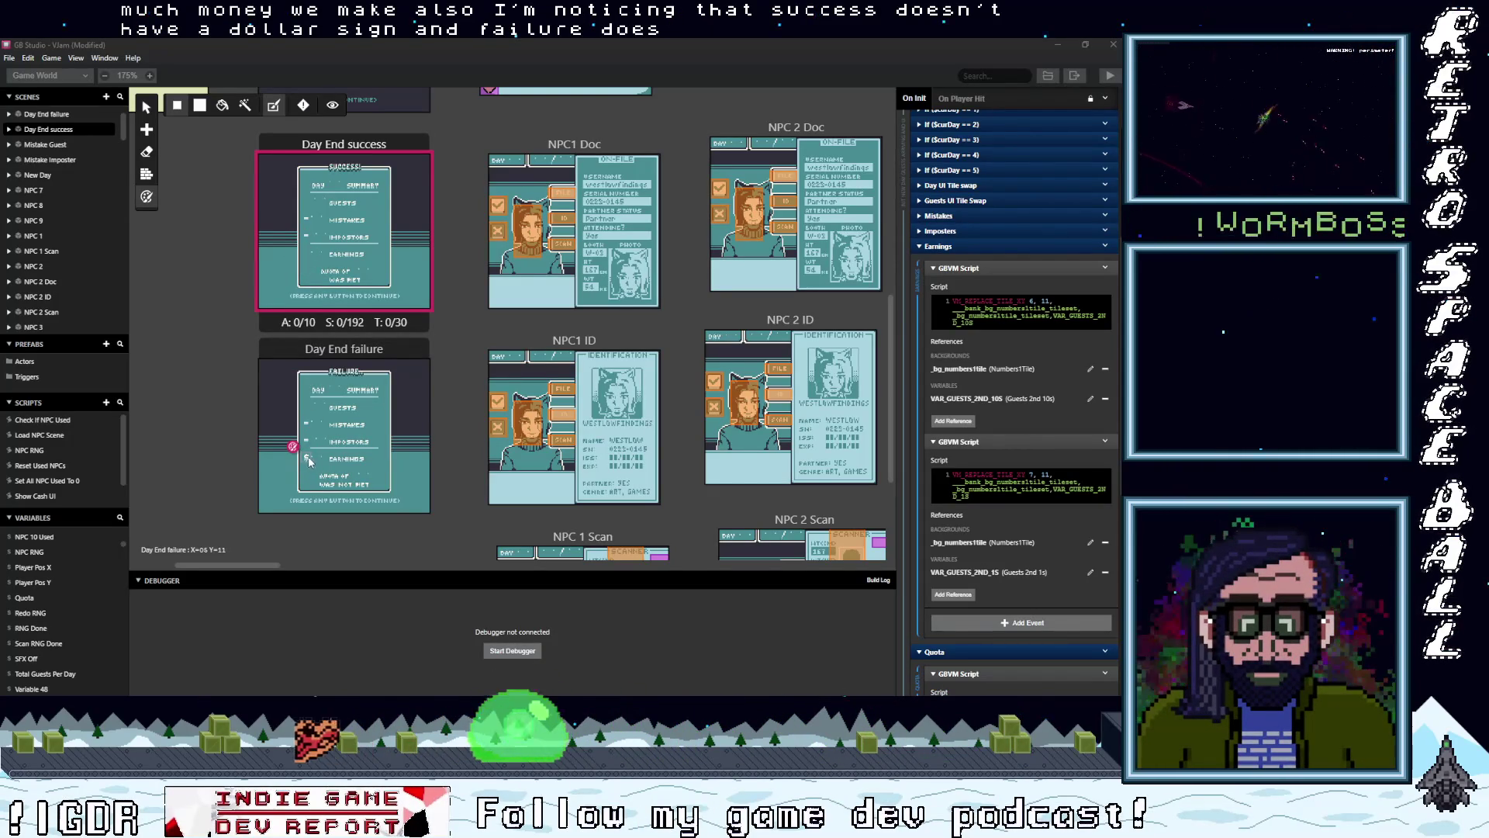
{"action": "key", "text": "alt+Tab"}
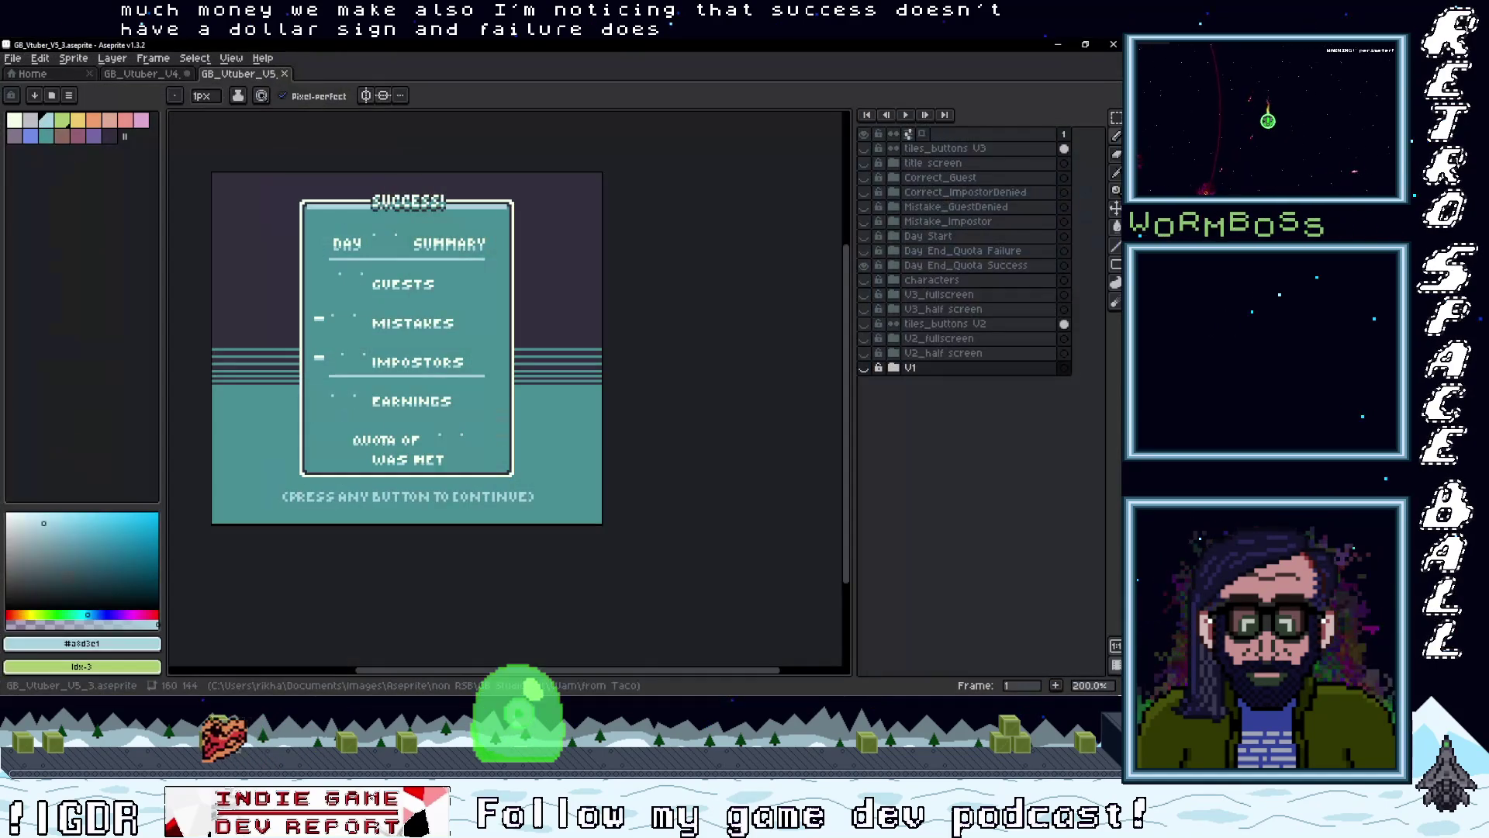
- Toggle the Day End_Quota Failure and Success layers to compare the two summary screens
{"action": "left_click", "coordinate": [864, 265]}
{"action": "left_click", "coordinate": [864, 251]}
{"action": "left_click", "coordinate": [865, 251]}
{"action": "left_click", "coordinate": [865, 265]}
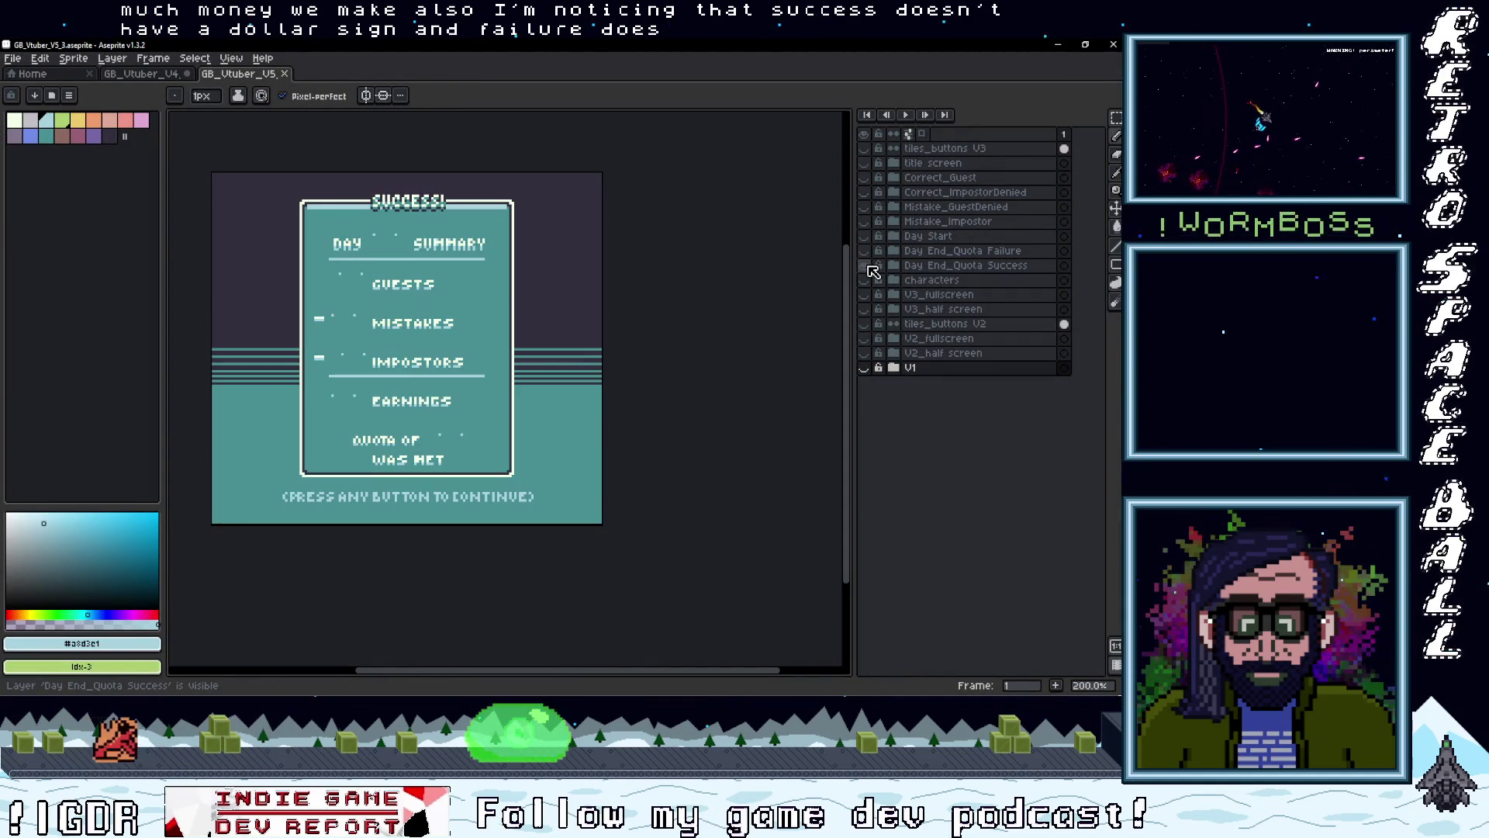
{"action": "left_click", "coordinate": [869, 265]}
{"action": "left_click", "coordinate": [869, 265]}
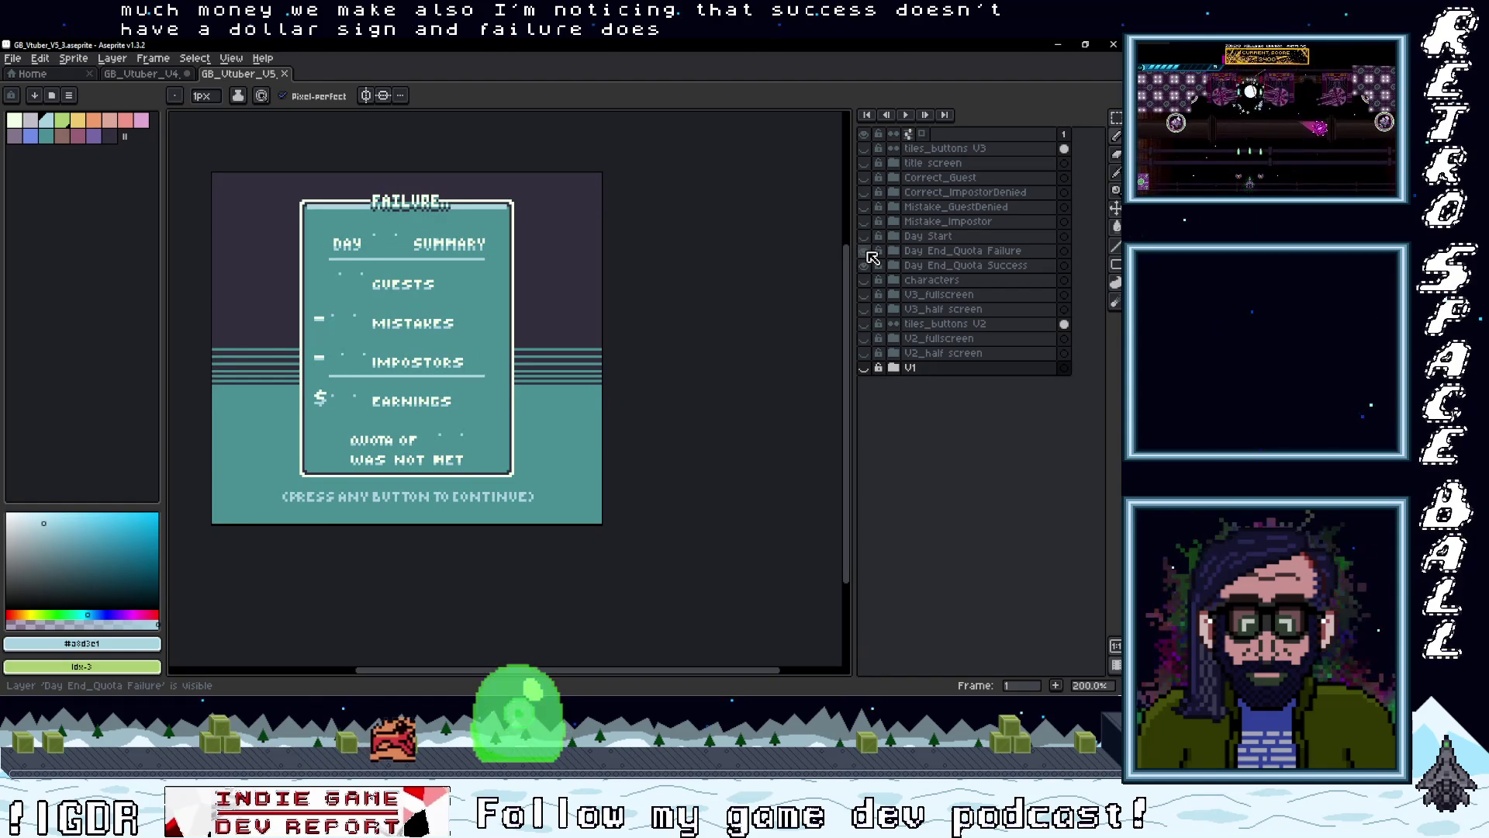
{"action": "left_click", "coordinate": [867, 264]}
{"action": "left_click", "coordinate": [867, 264]}
{"action": "left_click", "coordinate": [867, 252]}
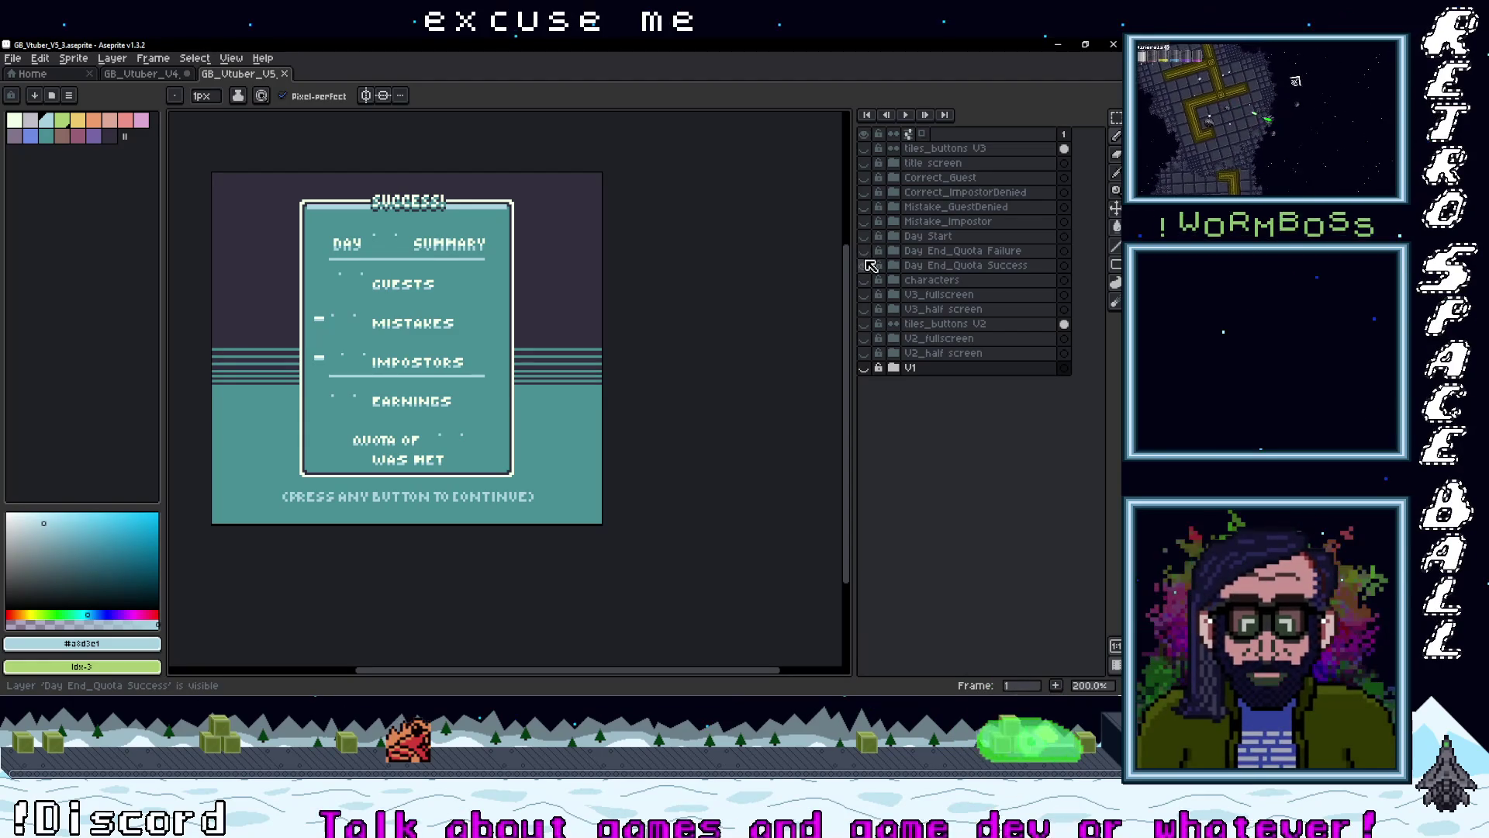
{"action": "left_click", "coordinate": [868, 265]}
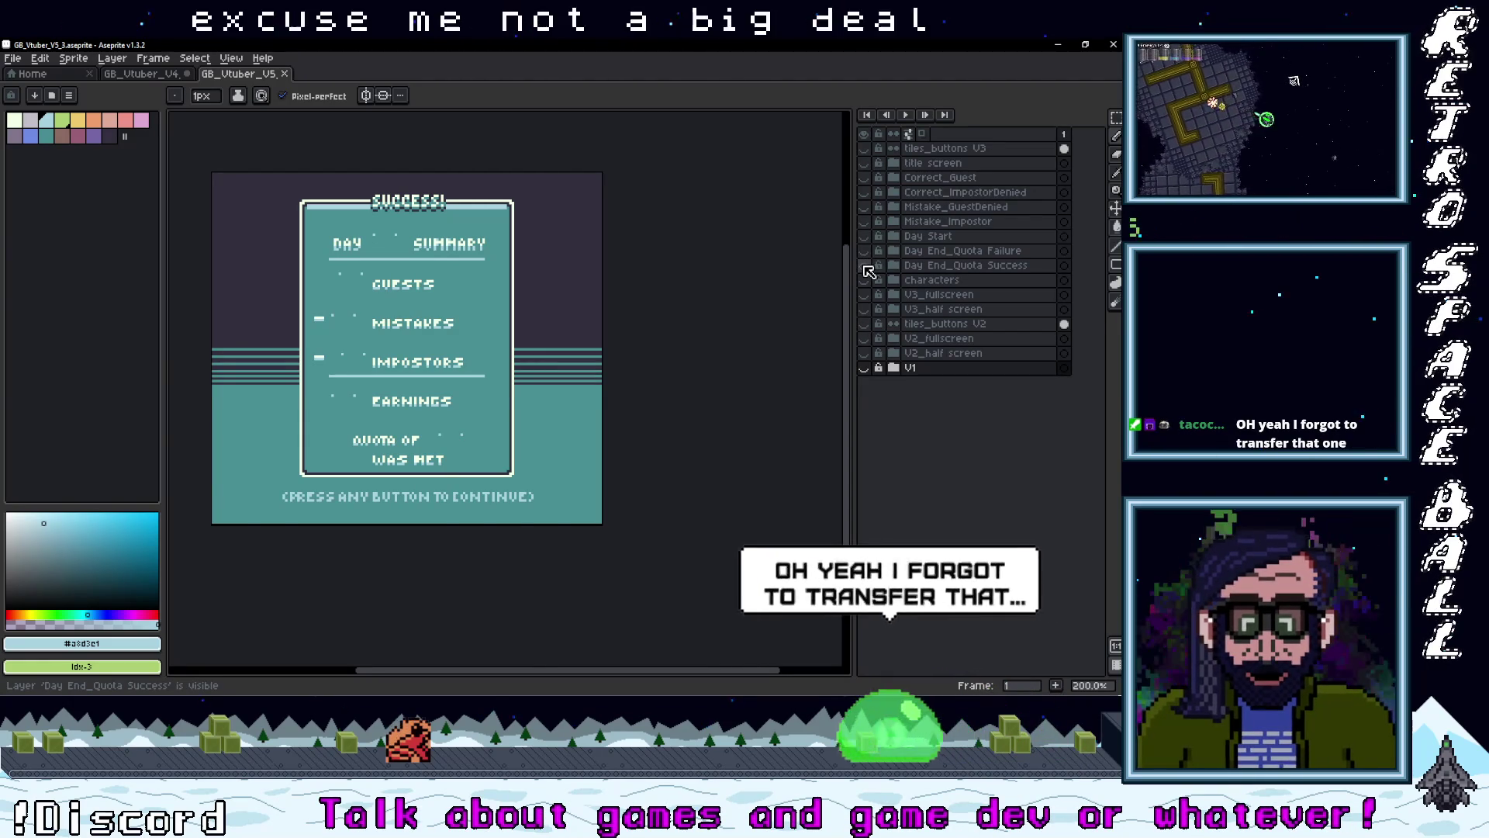
{"action": "left_click", "coordinate": [868, 264]}
{"action": "left_click", "coordinate": [868, 264]}
{"action": "left_click", "coordinate": [865, 251]}
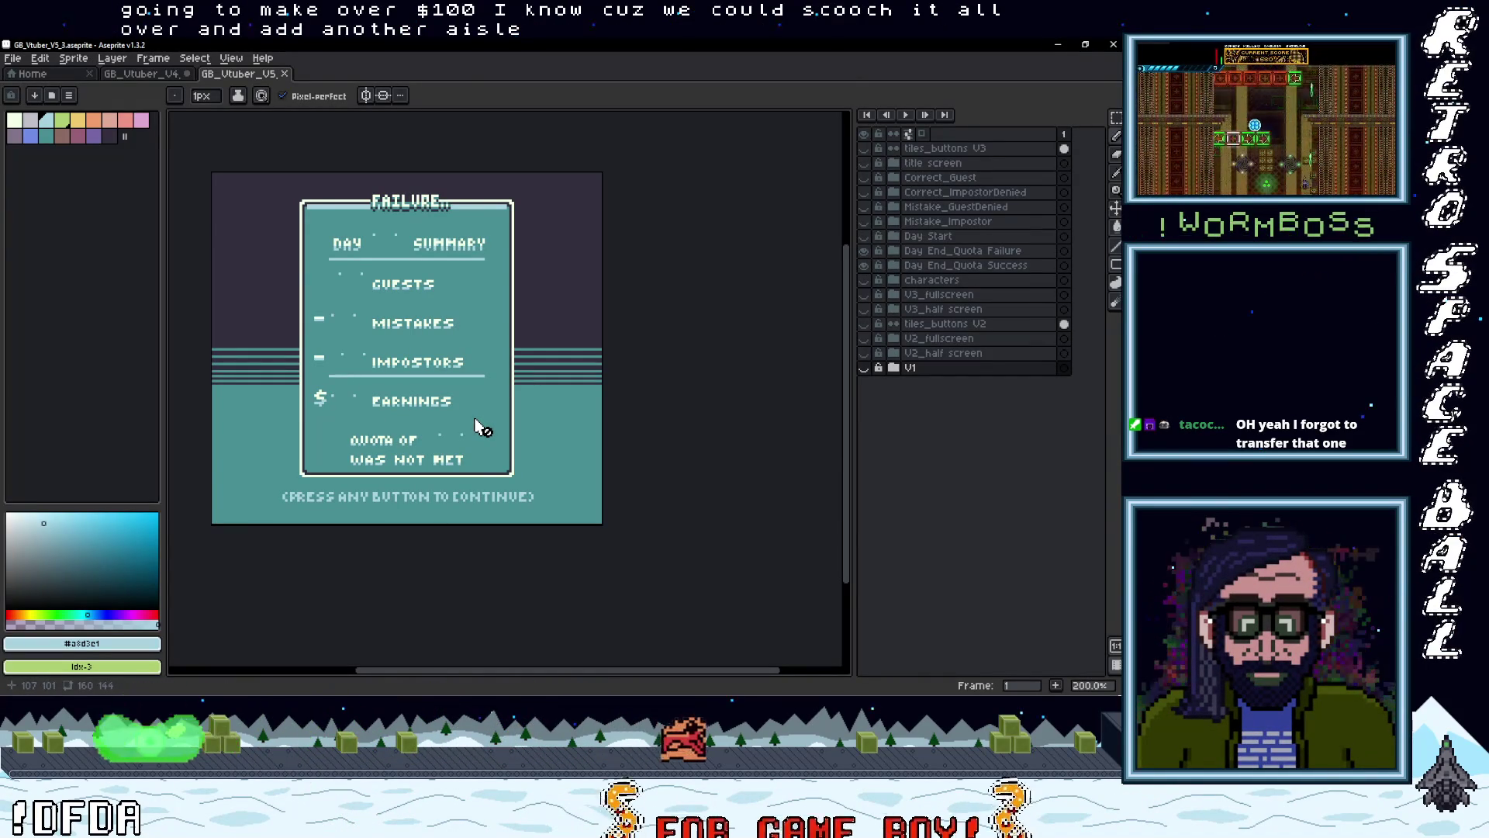
- Zoom in on the Day End_Quota Failure screen with the pixel grid turned on
{"action": "scroll", "coordinate": [410, 419], "scroll_direction": "up", "scroll_amount": 1}
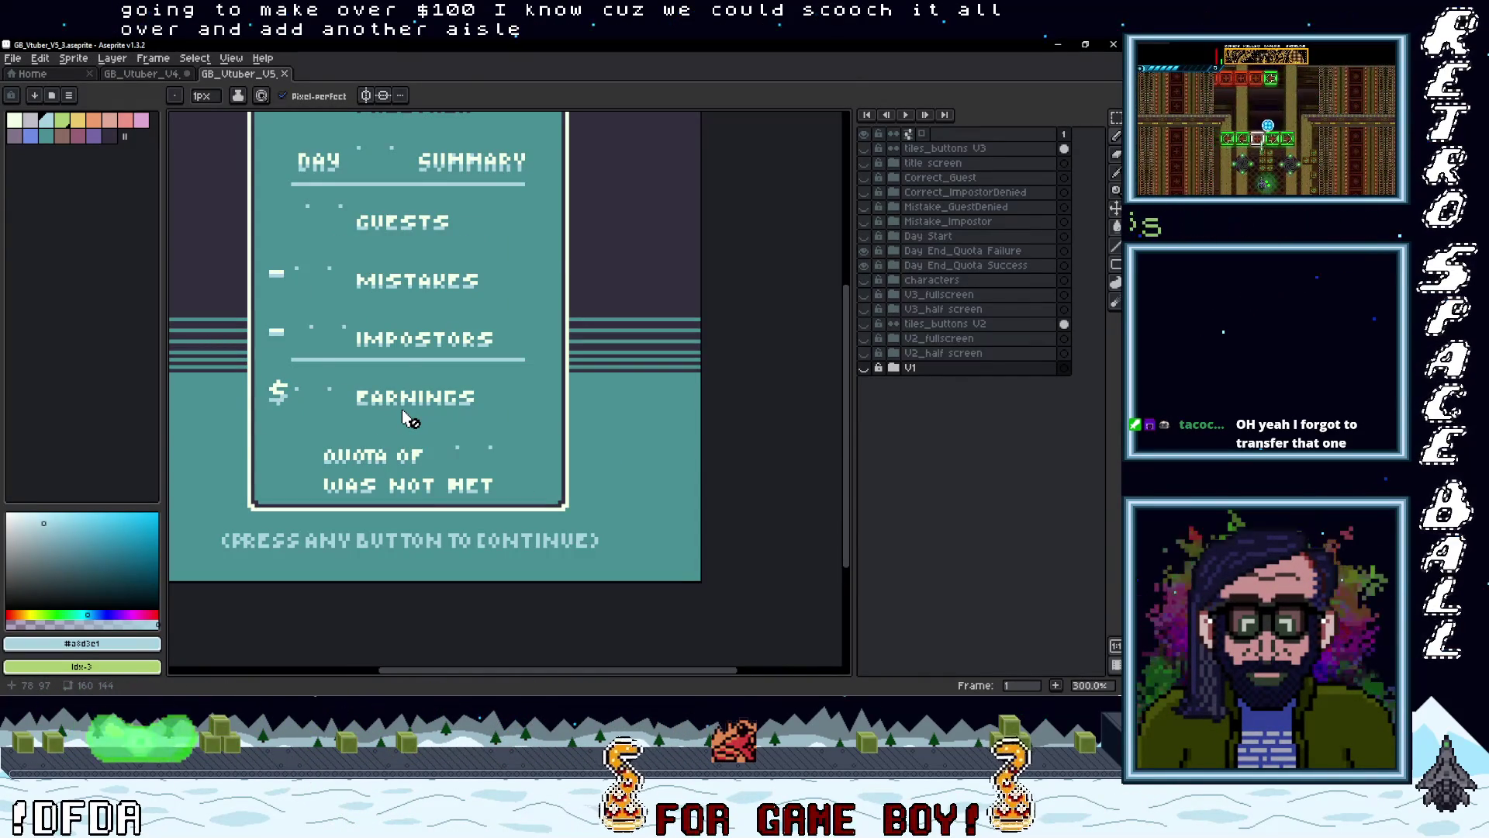
{"action": "key", "text": "ctrl+apostrophe"}
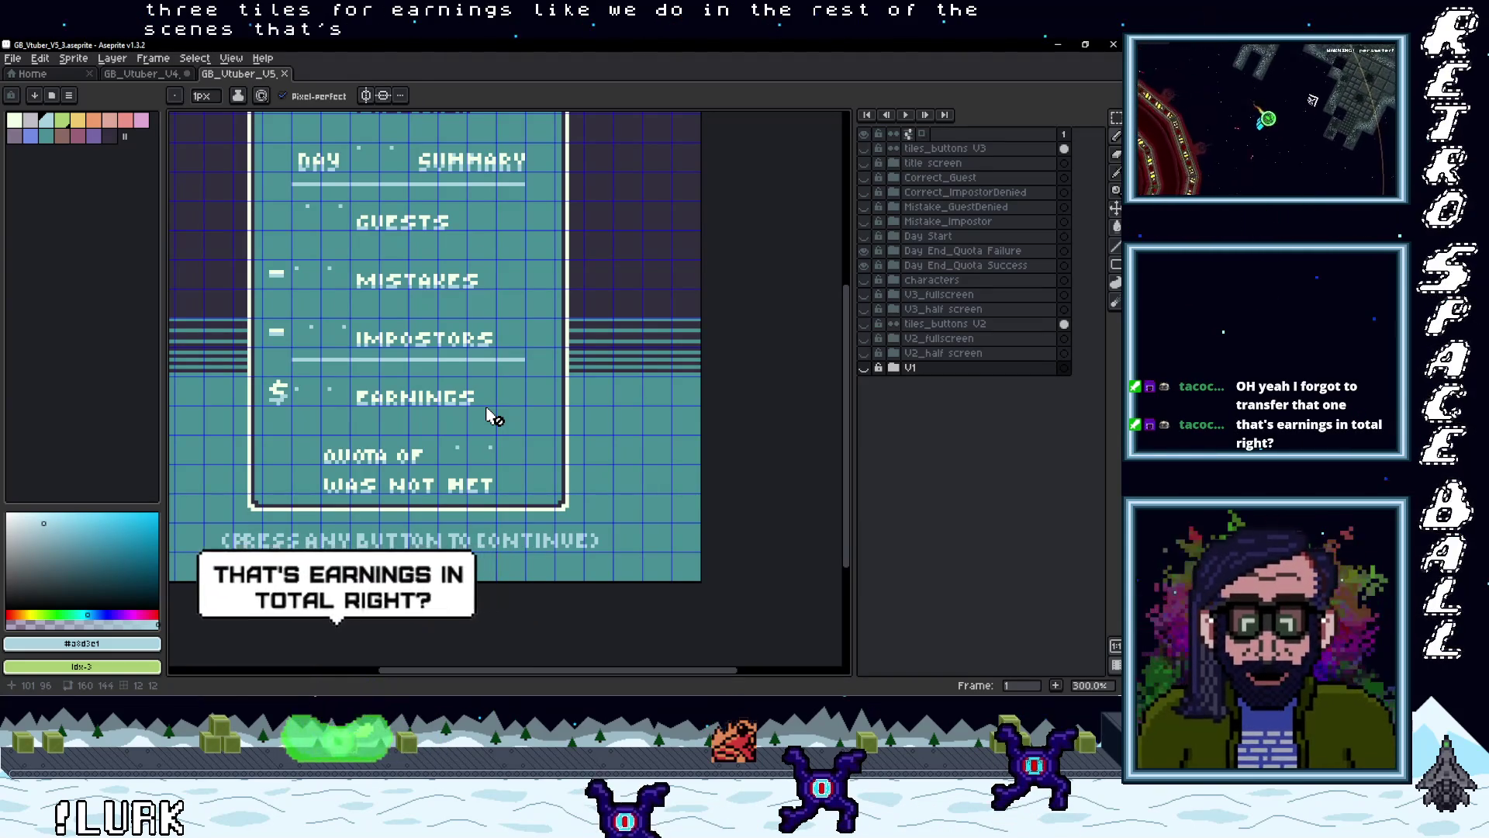
{"action": "scroll", "coordinate": [494, 419], "scroll_direction": "up", "scroll_amount": 1}
{"action": "scroll", "coordinate": [494, 419], "scroll_direction": "down", "scroll_amount": 2}
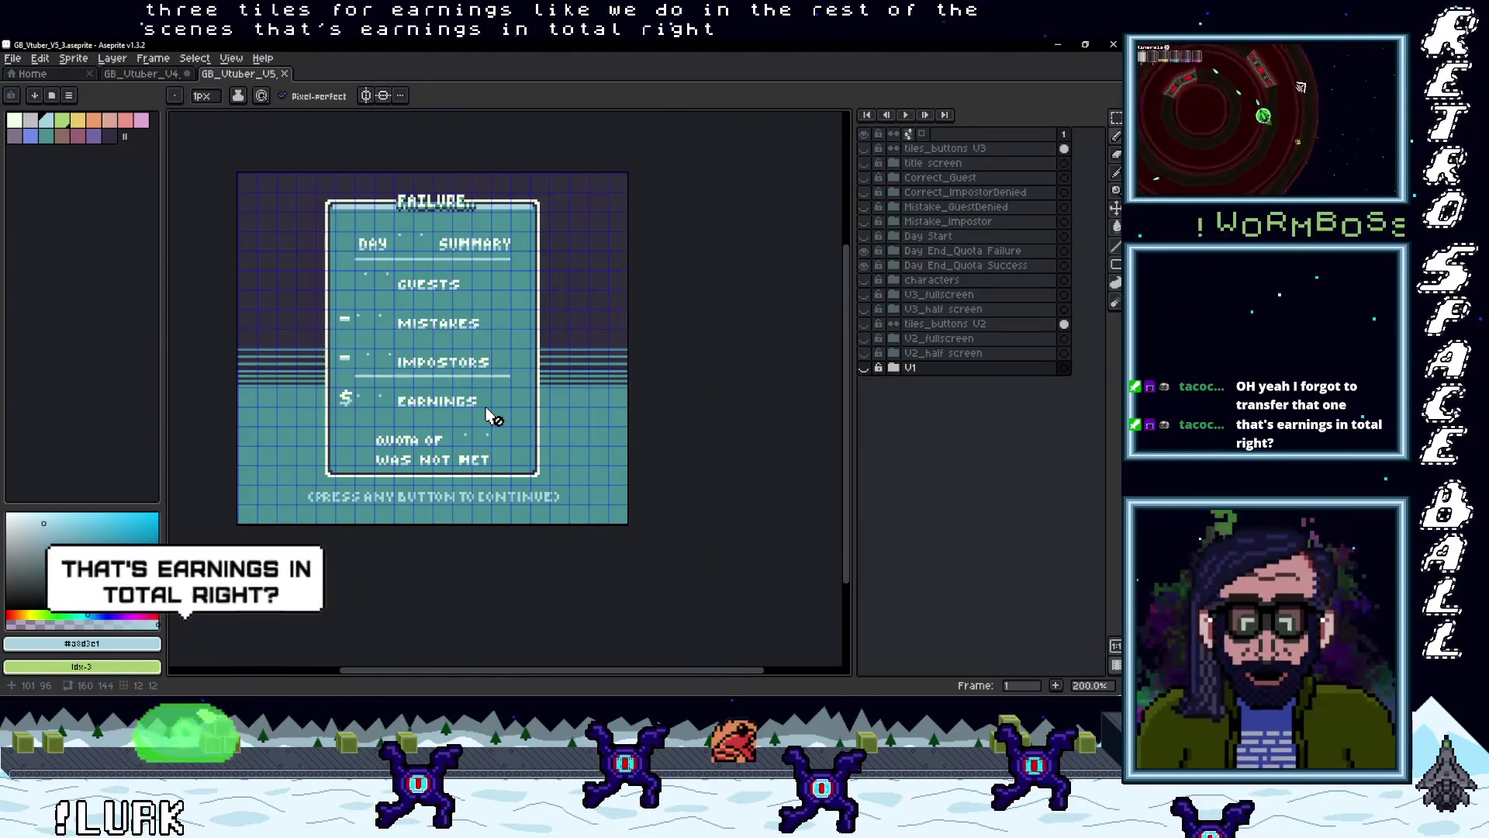
{"action": "scroll", "coordinate": [494, 418], "scroll_direction": "up", "scroll_amount": 1}
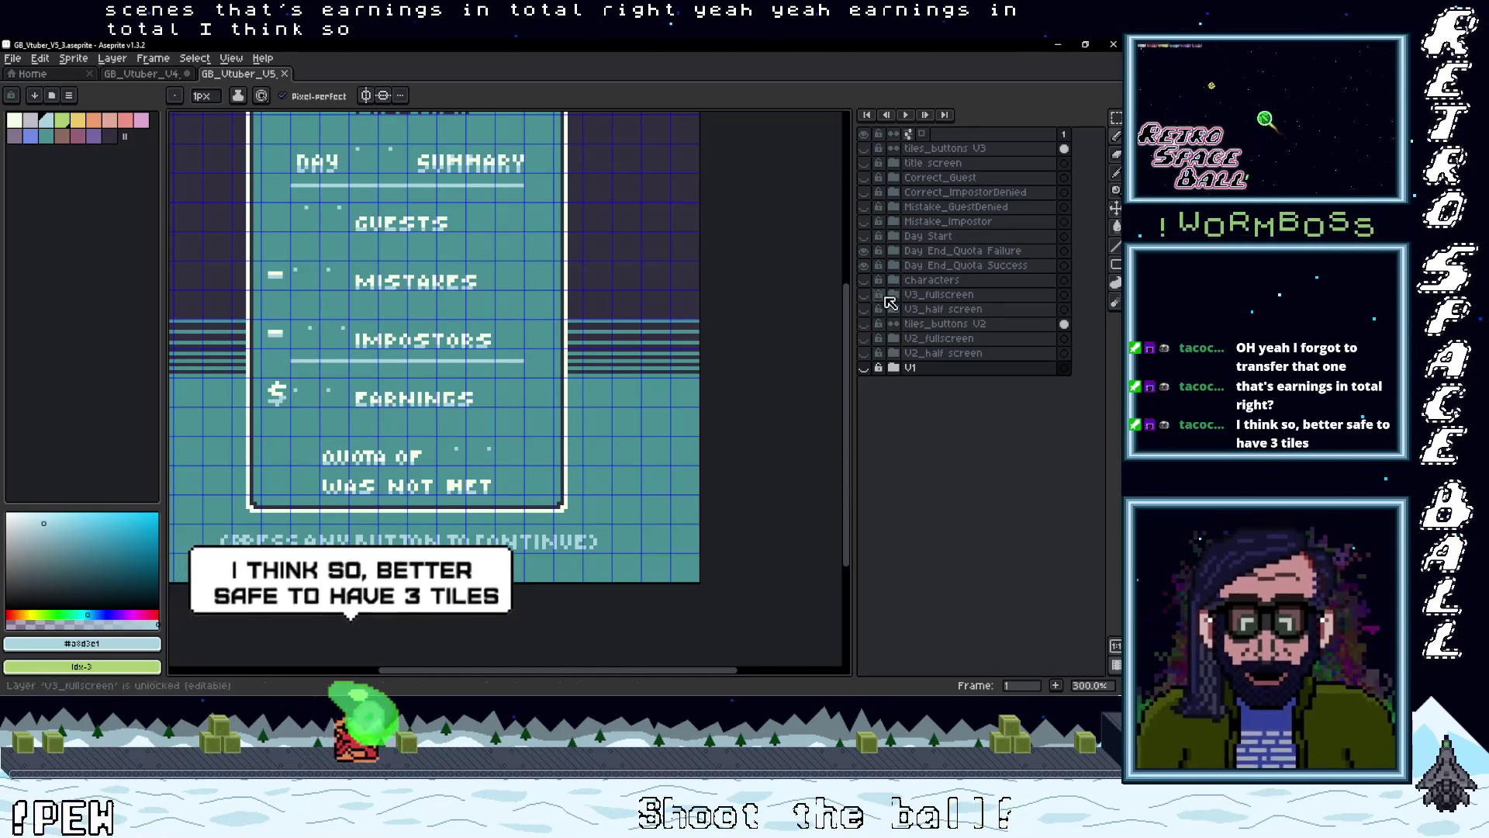
{"action": "left_click", "coordinate": [894, 265]}
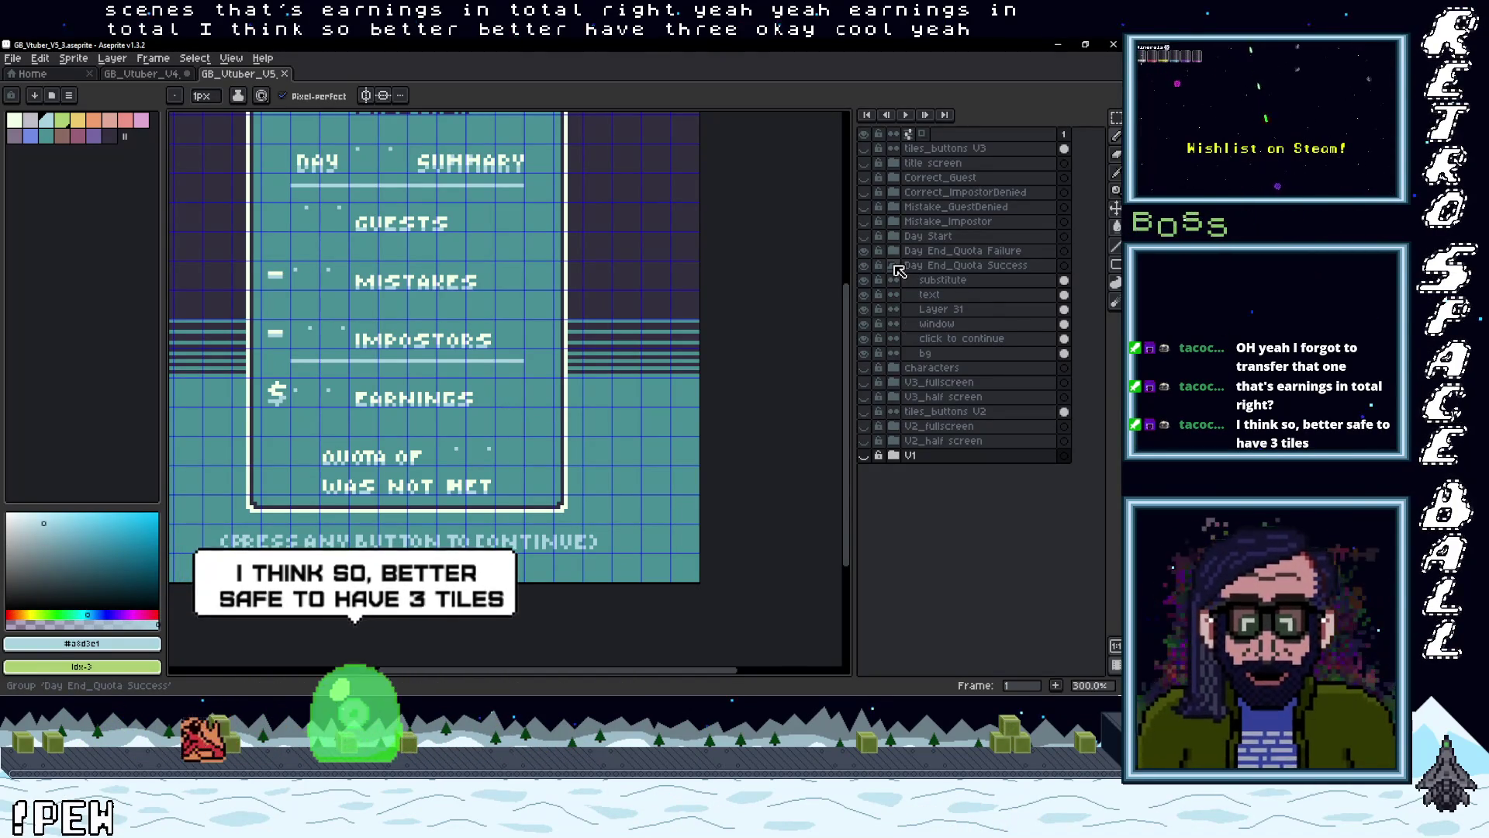
- Expand the Day End_Quota Failure group and keep its text layer visible for comparison
{"action": "left_click", "coordinate": [894, 252]}
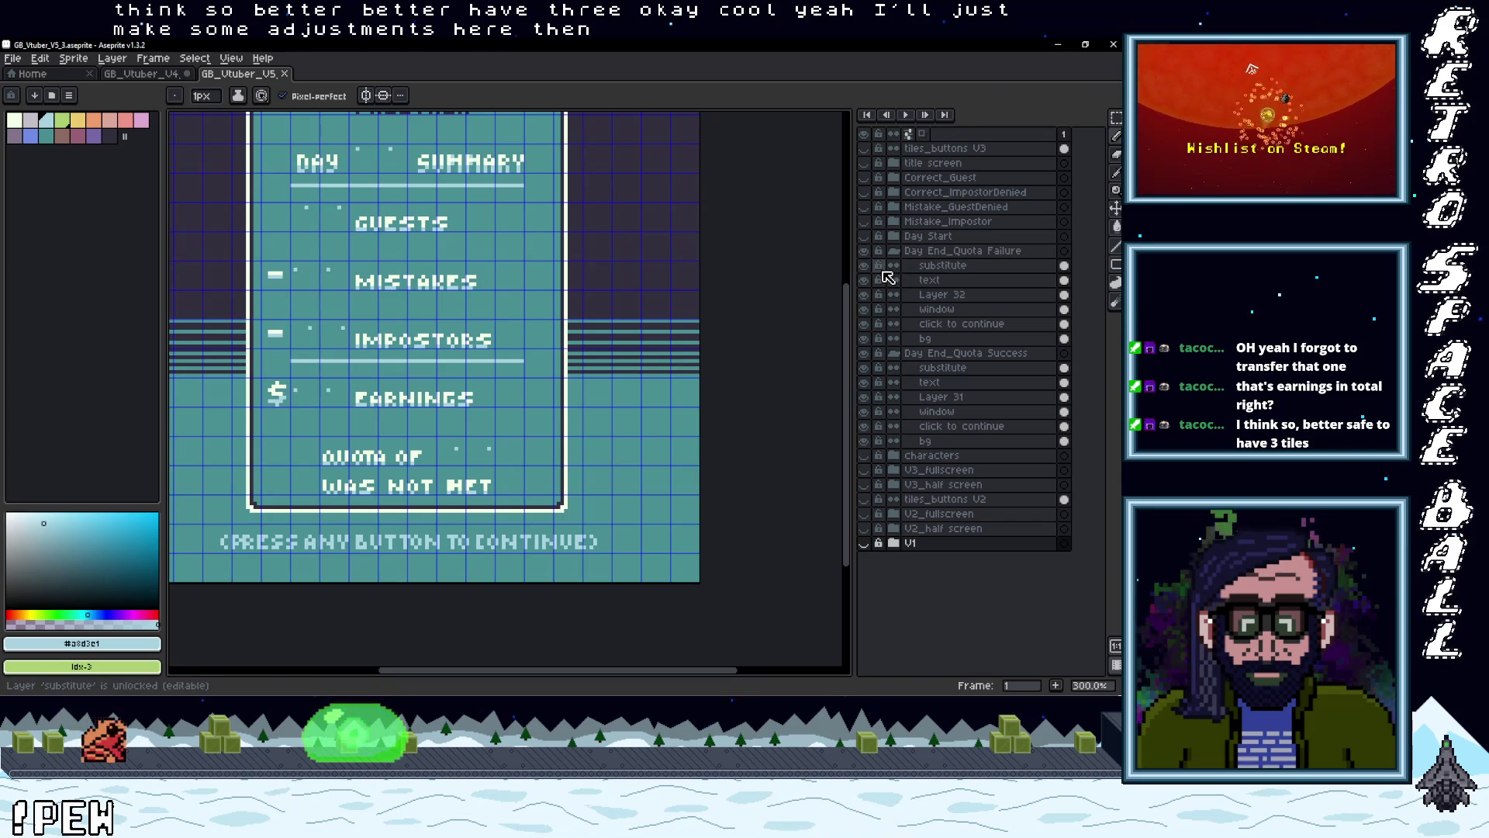
{"action": "left_click", "coordinate": [894, 251]}
{"action": "left_click", "coordinate": [894, 266]}
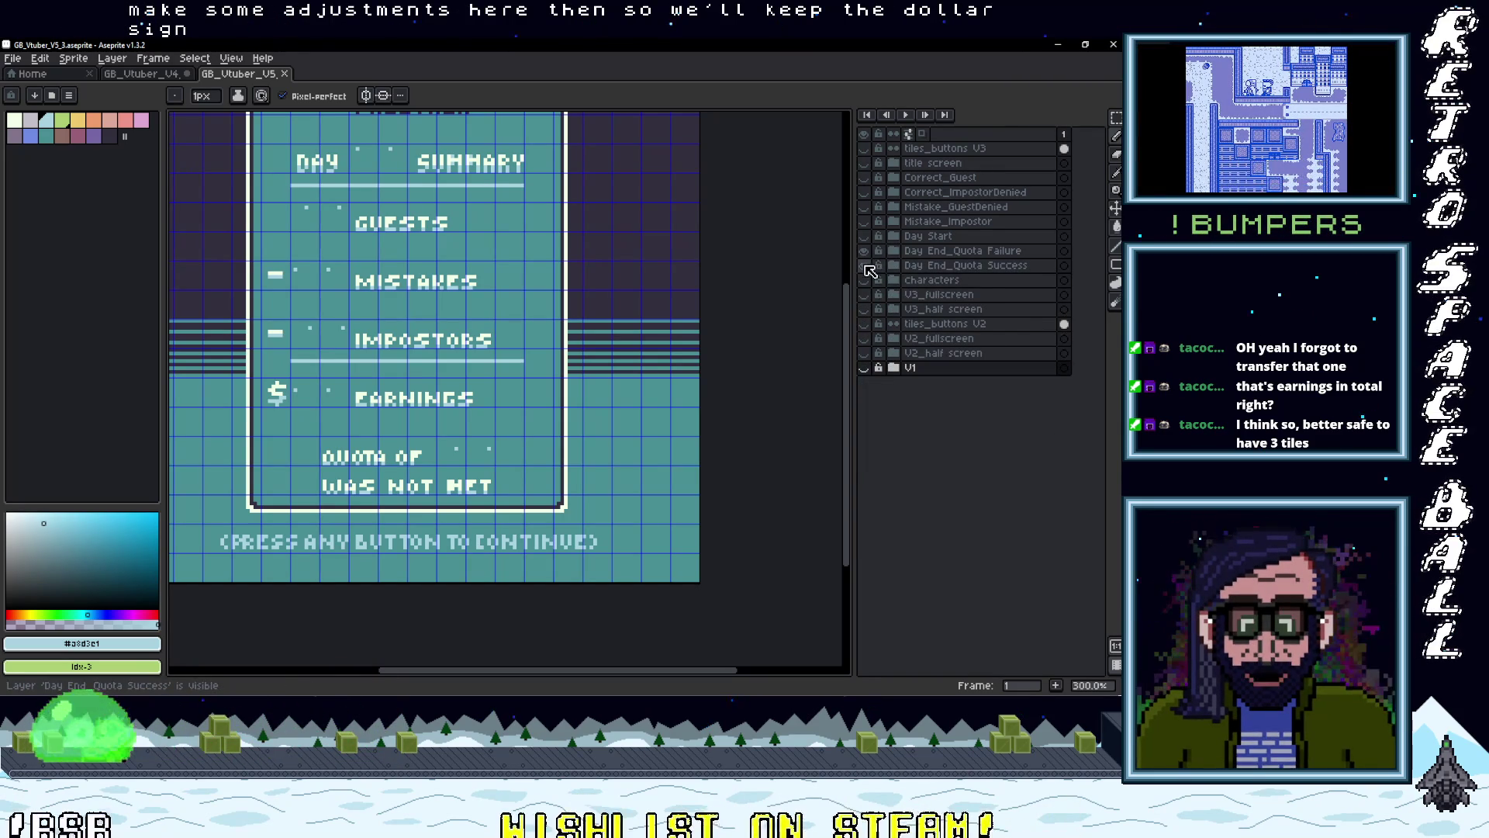
{"action": "left_click", "coordinate": [865, 265]}
{"action": "left_click", "coordinate": [866, 254]}
{"action": "left_click", "coordinate": [866, 254]}
{"action": "left_click", "coordinate": [867, 253]}
{"action": "left_click", "coordinate": [865, 265]}
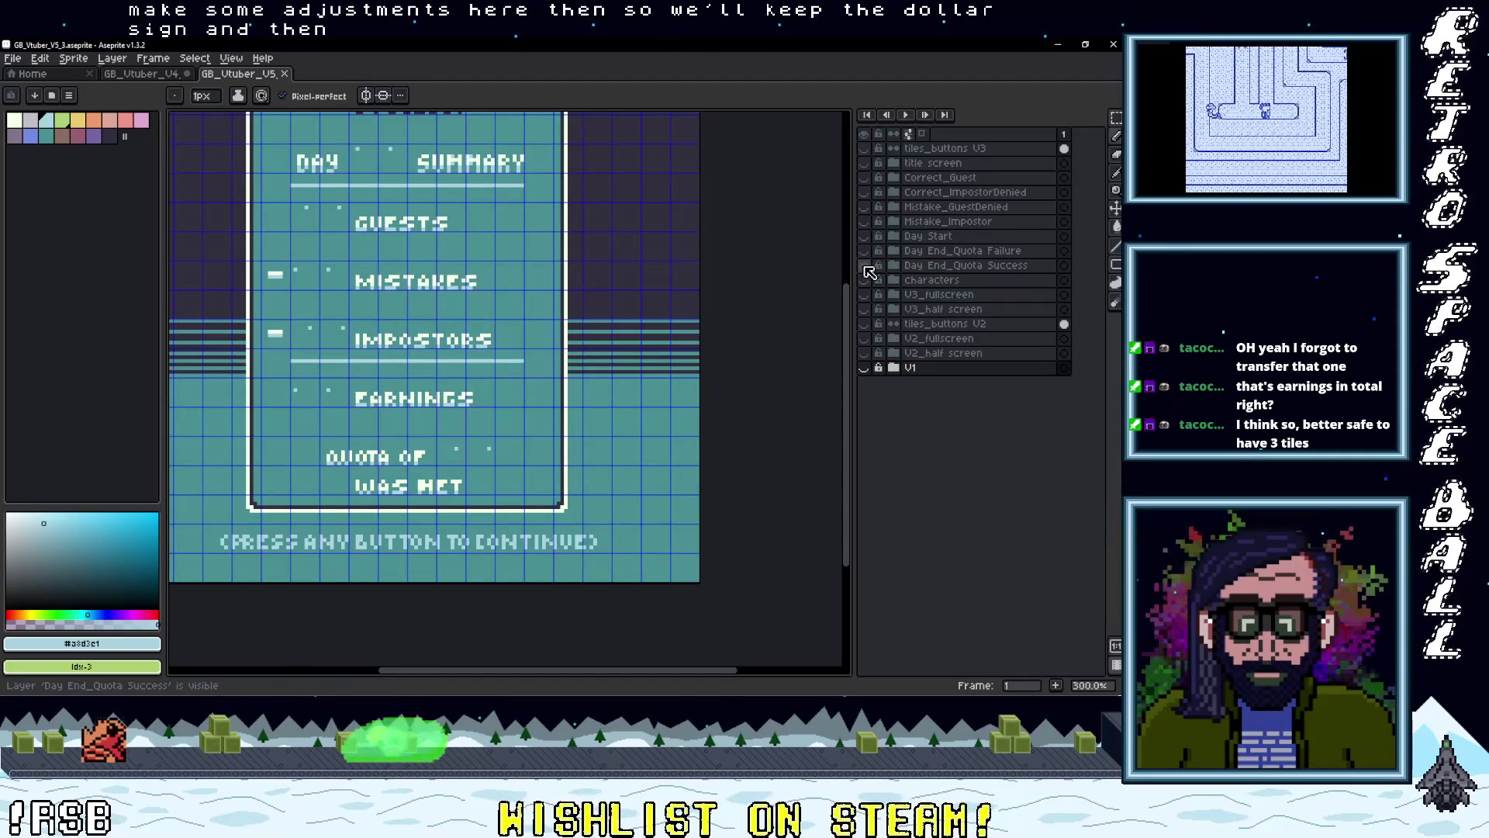
{"action": "left_click", "coordinate": [864, 265]}
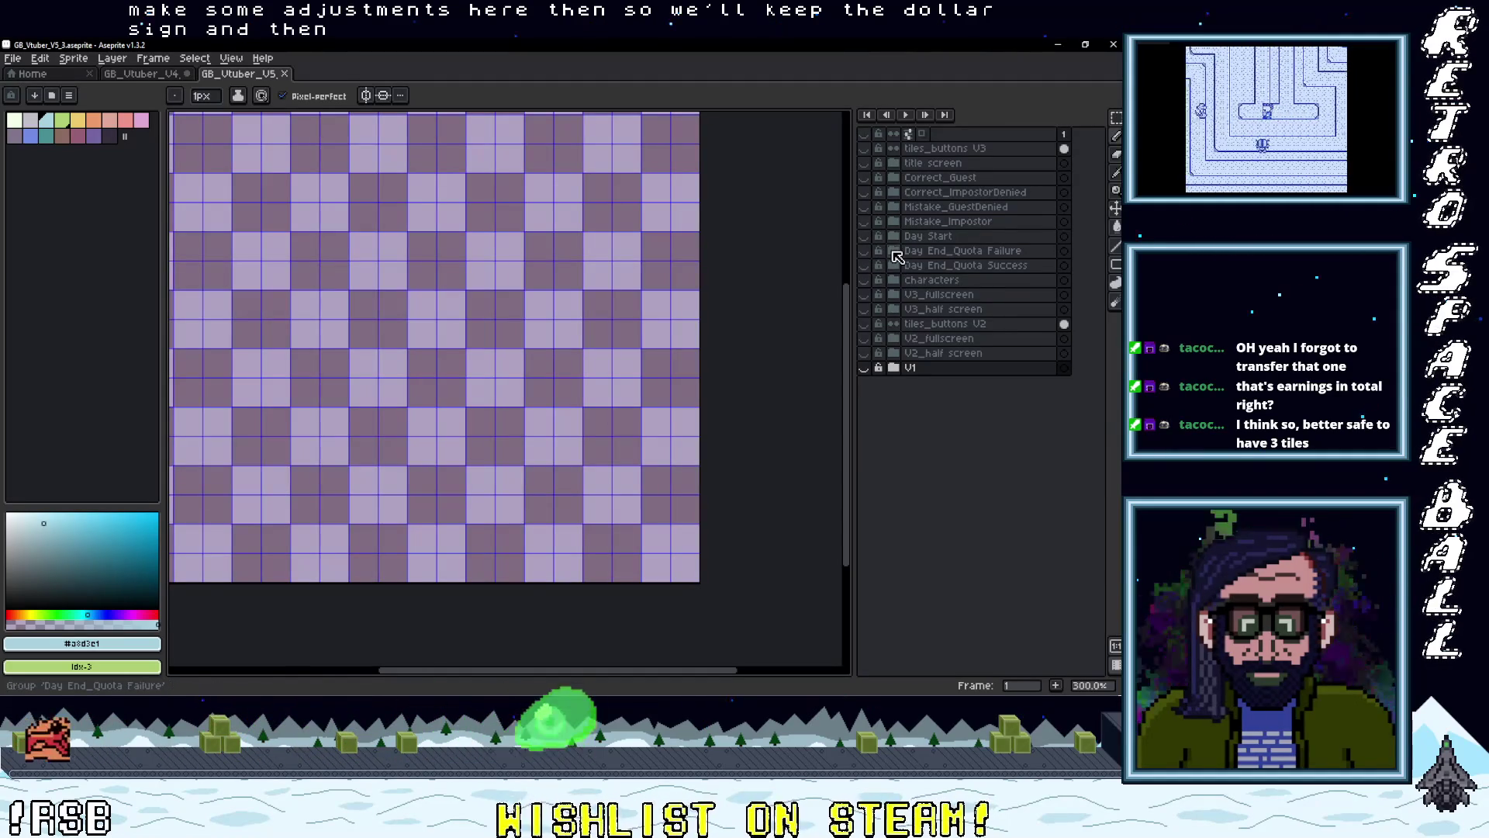
{"action": "left_click", "coordinate": [895, 251]}
{"action": "left_click", "coordinate": [865, 265]}
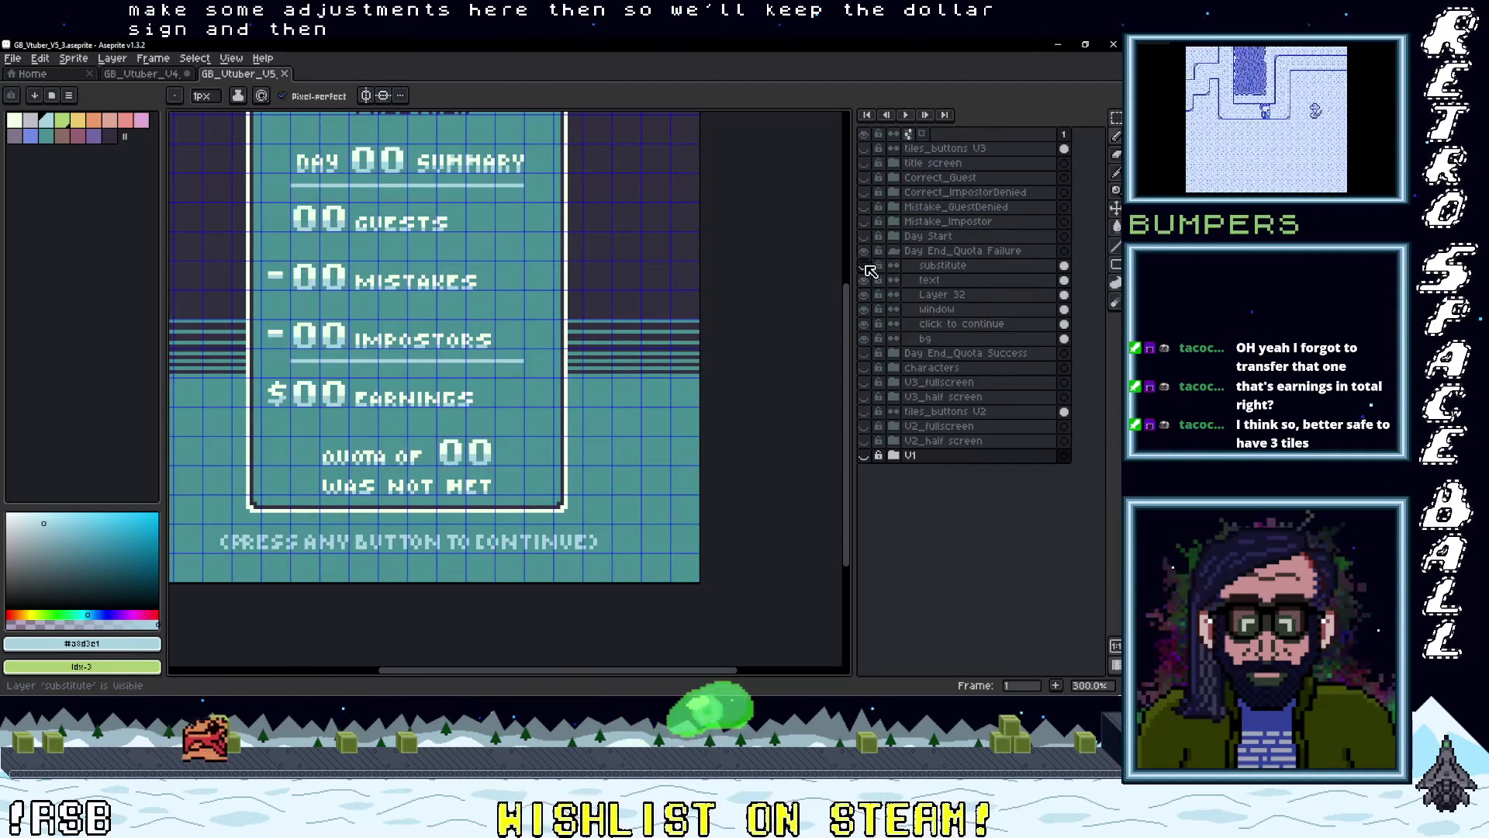
{"action": "left_click", "coordinate": [864, 265]}
{"action": "left_click", "coordinate": [864, 280]}
{"action": "left_click", "coordinate": [864, 280]}
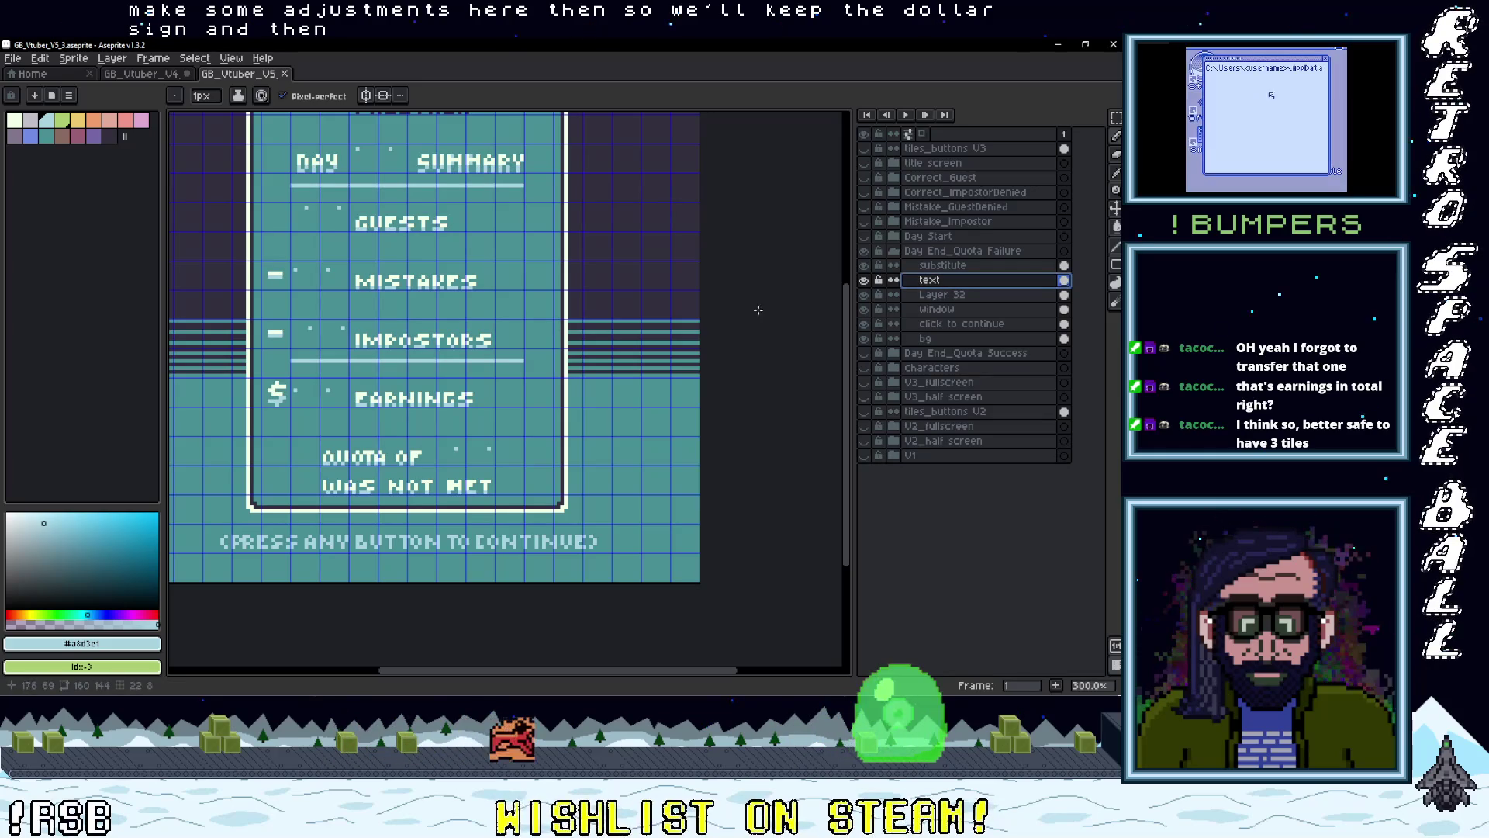
- Copy the $ sign from the Failure text layer onto the Success screen's text layer
{"action": "key", "text": "m"}
{"action": "left_click_drag", "start_coordinate": [257, 374], "coordinate": [294, 411]}
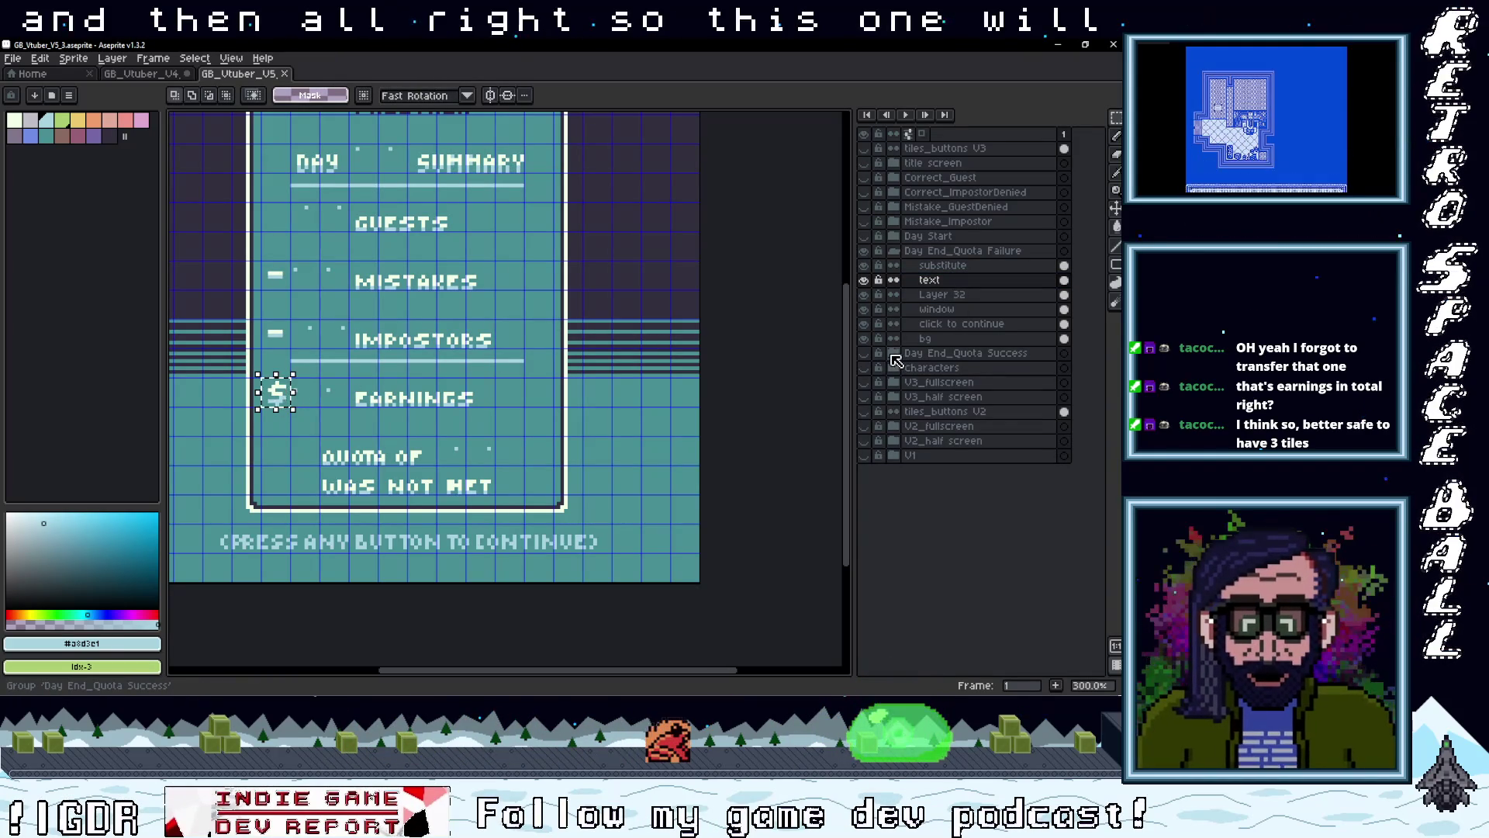
{"action": "left_click", "coordinate": [891, 353]}
{"action": "left_click", "coordinate": [867, 356]}
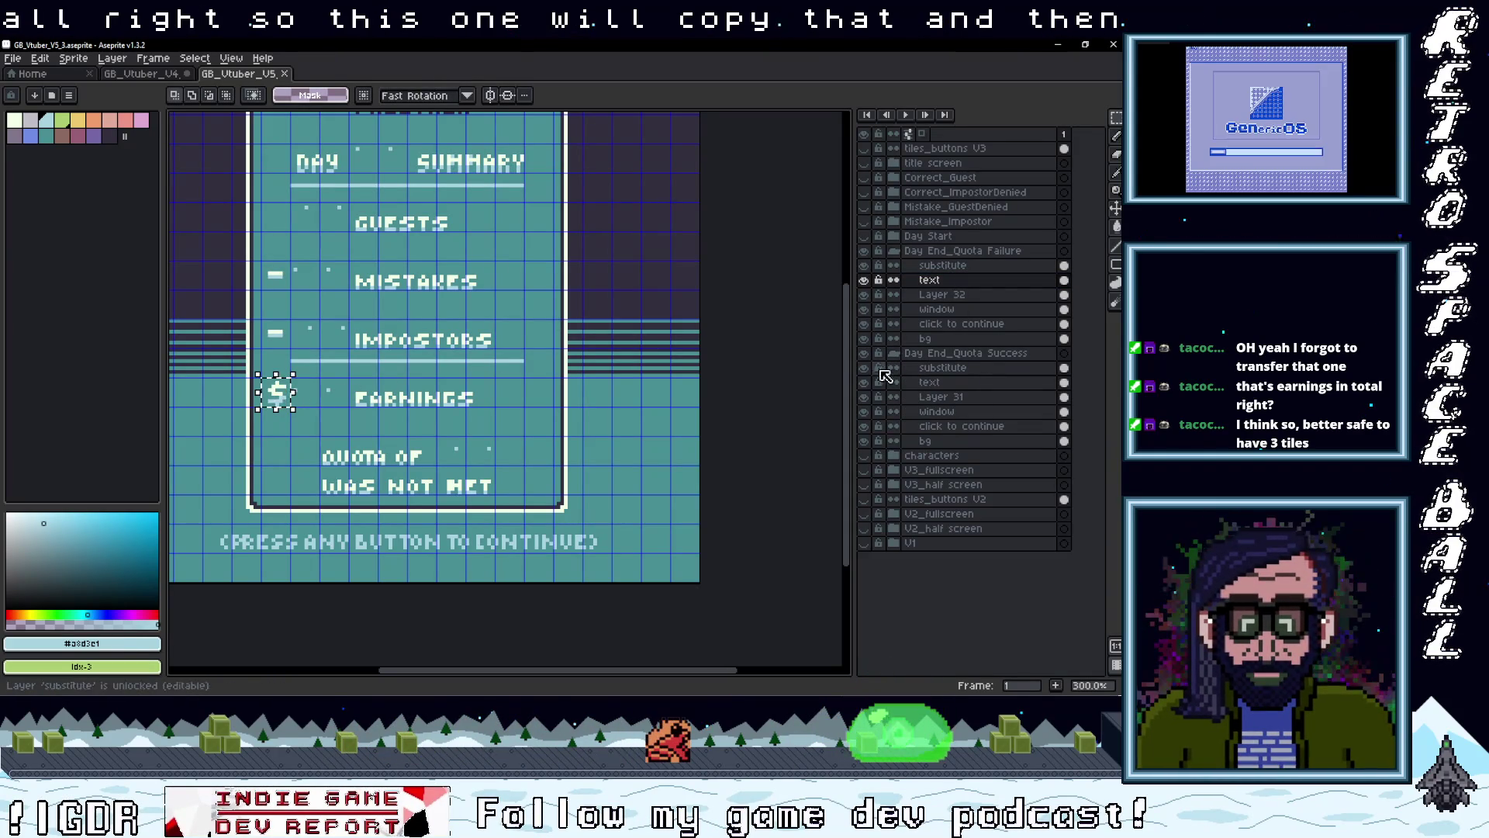
{"action": "key", "text": "ctrl+c"}
{"action": "key", "text": "ctrl+v"}
{"action": "left_click", "coordinate": [934, 382]}
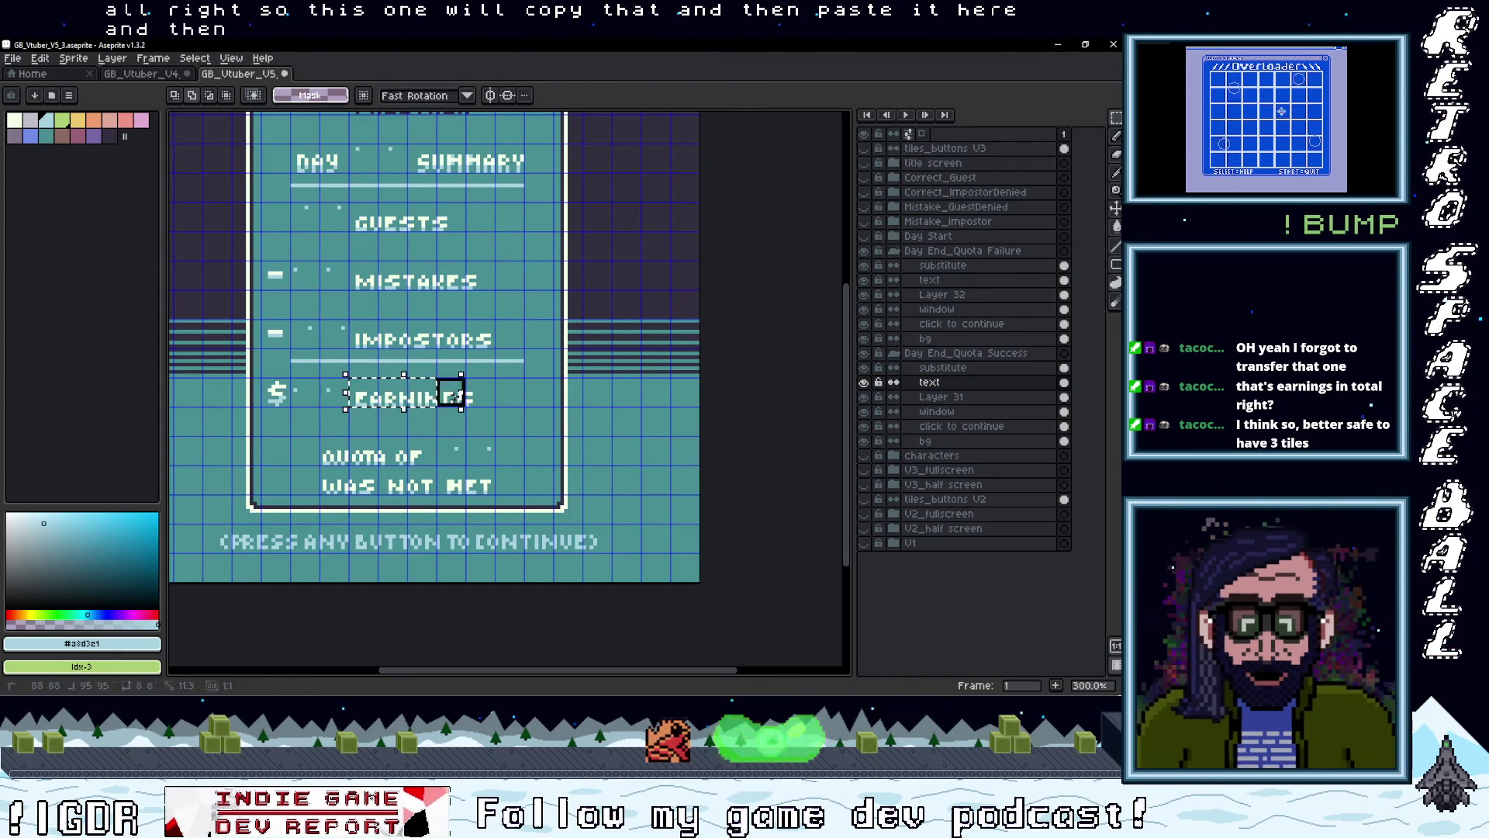
{"action": "key", "text": "ctrl+v"}
{"action": "key", "text": "ctrl+z"}
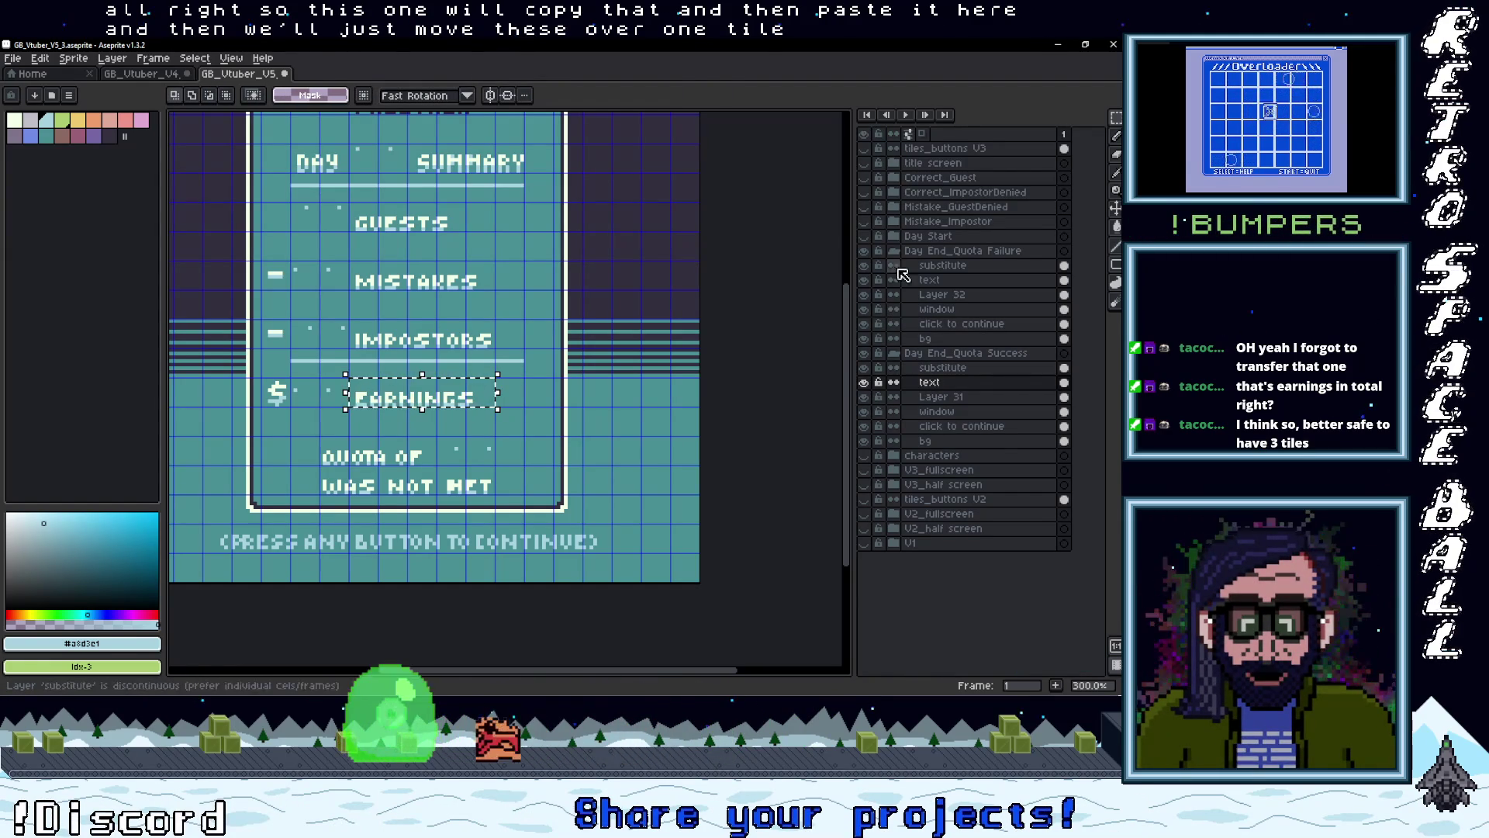
- Hide the Failure group and move EARNINGS one tile right on the success screen
{"action": "left_click", "coordinate": [863, 250]}
{"action": "left_click_drag", "start_coordinate": [394, 410], "coordinate": [416, 410]}
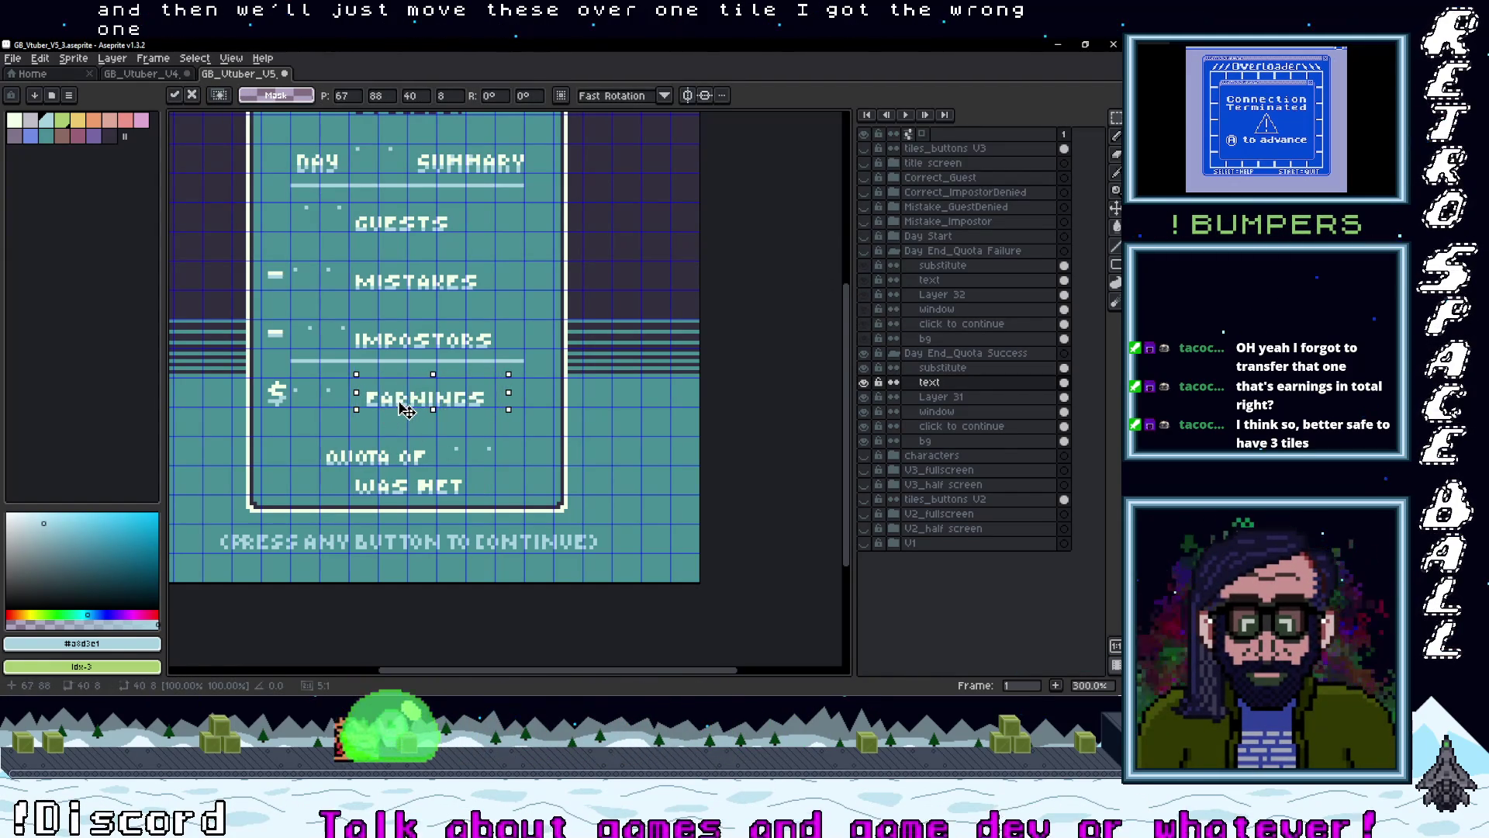
{"action": "key", "text": "ctrl+z"}
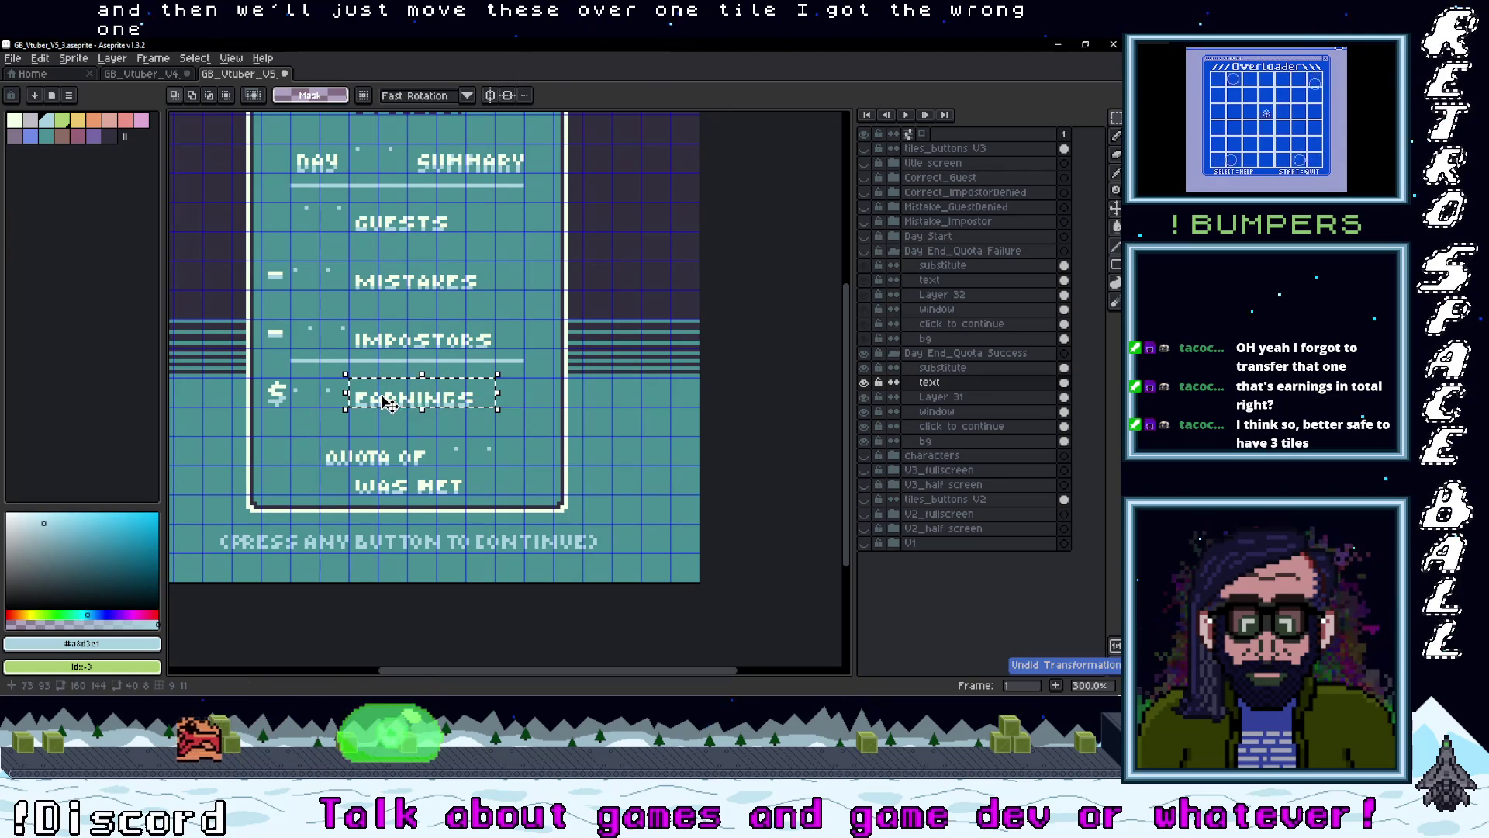
{"action": "key", "text": "shift+Right"}
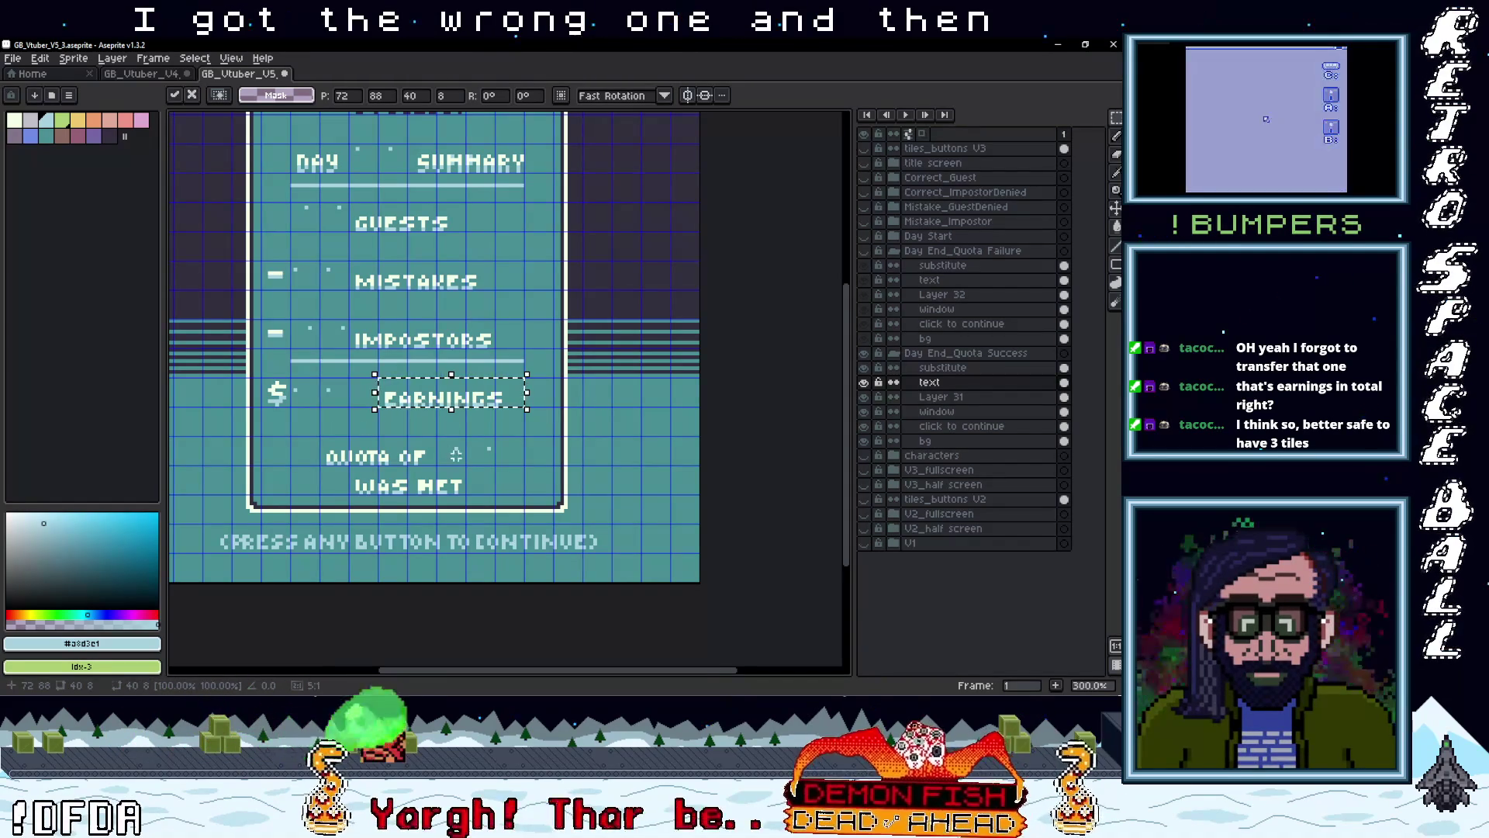
- Move a number placeholder tile from beside QUOTA OF to the left of EARNINGS
{"action": "scroll", "coordinate": [456, 456], "scroll_direction": "up", "scroll_amount": 2}
{"action": "left_click_drag", "start_coordinate": [471, 420], "coordinate": [518, 468]}
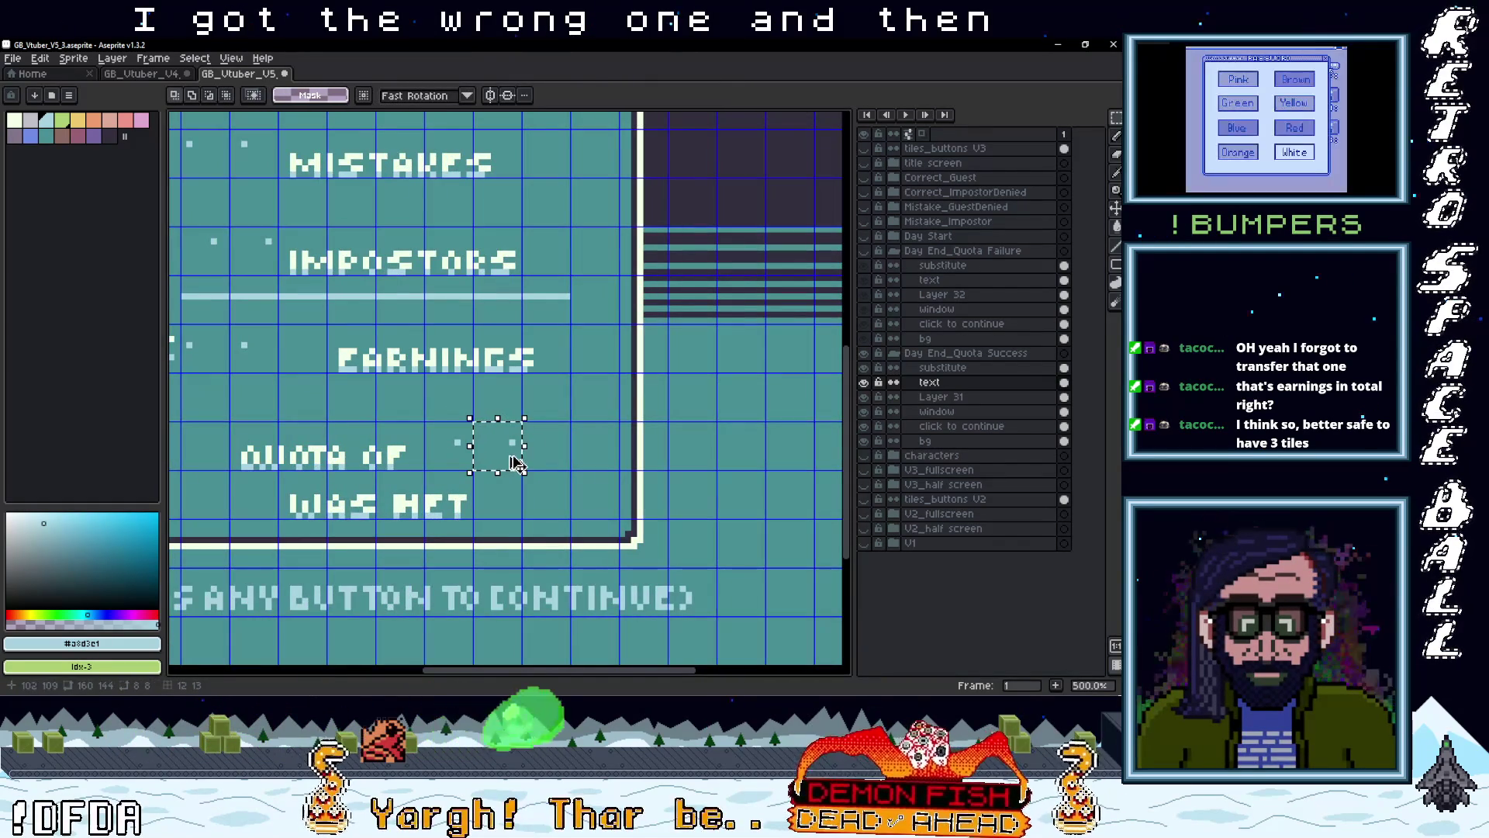
{"action": "key", "text": "alt+Up"}
{"action": "mouse_move", "coordinate": [498, 459]}
{"action": "left_mouse_down"}
{"action": "mouse_move", "coordinate": [333, 393]}
{"action": "mouse_move", "coordinate": [293, 323]}
{"action": "mouse_move", "coordinate": [304, 360]}
{"action": "left_mouse_up"}
{"action": "key", "text": "ctrl+d"}
- Pick the panel's teal background colour and switch to the pencil for touch-ups
{"action": "scroll", "coordinate": [417, 439], "scroll_direction": "up", "scroll_amount": 1}
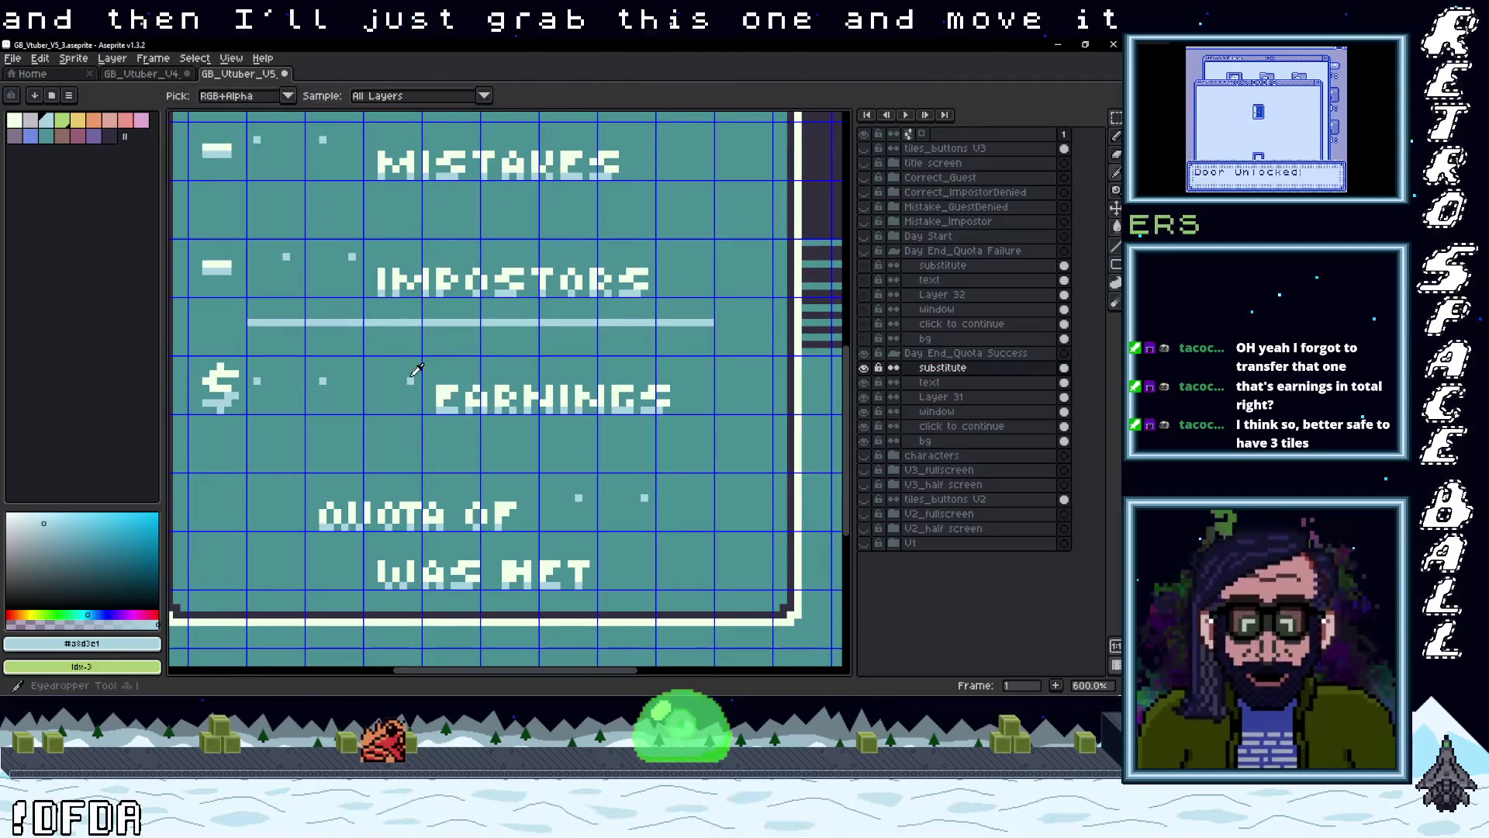
{"action": "key", "text": "i"}
{"action": "left_click", "coordinate": [412, 372]}
{"action": "key", "text": "b"}
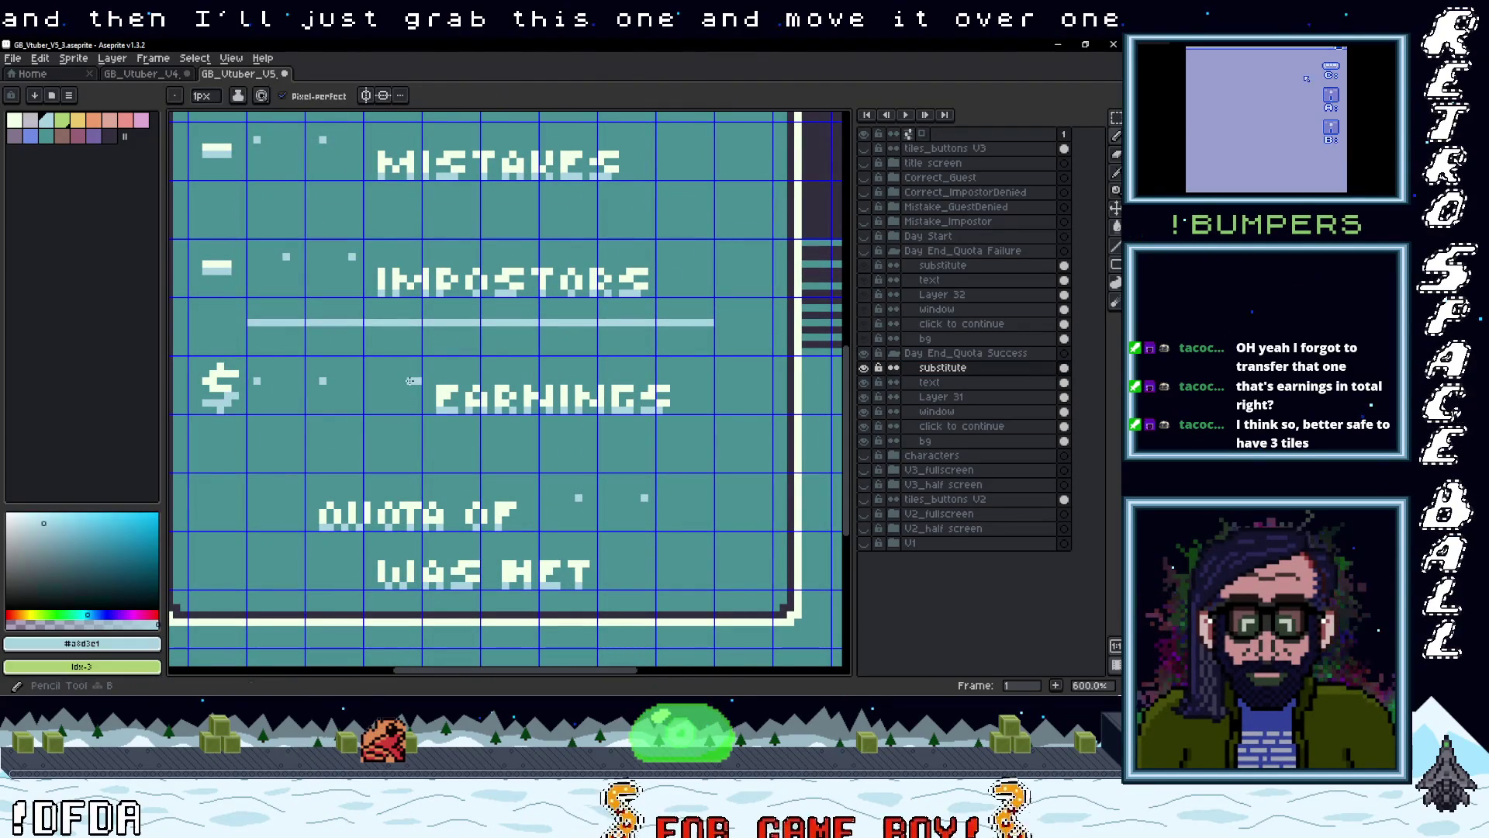
{"action": "scroll", "coordinate": [455, 421], "scroll_direction": "down", "scroll_amount": 2}
{"action": "scroll", "coordinate": [455, 421], "scroll_direction": "down", "scroll_amount": 1}
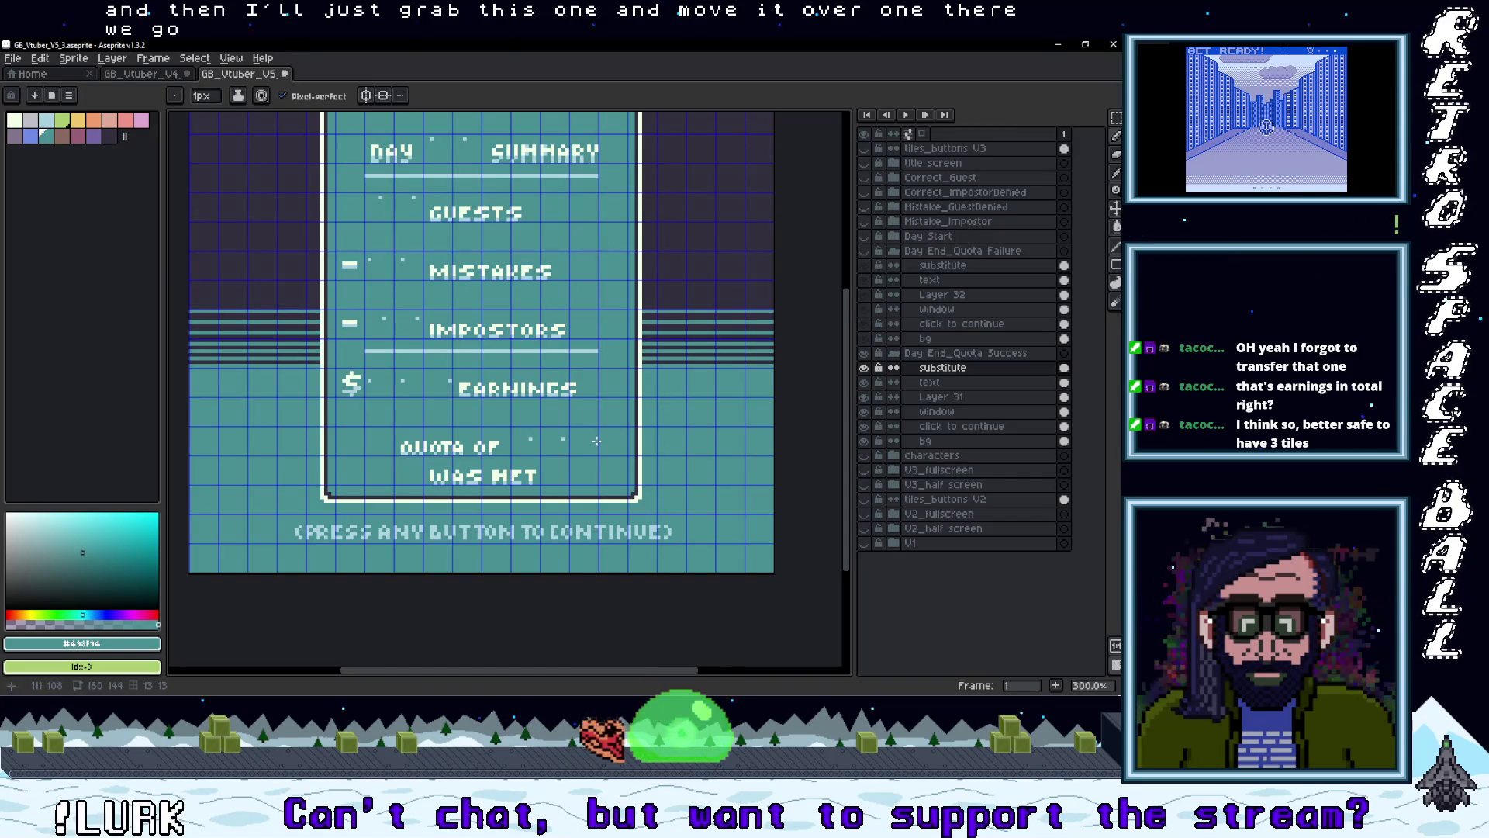
{"action": "left_click_drag", "start_coordinate": [586, 439], "coordinate": [573, 472]}
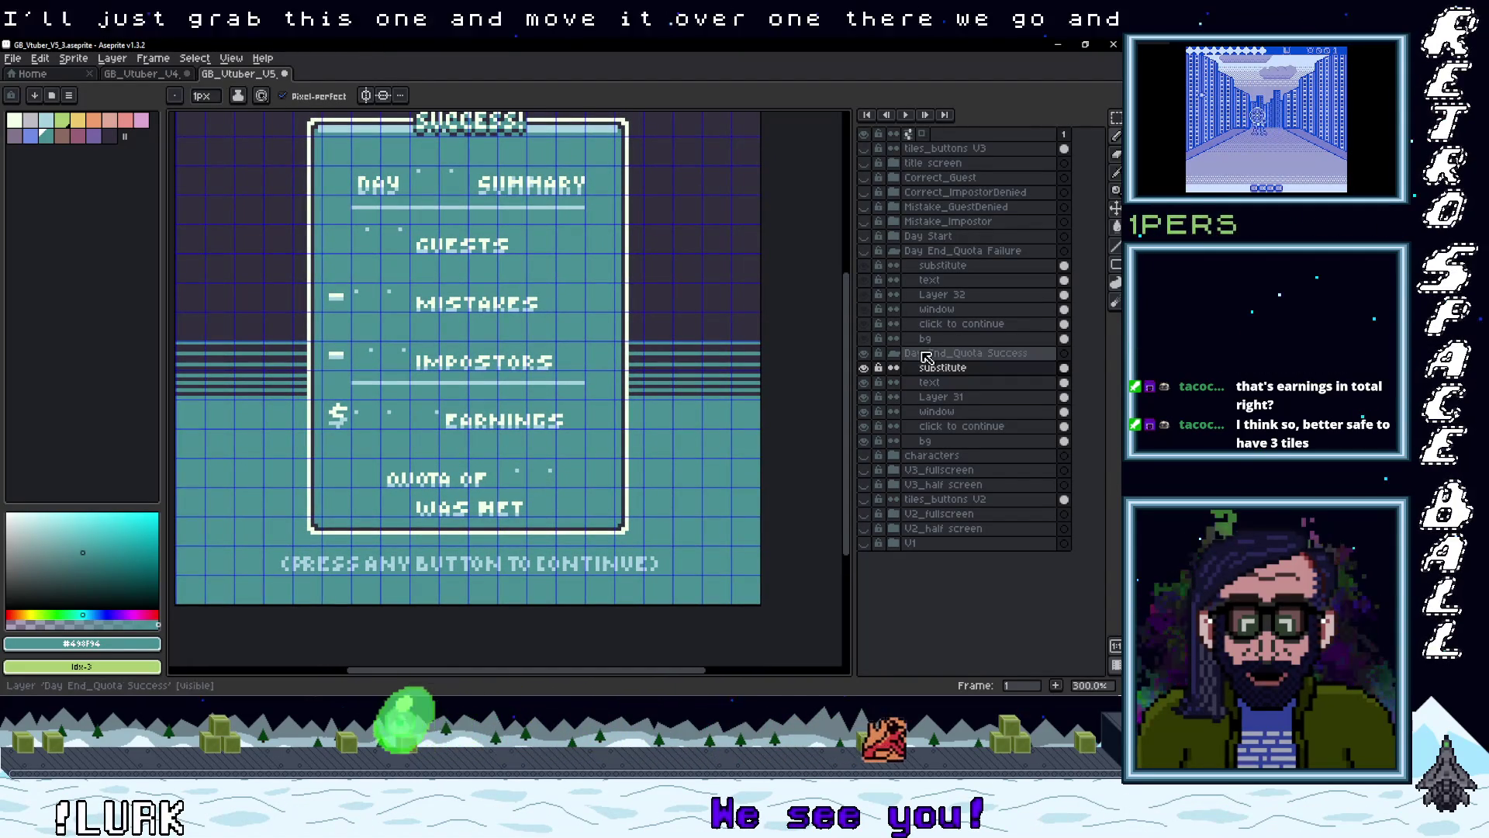
- Shift EARNINGS to the right on the Day End_Quota Failure text layer
{"action": "left_click", "coordinate": [894, 353]}
{"action": "left_click", "coordinate": [863, 250]}
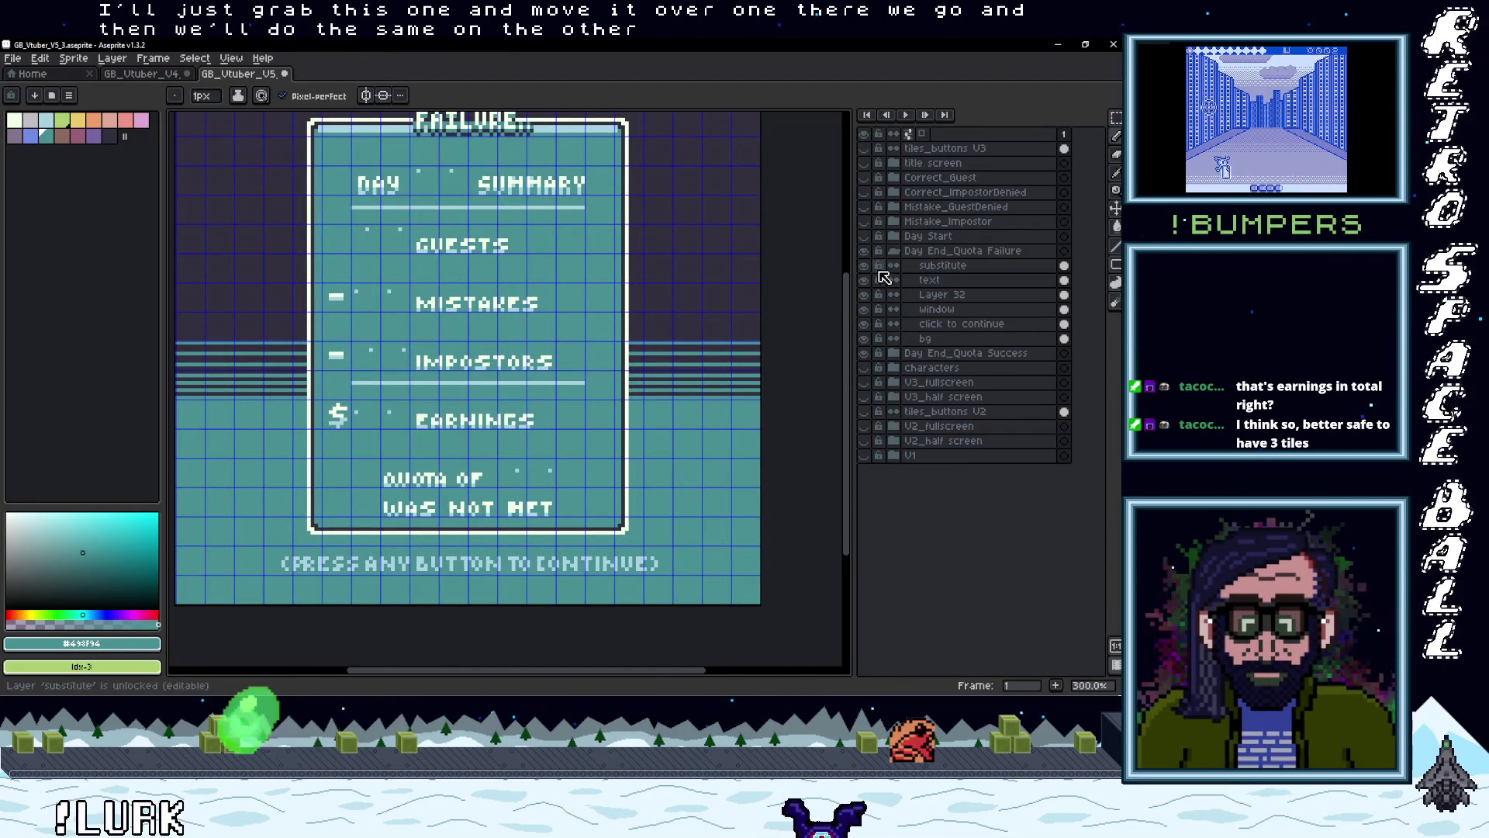
{"action": "left_click", "coordinate": [863, 279]}
{"action": "left_click", "coordinate": [863, 266]}
{"action": "left_click", "coordinate": [929, 280]}
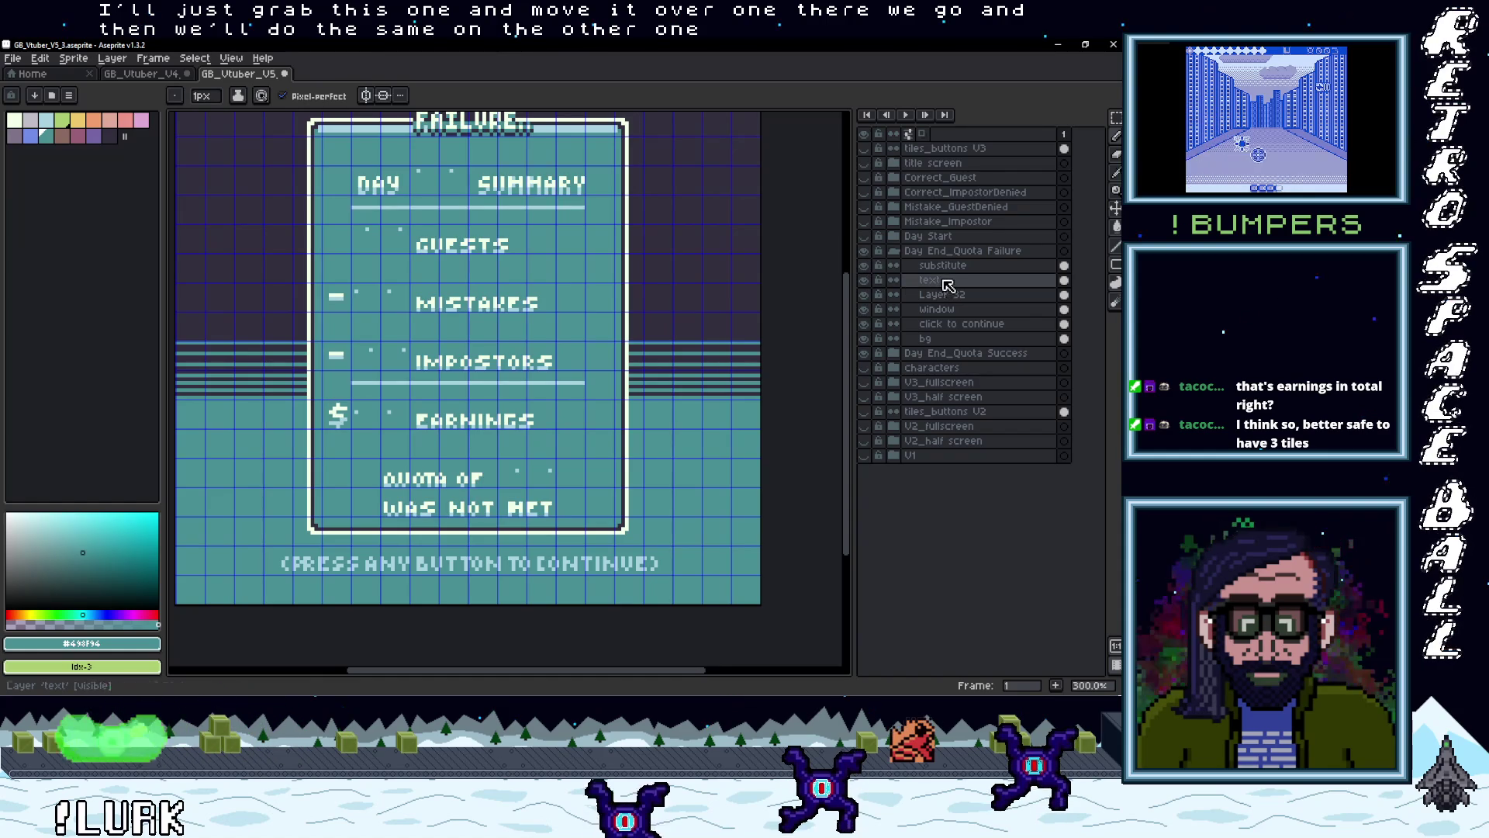
{"action": "scroll", "coordinate": [448, 454], "scroll_direction": "up", "scroll_amount": 2}
{"action": "key", "text": "m"}
{"action": "left_click_drag", "start_coordinate": [425, 385], "coordinate": [648, 411]}
{"action": "left_click_drag", "start_coordinate": [495, 400], "coordinate": [543, 400]}
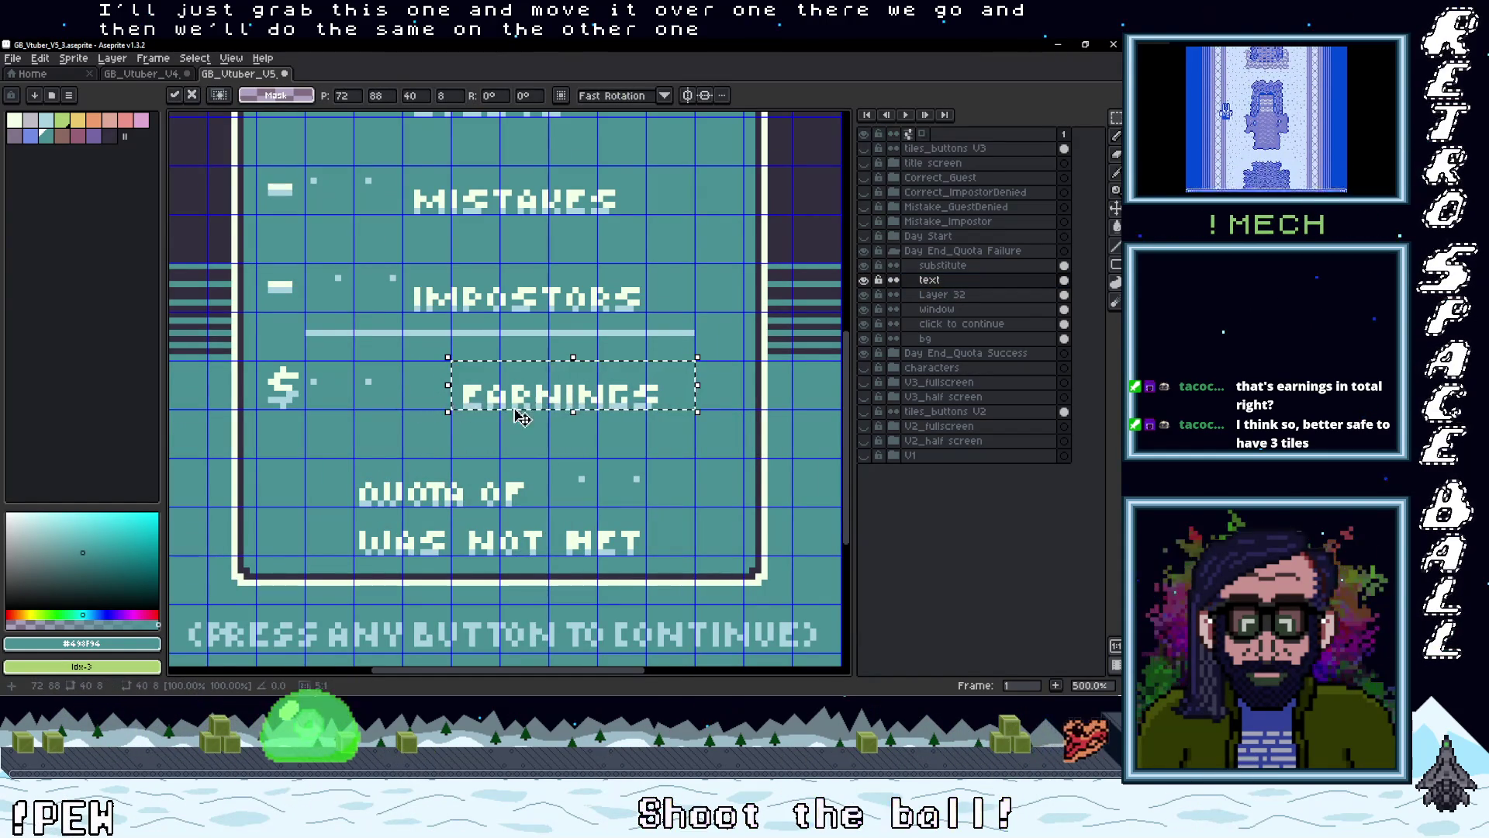
{"action": "left_click", "coordinate": [415, 419]}
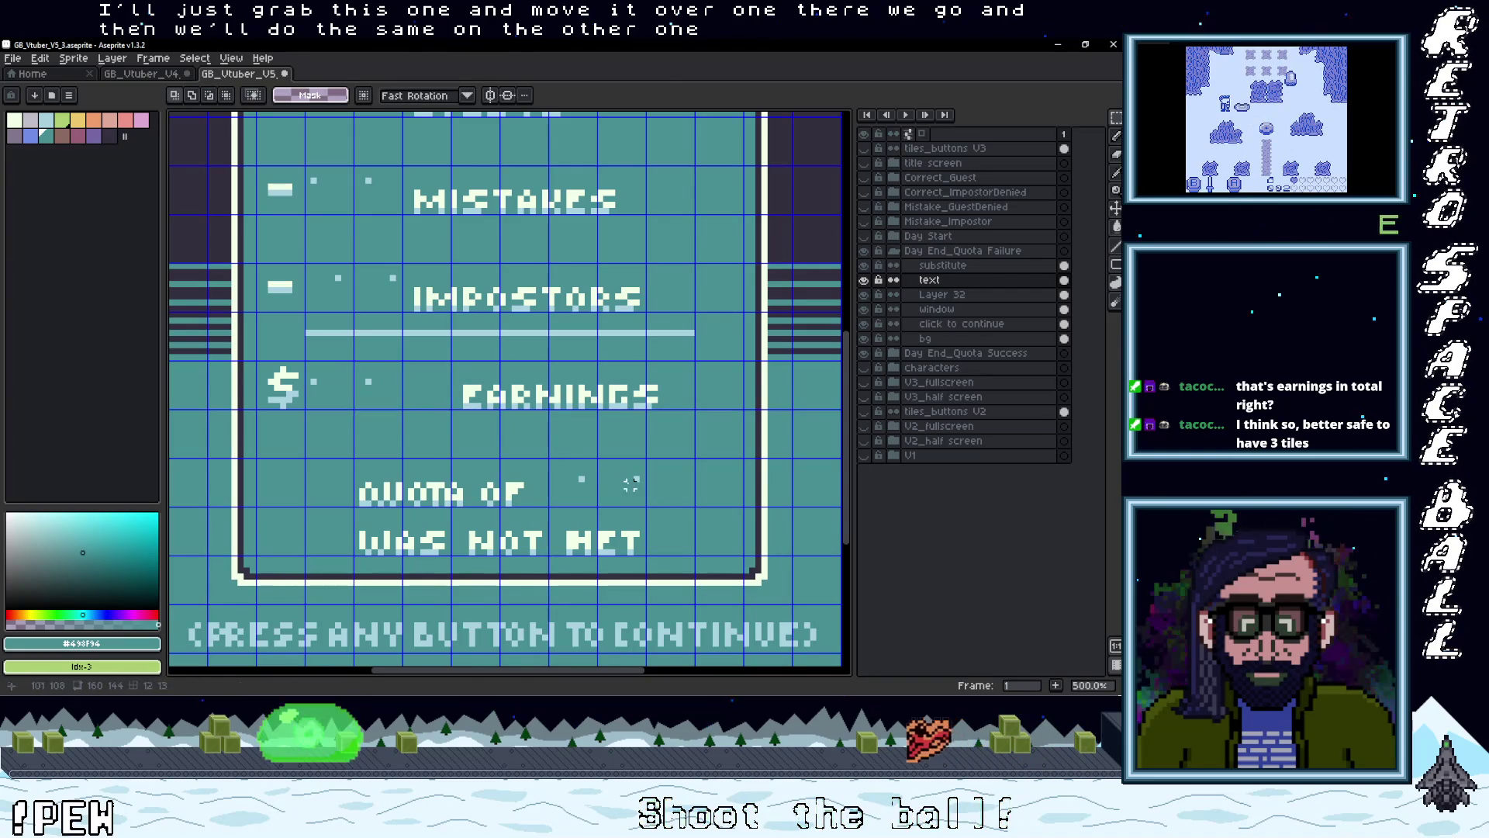
- Place a number placeholder tile beside EARNINGS on the failure screen and pick the light blue and teal colours
{"action": "left_click_drag", "start_coordinate": [388, 406], "coordinate": [613, 490]}
{"action": "key", "text": "ctrl+z"}
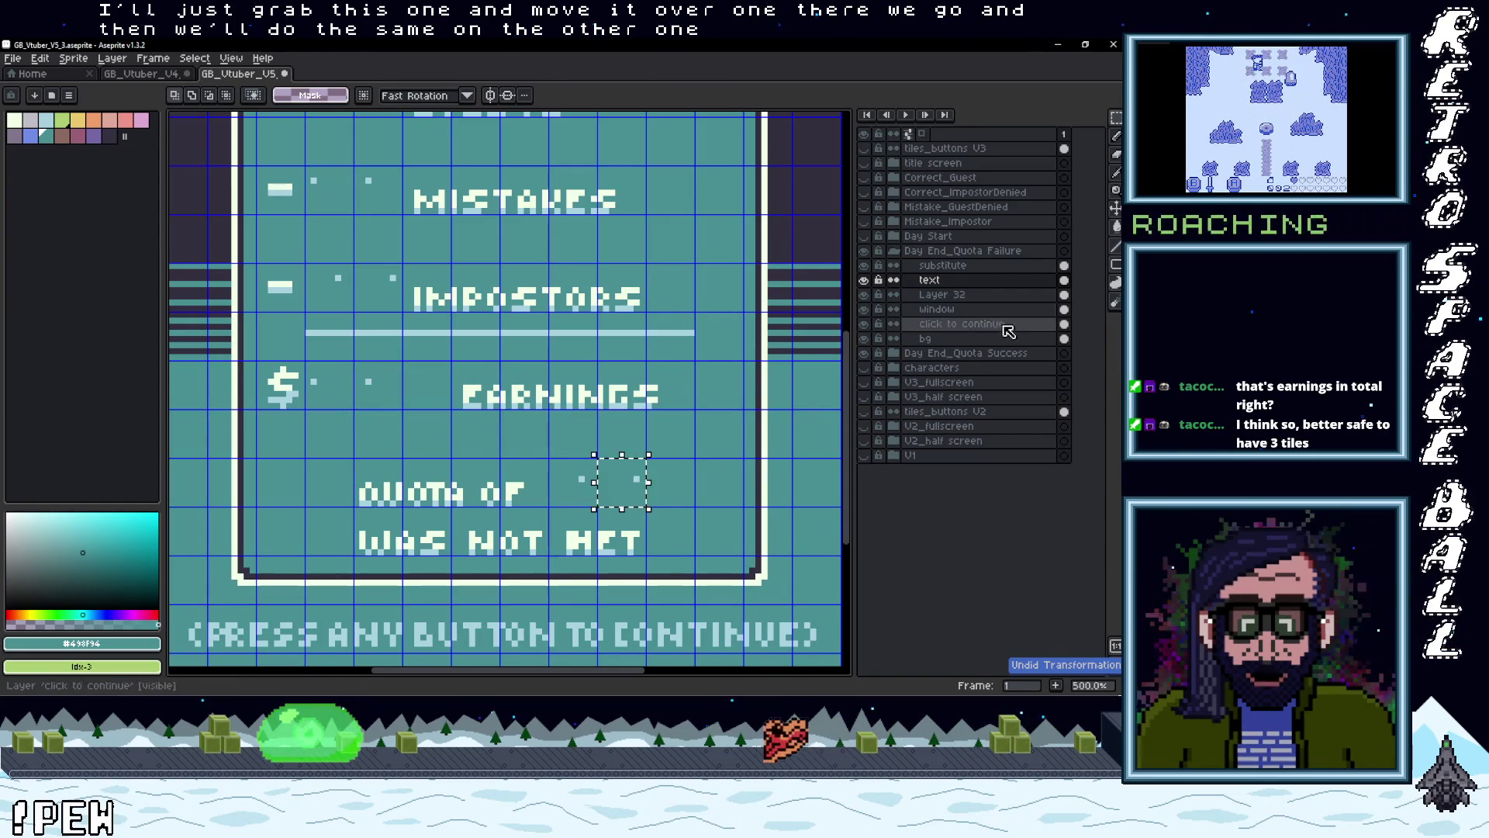
{"action": "left_click_drag", "start_coordinate": [599, 506], "coordinate": [463, 422]}
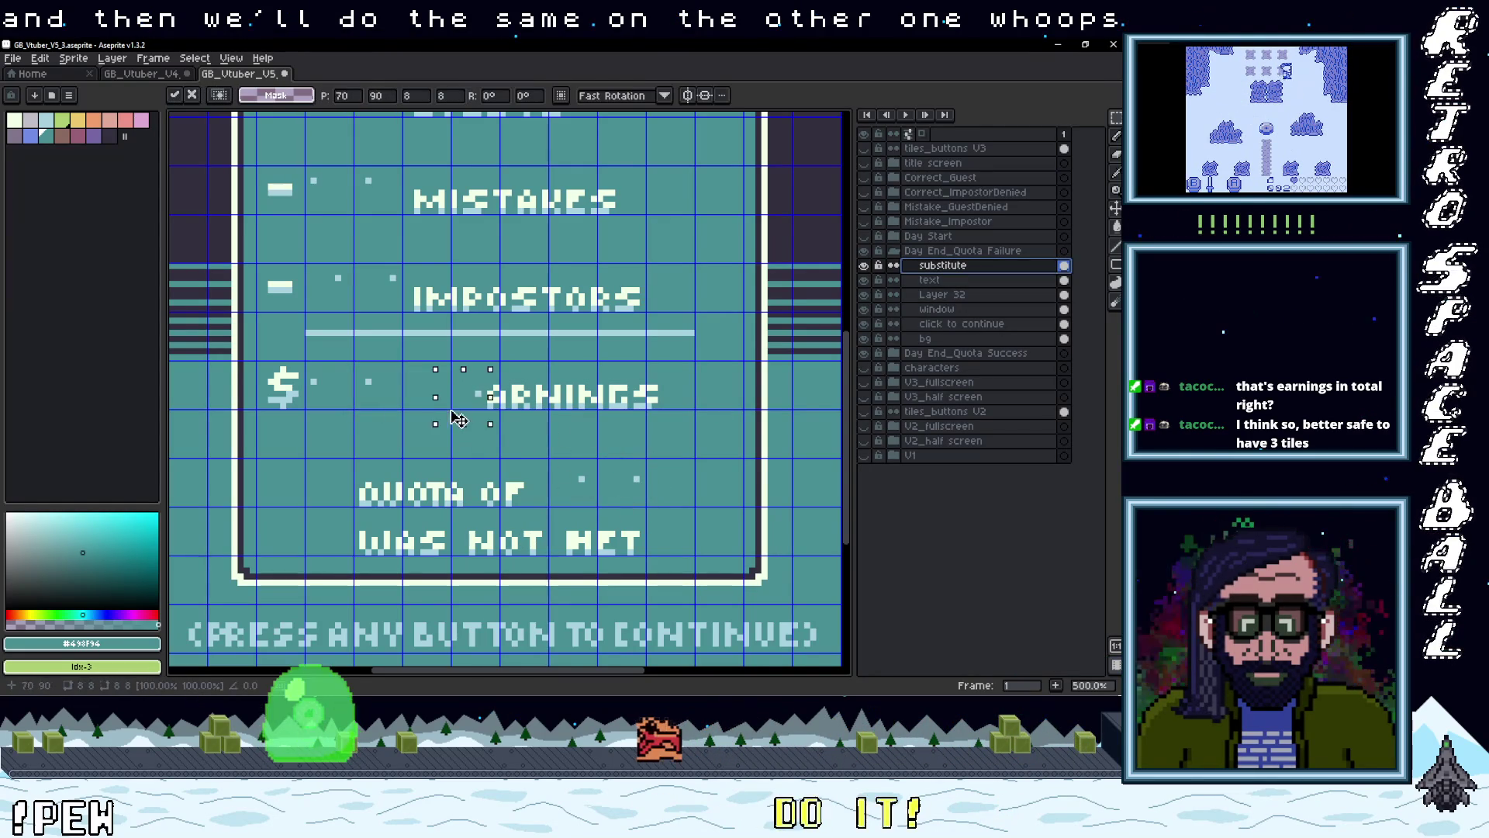
{"action": "scroll", "coordinate": [450, 409], "scroll_direction": "up", "scroll_amount": 2}
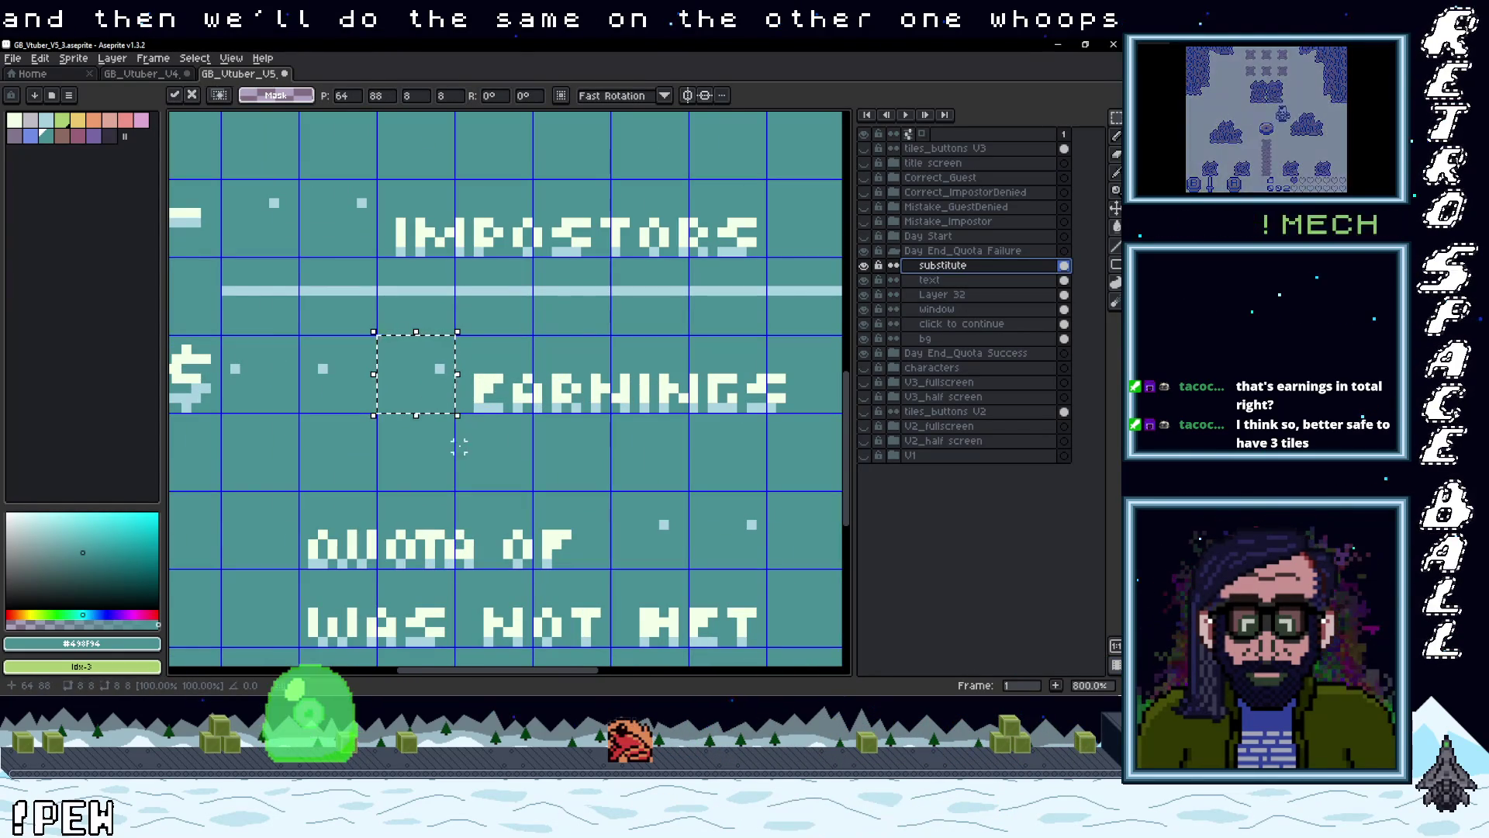
{"action": "left_click", "coordinate": [459, 446]}
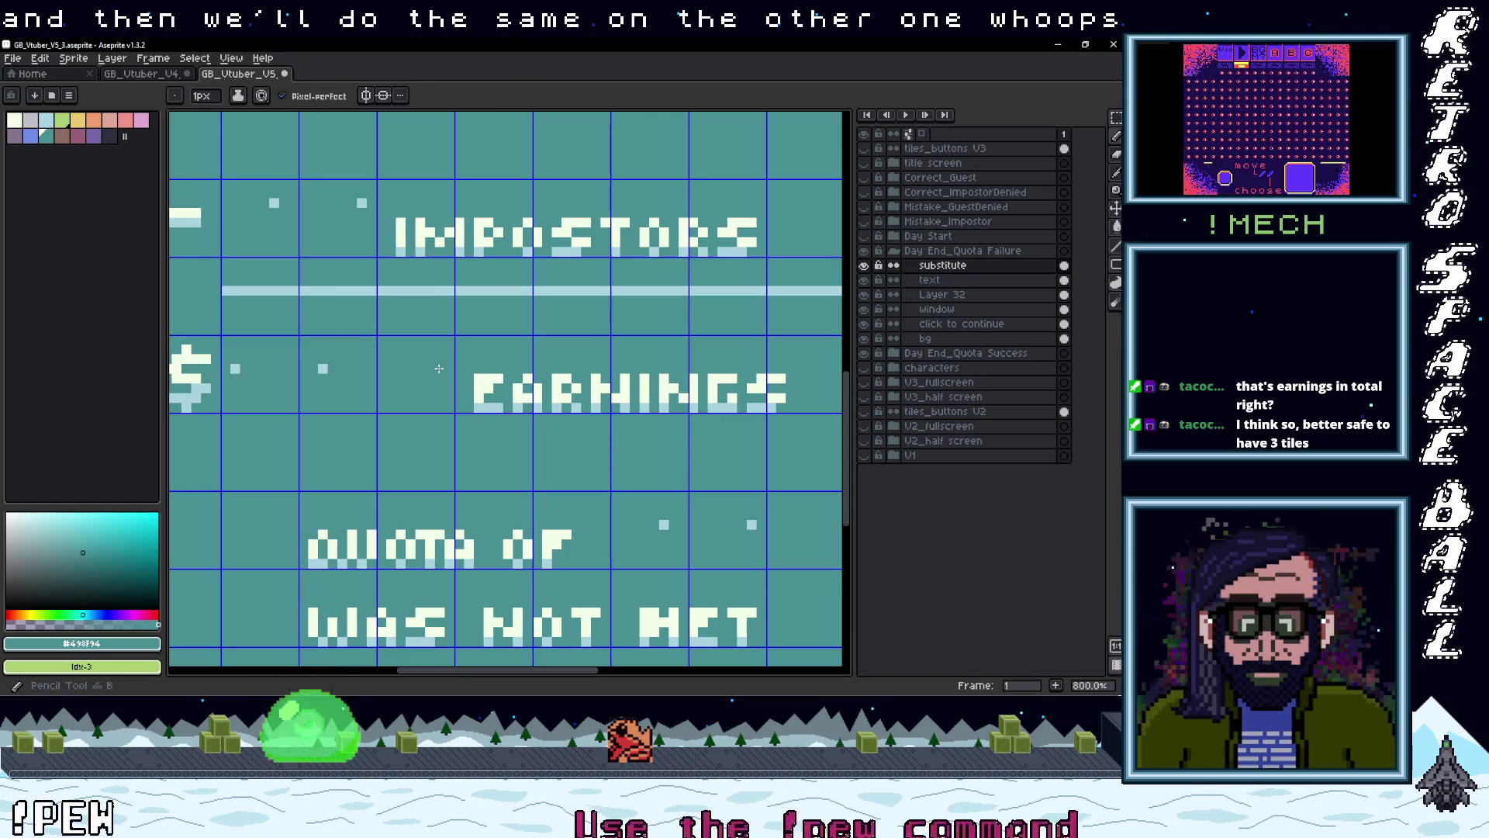
{"action": "left_click", "coordinate": [440, 369]}
{"action": "left_click", "coordinate": [439, 353]}
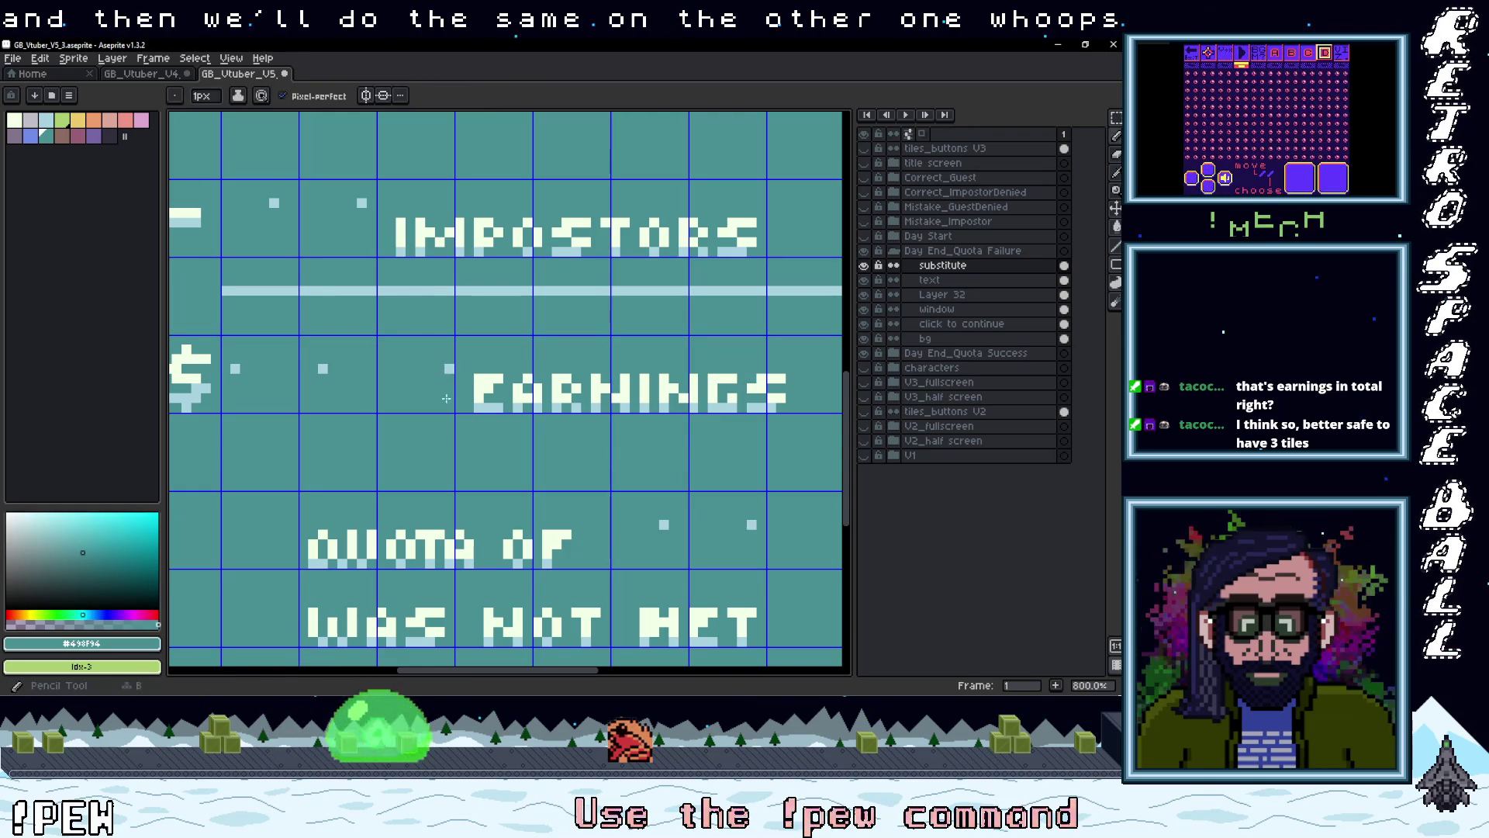
{"action": "scroll", "coordinate": [473, 396], "scroll_direction": "down", "scroll_amount": 4}
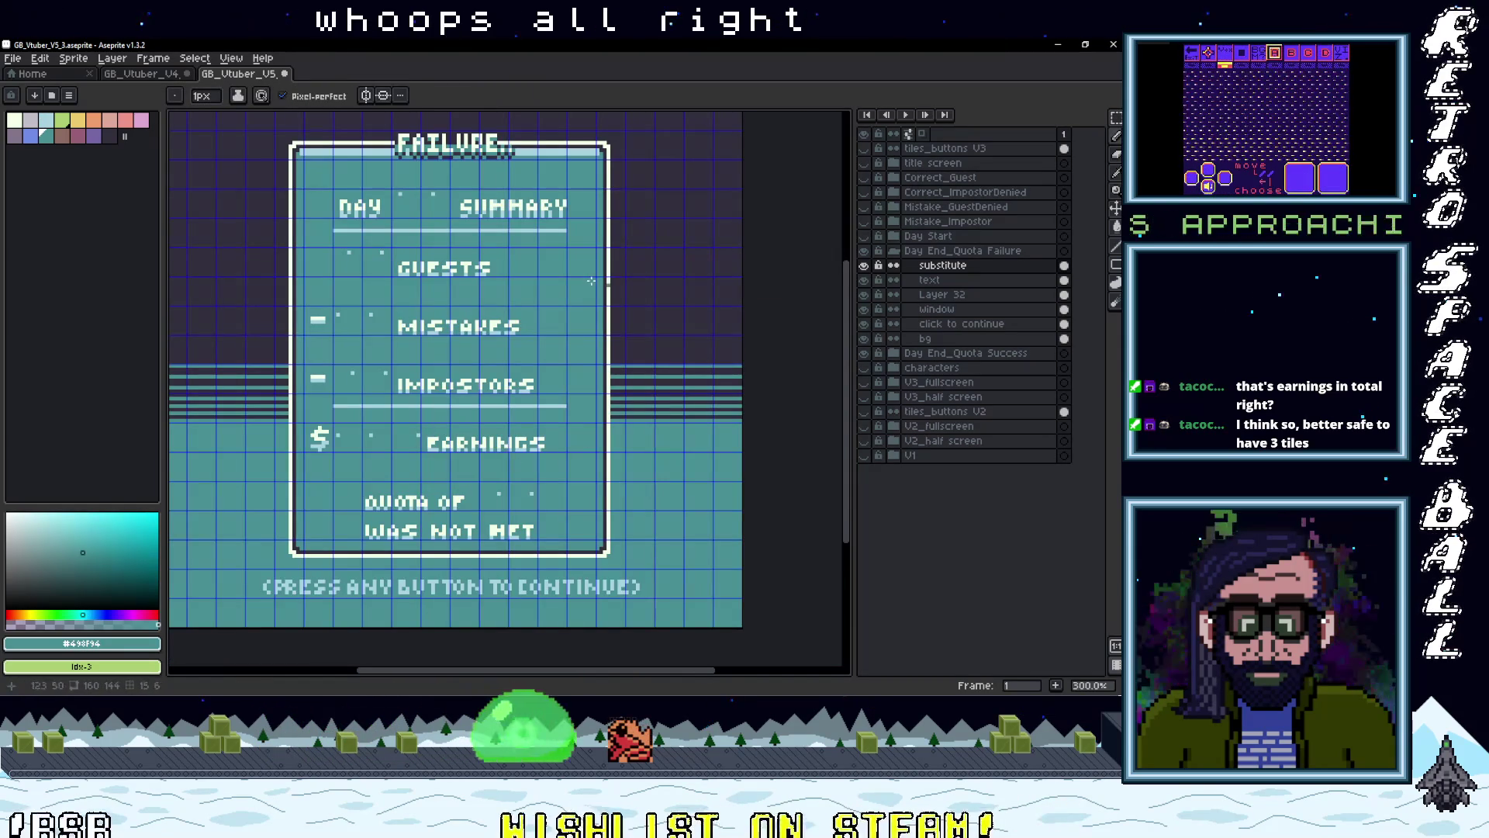
{"action": "left_click", "coordinate": [25, 60]}
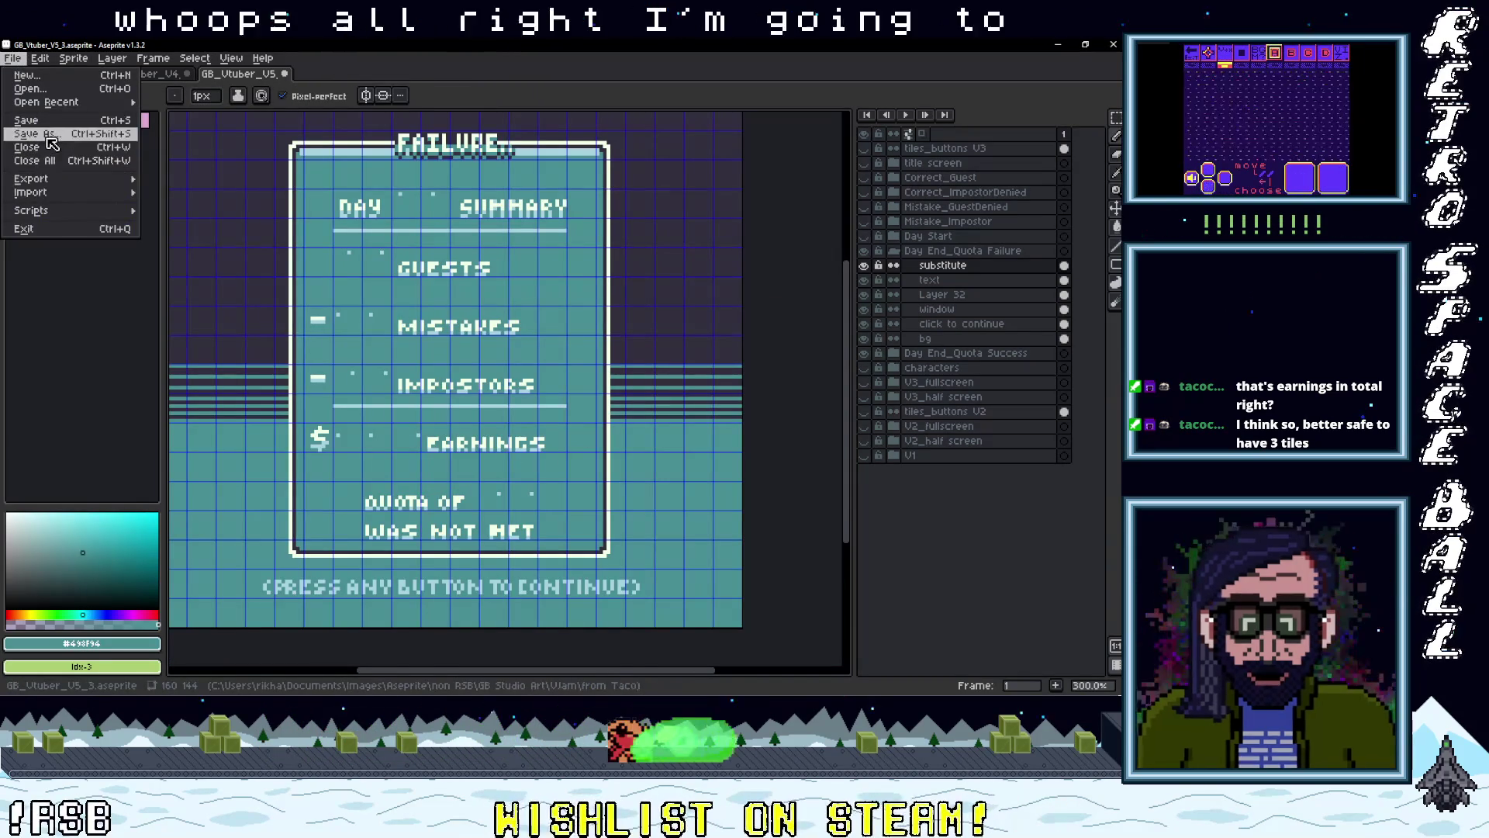
- Save the sprite as a copy named GB_Vtuber_V5_3EDIT
{"action": "left_click", "coordinate": [39, 152]}
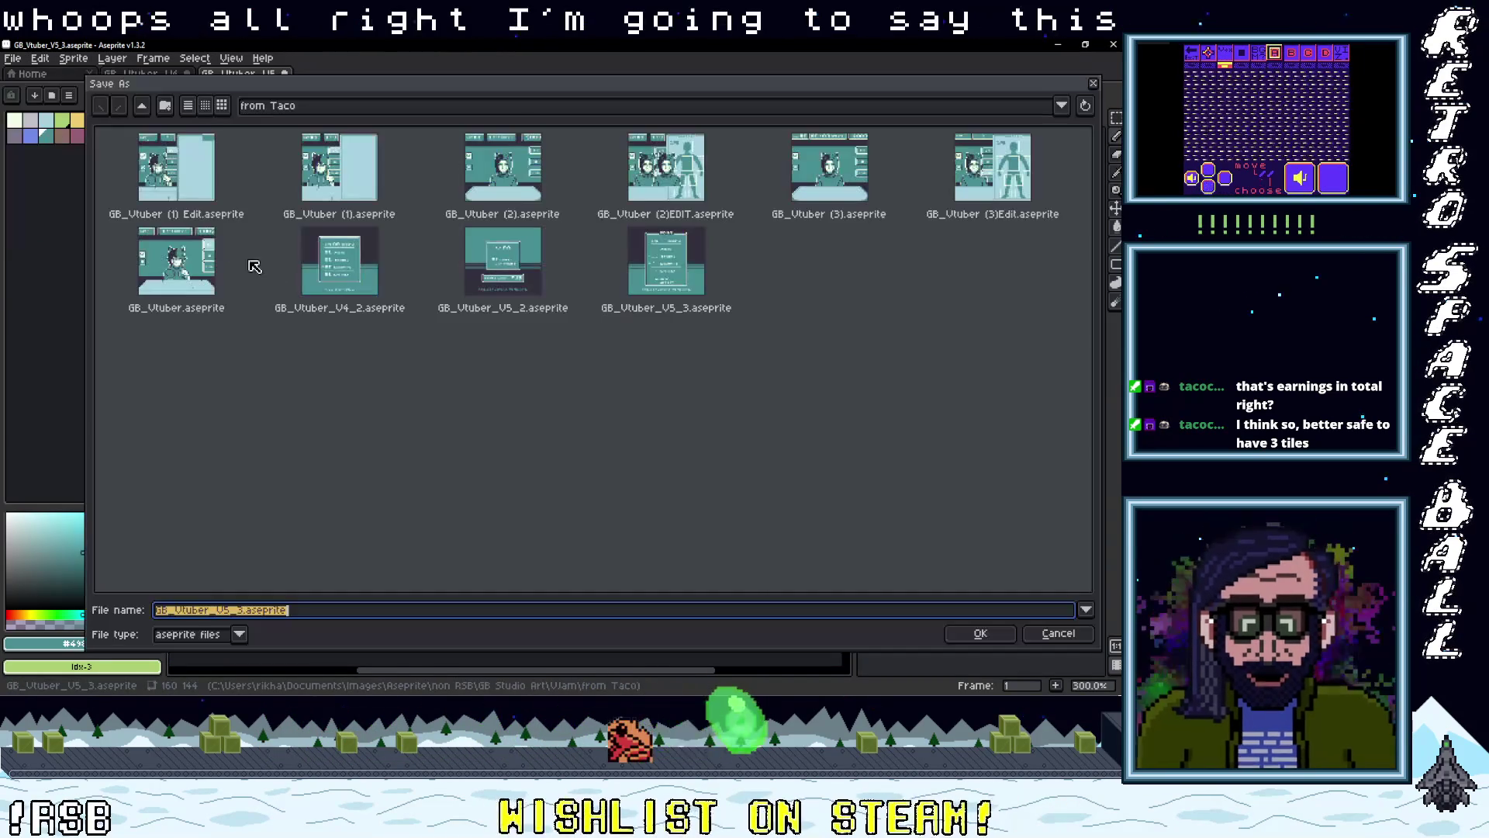
{"action": "left_click", "coordinate": [237, 613]}
{"action": "type", "text": "EDIT"}
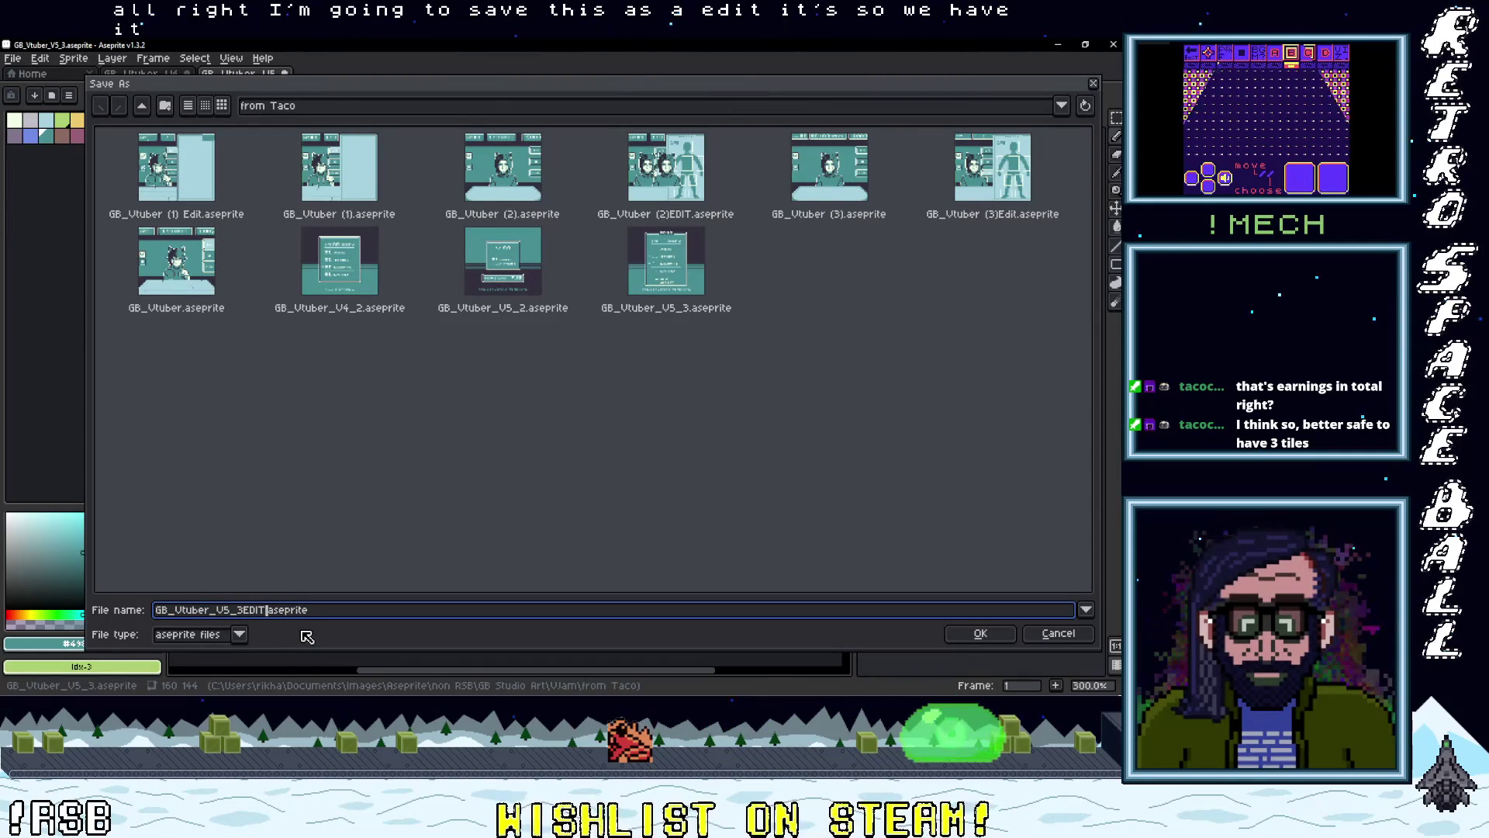
{"action": "left_click", "coordinate": [996, 640]}
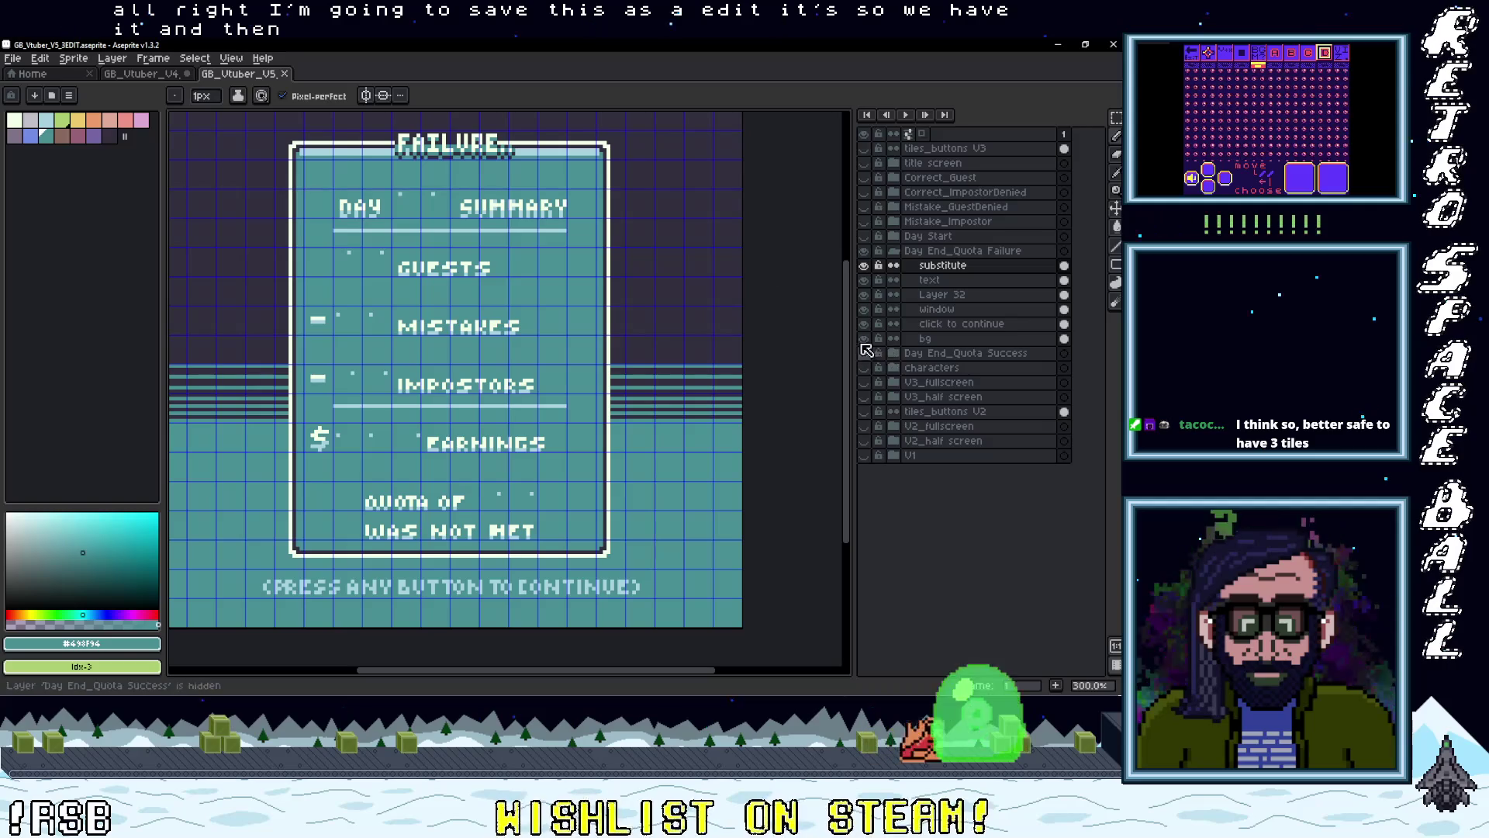
- Export the failure summary screen over the existing Failure.png
{"action": "left_click", "coordinate": [13, 59]}
{"action": "mouse_move", "coordinate": [70, 165]}
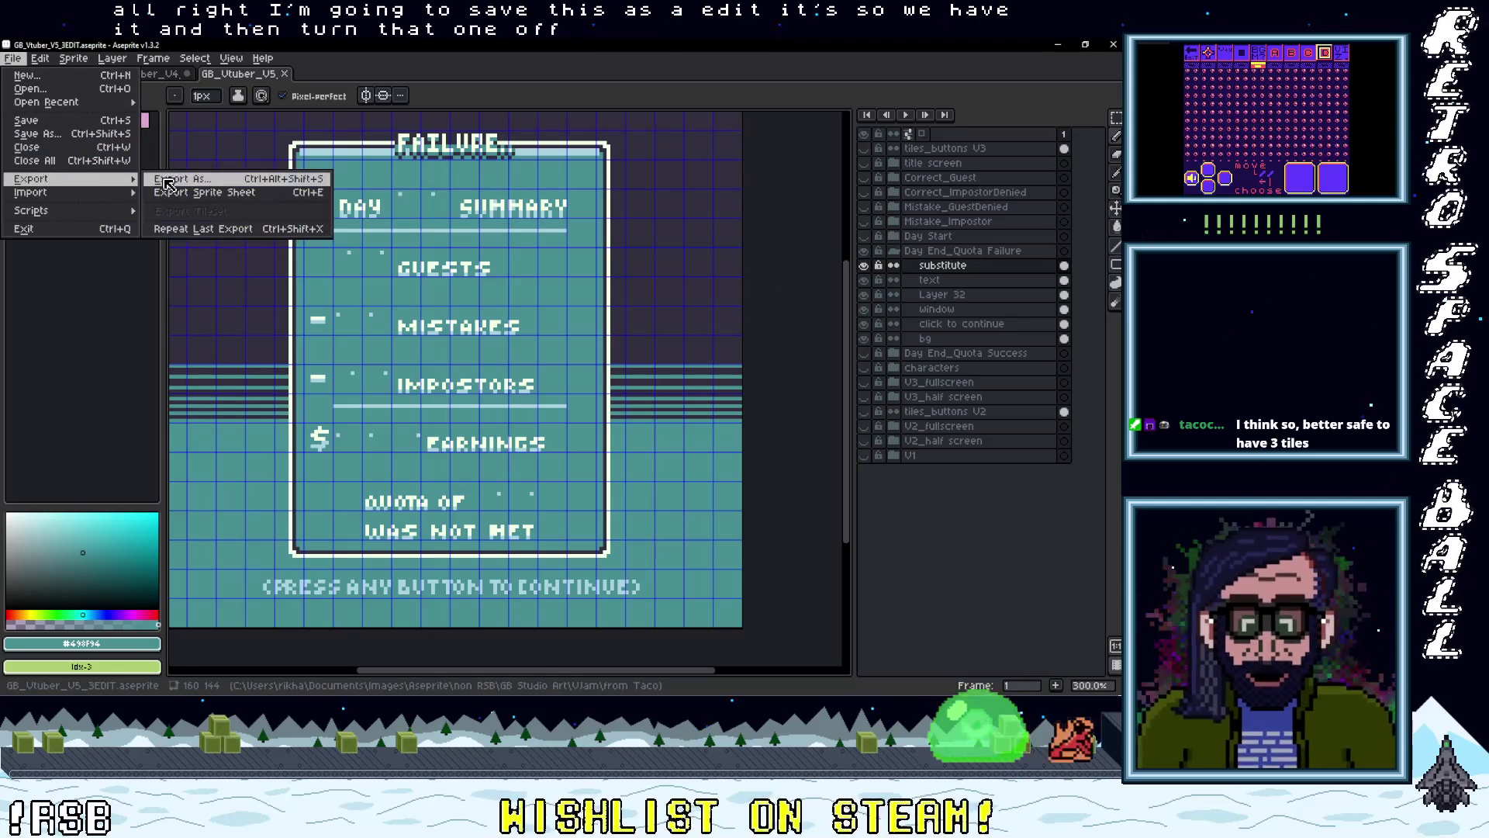
{"action": "left_click", "coordinate": [178, 182]}
{"action": "left_click", "coordinate": [819, 353]}
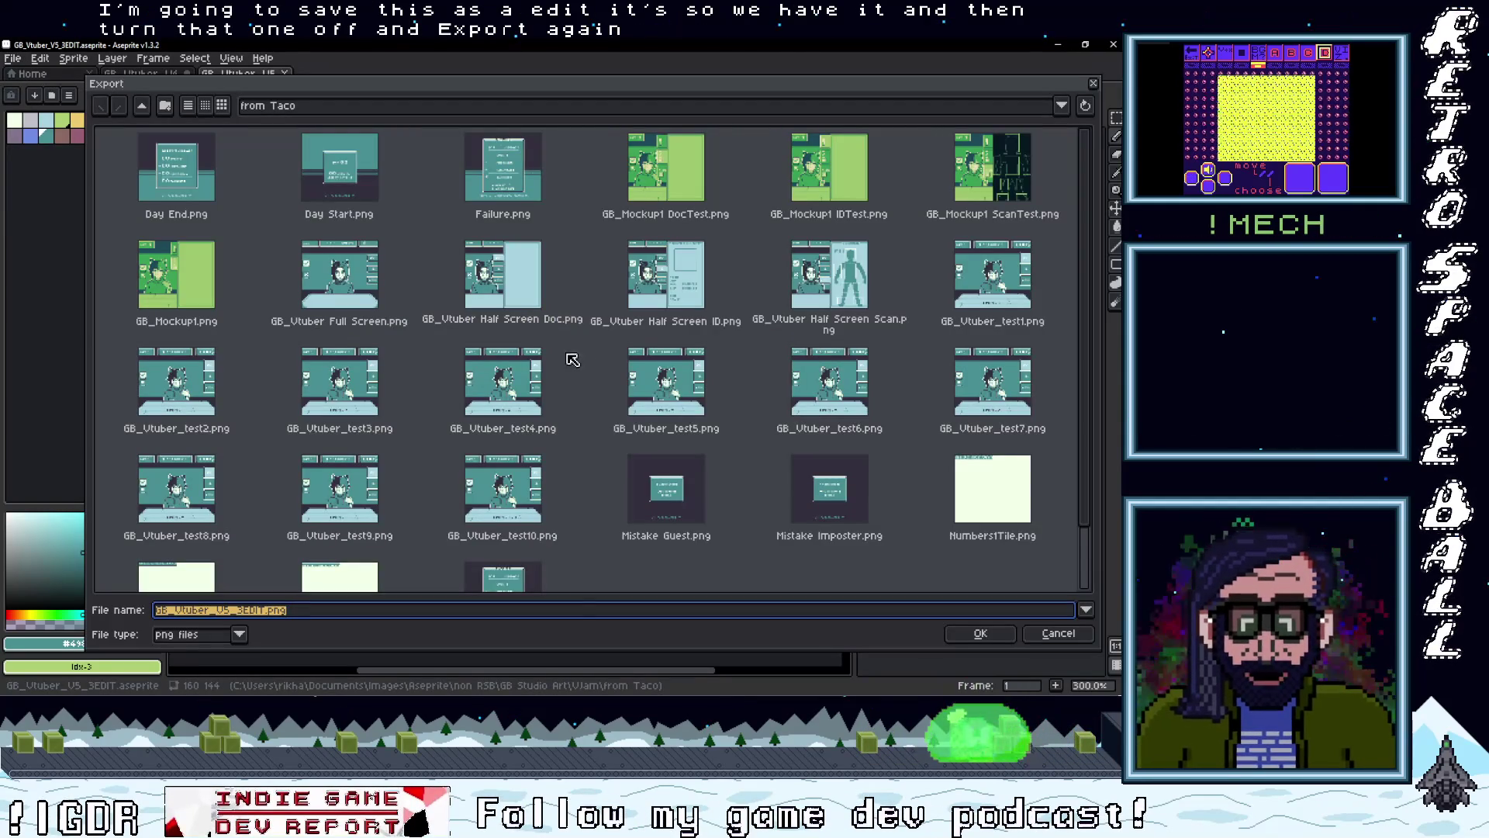
{"action": "left_click", "coordinate": [564, 207]}
{"action": "left_click", "coordinate": [981, 631]}
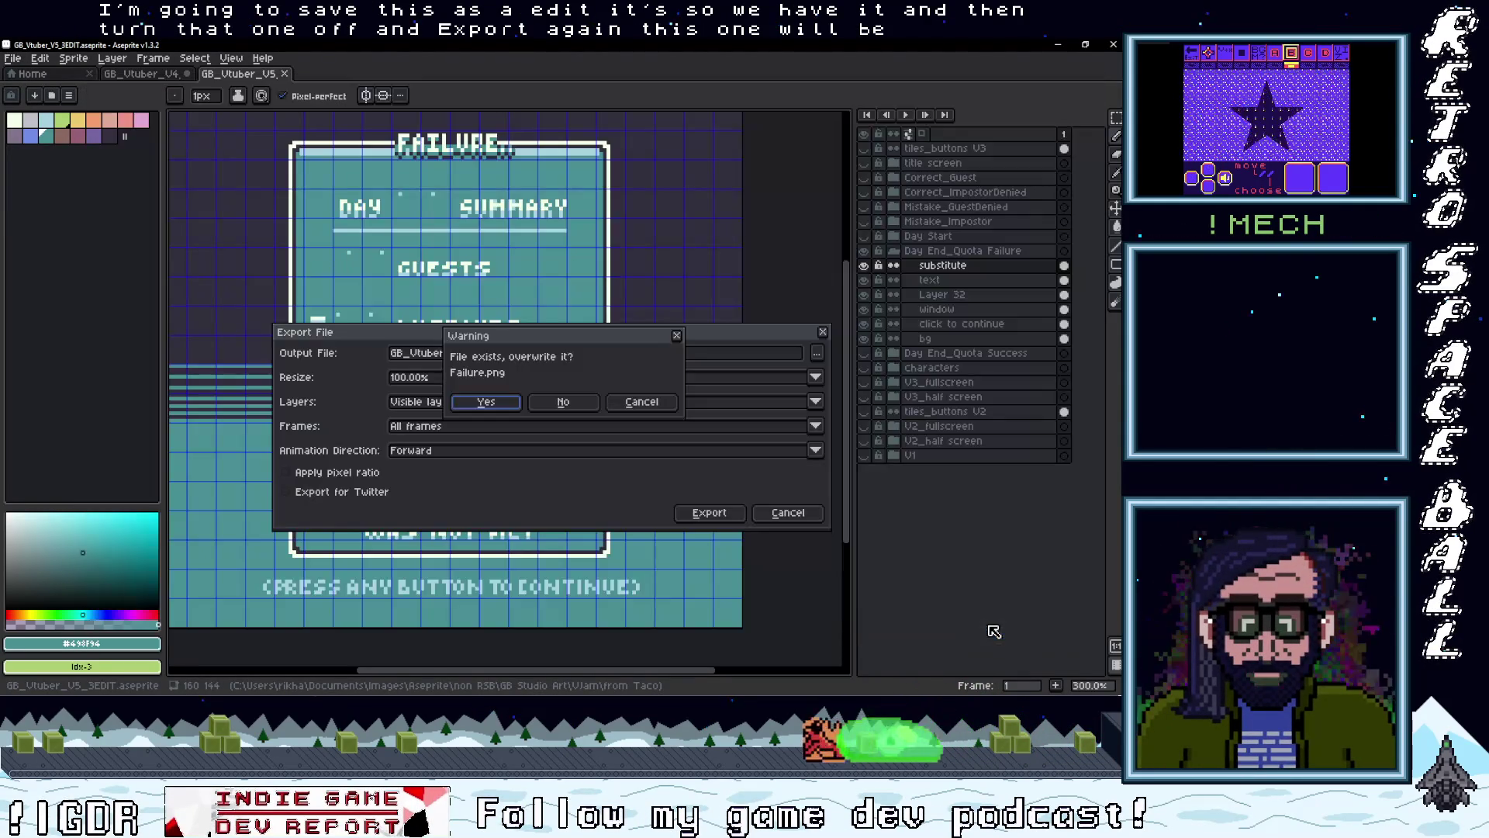
{"action": "left_click", "coordinate": [495, 407]}
{"action": "left_click", "coordinate": [708, 513]}
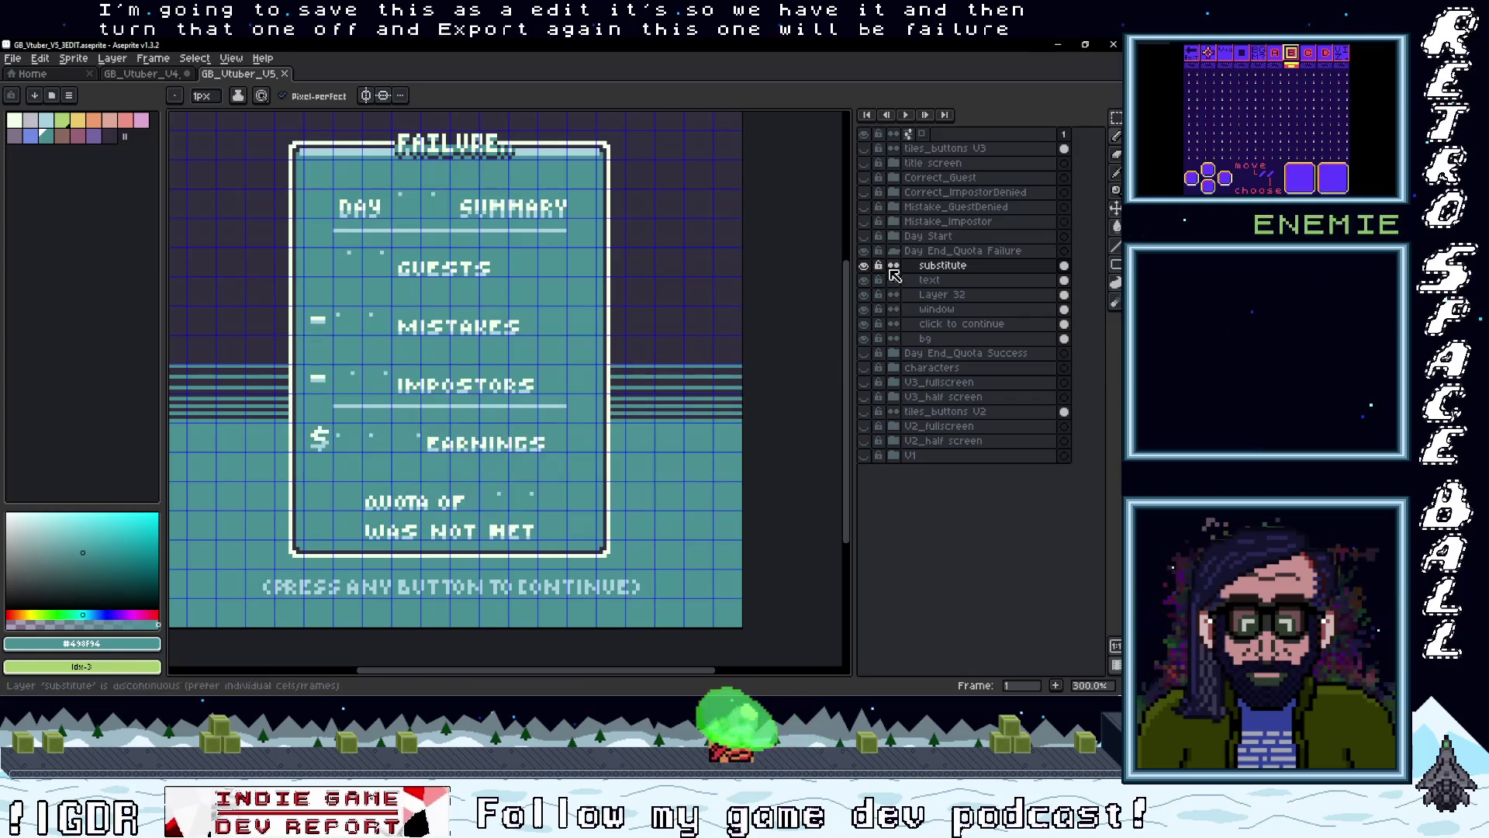
- Switch to the Day End_Quota Success layer and export it over Success.png
{"action": "left_click", "coordinate": [895, 251]}
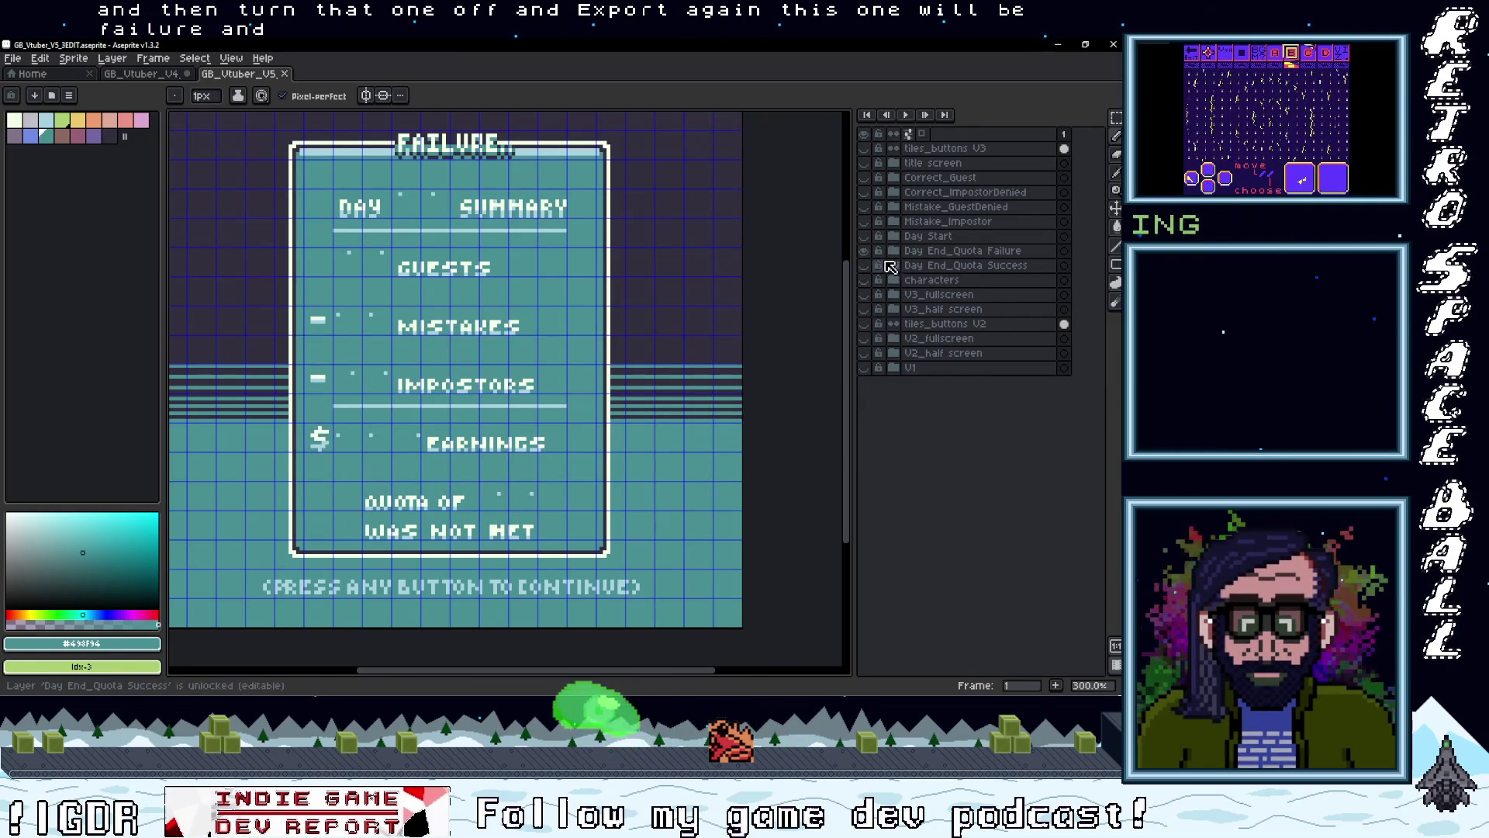
{"action": "left_click", "coordinate": [866, 252]}
{"action": "left_click", "coordinate": [866, 266]}
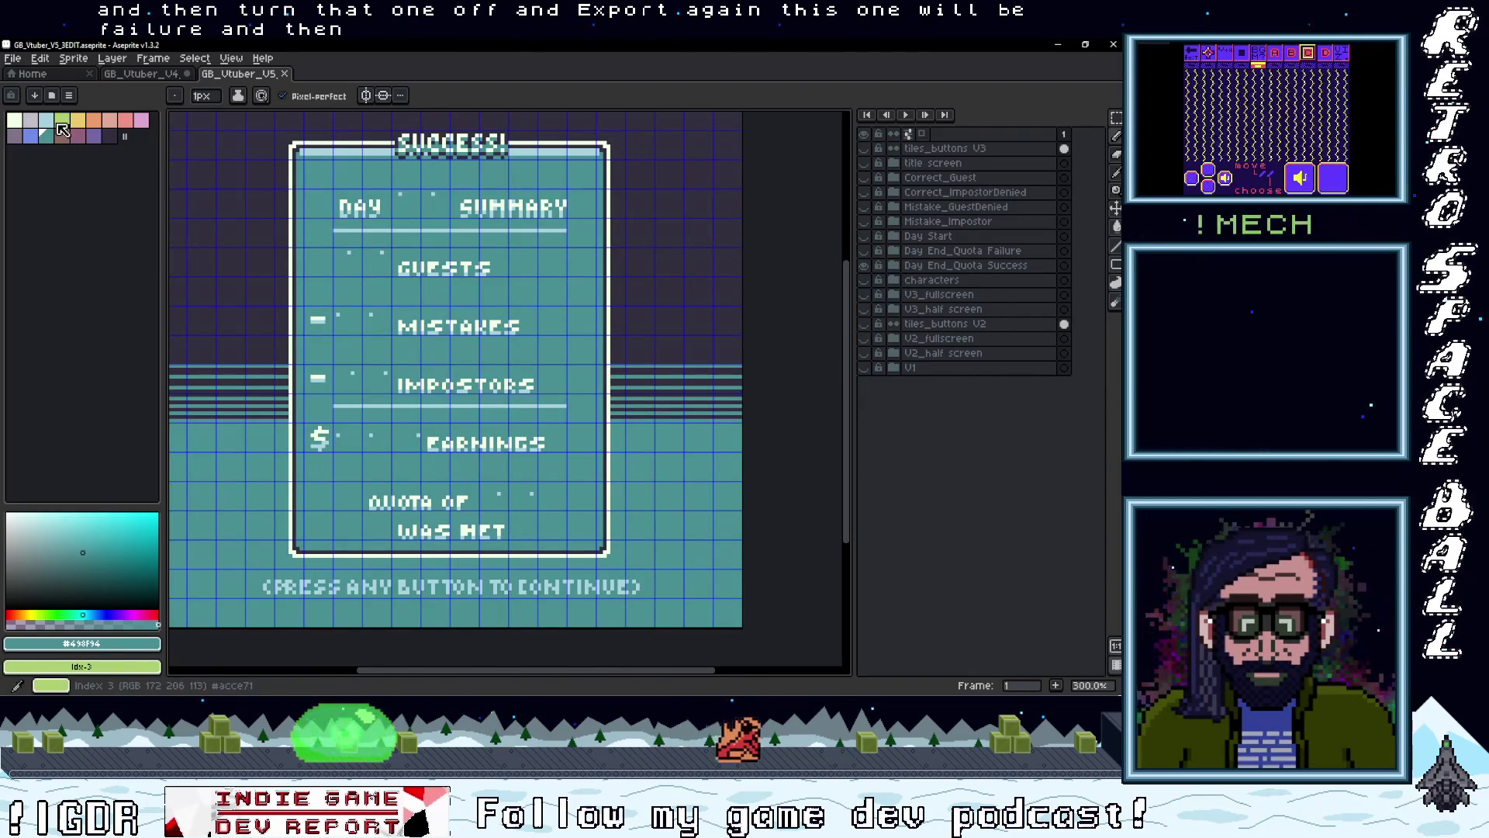
{"action": "left_click", "coordinate": [14, 62]}
{"action": "left_click", "coordinate": [47, 171]}
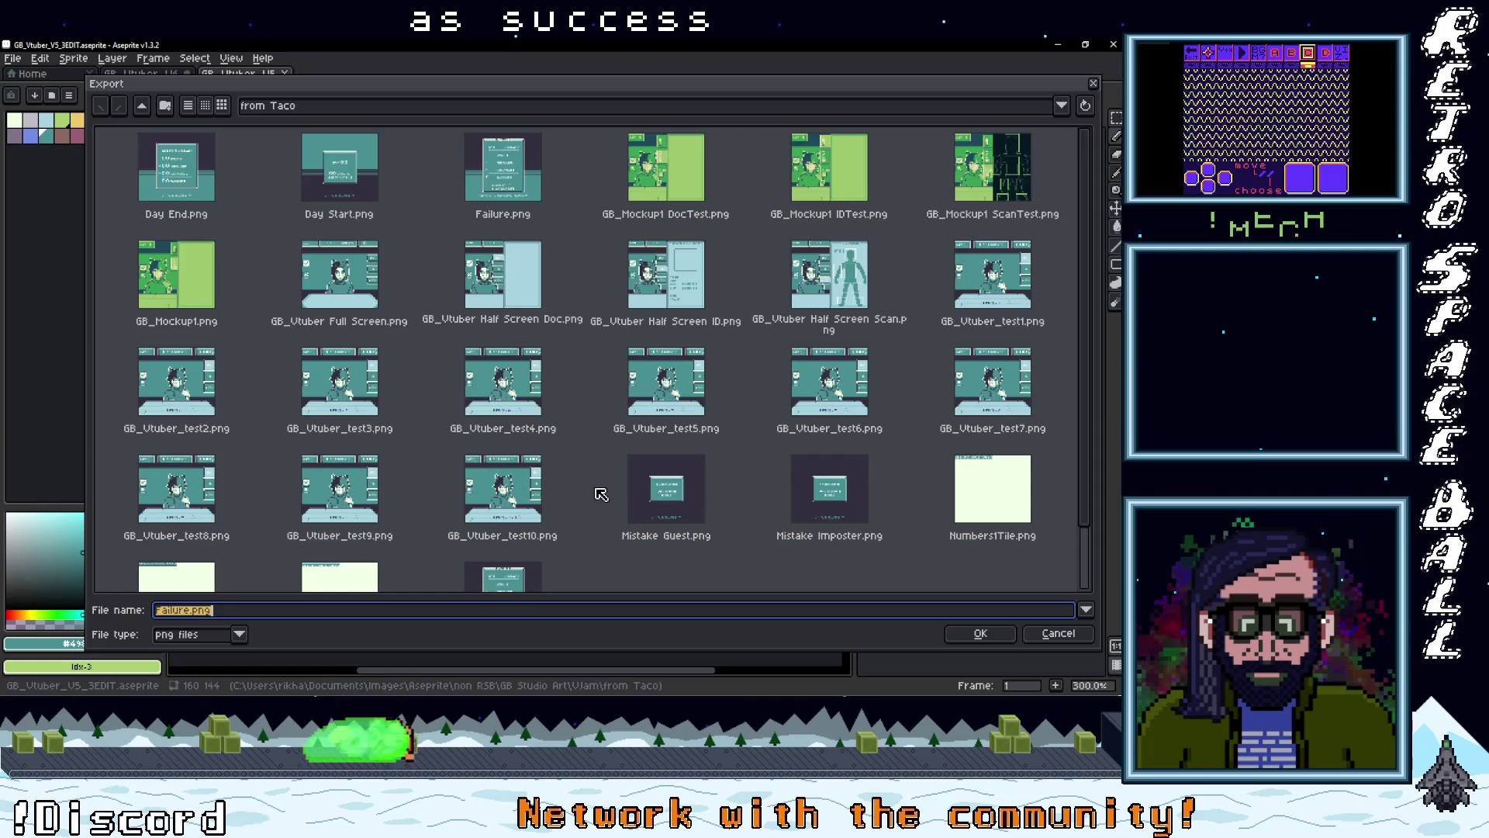
{"action": "scroll", "coordinate": [603, 493], "scroll_direction": "down", "scroll_amount": 1}
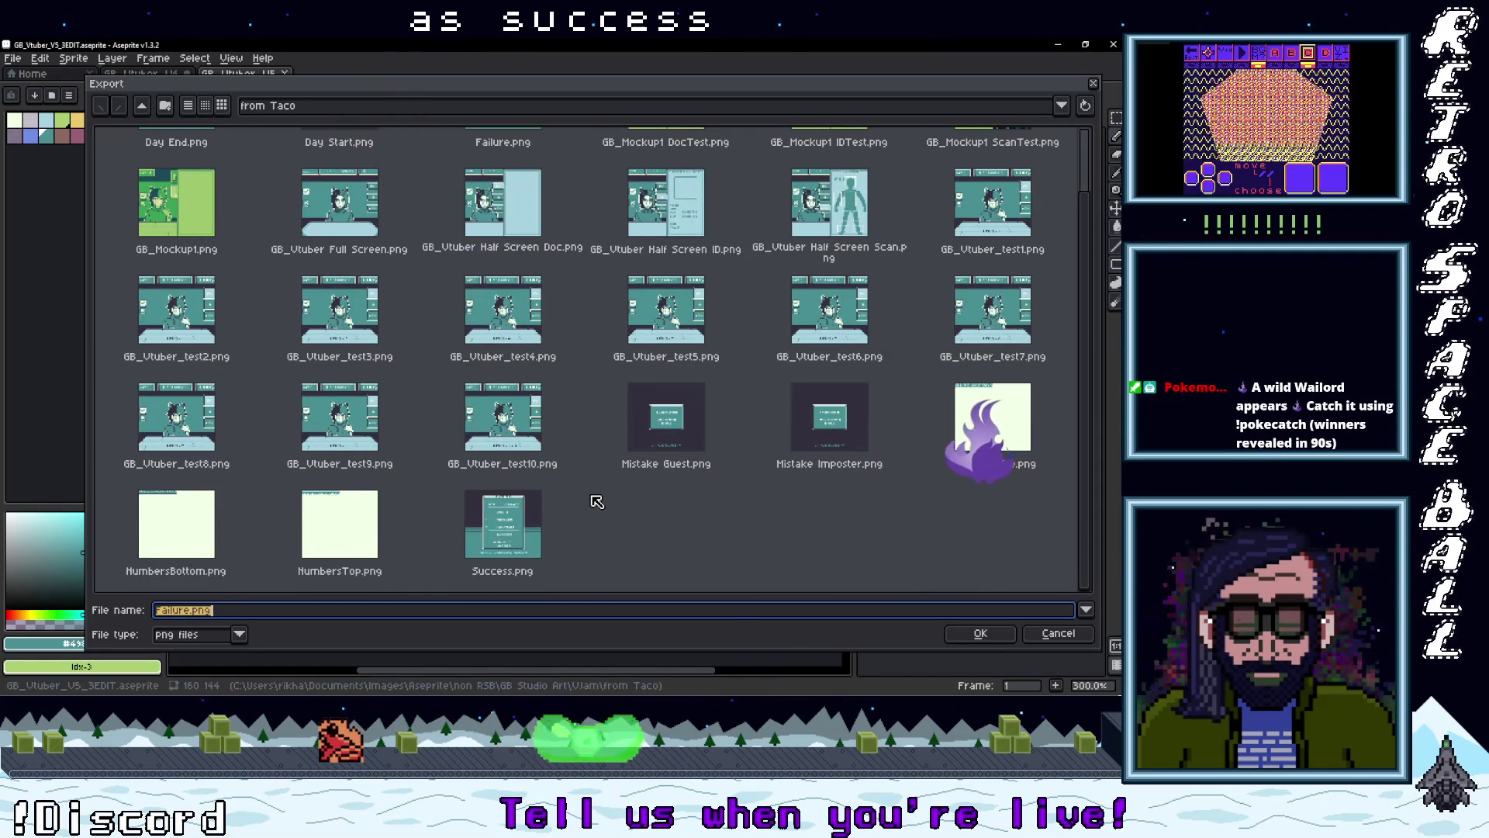
{"action": "scroll", "coordinate": [596, 501], "scroll_direction": "up", "scroll_amount": 1}
{"action": "scroll", "coordinate": [596, 501], "scroll_direction": "down", "scroll_amount": 1}
{"action": "double_click", "coordinate": [578, 524]}
{"action": "left_click", "coordinate": [485, 401]}
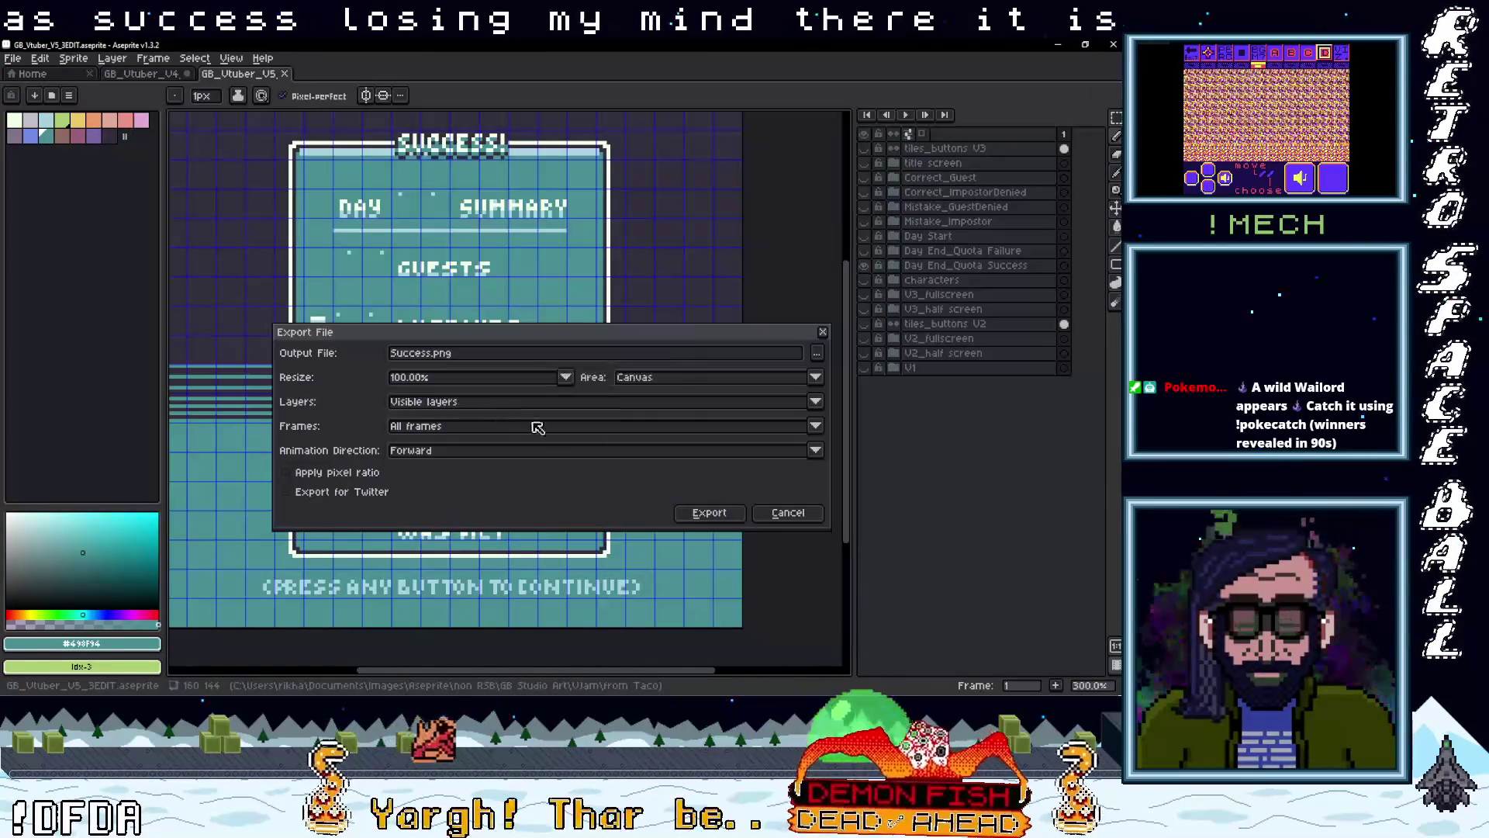
{"action": "left_click", "coordinate": [709, 514]}
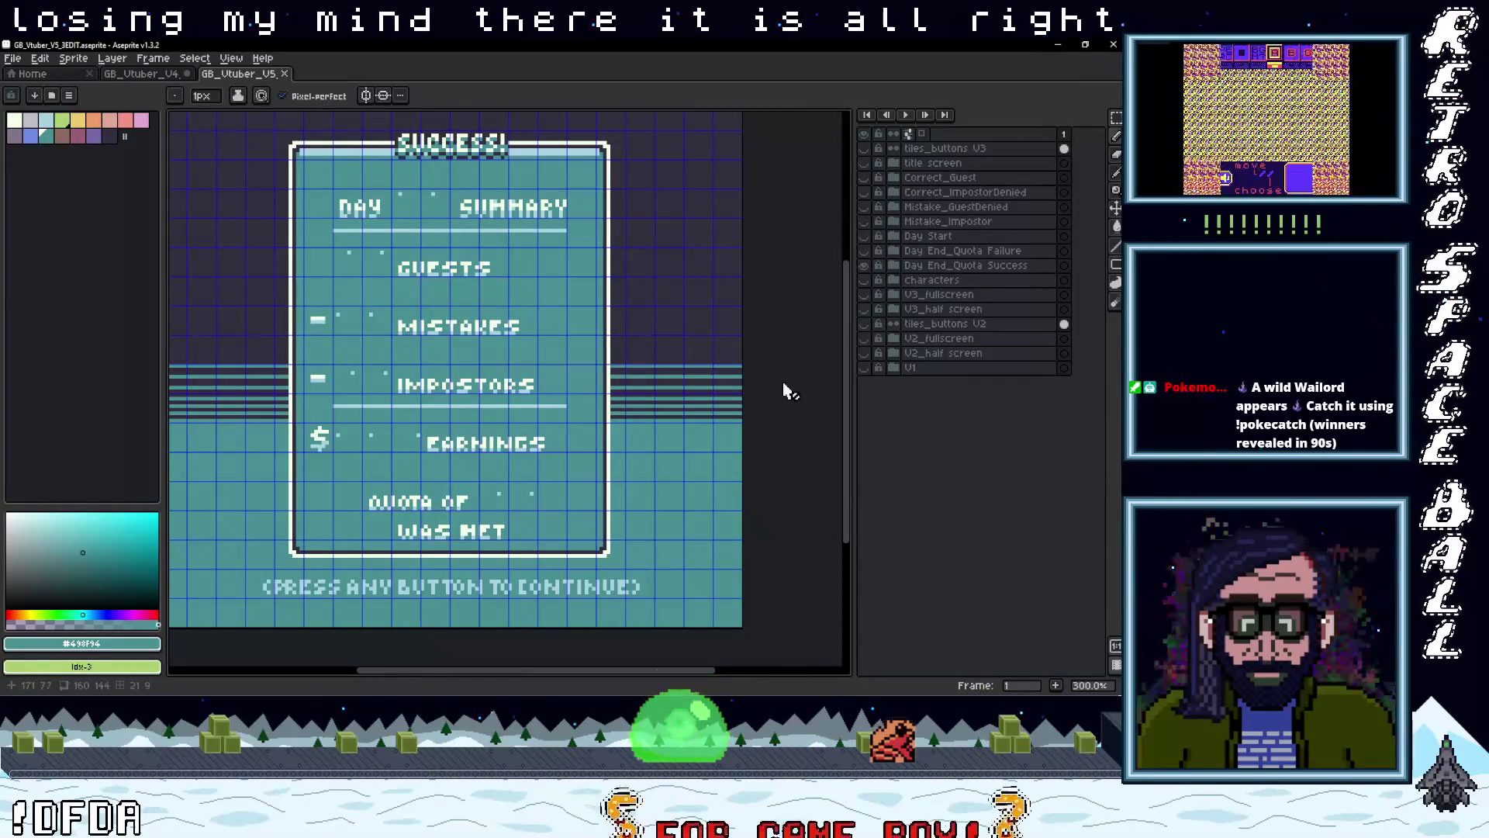
{"action": "left_click", "coordinate": [1059, 46]}
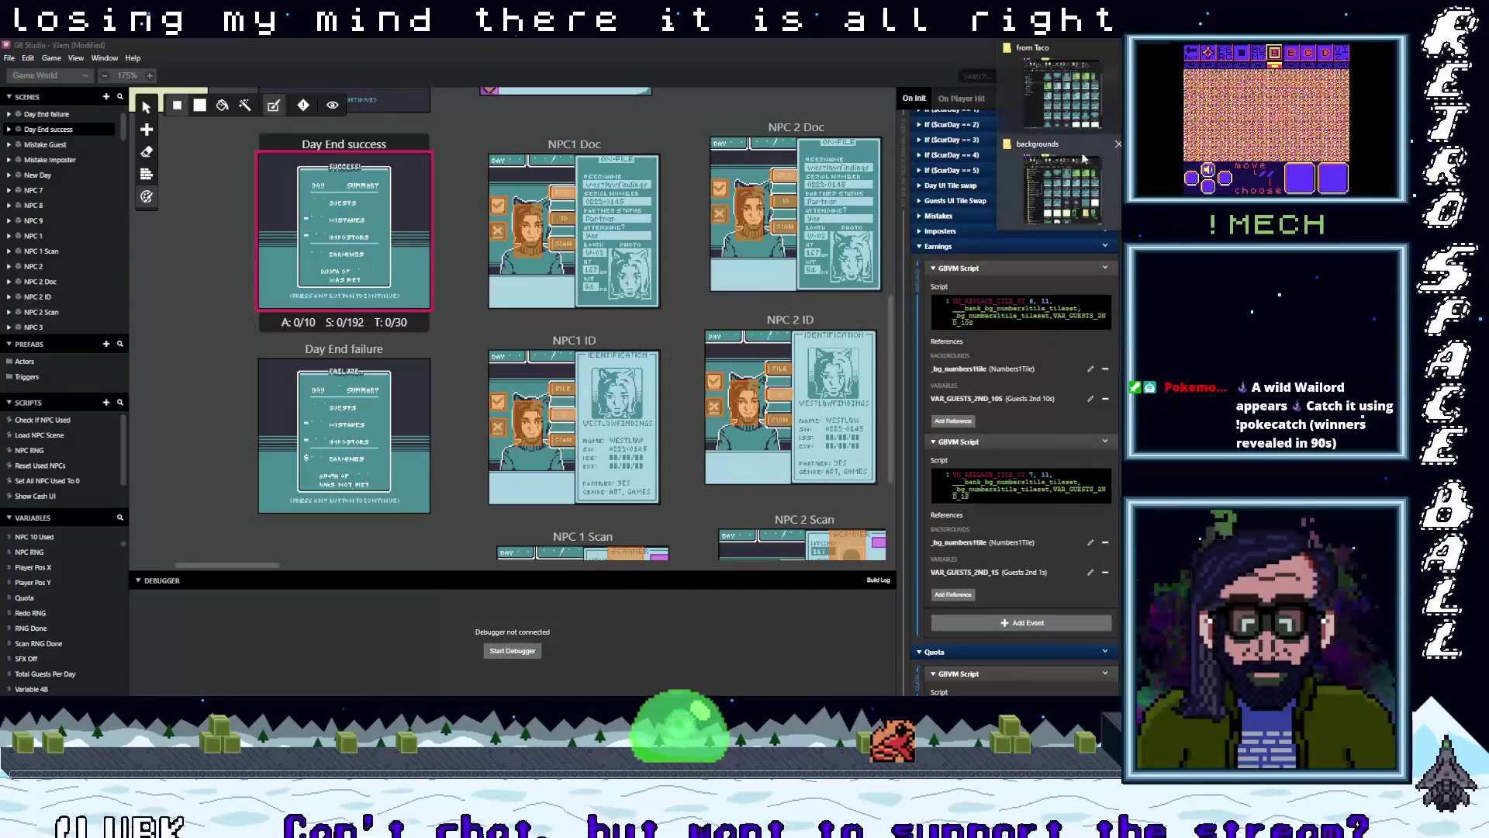
- Replace Failure.png and Success.png in assets/backgrounds with the new exports from the from Taco folder
{"action": "left_click", "coordinate": [1045, 56]}
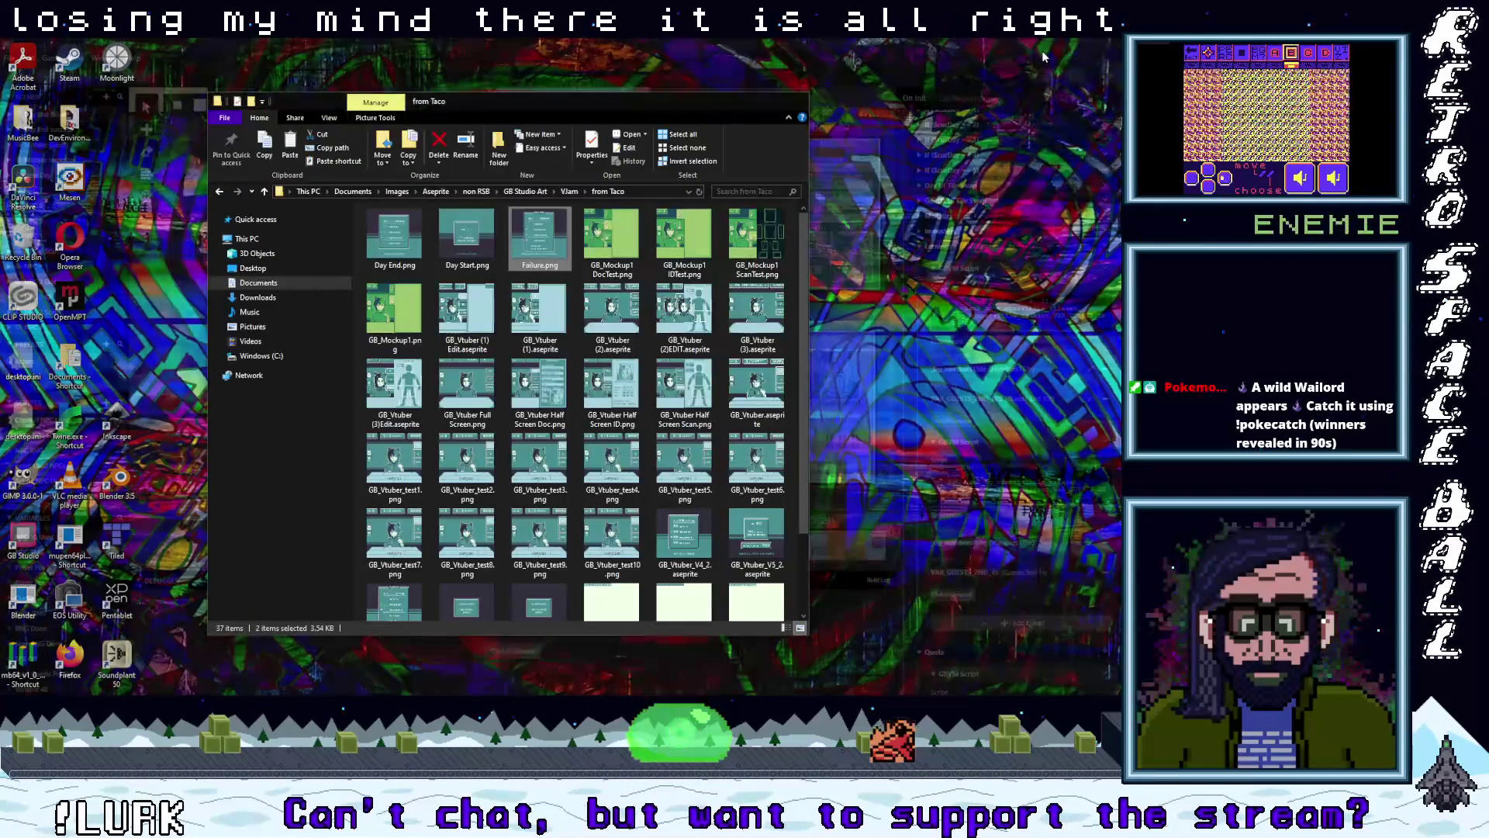
{"action": "scroll", "coordinate": [559, 415], "scroll_direction": "down", "scroll_amount": 2}
{"action": "scroll", "coordinate": [556, 349], "scroll_direction": "up", "scroll_amount": 2}
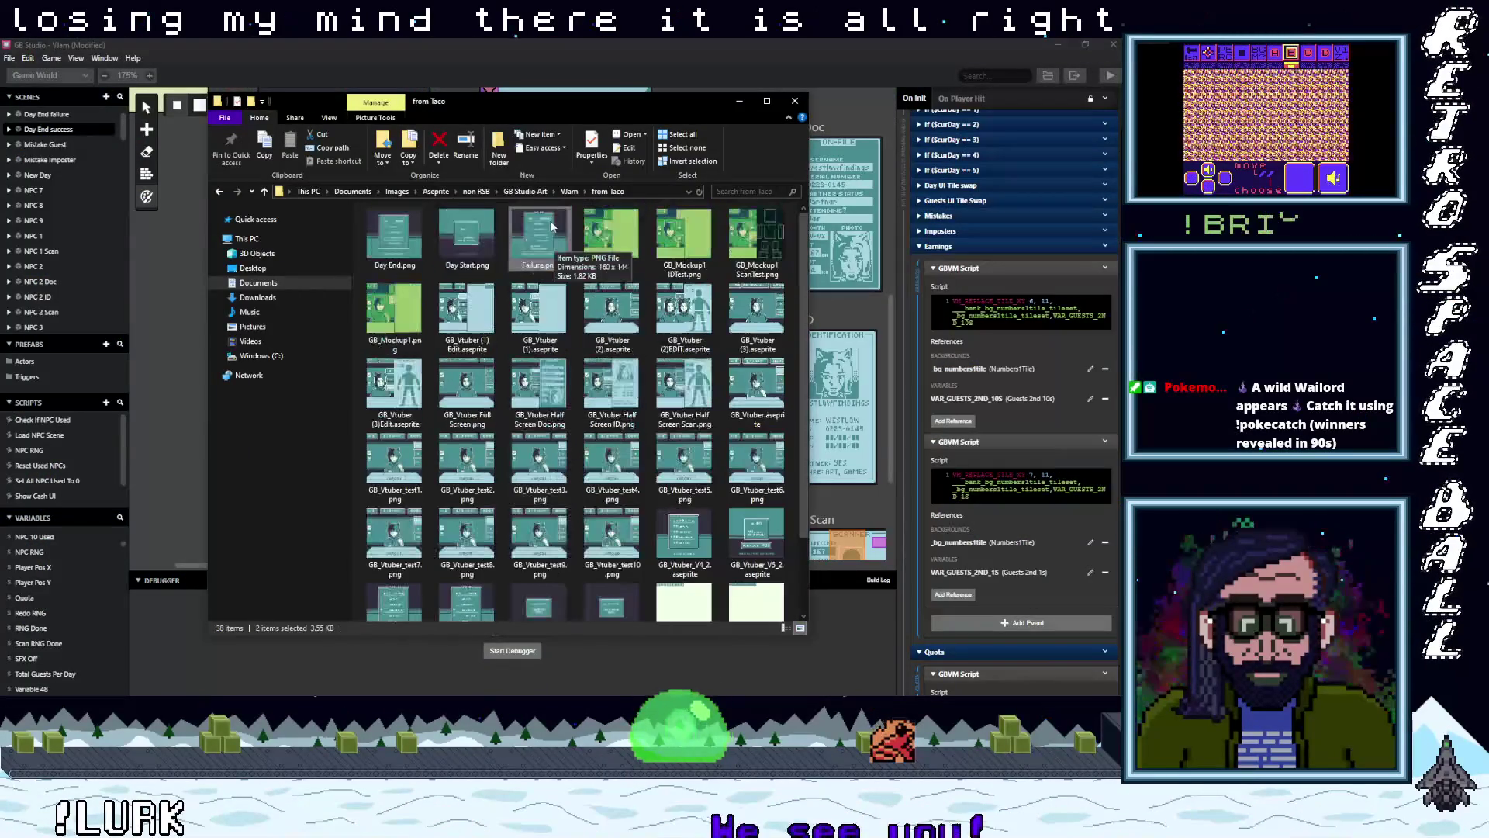
{"action": "right_click", "coordinate": [554, 225]}
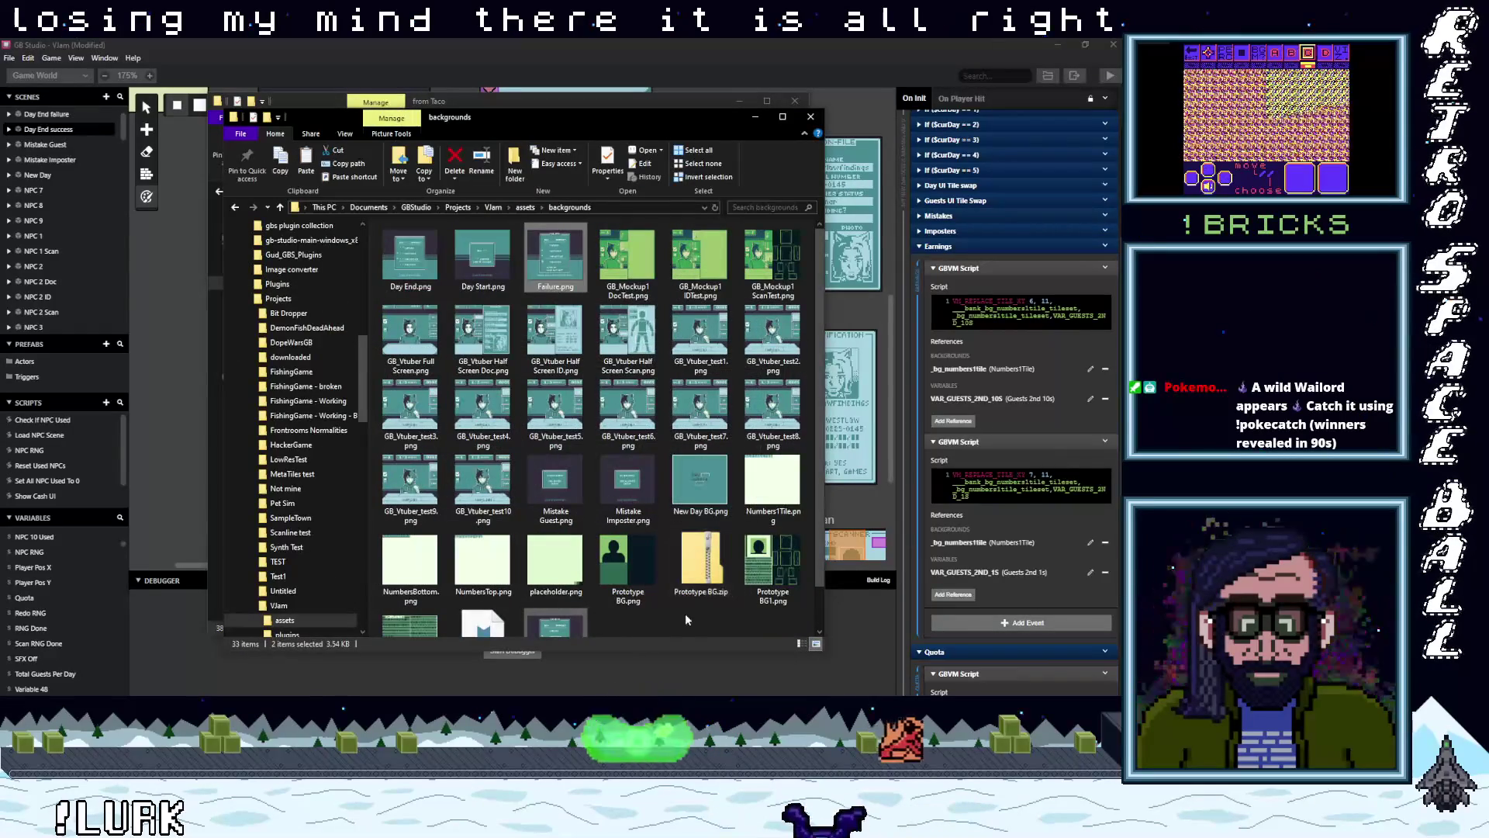
{"action": "right_click", "coordinate": [687, 621]}
{"action": "left_click", "coordinate": [598, 494]}
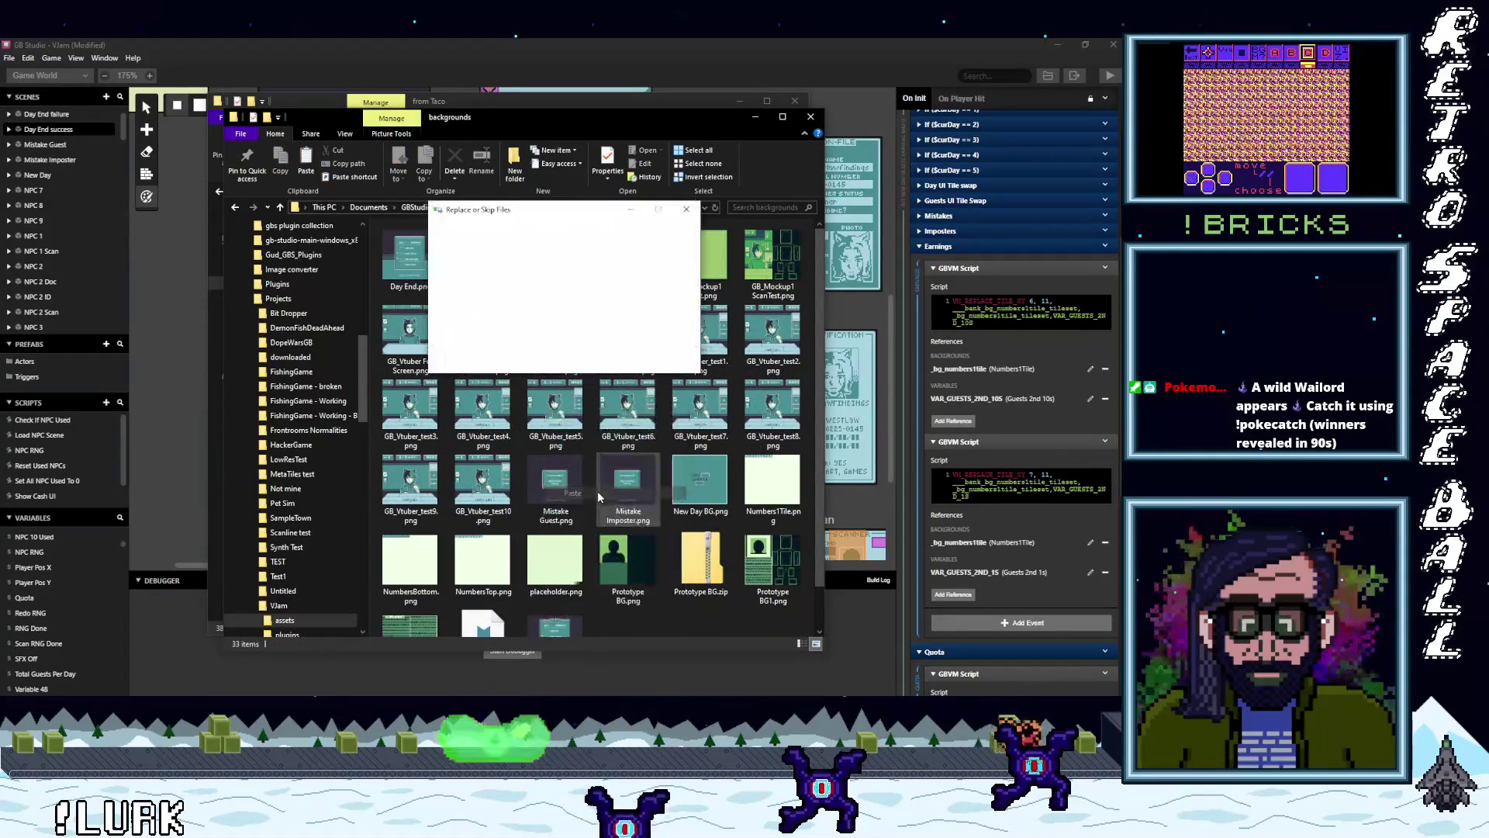
{"action": "left_click", "coordinate": [497, 279]}
{"action": "left_click", "coordinate": [751, 115]}
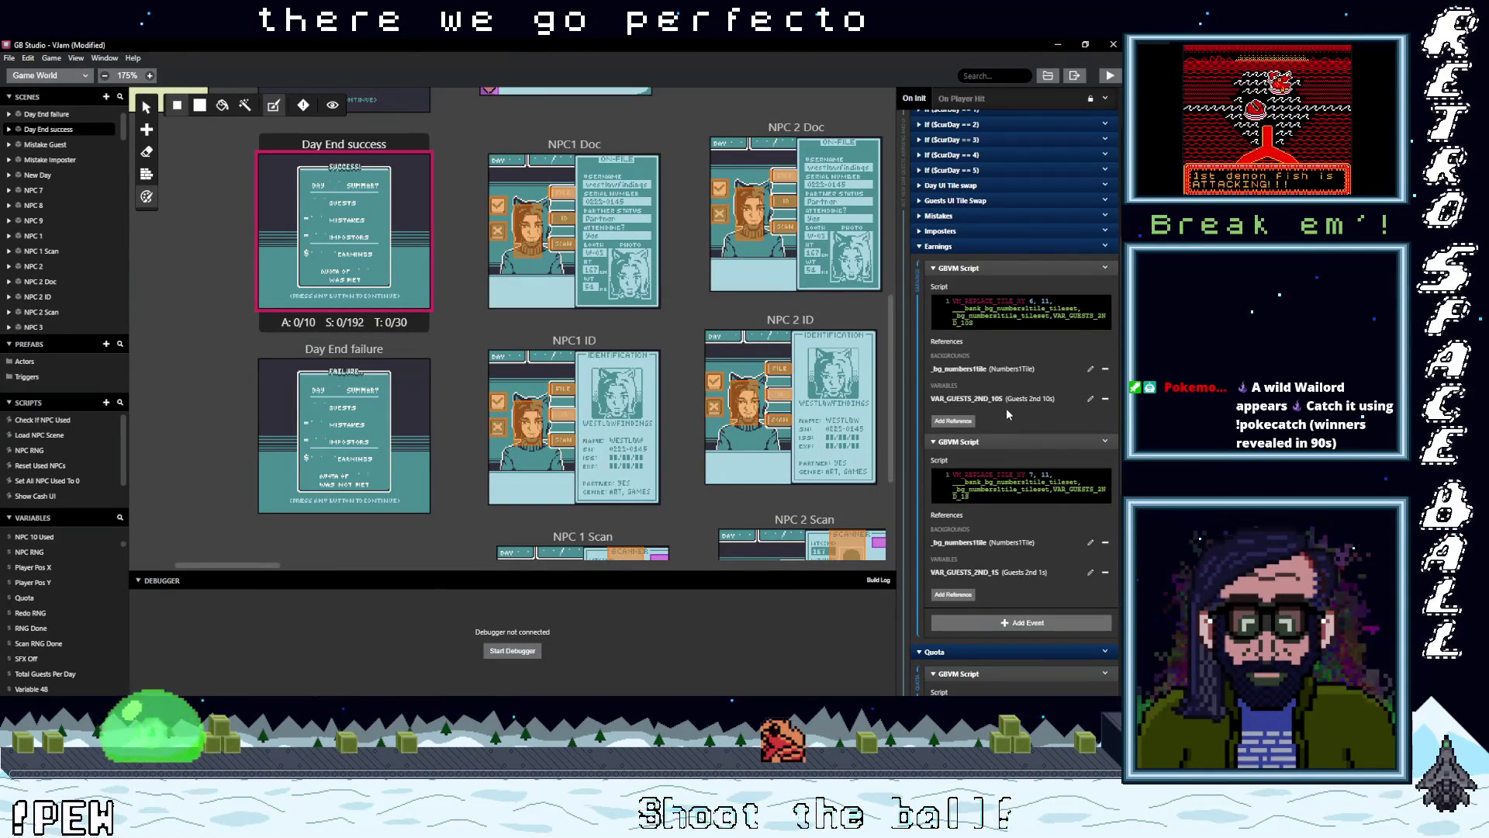
{"action": "left_click", "coordinate": [981, 267]}
- Swap the first Earnings script's VAR_GUESTS_2ND_10S reference for Cash 100s
{"action": "left_click", "coordinate": [981, 283]}
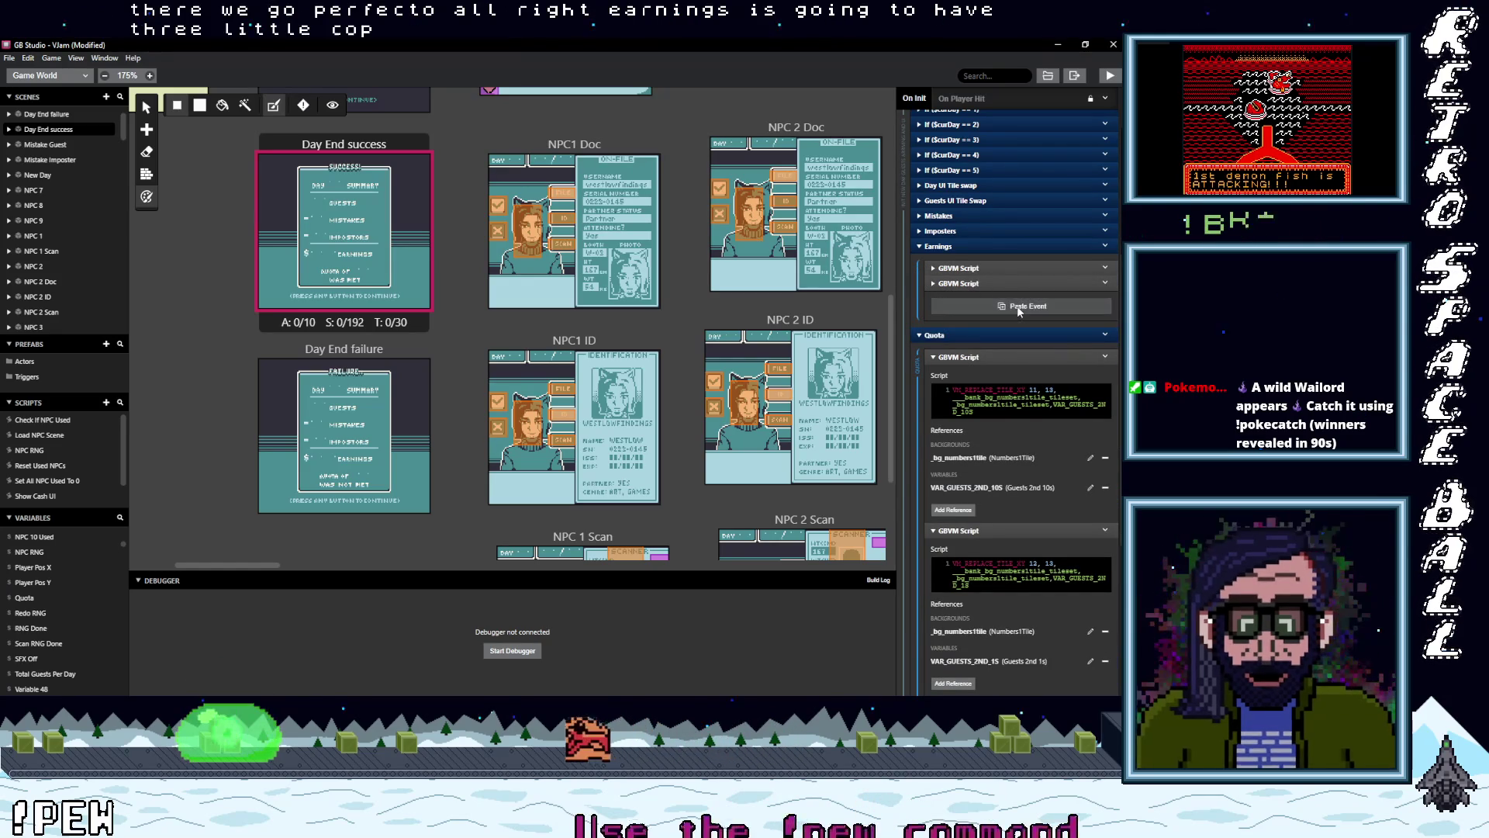
{"action": "left_click", "coordinate": [1017, 306]}
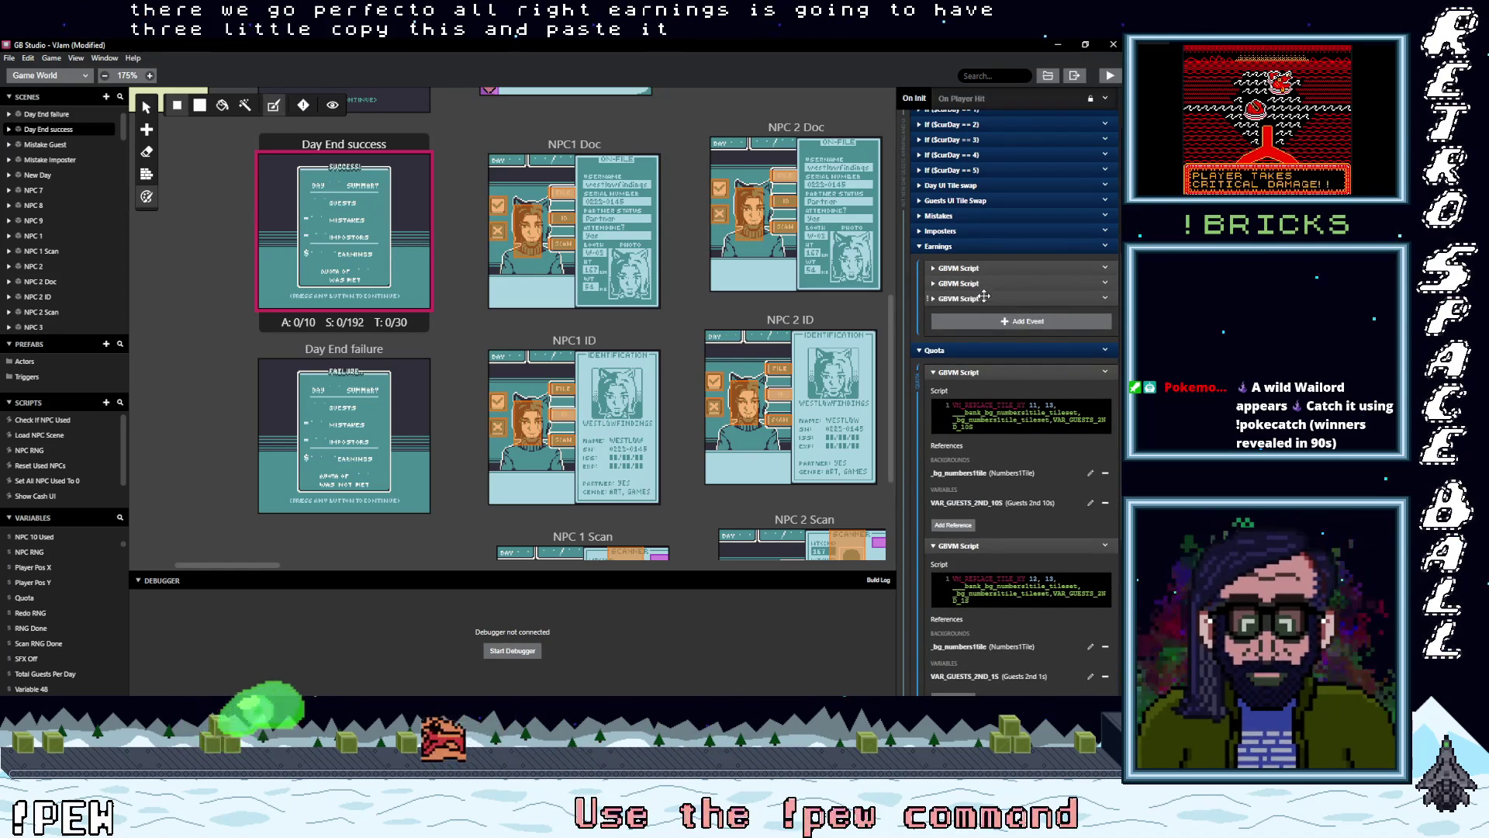
{"action": "left_click", "coordinate": [983, 268]}
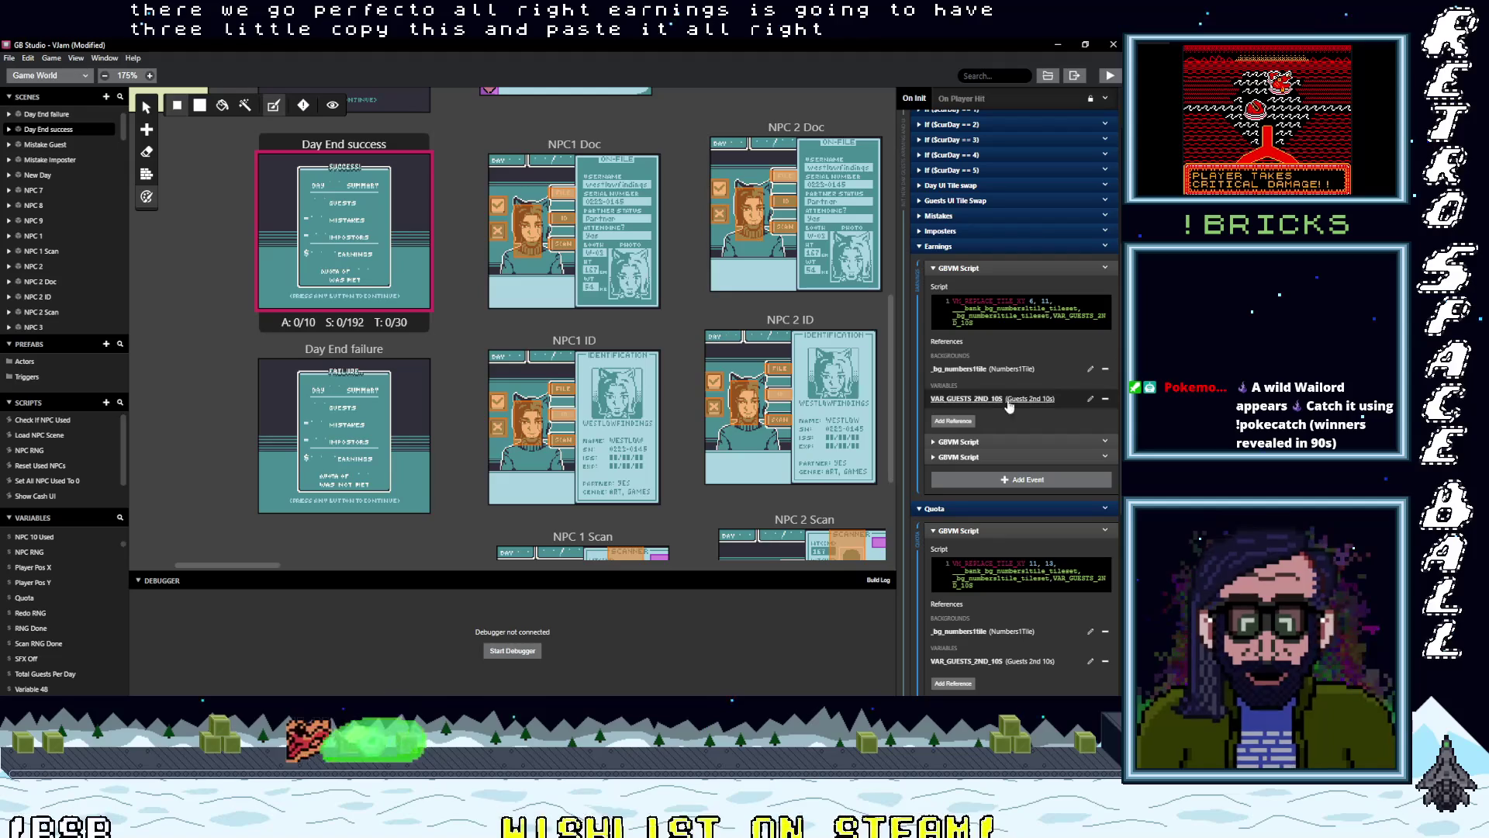
{"action": "left_click", "coordinate": [1105, 400]}
{"action": "left_click", "coordinate": [953, 390]}
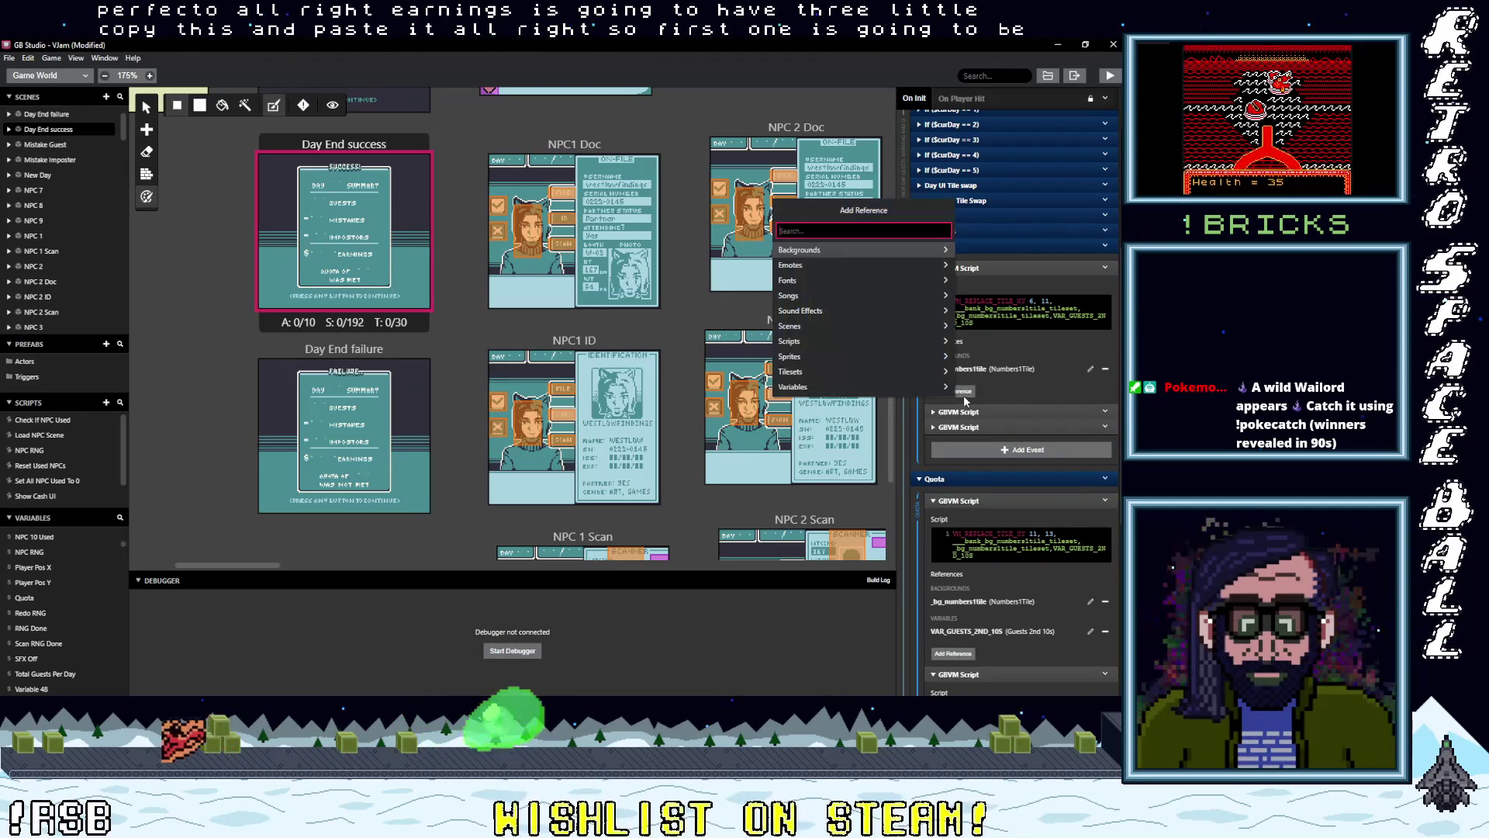
{"action": "type", "text": "100"}
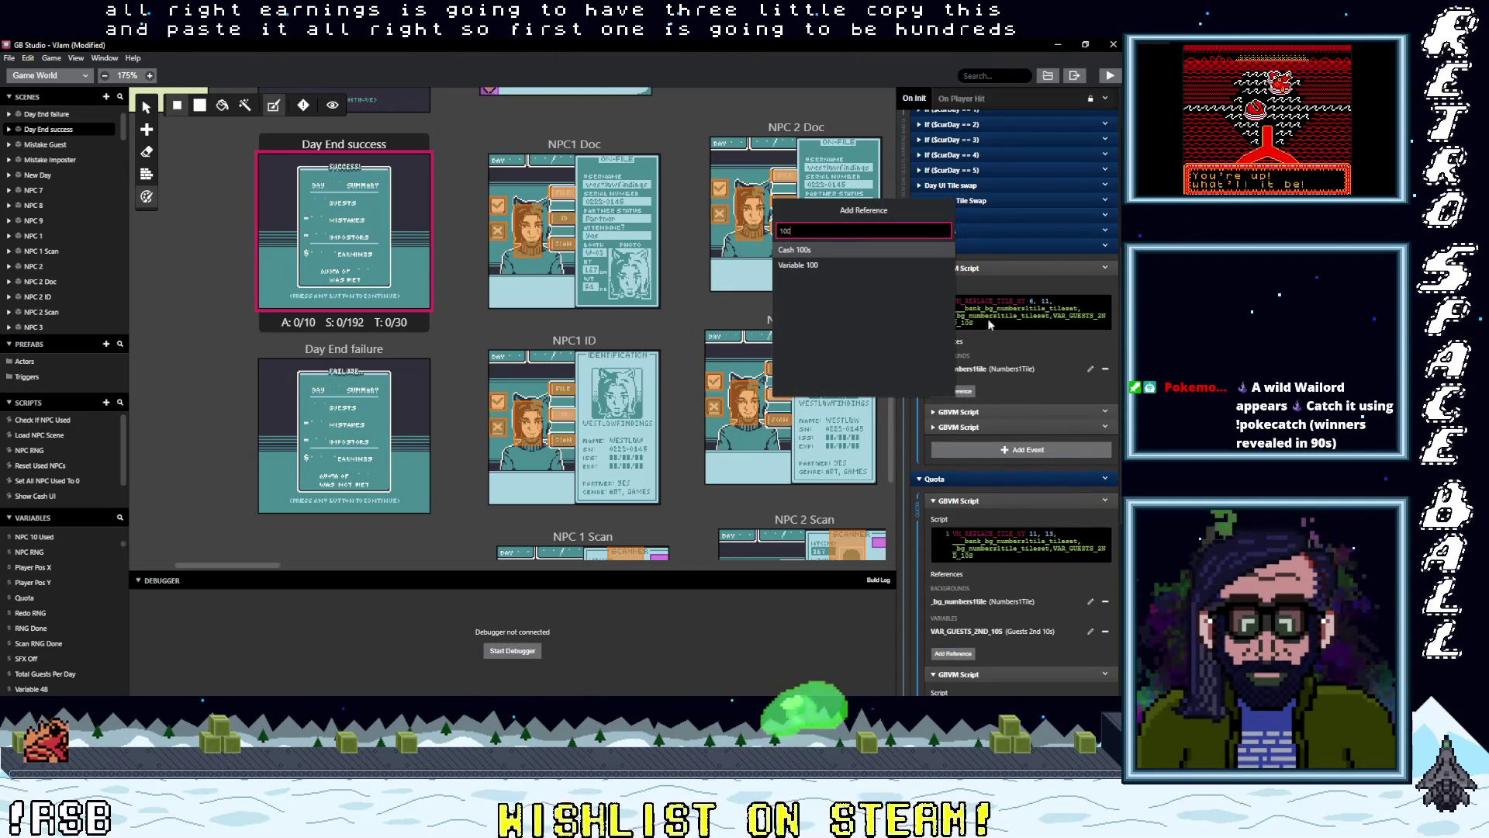
{"action": "key", "text": "Return"}
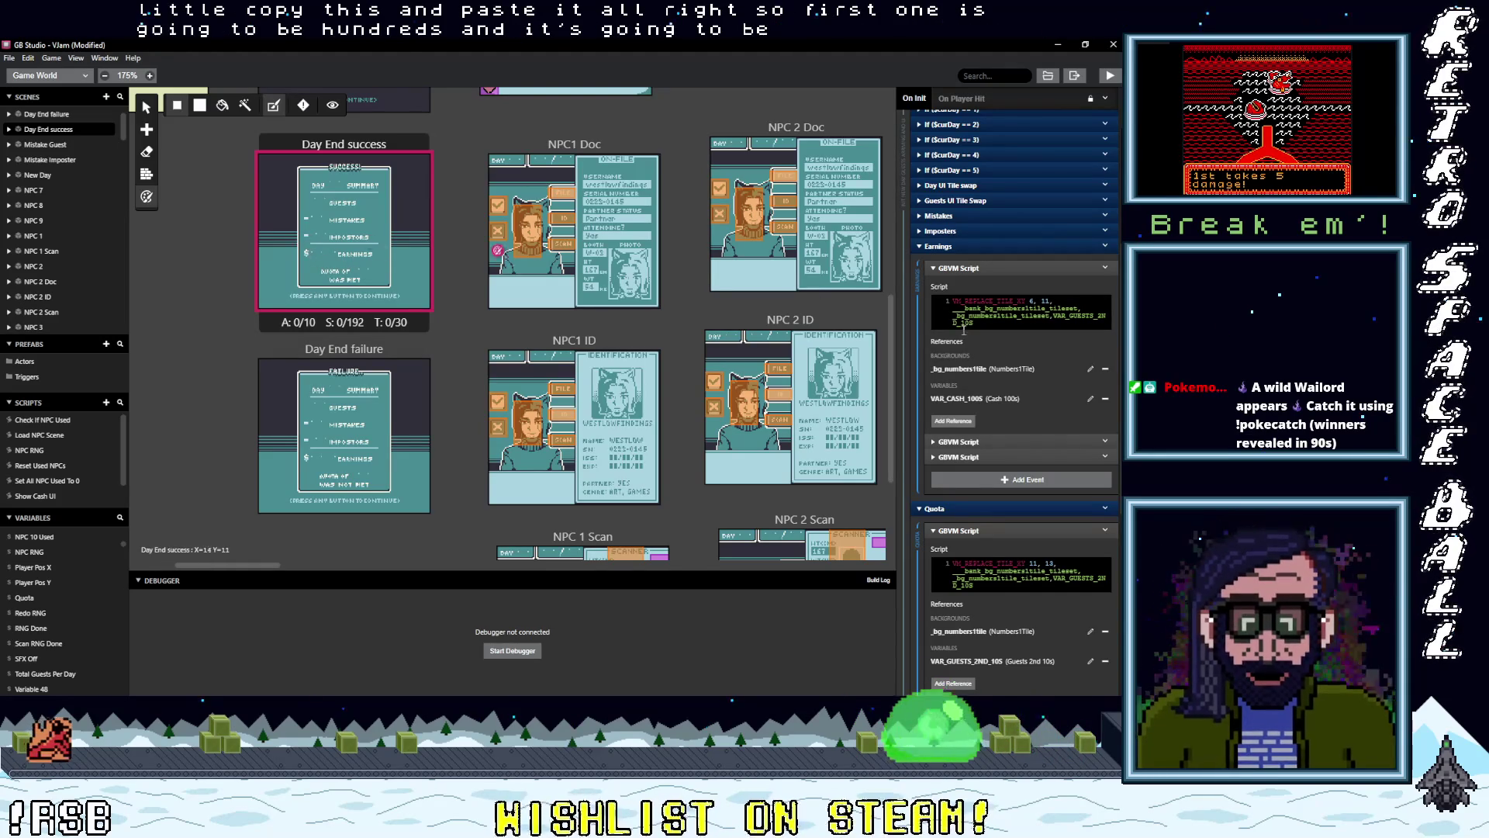
- Replace the second Earnings script's Guests 2nd 1s reference with Cash 10s
{"action": "left_click", "coordinate": [961, 441]}
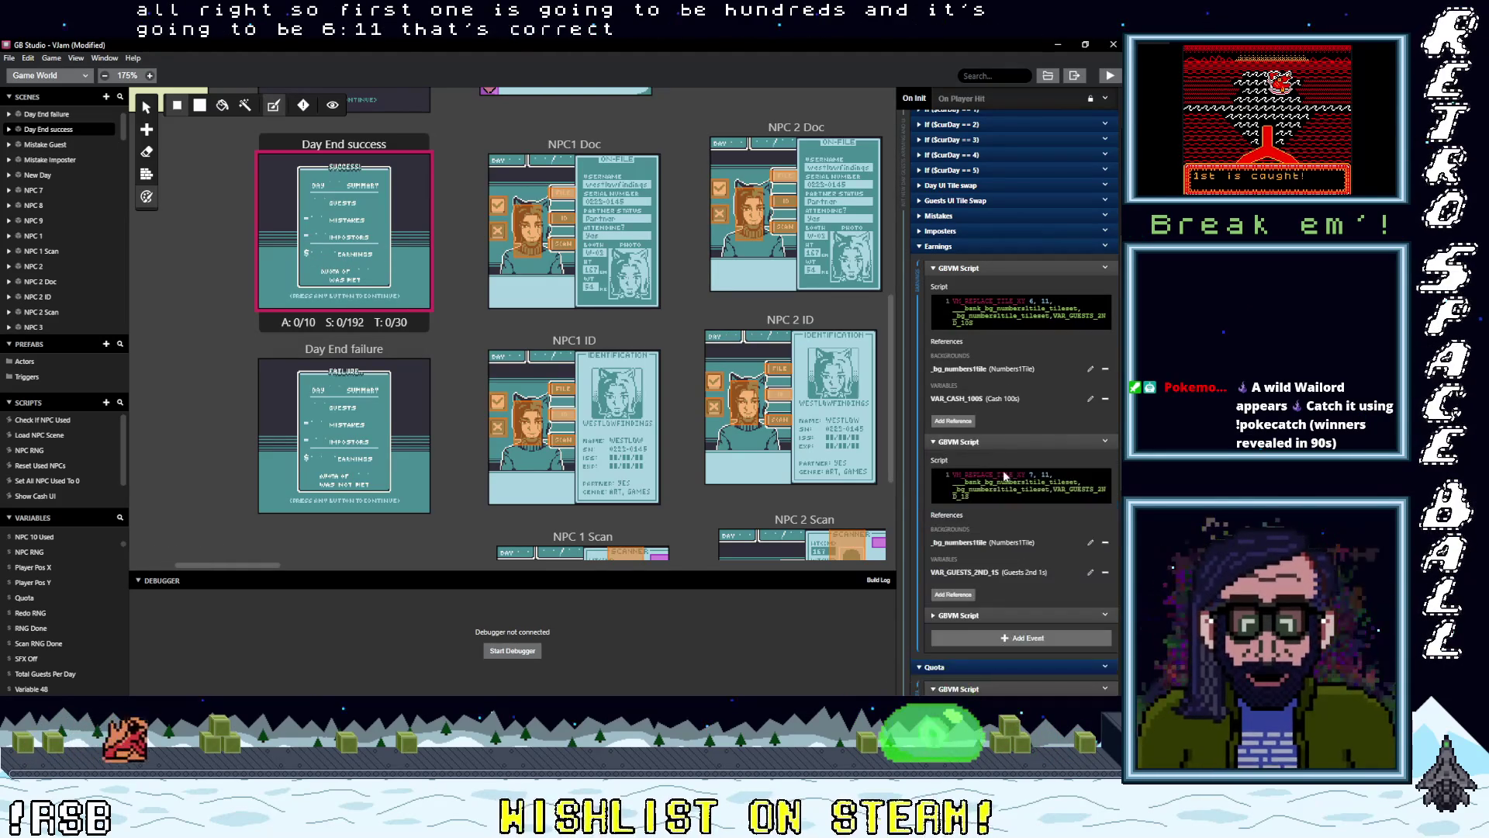
{"action": "left_click", "coordinate": [1105, 572]}
{"action": "left_click", "coordinate": [967, 566]}
{"action": "type", "text": "10s"}
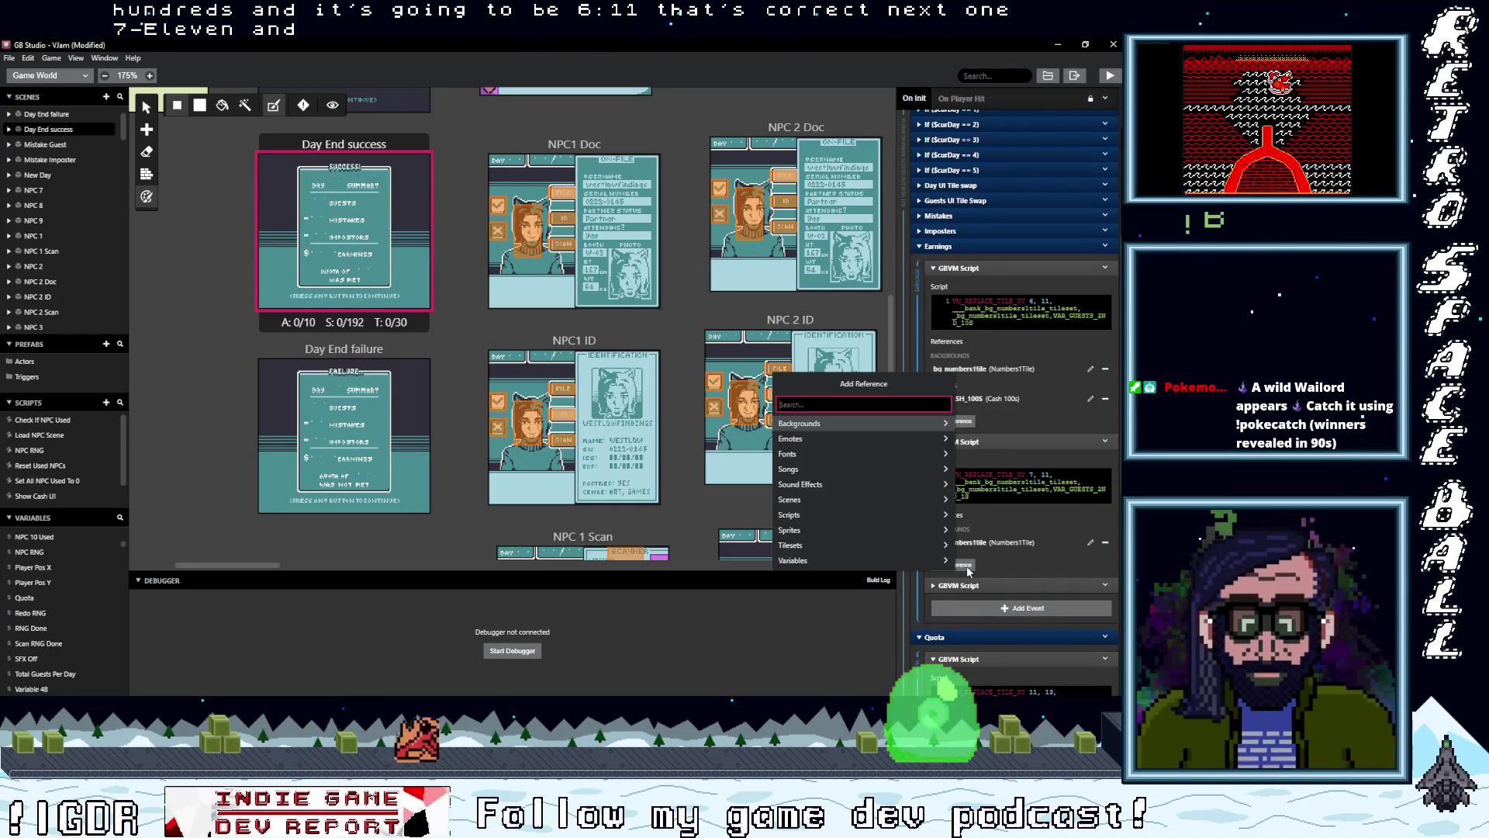
{"action": "left_click", "coordinate": [853, 423]}
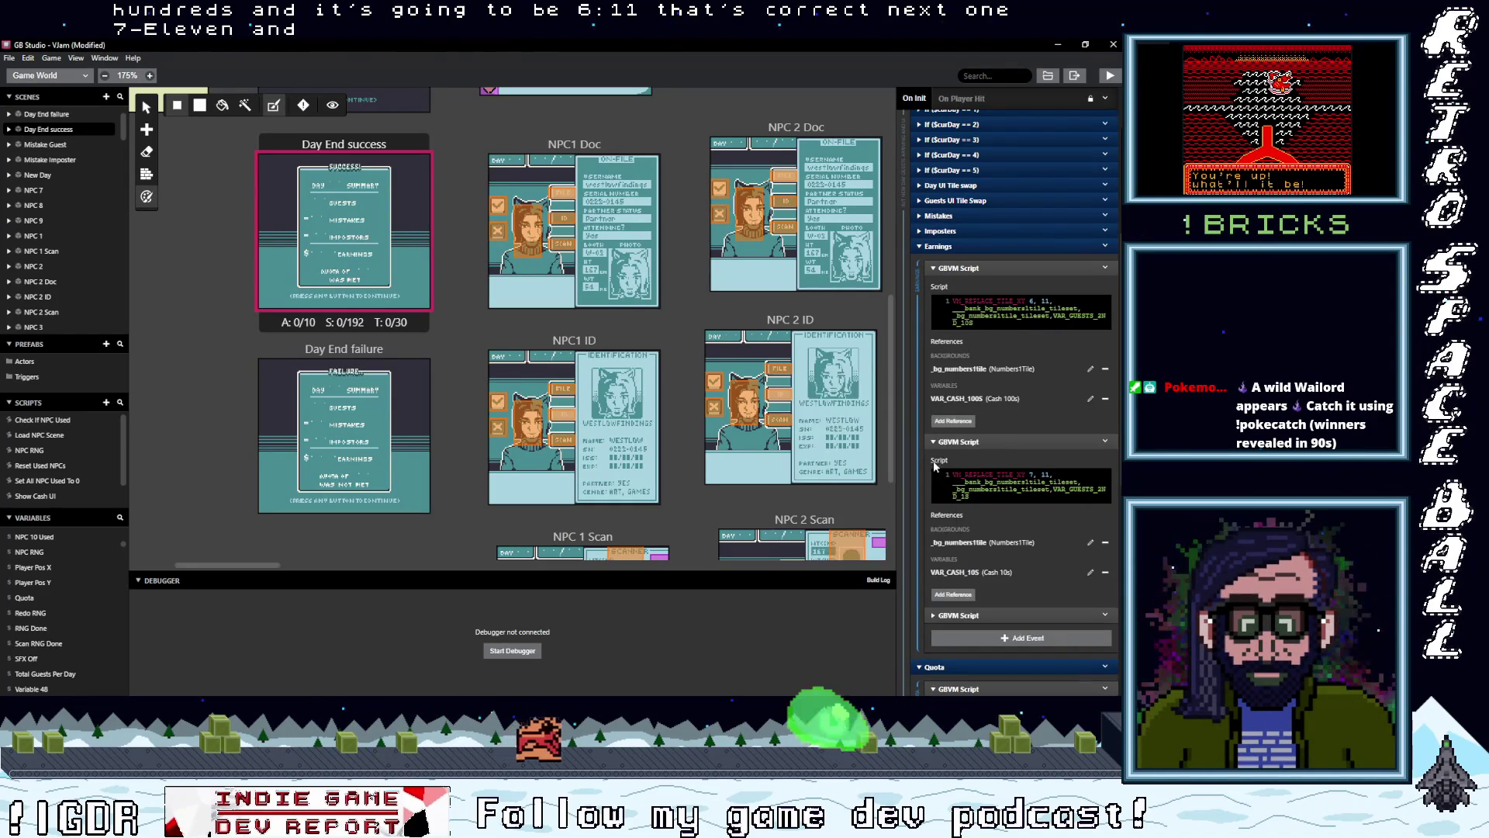
{"action": "scroll", "coordinate": [959, 508], "scroll_direction": "down", "scroll_amount": 3}
- Give the third Earnings script a Cash 1s reference and change its 7 coordinate to 8
{"action": "left_click", "coordinate": [958, 432]}
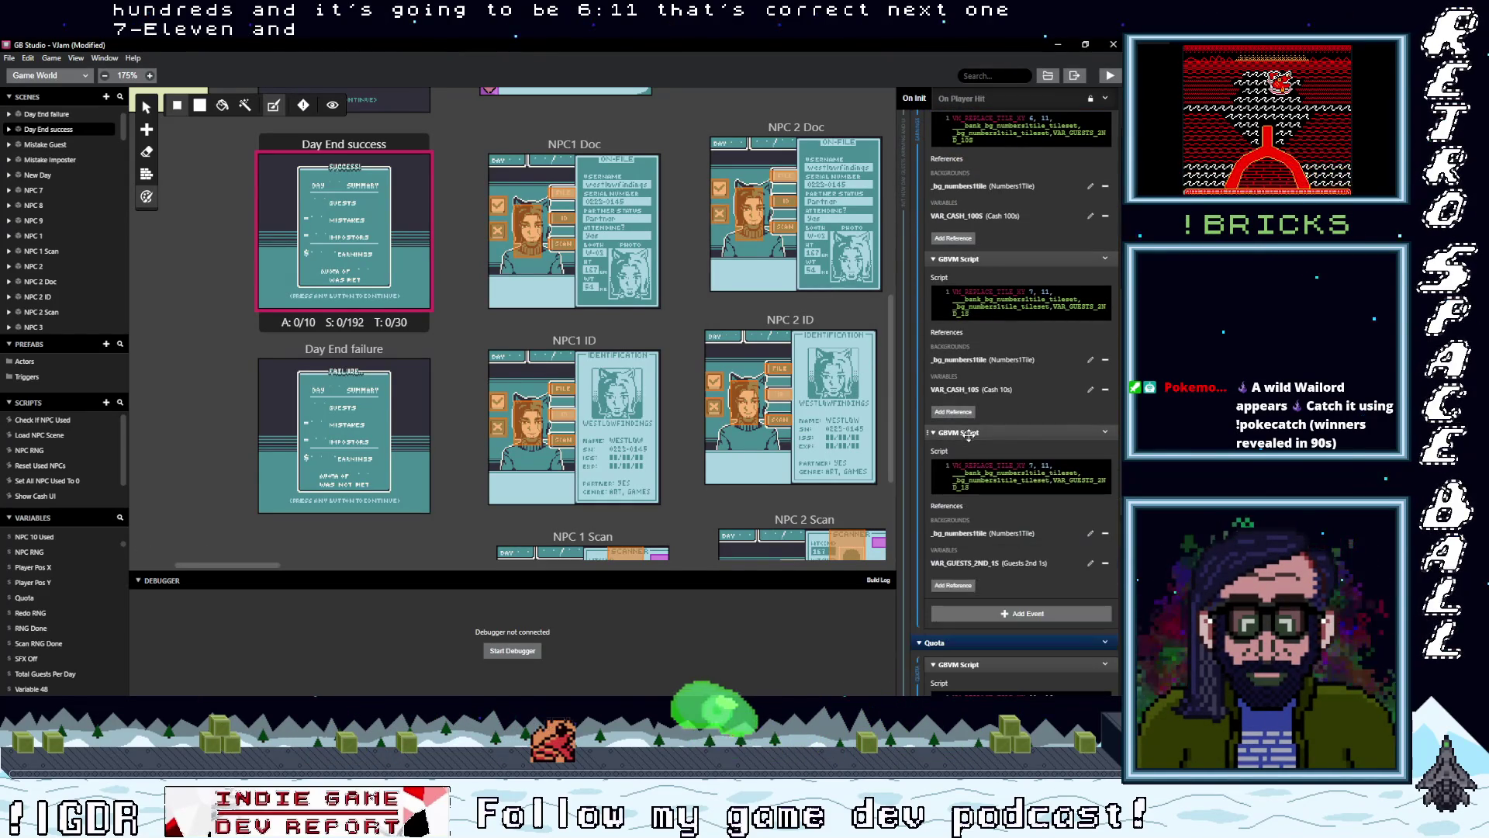
{"action": "left_click", "coordinate": [1105, 562]}
{"action": "left_click", "coordinate": [964, 559]}
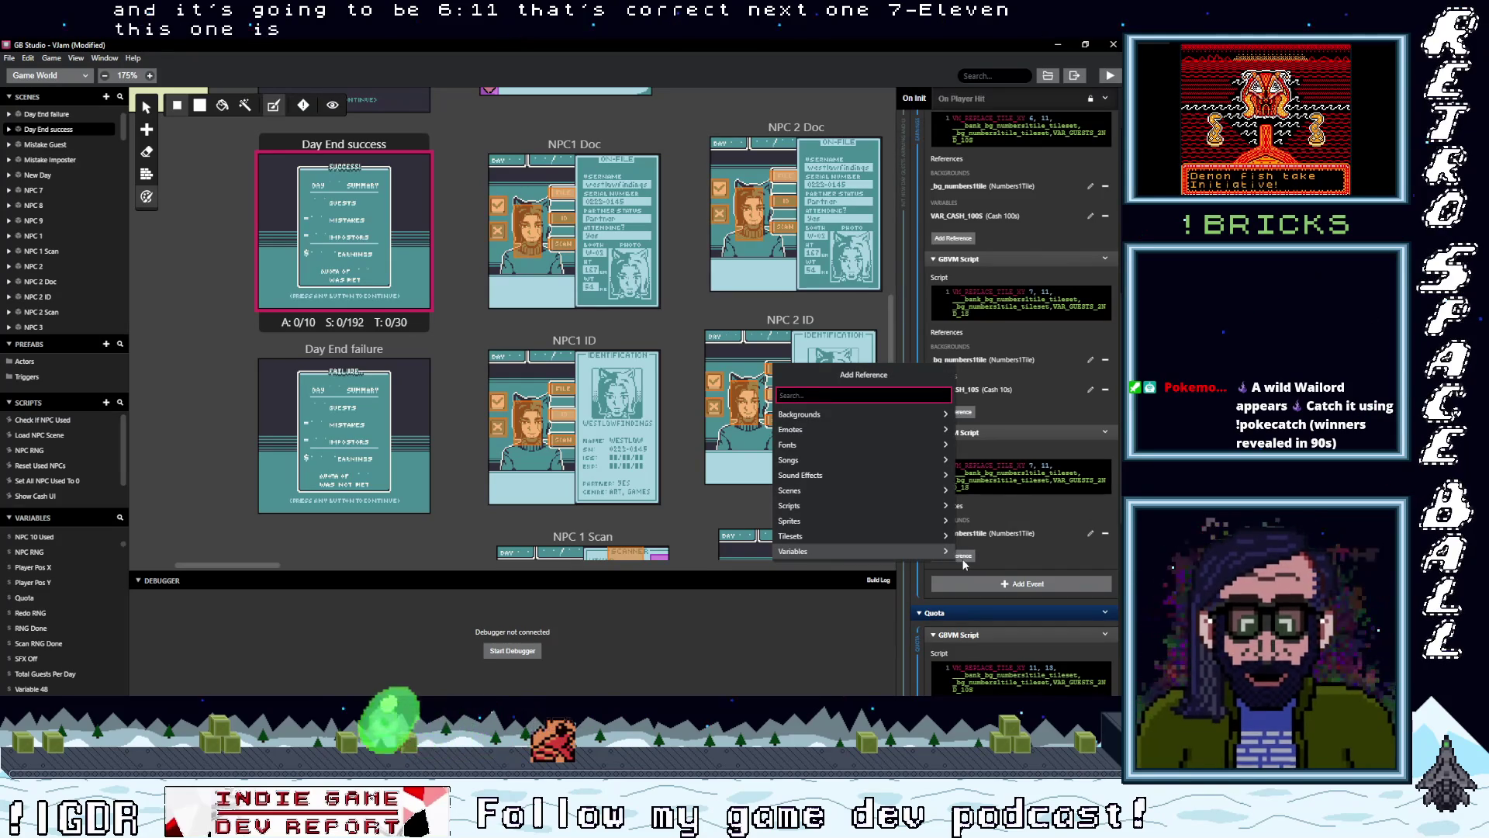
{"action": "type", "text": "cash"}
{"action": "left_click", "coordinate": [815, 413]}
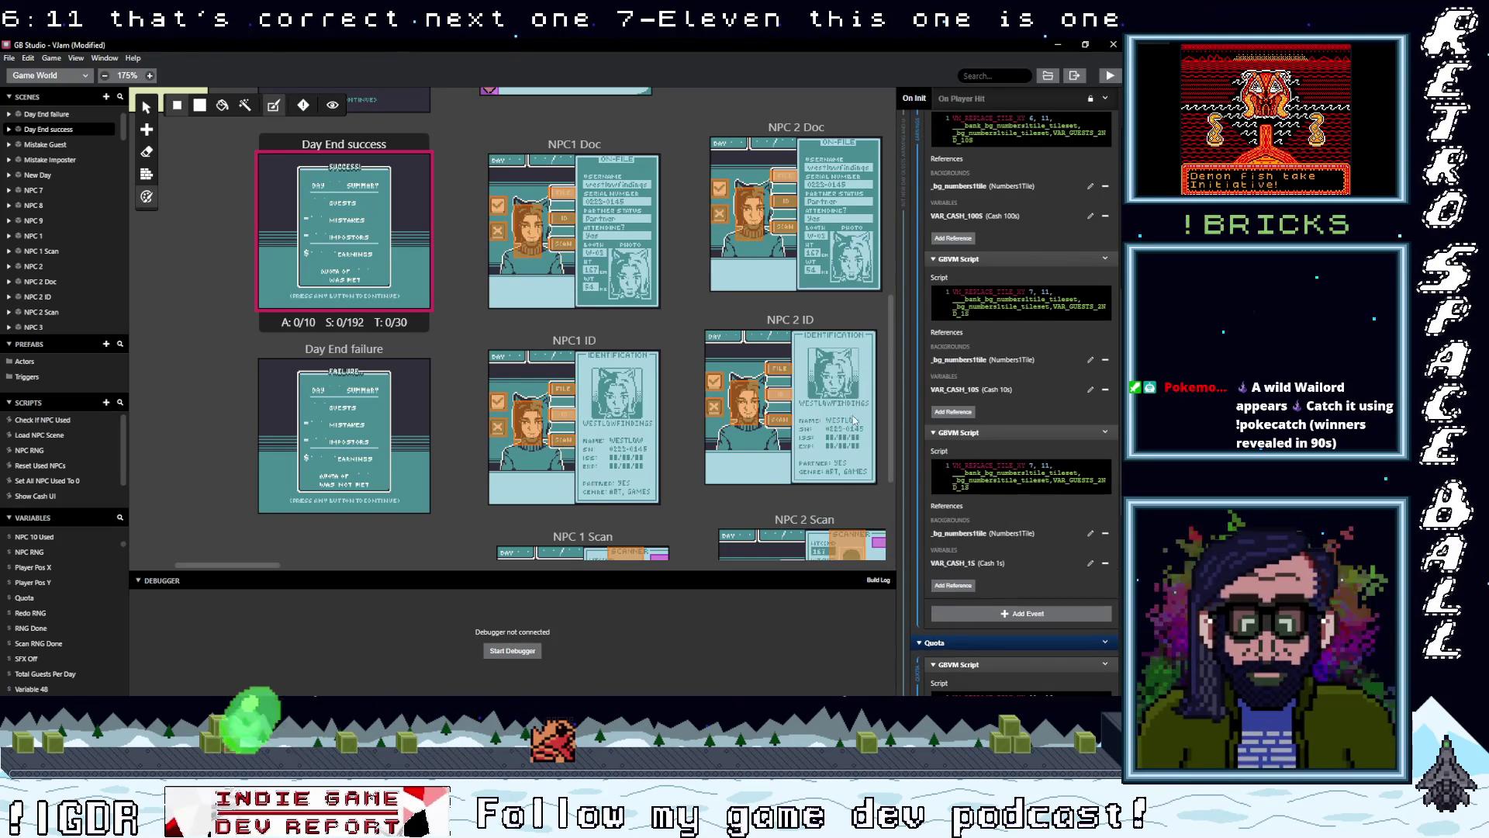
{"action": "double_click", "coordinate": [1031, 466]}
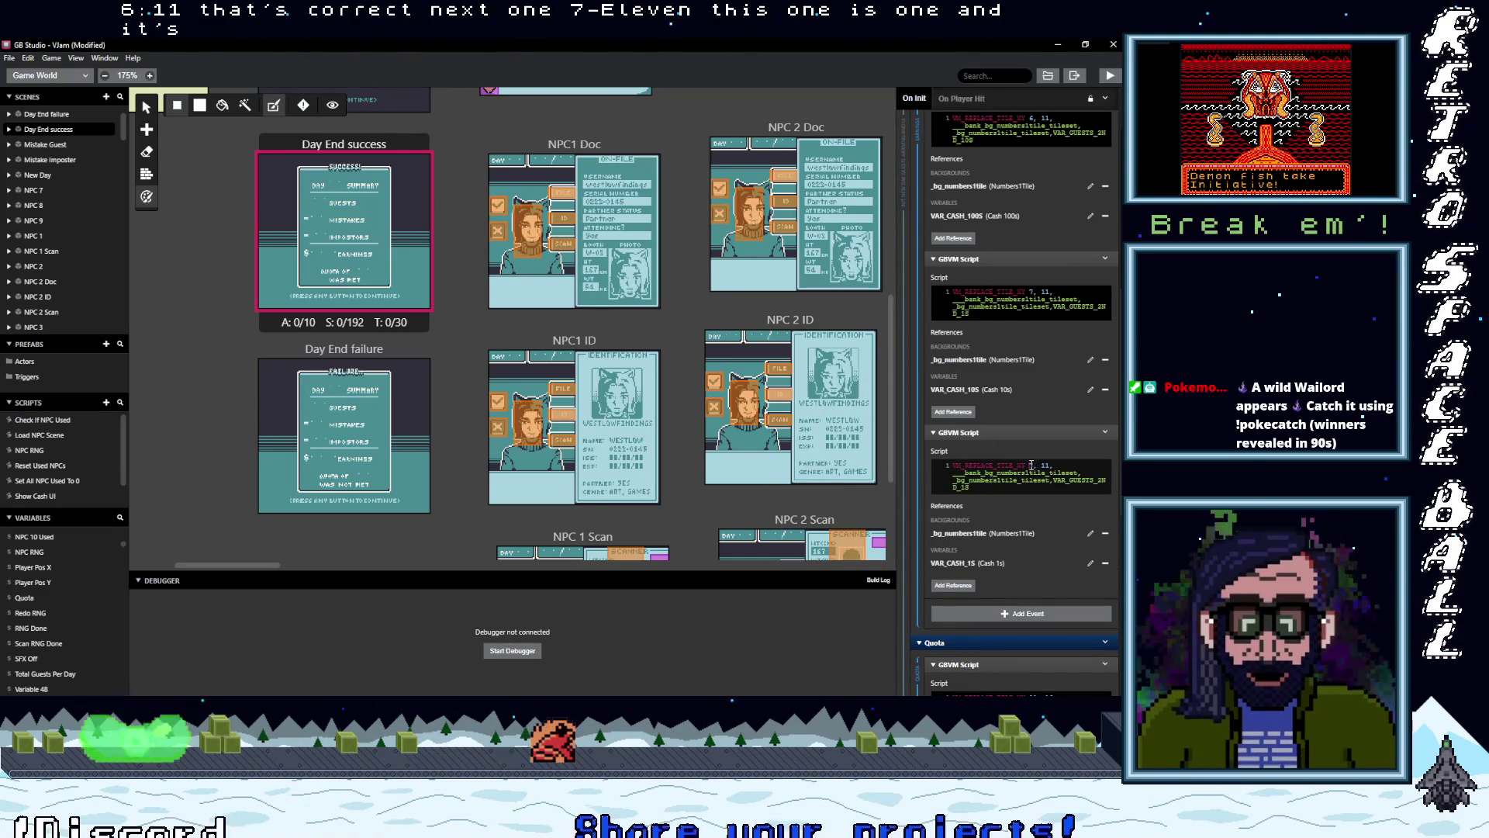
{"action": "type", "text": "8"}
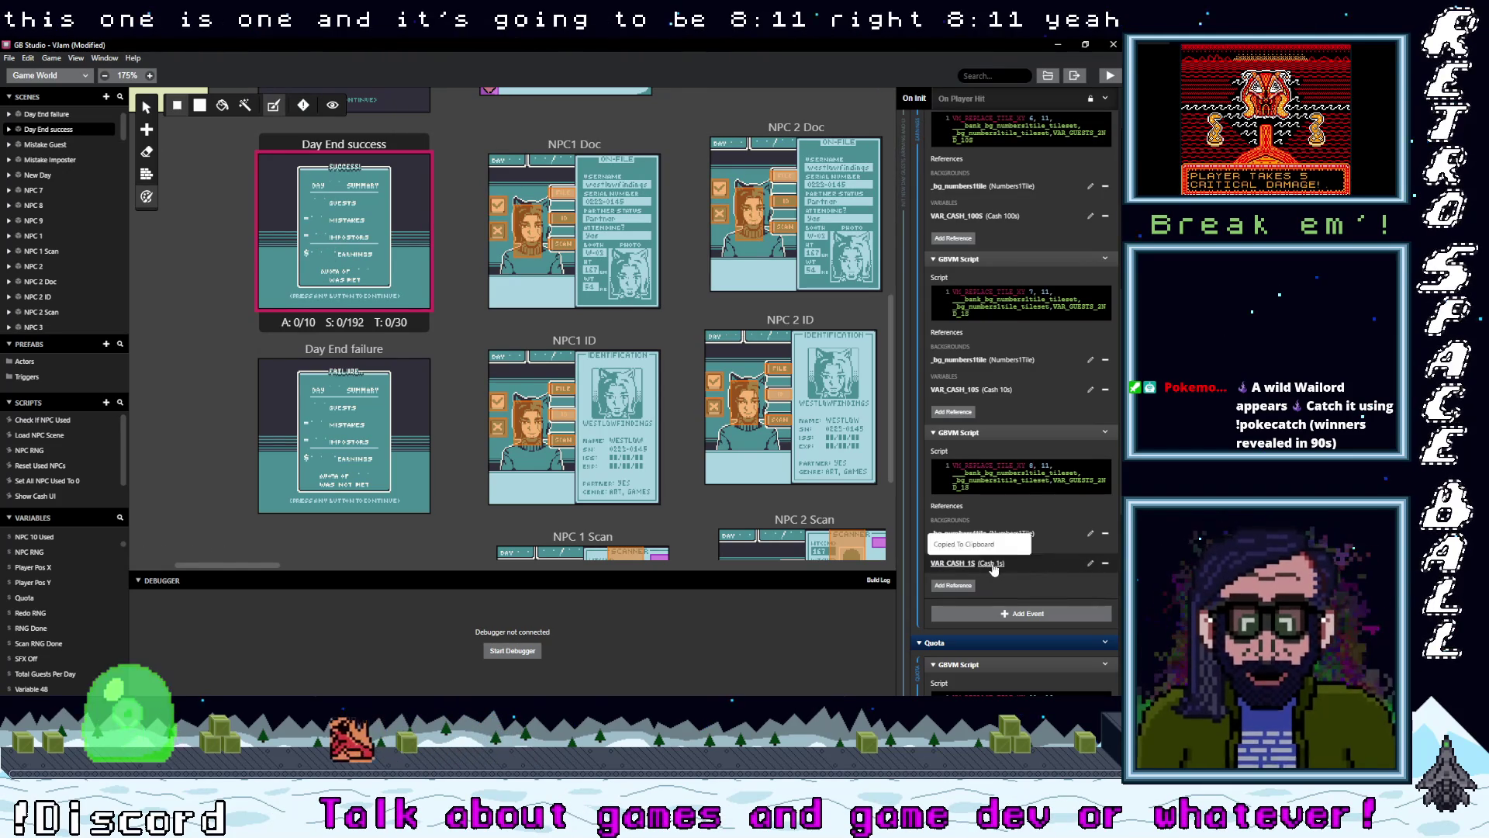
- Rename the script variables to VAR_CASH_1S, VAR_CASH_10S and VAR_CASH_100S
{"action": "double_click", "coordinate": [1060, 480]}
{"action": "type", "text": "VAR_CASH_1S"}
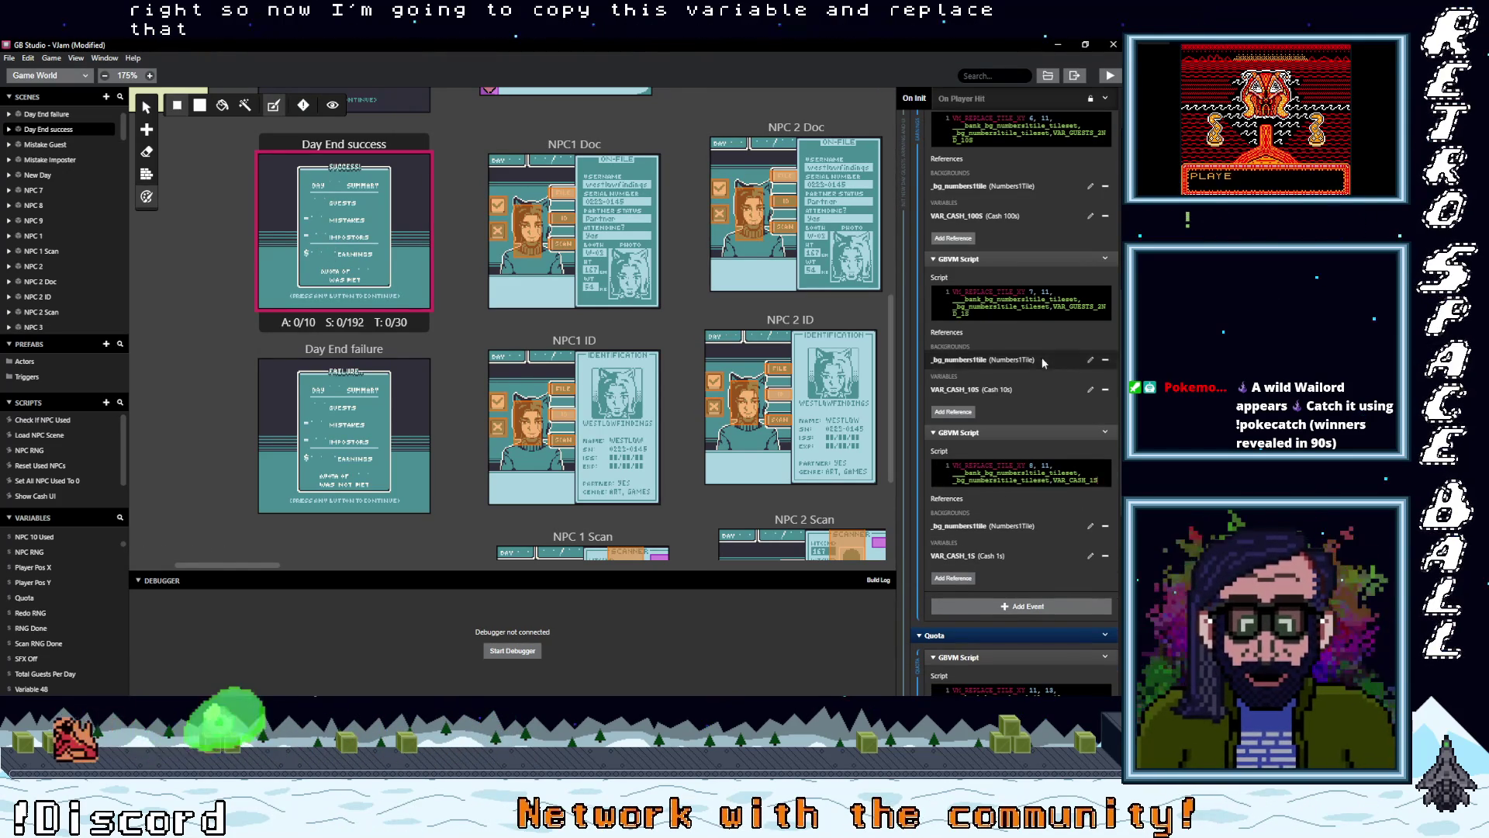
{"action": "double_click", "coordinate": [1078, 308]}
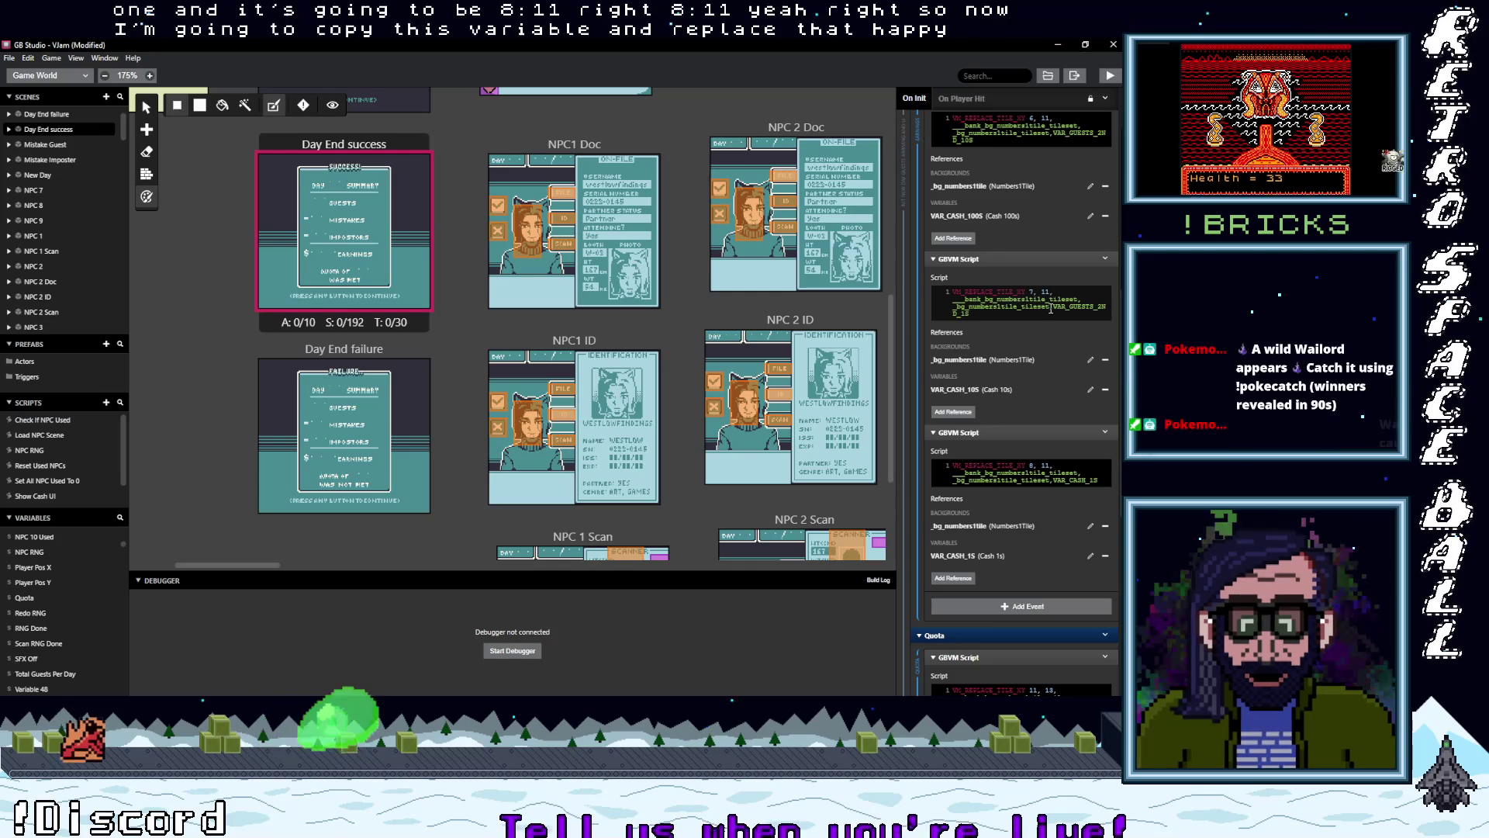
{"action": "type", "text": "VAR_CASH_10S"}
{"action": "scroll", "coordinate": [1033, 332], "scroll_direction": "up", "scroll_amount": 3}
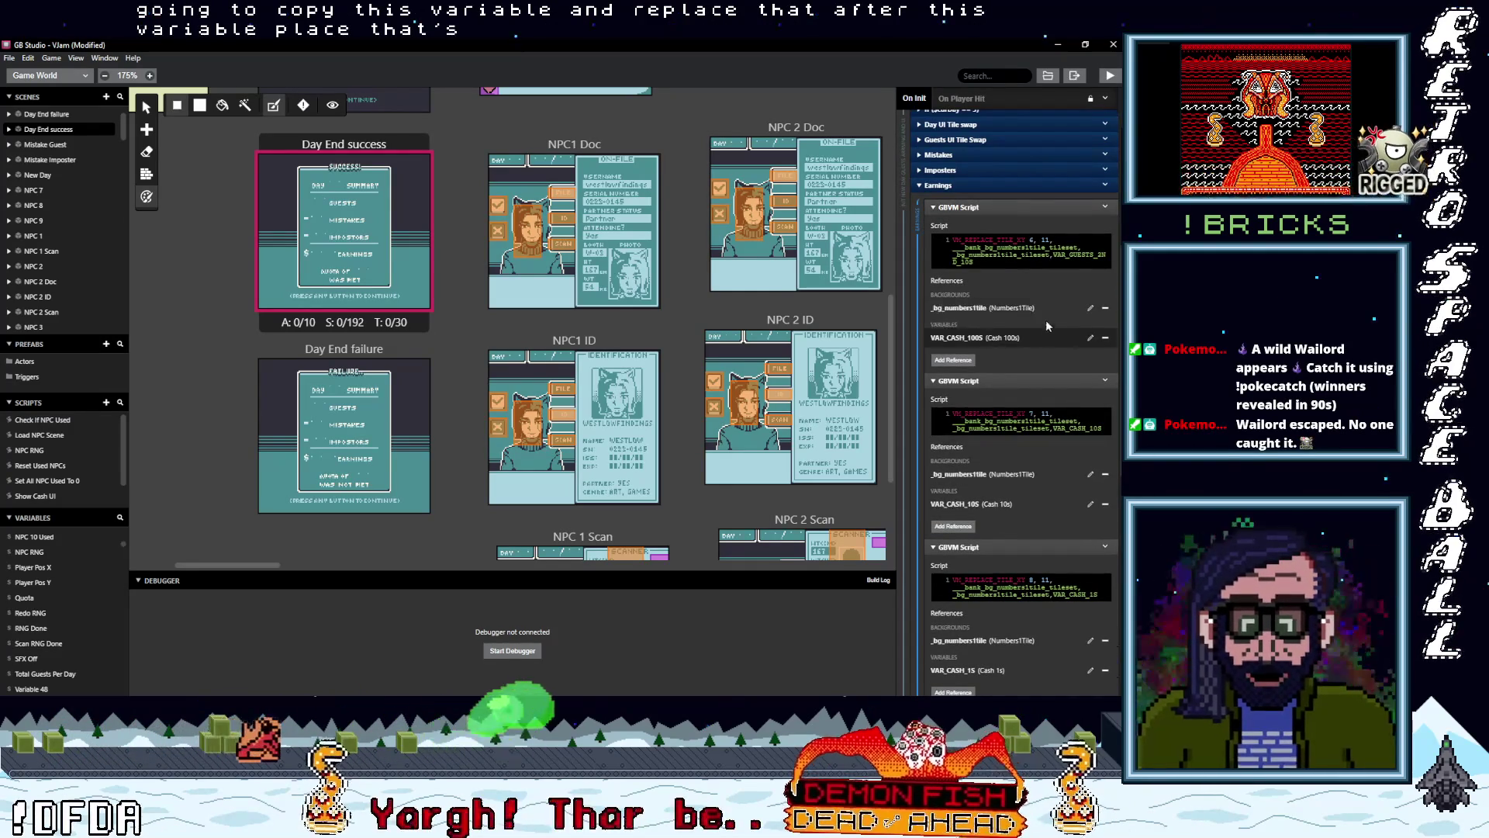
{"action": "double_click", "coordinate": [1068, 262]}
{"action": "type", "text": "VAR_CASH_100S"}
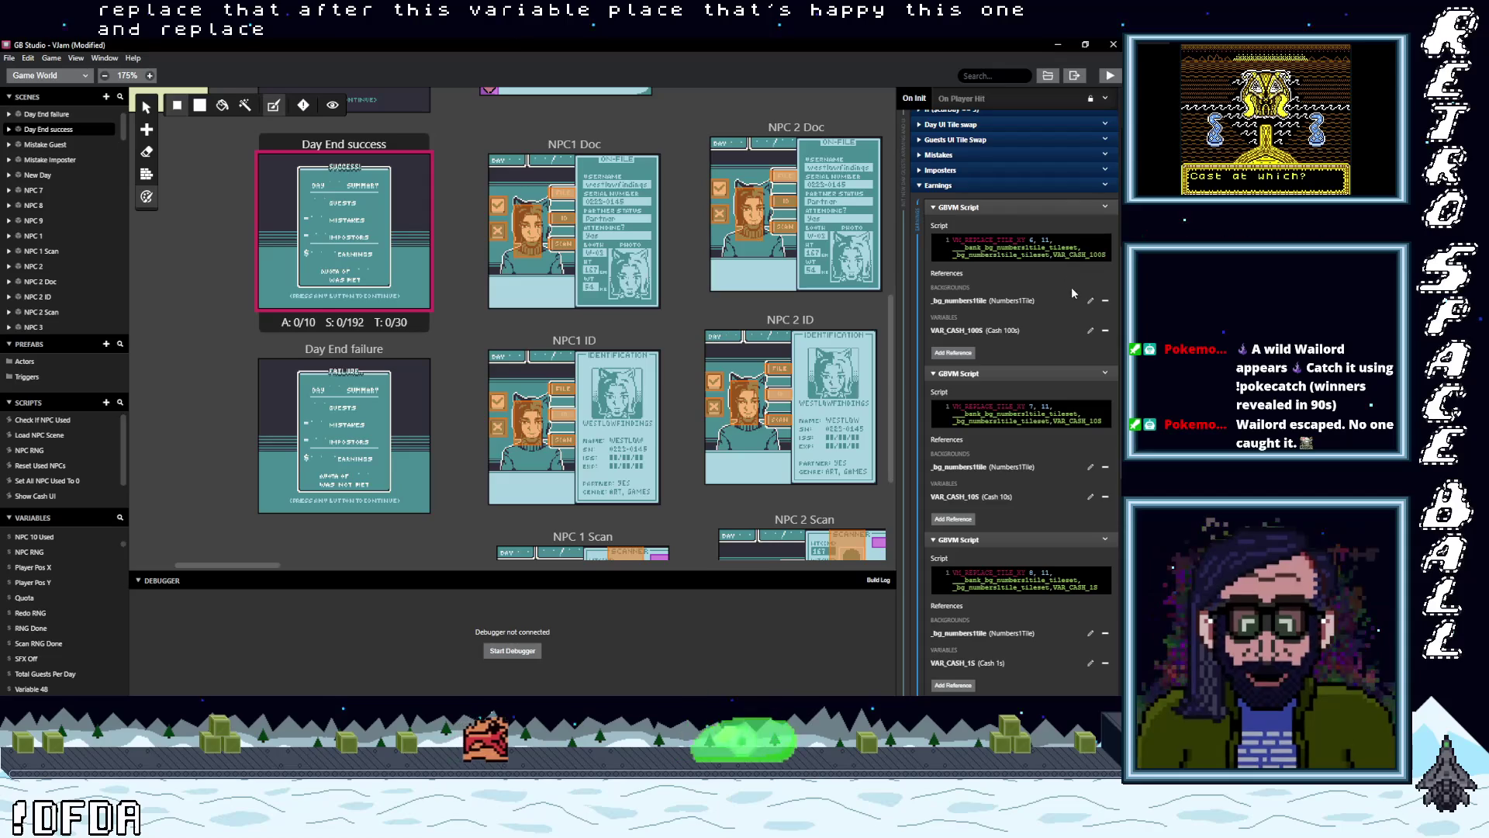
{"action": "left_click", "coordinate": [938, 184]}
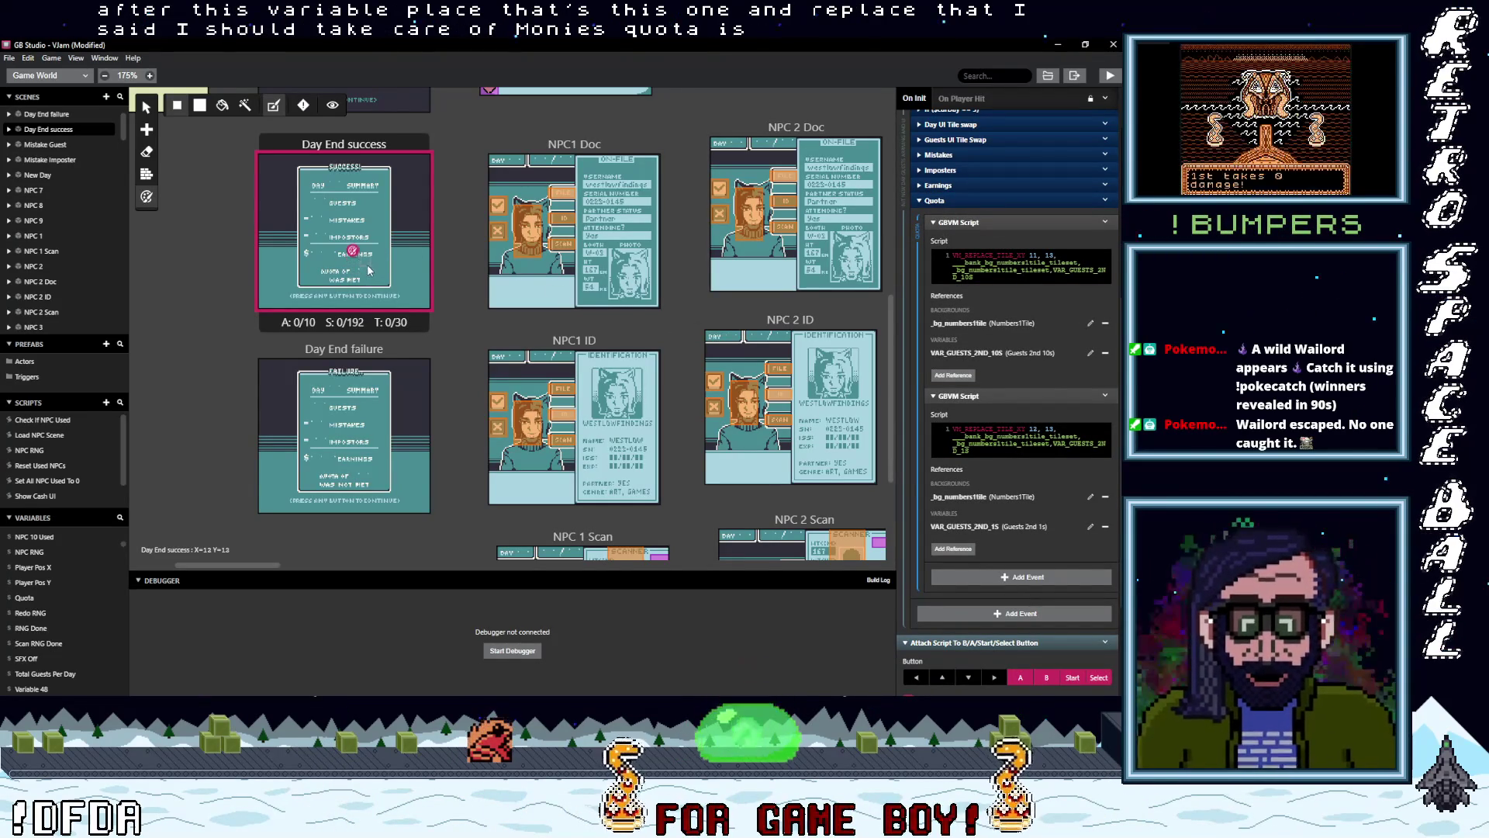
- Drop VAR_GUESTS_2ND_10S from the first Quota script, then search references for 'qu' and cancel
{"action": "left_click", "coordinate": [1105, 353]}
{"action": "left_click", "coordinate": [953, 346]}
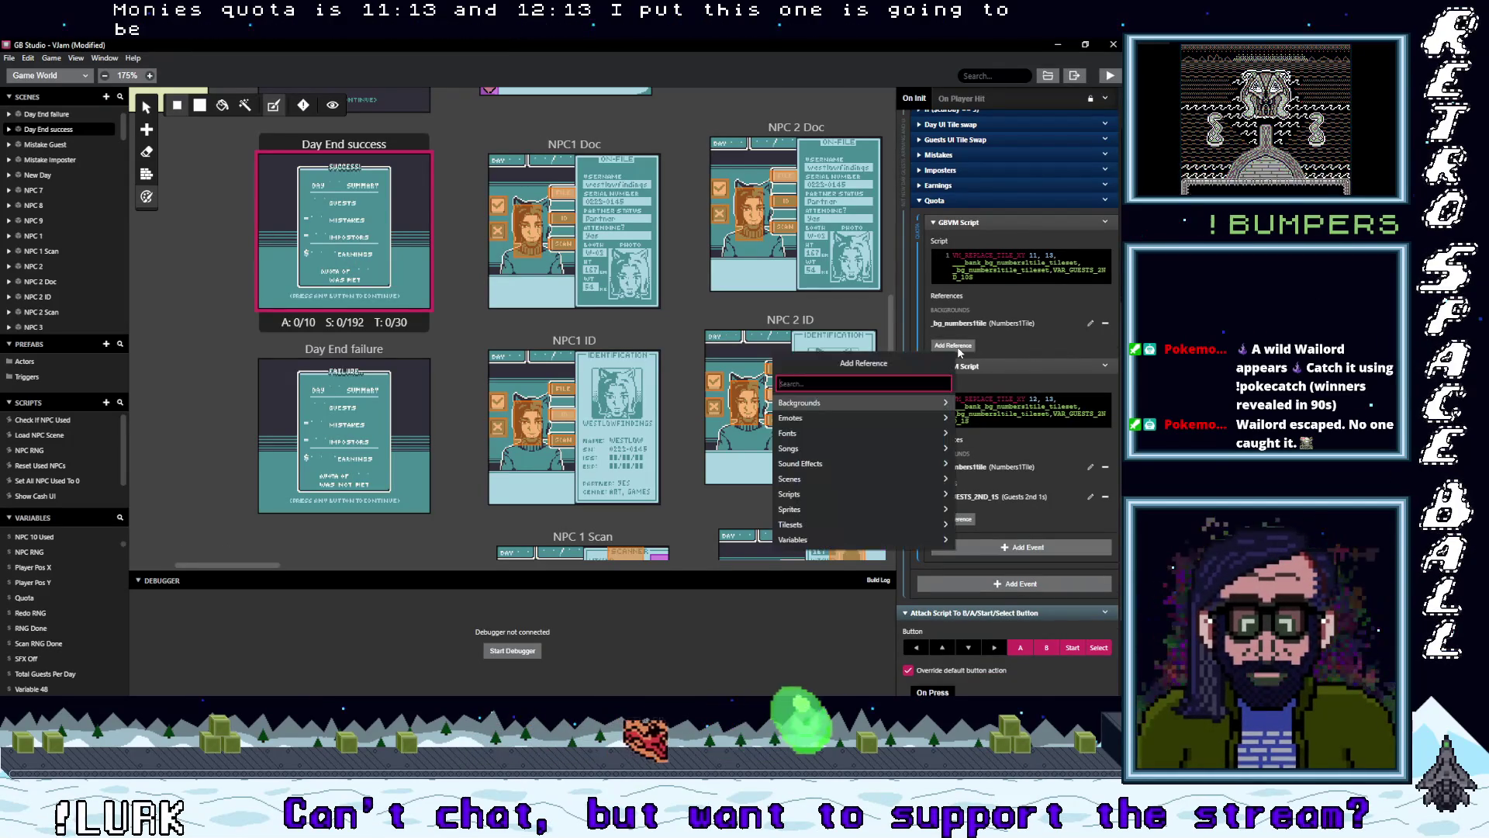
{"action": "type", "text": "qu"}
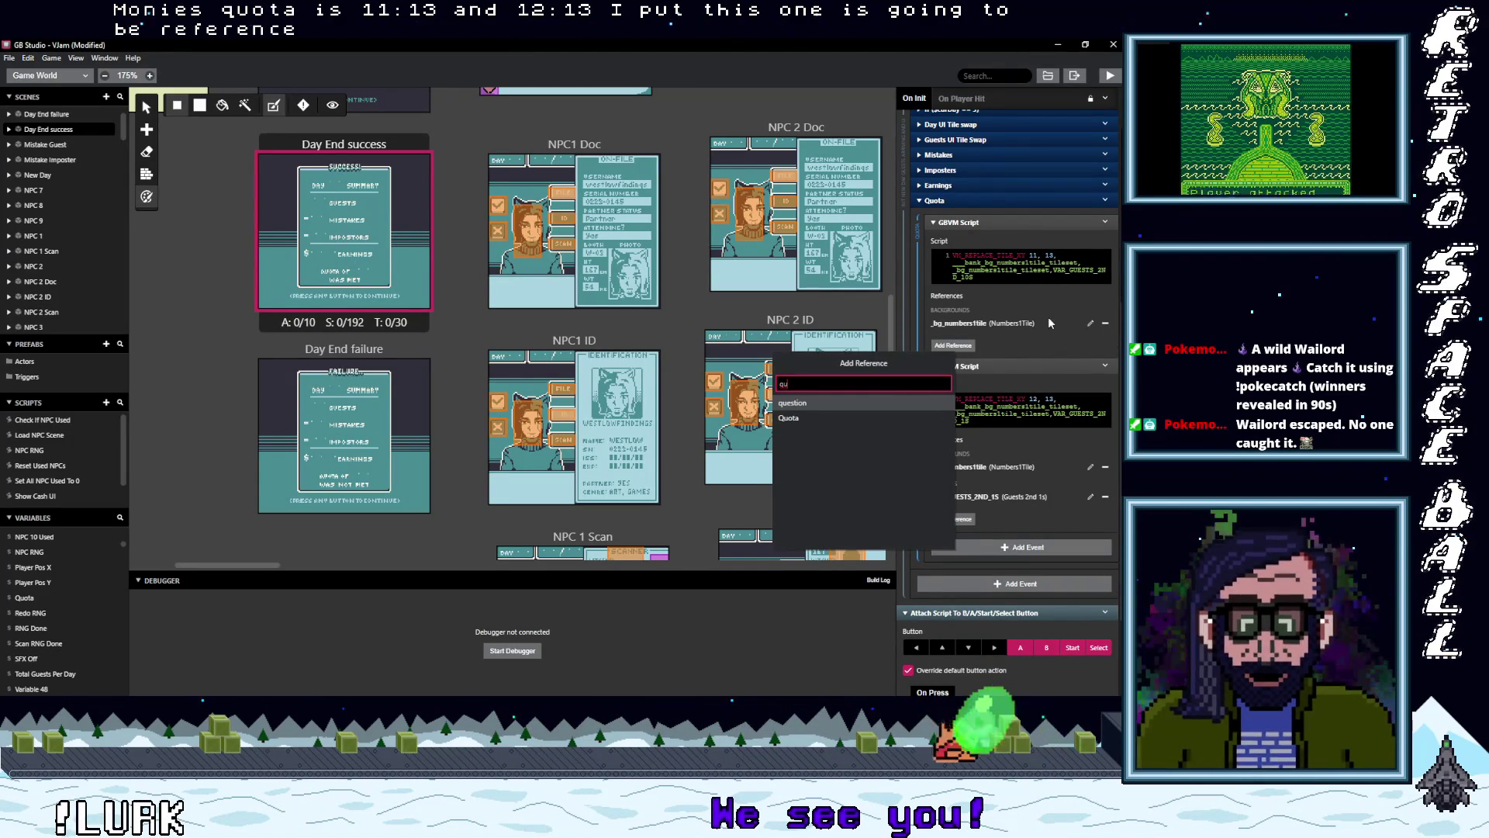
{"action": "key", "text": "Escape"}
{"action": "scroll", "coordinate": [44, 583], "scroll_direction": "down", "scroll_amount": 1}
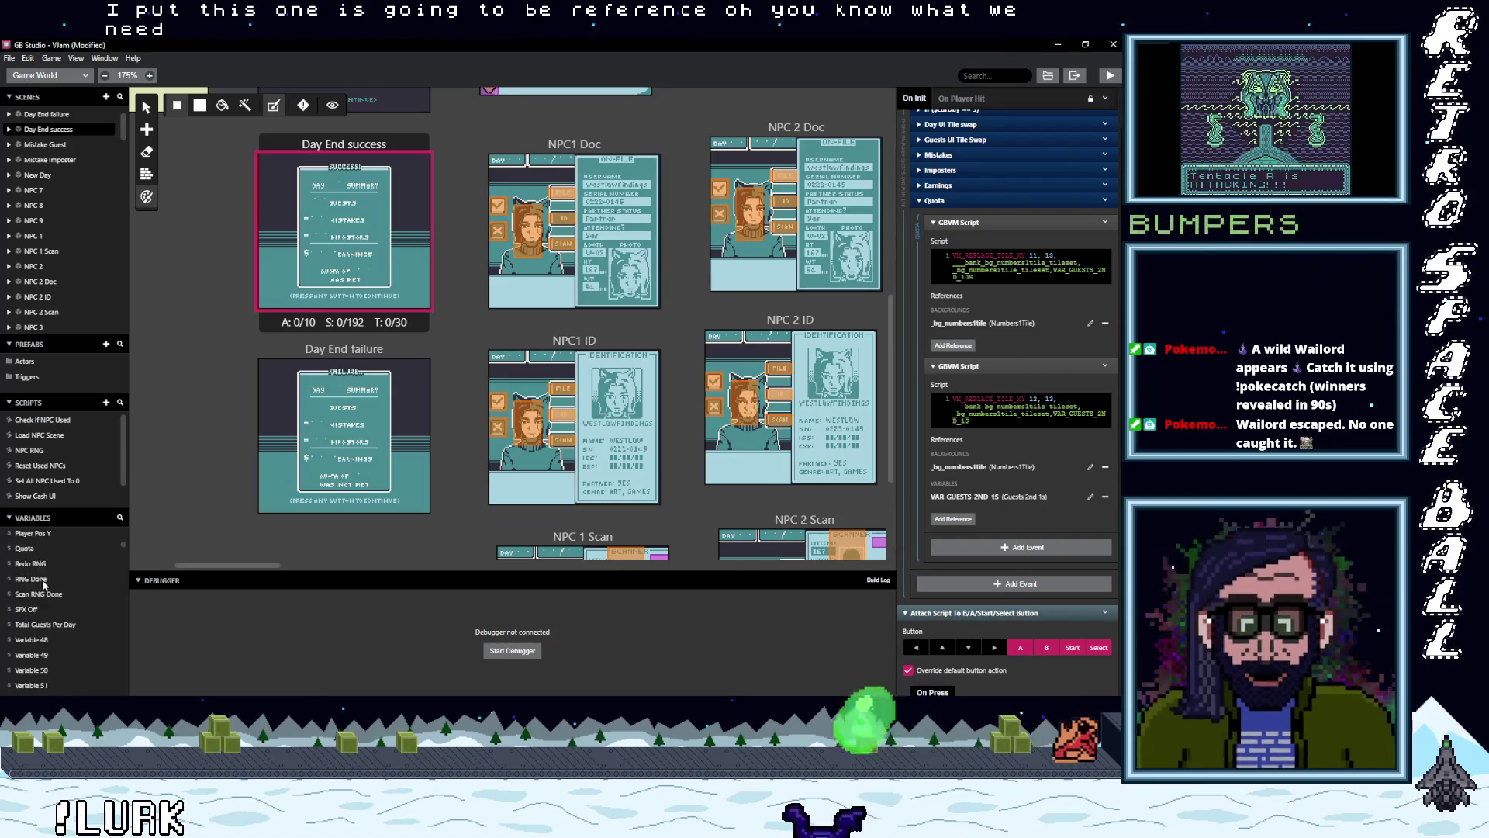
{"action": "scroll", "coordinate": [44, 589], "scroll_direction": "down", "scroll_amount": 2}
- Rename Variable 48 to 'Quota 10s' and Variable 49 to 'Quota 1s', then reopen Day End success
{"action": "left_click", "coordinate": [31, 567]}
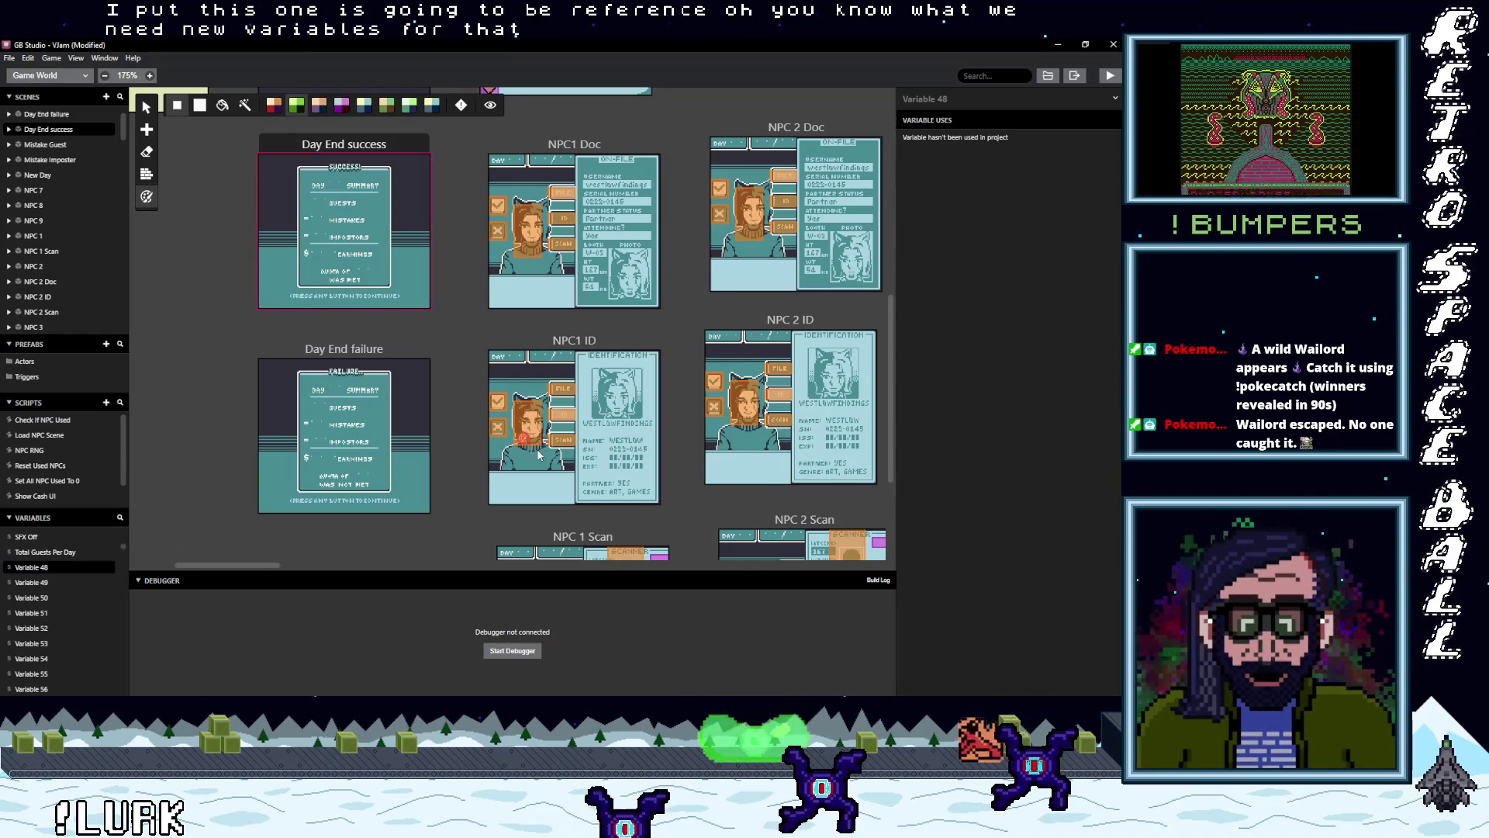
{"action": "left_click", "coordinate": [947, 101]}
{"action": "key", "text": "ctrl+a"}
{"action": "type", "text": "quota"}
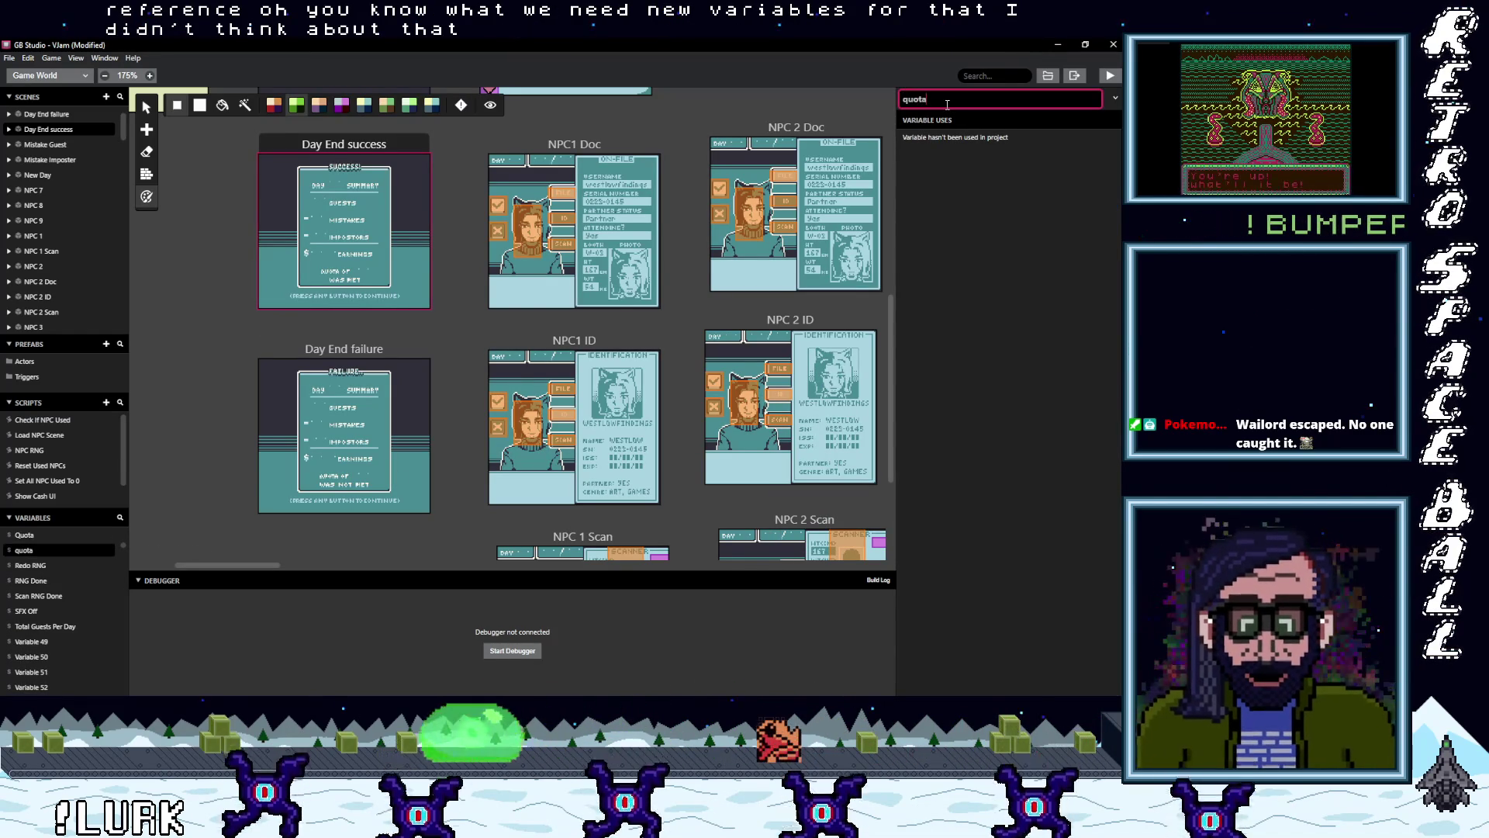
{"action": "type", "text": " 10s"}
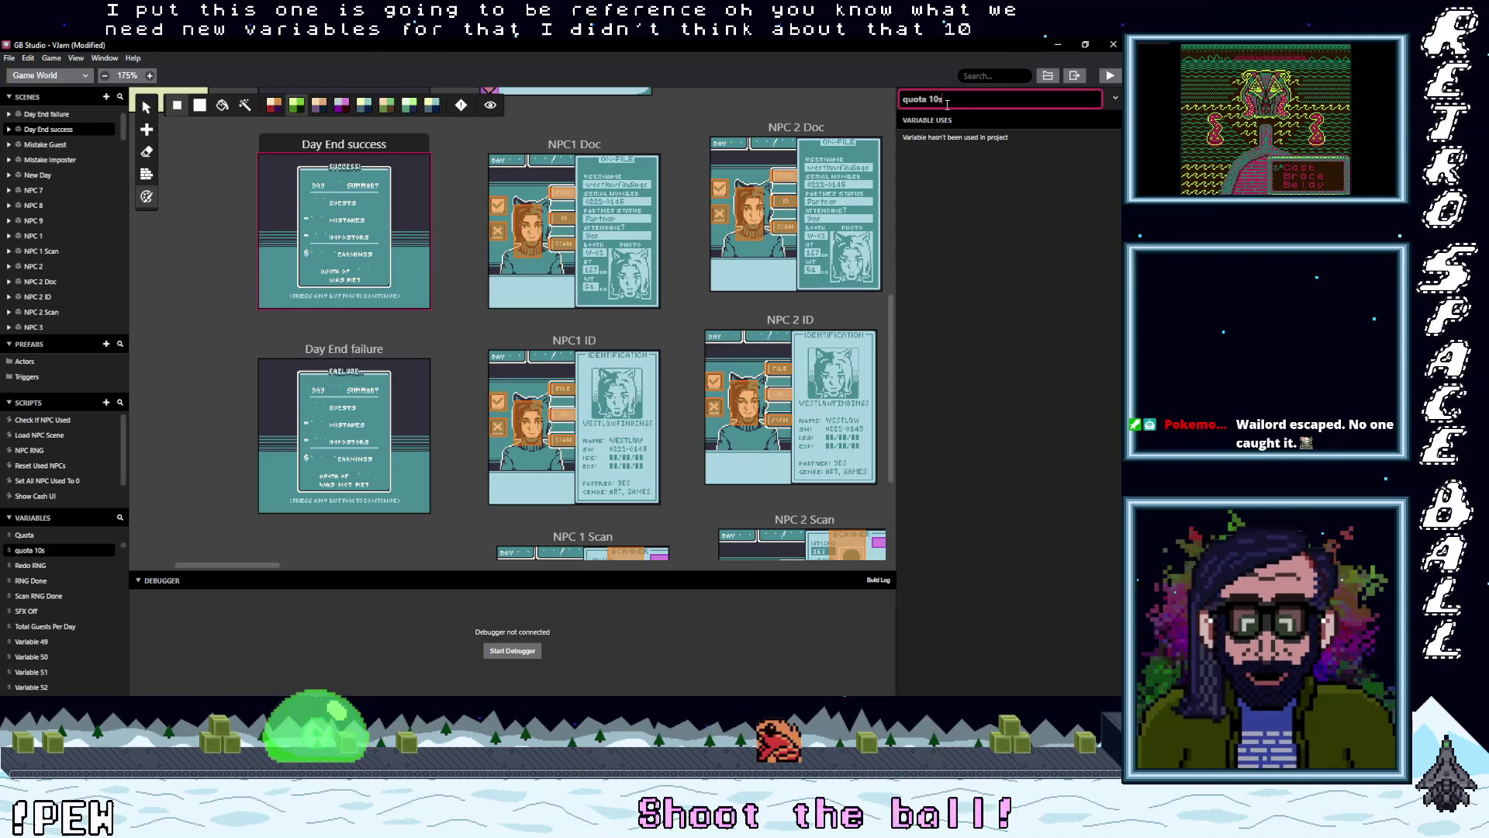
{"action": "key", "text": "Delete"}
{"action": "type", "text": "Q"}
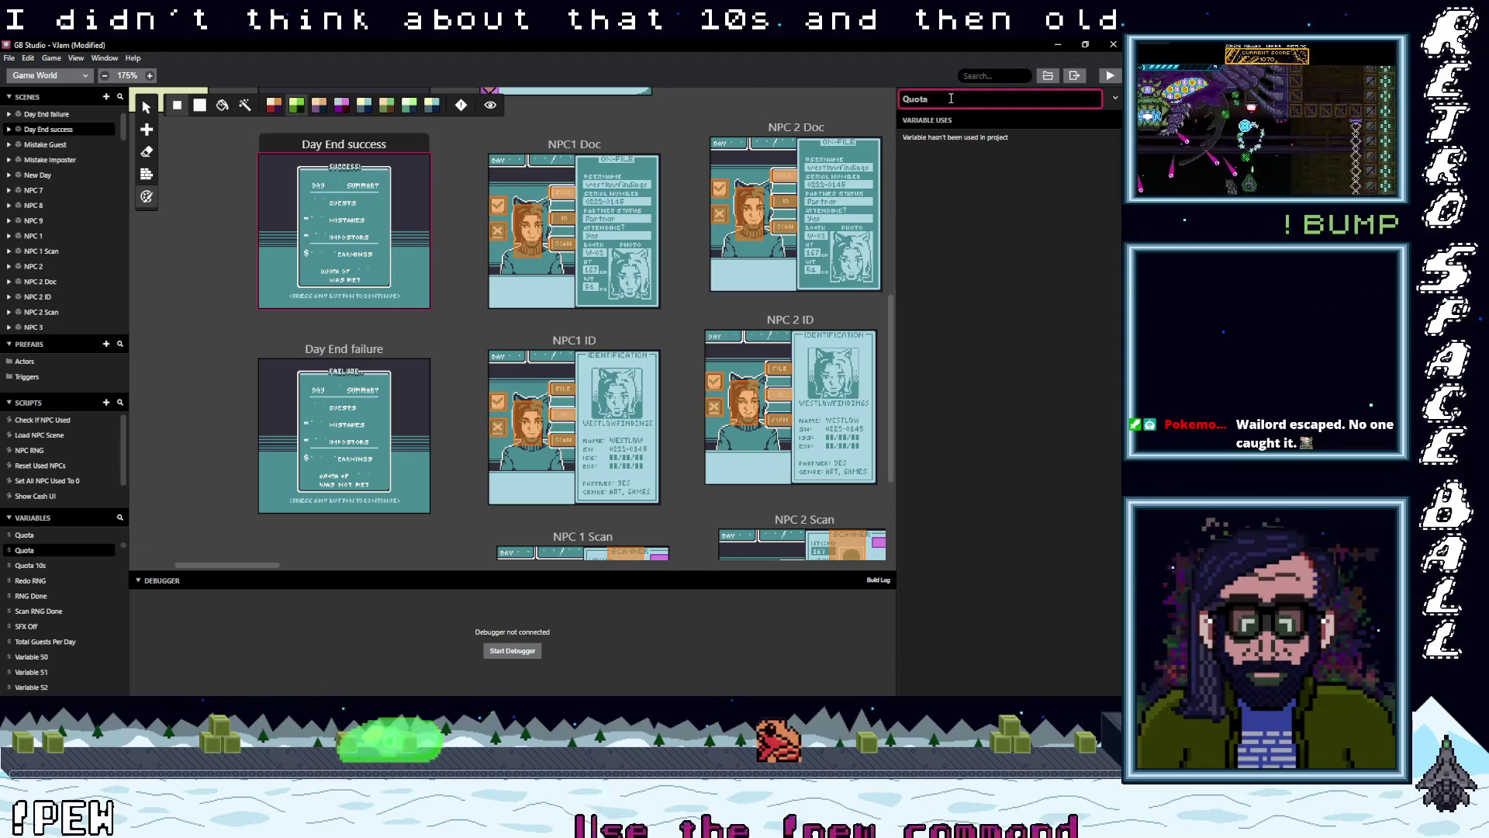
{"action": "left_click", "coordinate": [969, 202]}
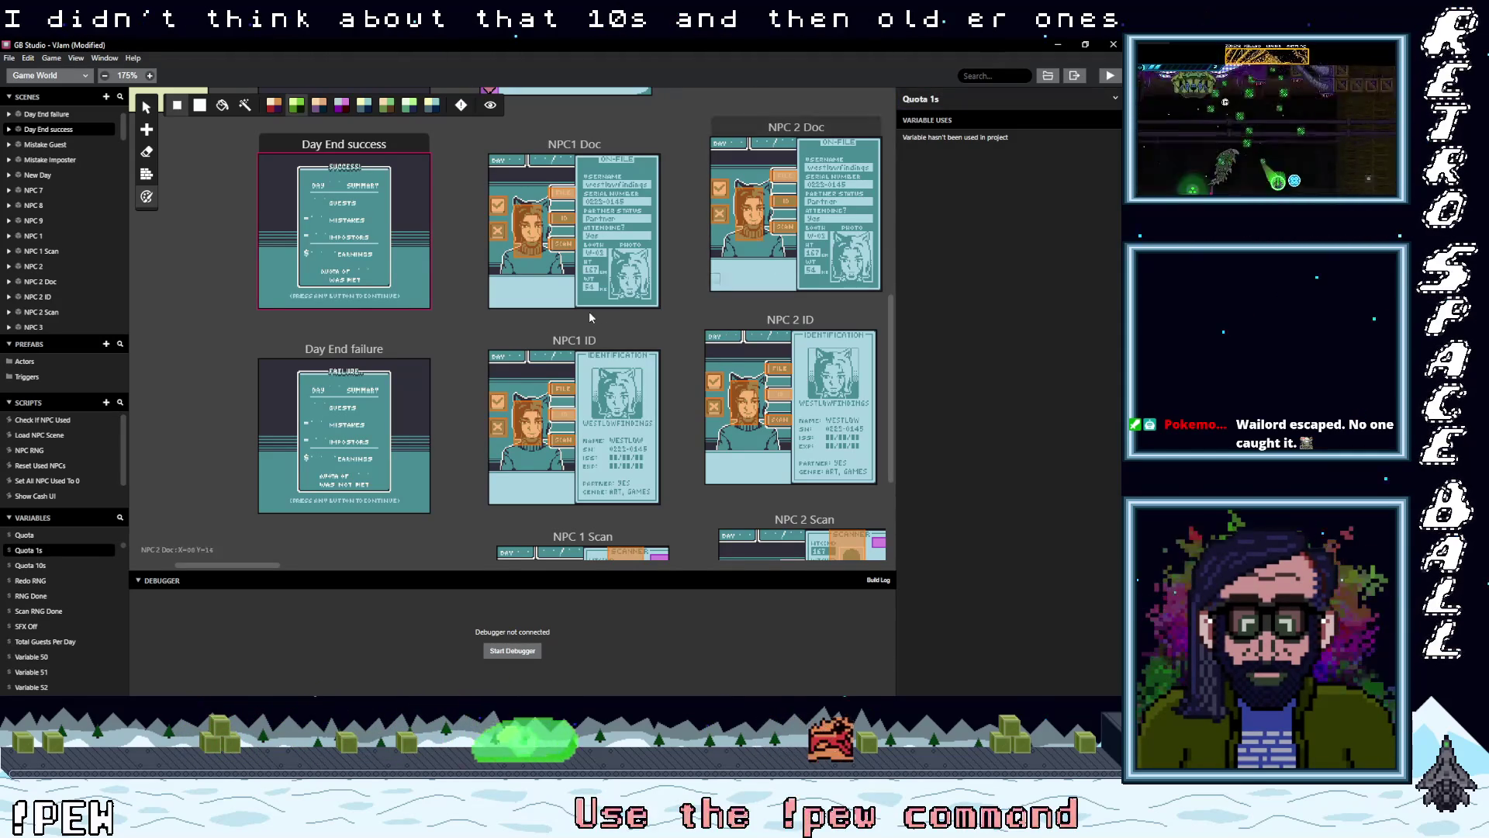
{"action": "left_click", "coordinate": [346, 441]}
{"action": "left_click", "coordinate": [373, 218]}
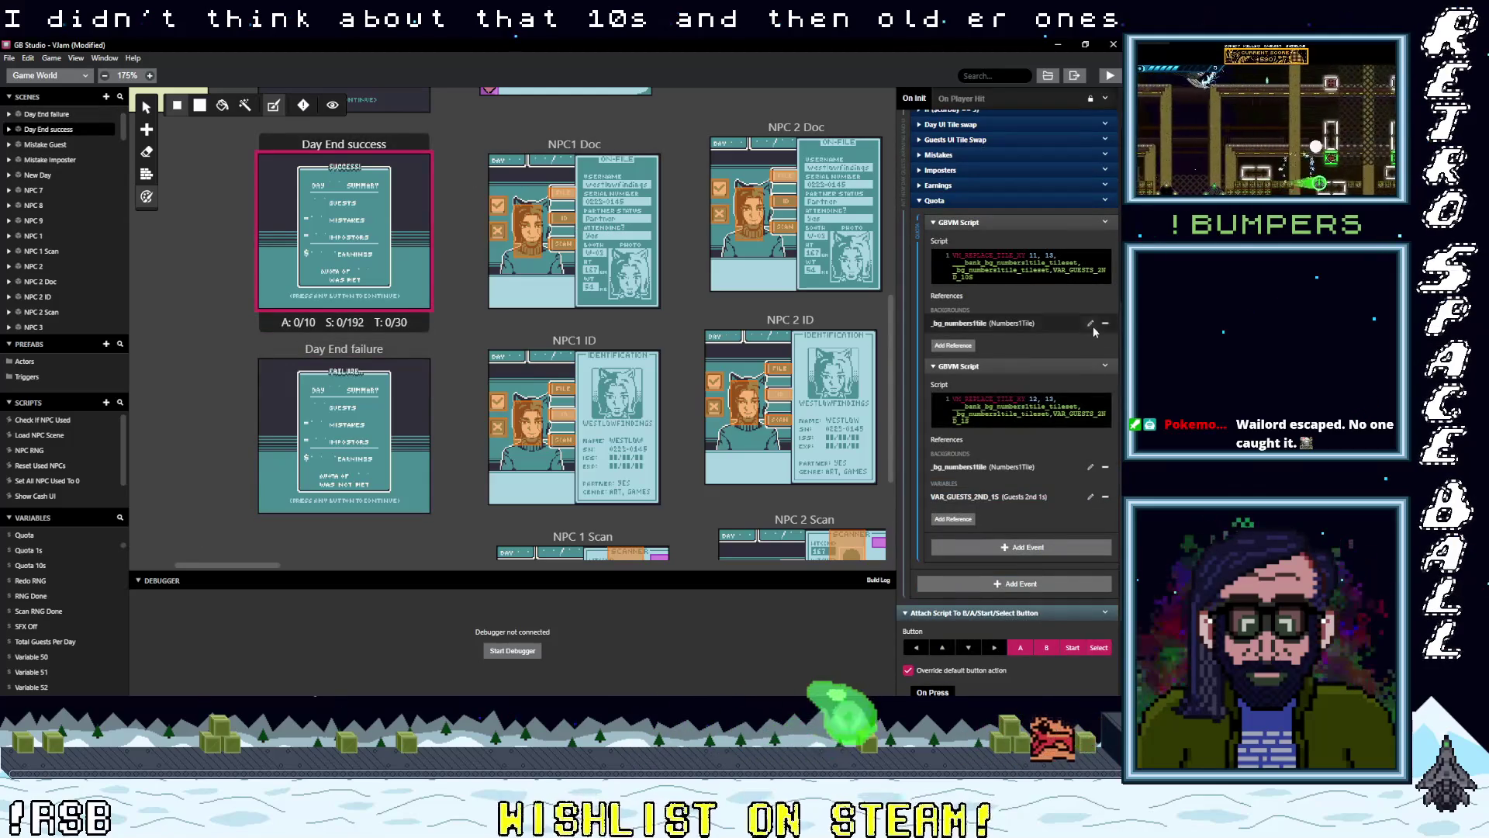
- Point the two Quota scripts at Quota 10s and Quota 1s, pasting in VAR_QUOTA_10S and VAR_QUOTA_1S
{"action": "left_click", "coordinate": [953, 345]}
{"action": "type", "text": "qu"}
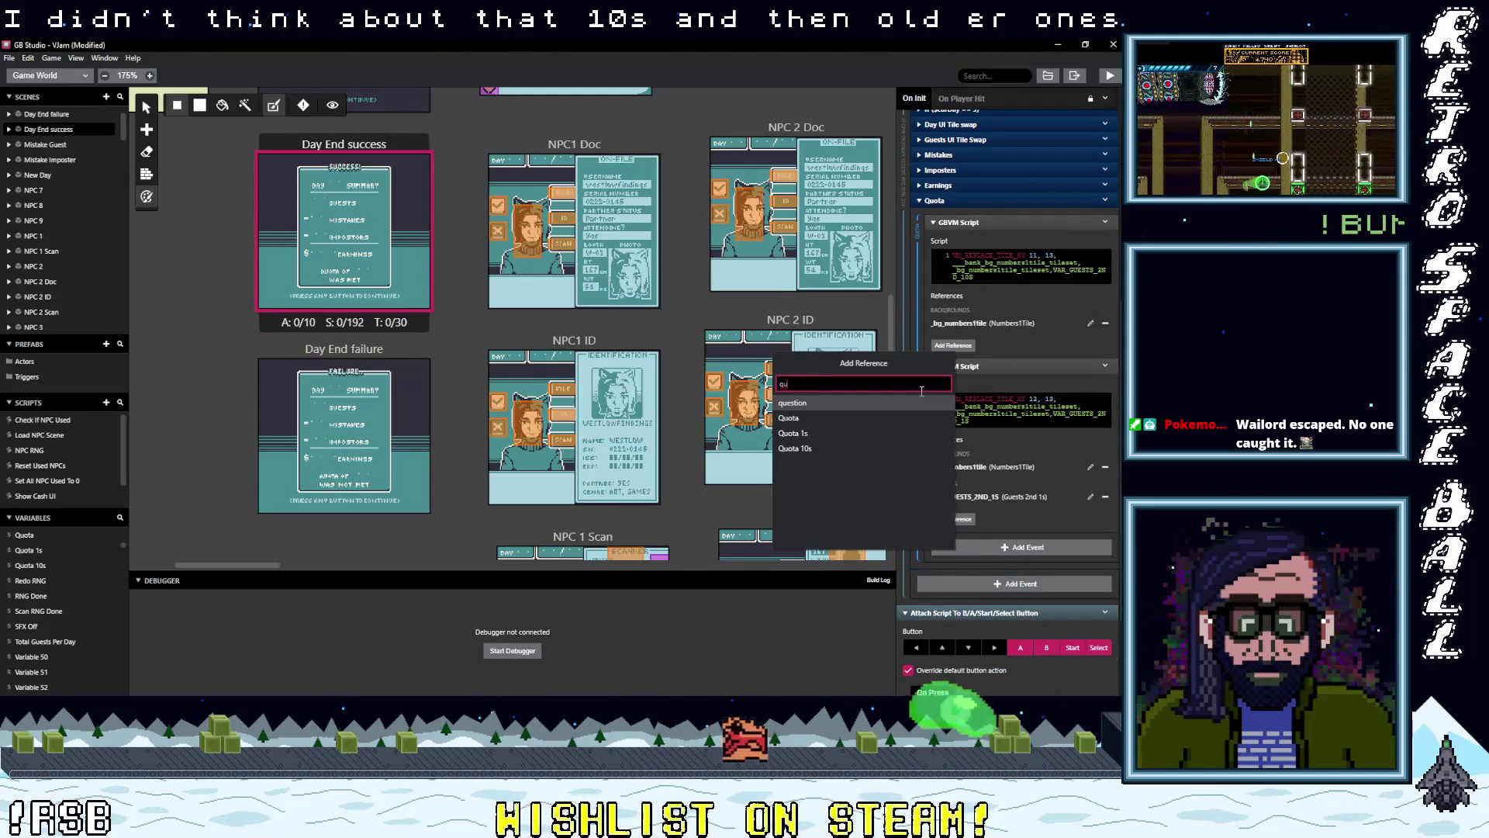
{"action": "left_click", "coordinate": [797, 448]}
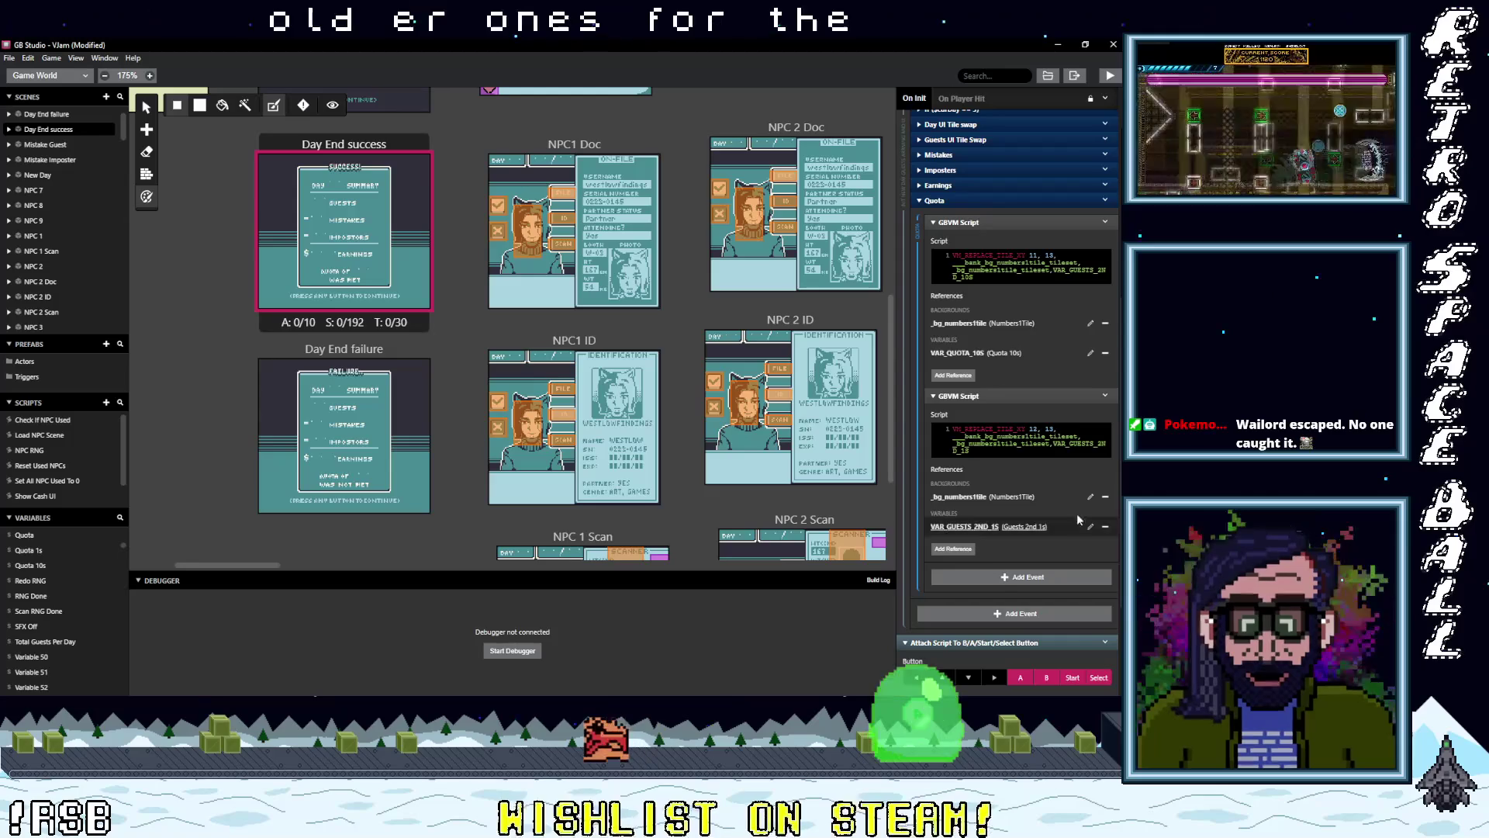
{"action": "left_click", "coordinate": [1106, 528]}
{"action": "left_click", "coordinate": [953, 519]}
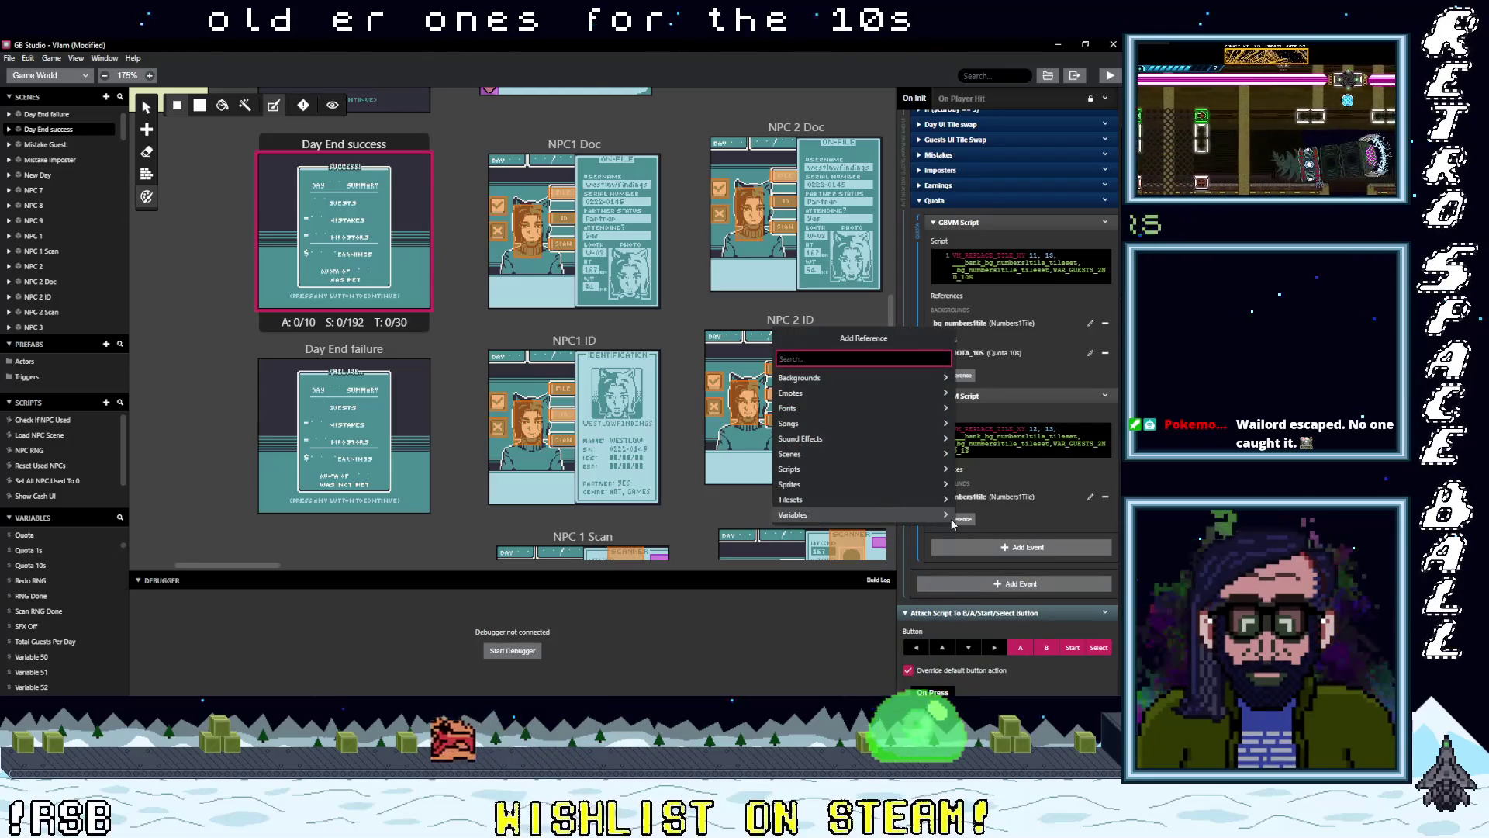
{"action": "type", "text": "qu"}
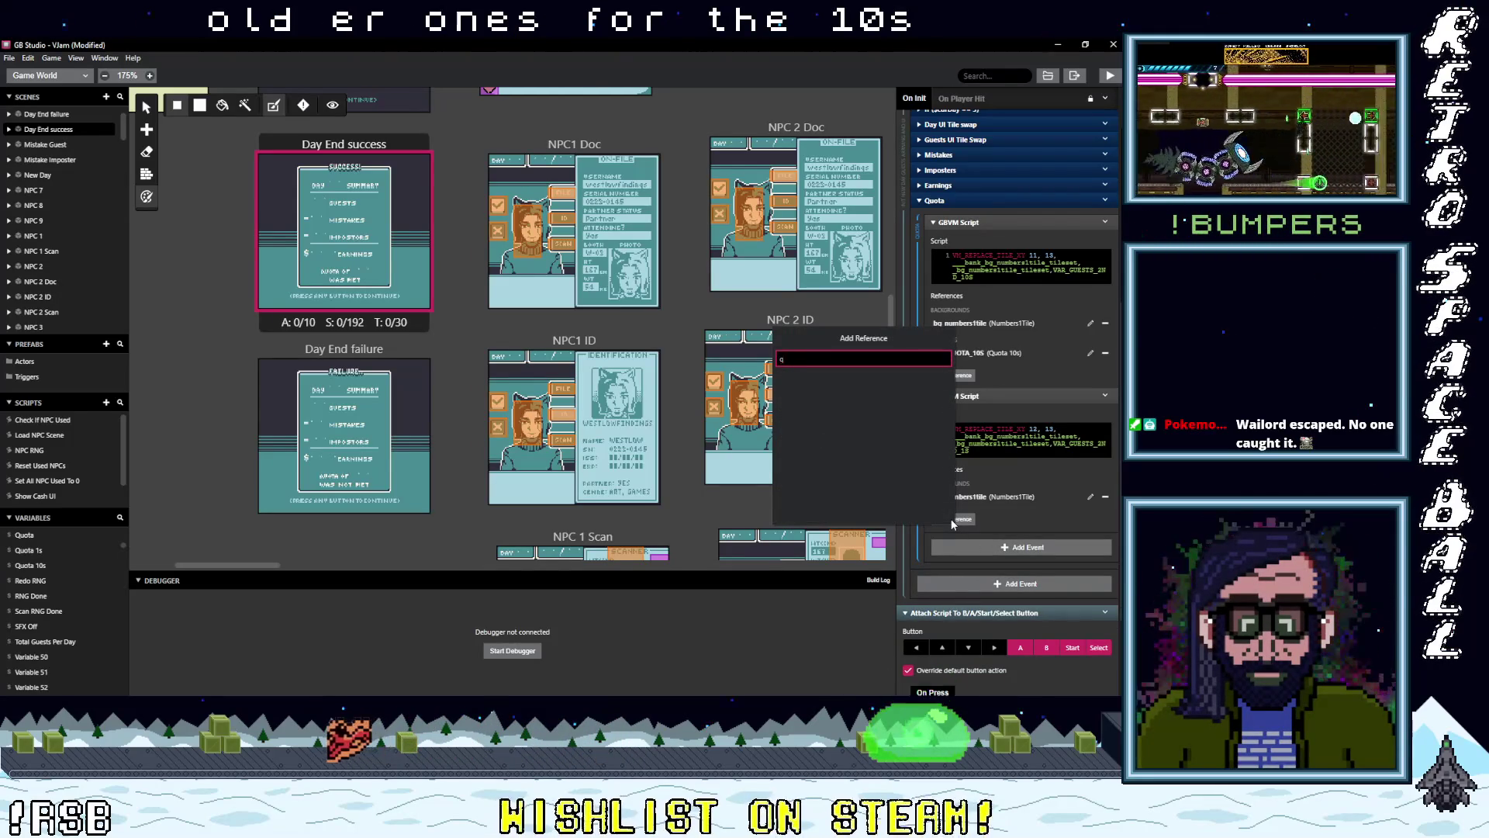
{"action": "left_click", "coordinate": [861, 408]}
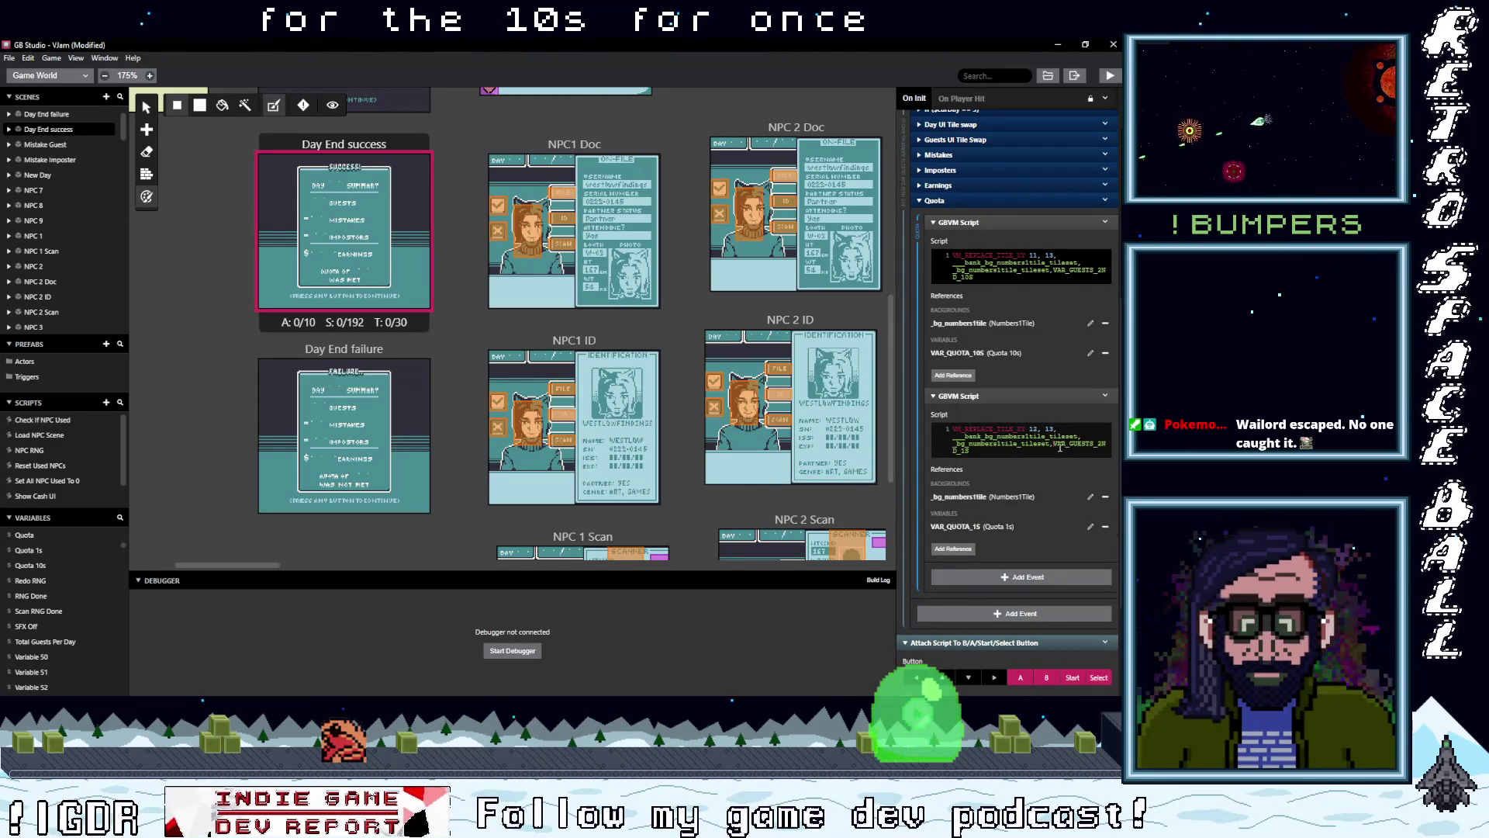
{"action": "type", "text": "VAR_QUOTA_1S"}
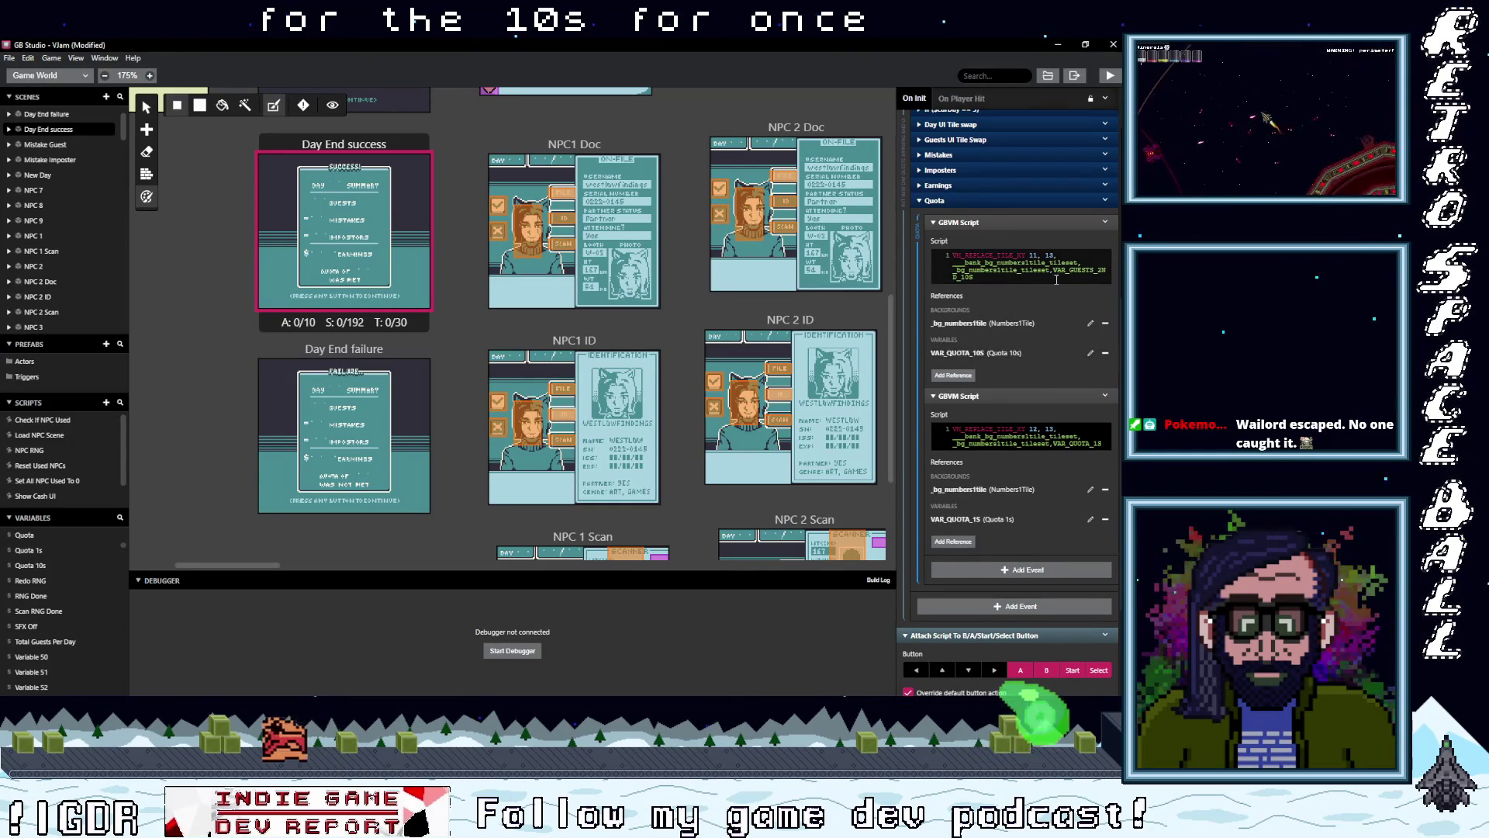
{"action": "type", "text": "VAR_QUOTA_10S"}
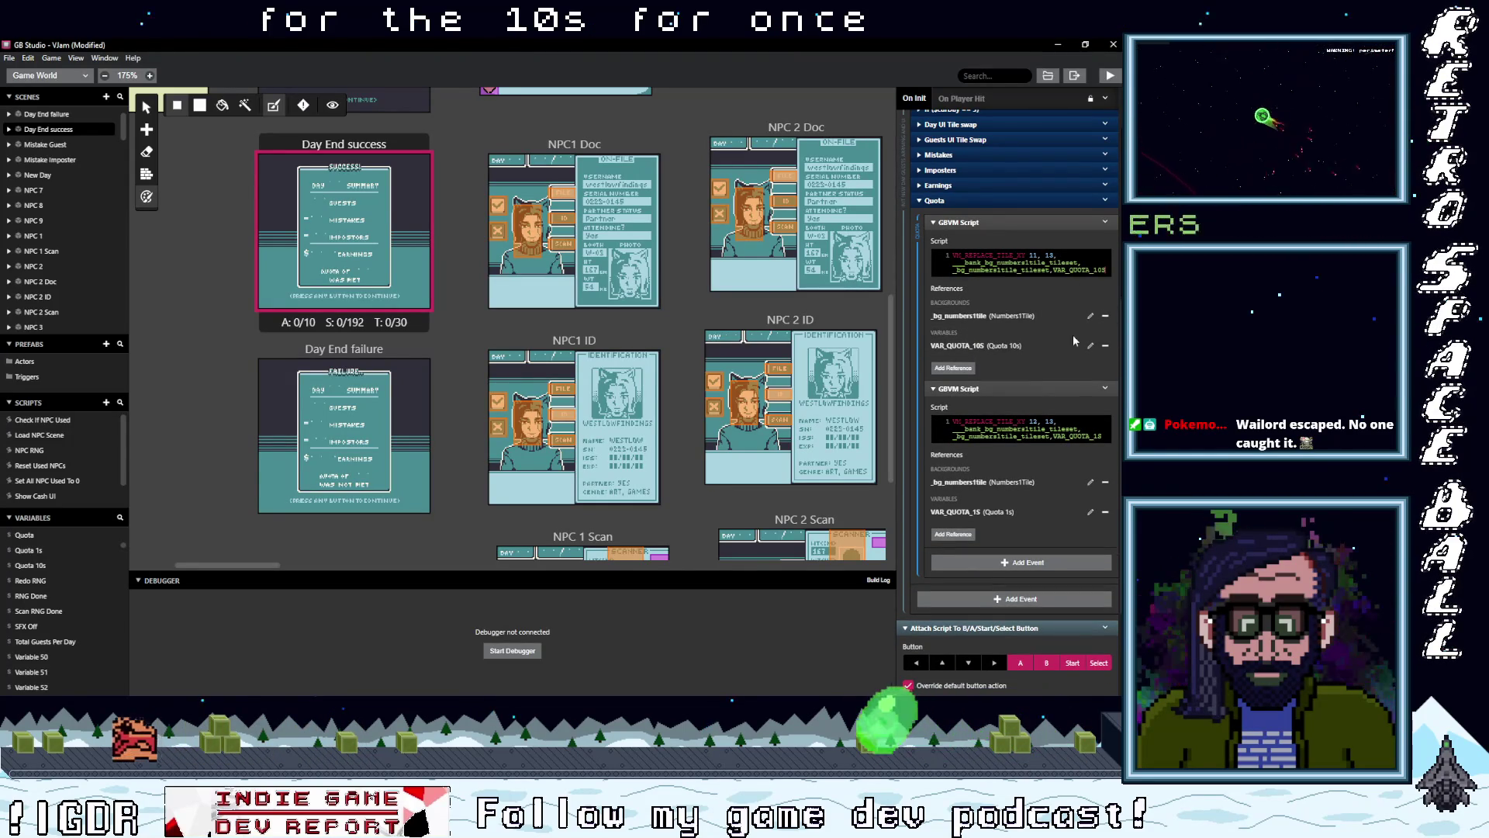
{"action": "scroll", "coordinate": [969, 217], "scroll_direction": "down", "scroll_amount": 3}
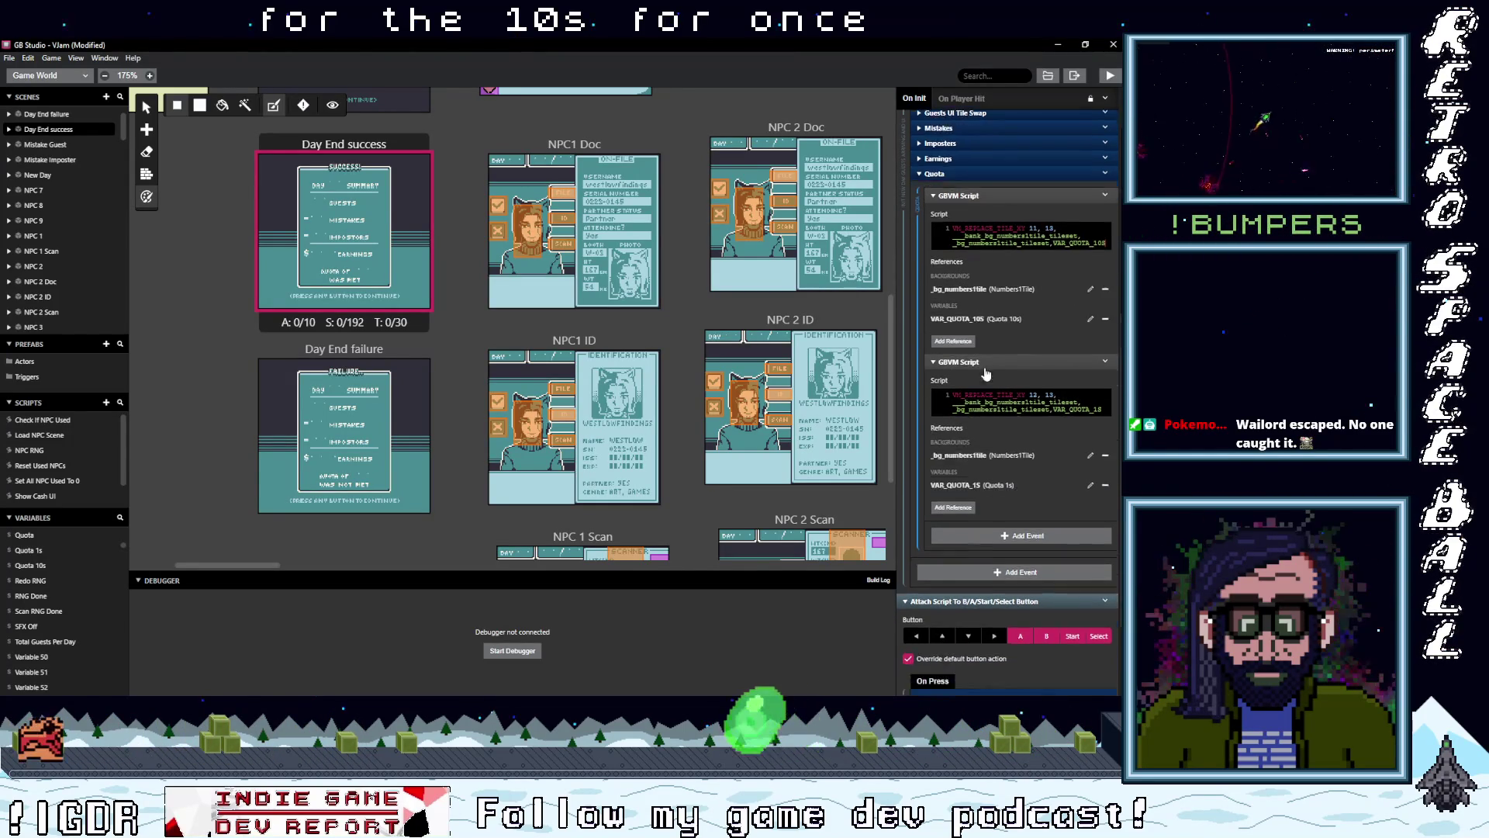
{"action": "scroll", "coordinate": [962, 240], "scroll_direction": "up", "scroll_amount": 3}
{"action": "scroll", "coordinate": [962, 250], "scroll_direction": "up", "scroll_amount": 3}
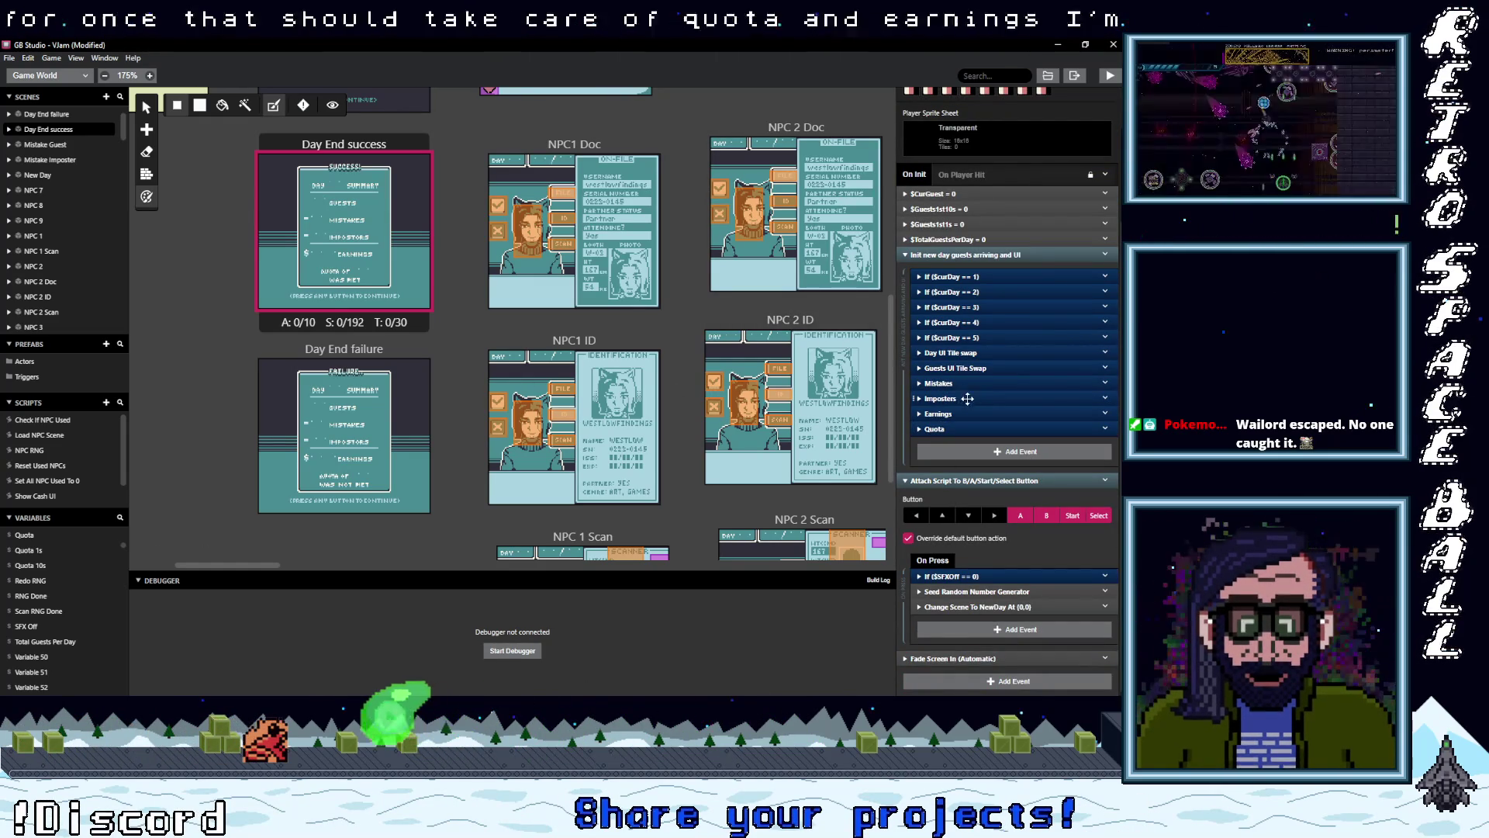
- Select the Day UI Tile swap, Guests UI Tile Swap, Mistakes and Imposters events in Day End success
{"action": "left_click", "coordinate": [951, 353]}
{"action": "left_click", "coordinate": [954, 367], "text": "shift"}
{"action": "left_click", "coordinate": [959, 384], "text": "shift"}
{"action": "left_click", "coordinate": [957, 399], "text": "shift"}
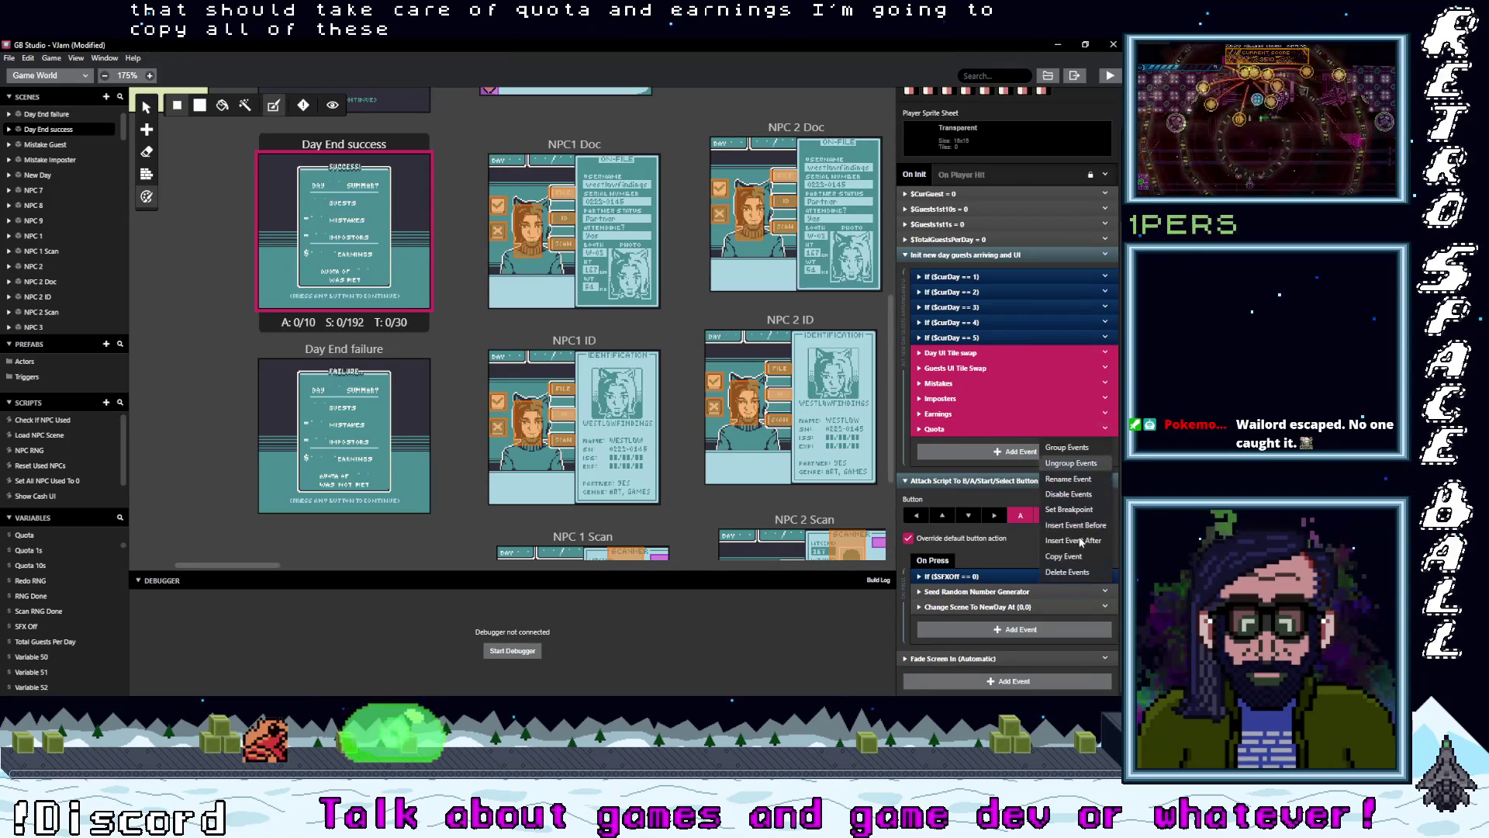
- Paste the copied display events into the Day End failure scene's On Init
{"action": "left_click", "coordinate": [343, 348]}
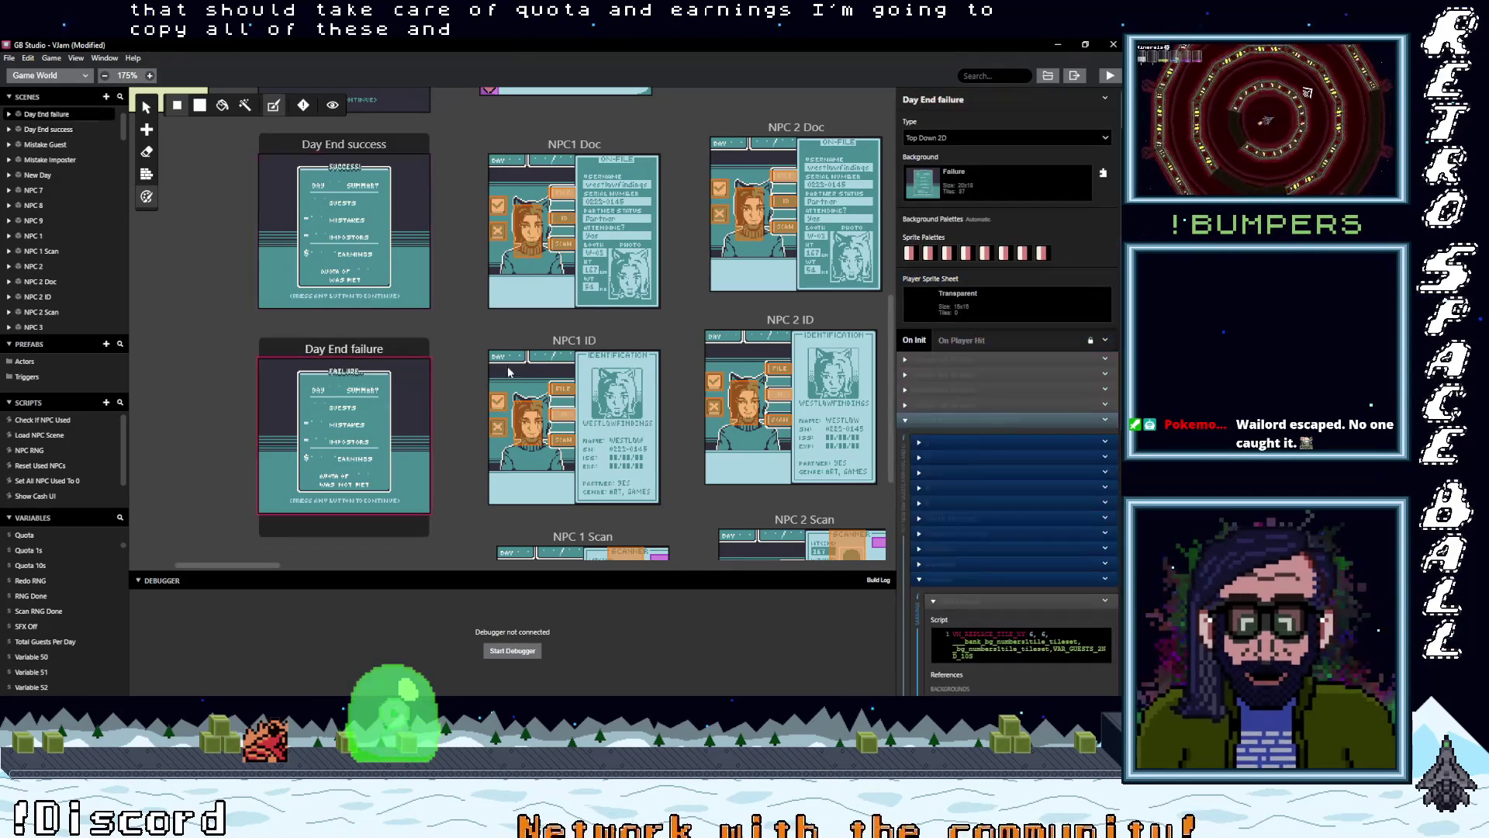
{"action": "left_click", "coordinate": [948, 580]}
{"action": "scroll", "coordinate": [960, 543], "scroll_direction": "down", "scroll_amount": 2}
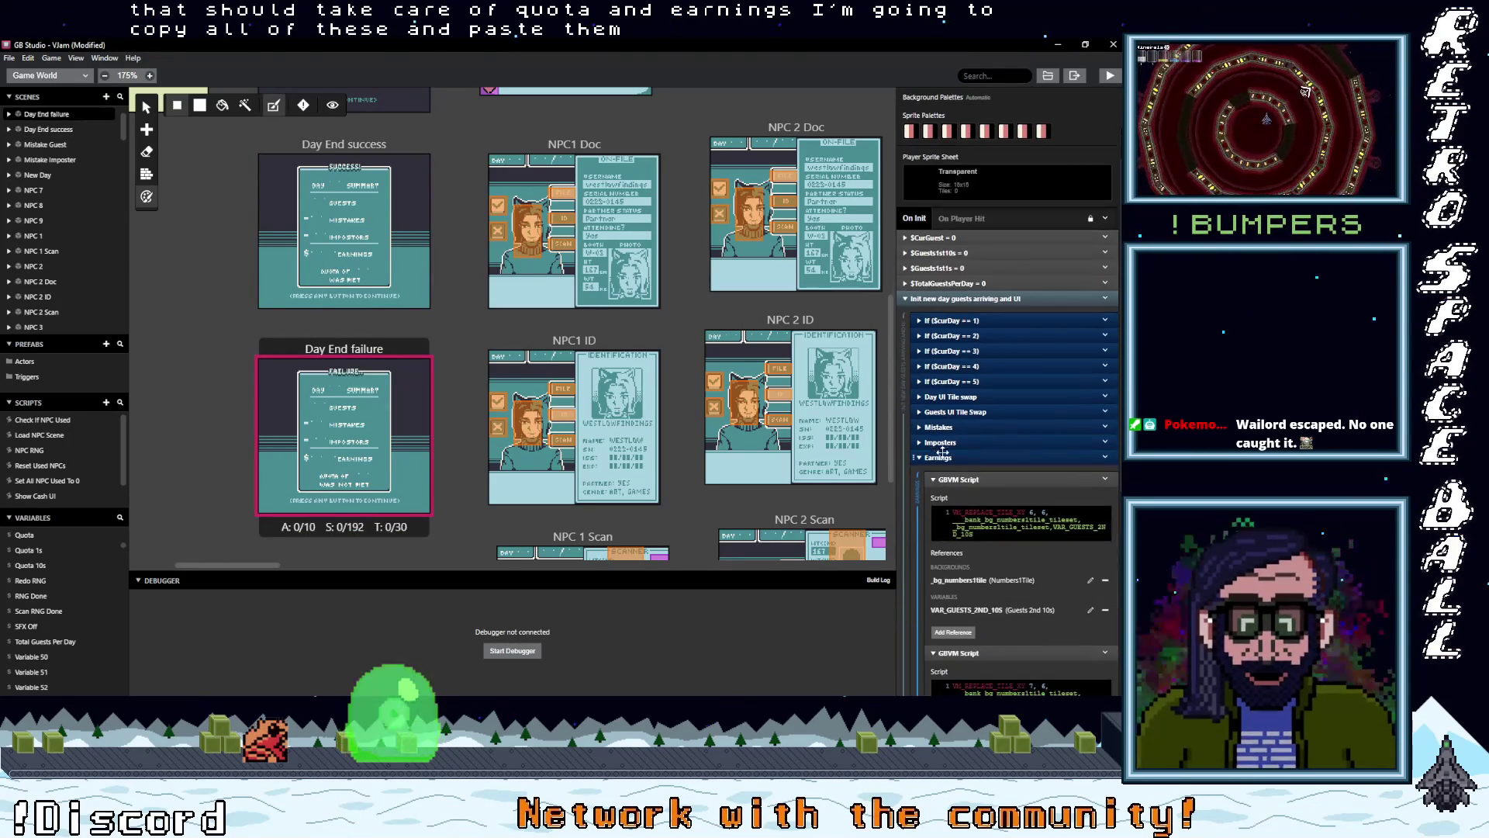
{"action": "left_click", "coordinate": [948, 457]}
{"action": "left_click", "coordinate": [948, 442], "text": "shift"}
{"action": "left_click", "coordinate": [947, 426], "text": "shift"}
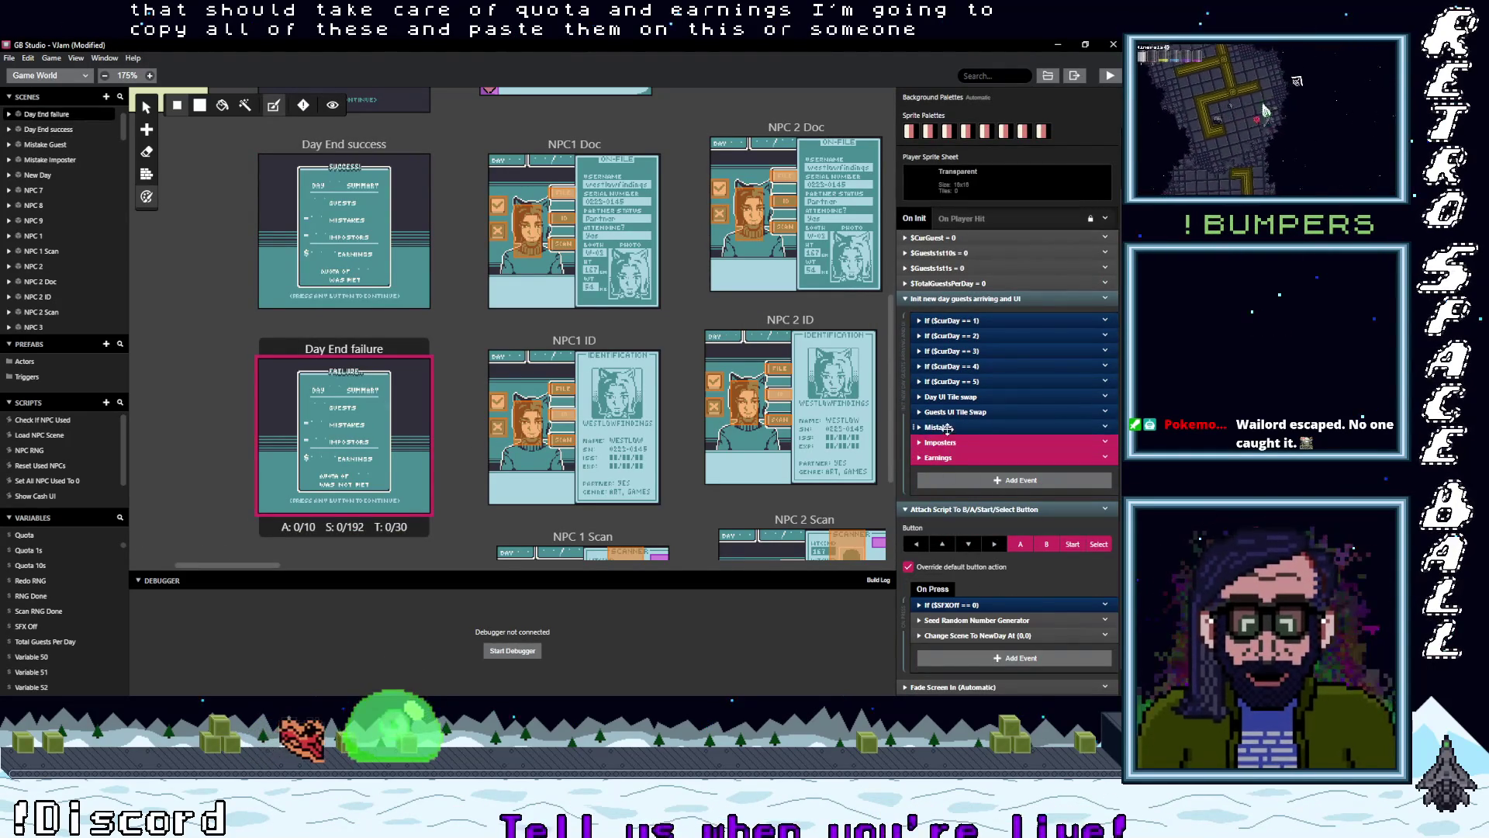
{"action": "left_click", "coordinate": [948, 412], "text": "shift"}
{"action": "left_click", "coordinate": [948, 397], "text": "shift"}
{"action": "left_click", "coordinate": [1106, 397]}
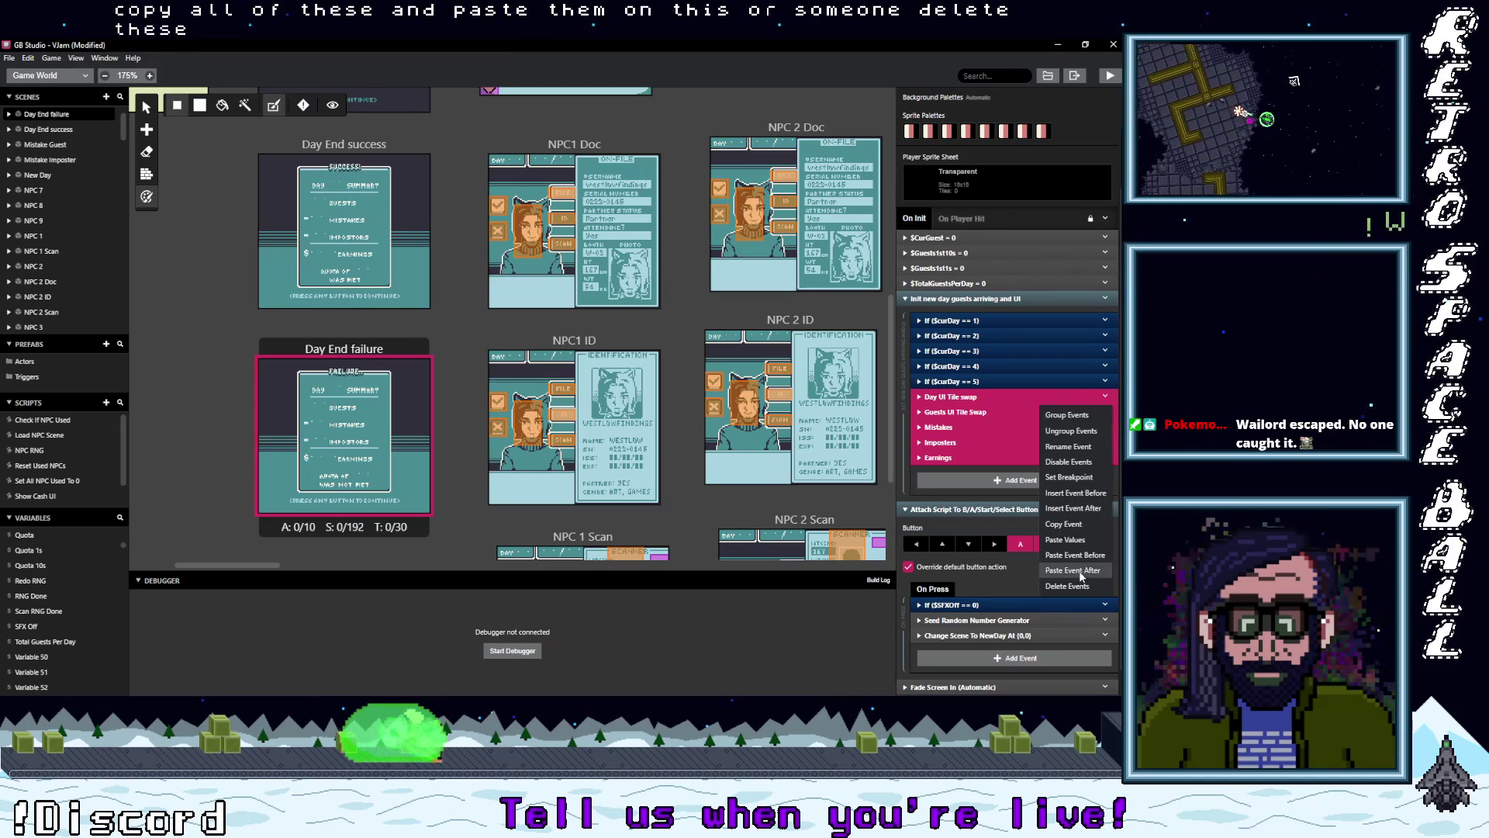
{"action": "left_click", "coordinate": [1073, 569]}
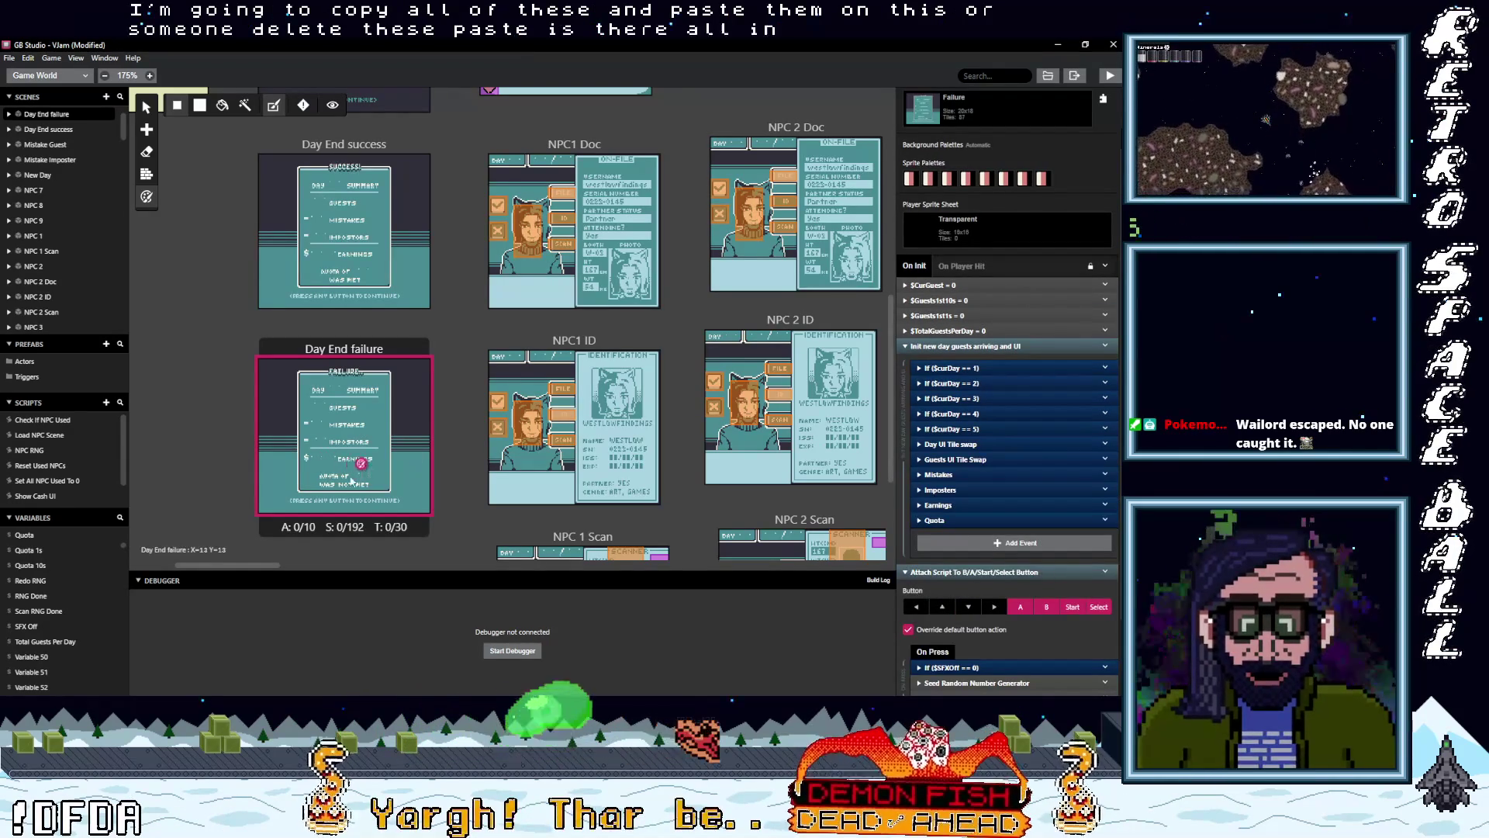
{"action": "scroll", "coordinate": [995, 501], "scroll_direction": "down", "scroll_amount": 1}
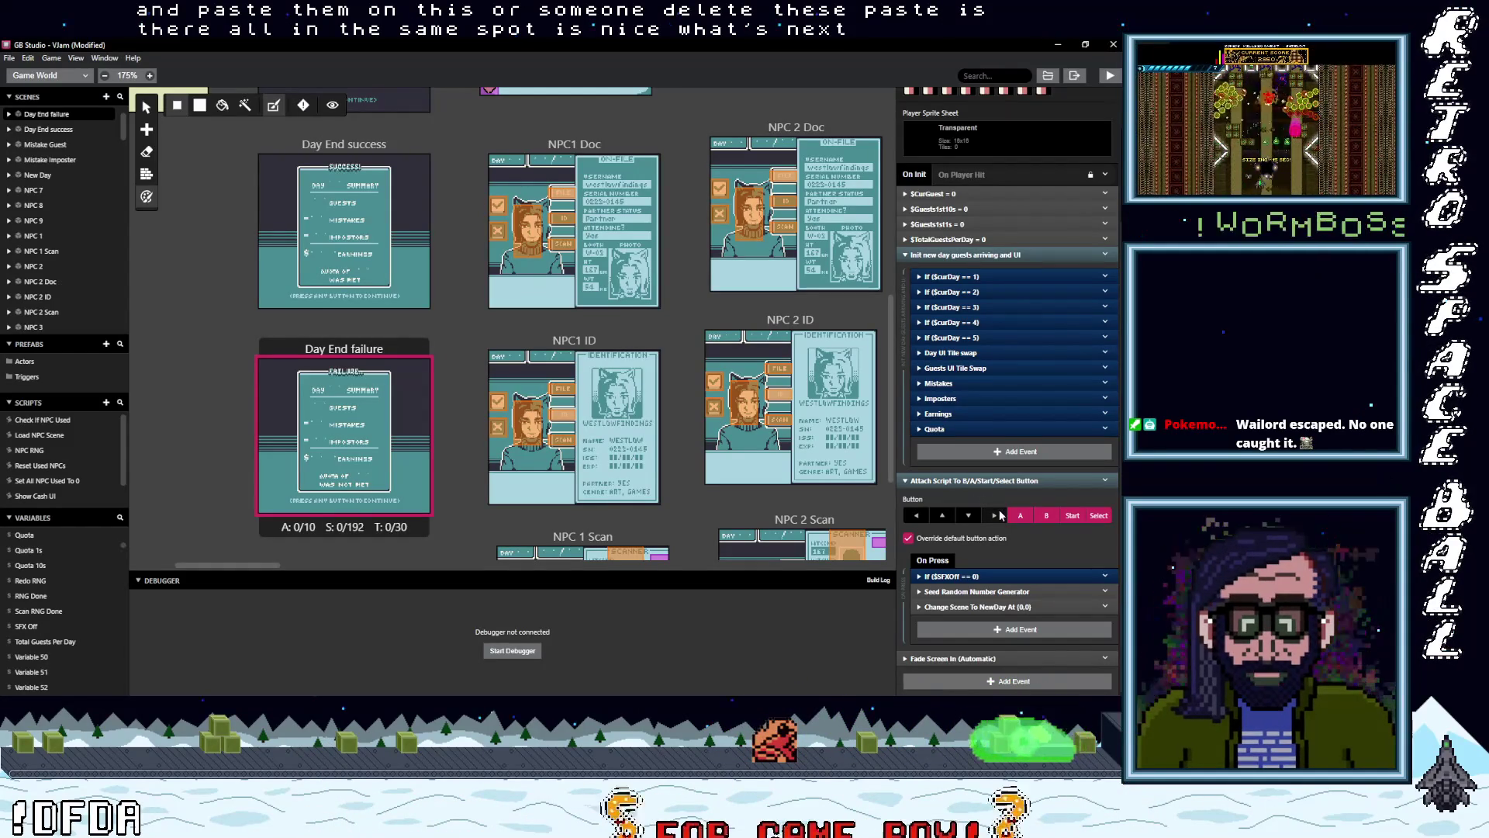
{"action": "left_click", "coordinate": [361, 147]}
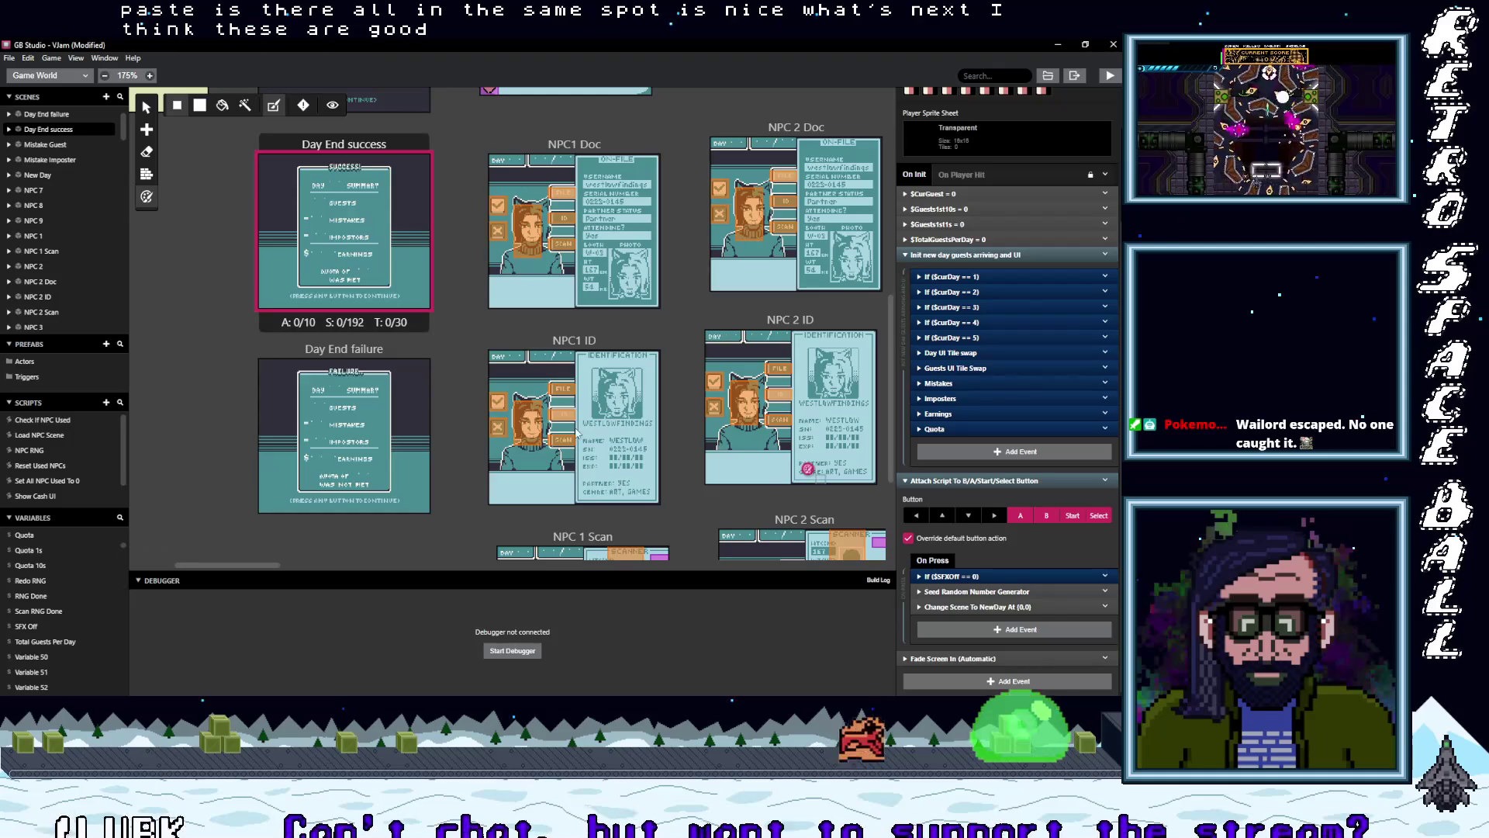
- Pan along the Scan row, checking the NPC 11, 12 and 13 Scan trigger scripts
{"action": "scroll", "coordinate": [458, 407], "scroll_direction": "up", "scroll_amount": 3}
{"action": "scroll", "coordinate": [458, 406], "scroll_direction": "down", "scroll_amount": 3}
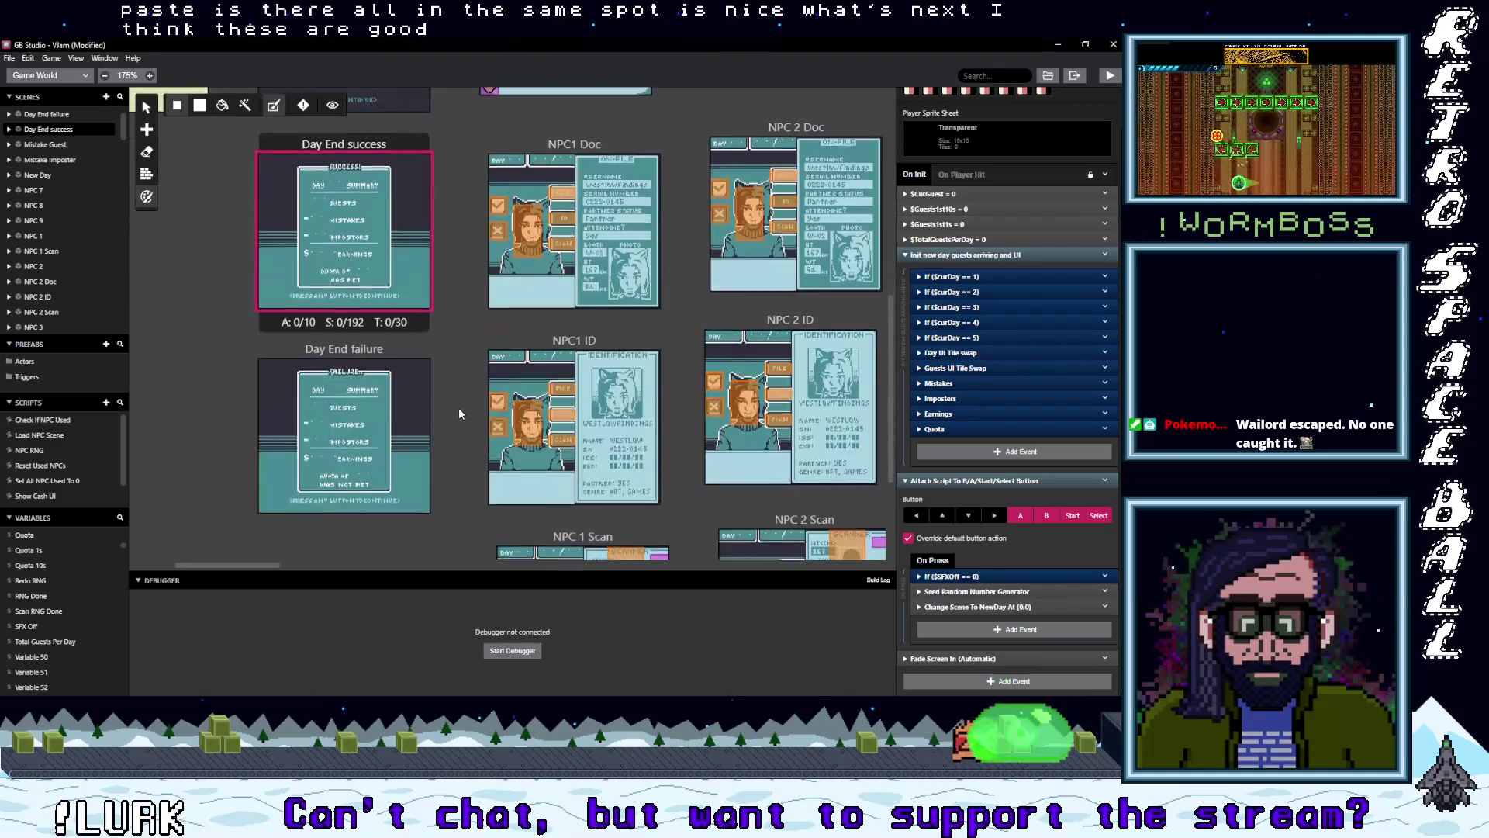
{"action": "scroll", "coordinate": [458, 407], "scroll_direction": "down", "scroll_amount": 3}
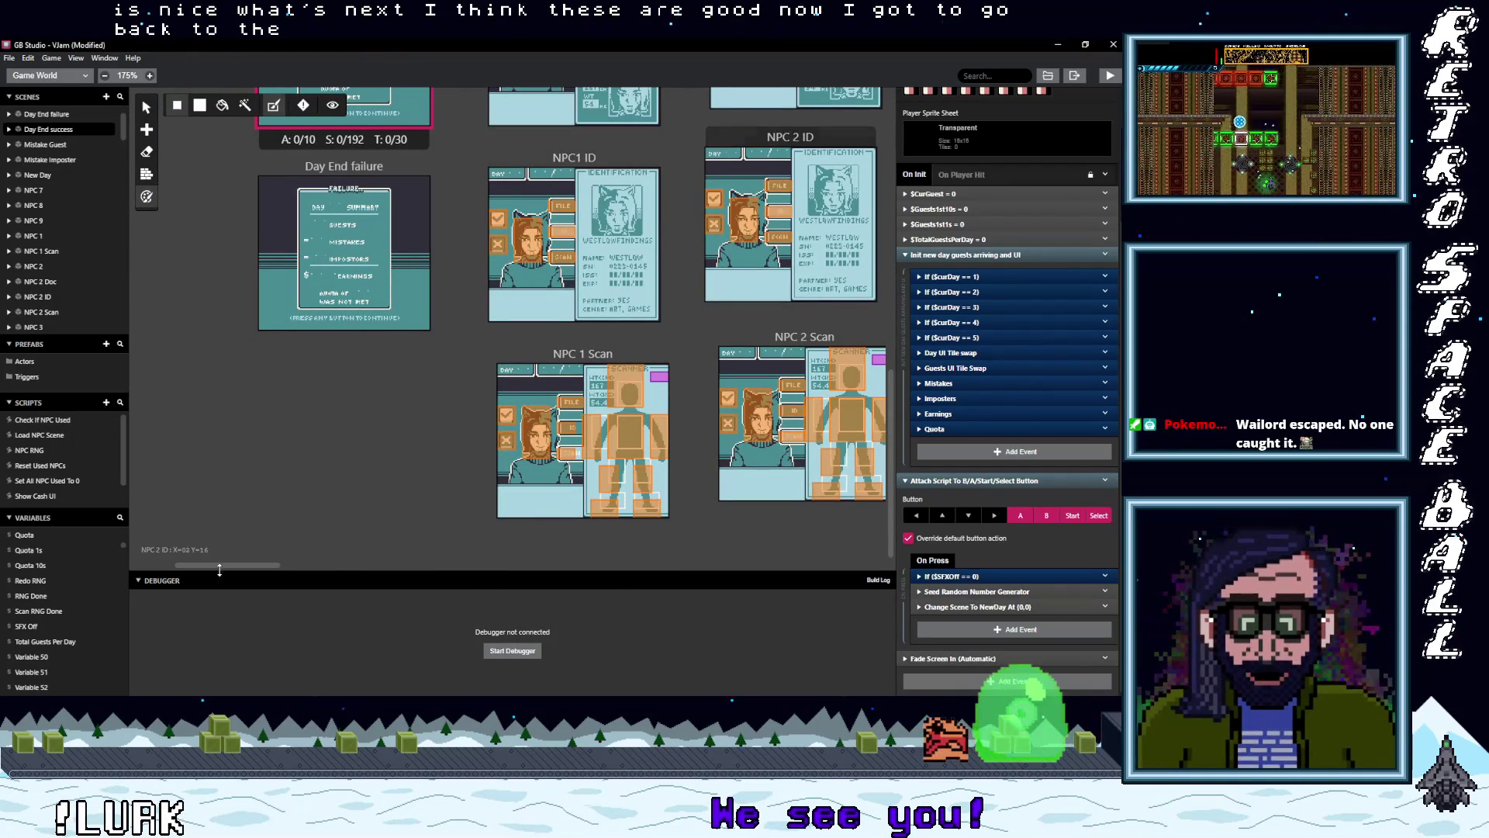
{"action": "mouse_move", "coordinate": [233, 566]}
{"action": "left_mouse_down"}
{"action": "mouse_move", "coordinate": [449, 564]}
{"action": "mouse_move", "coordinate": [498, 547]}
{"action": "mouse_move", "coordinate": [478, 497]}
{"action": "left_mouse_up"}
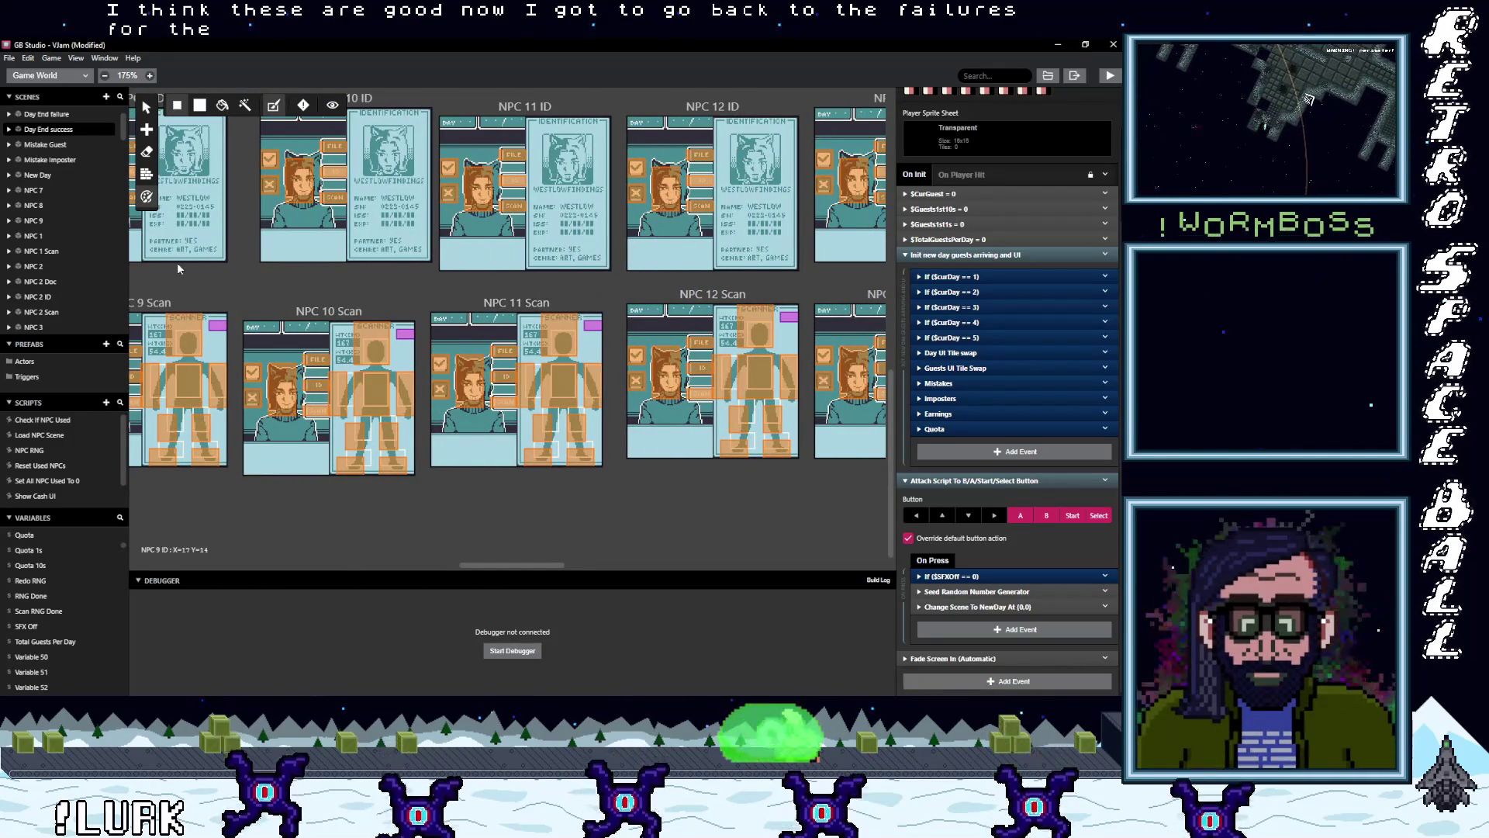
{"action": "left_click", "coordinate": [440, 363]}
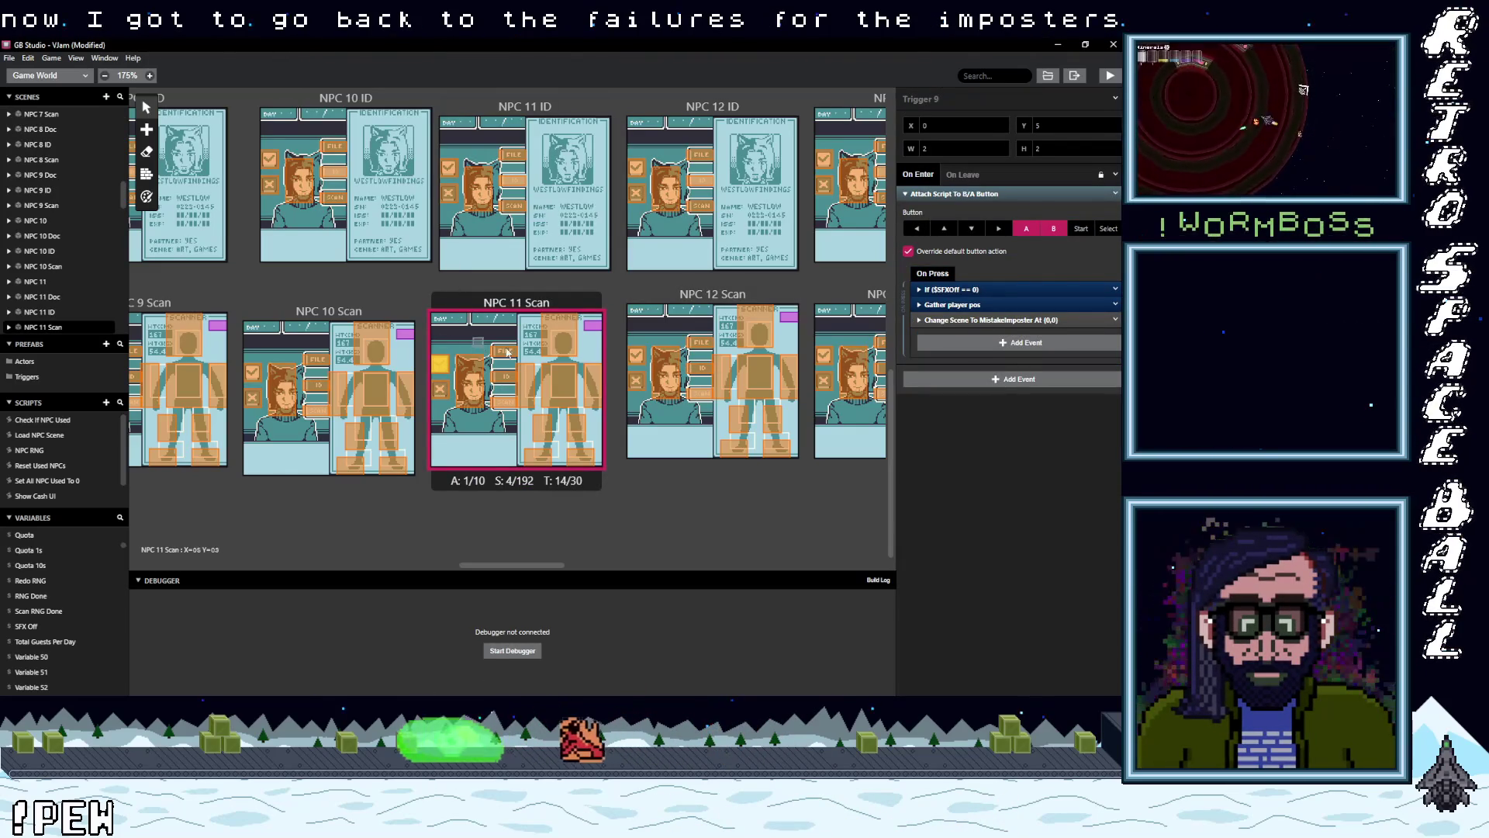
{"action": "left_click", "coordinate": [636, 359]}
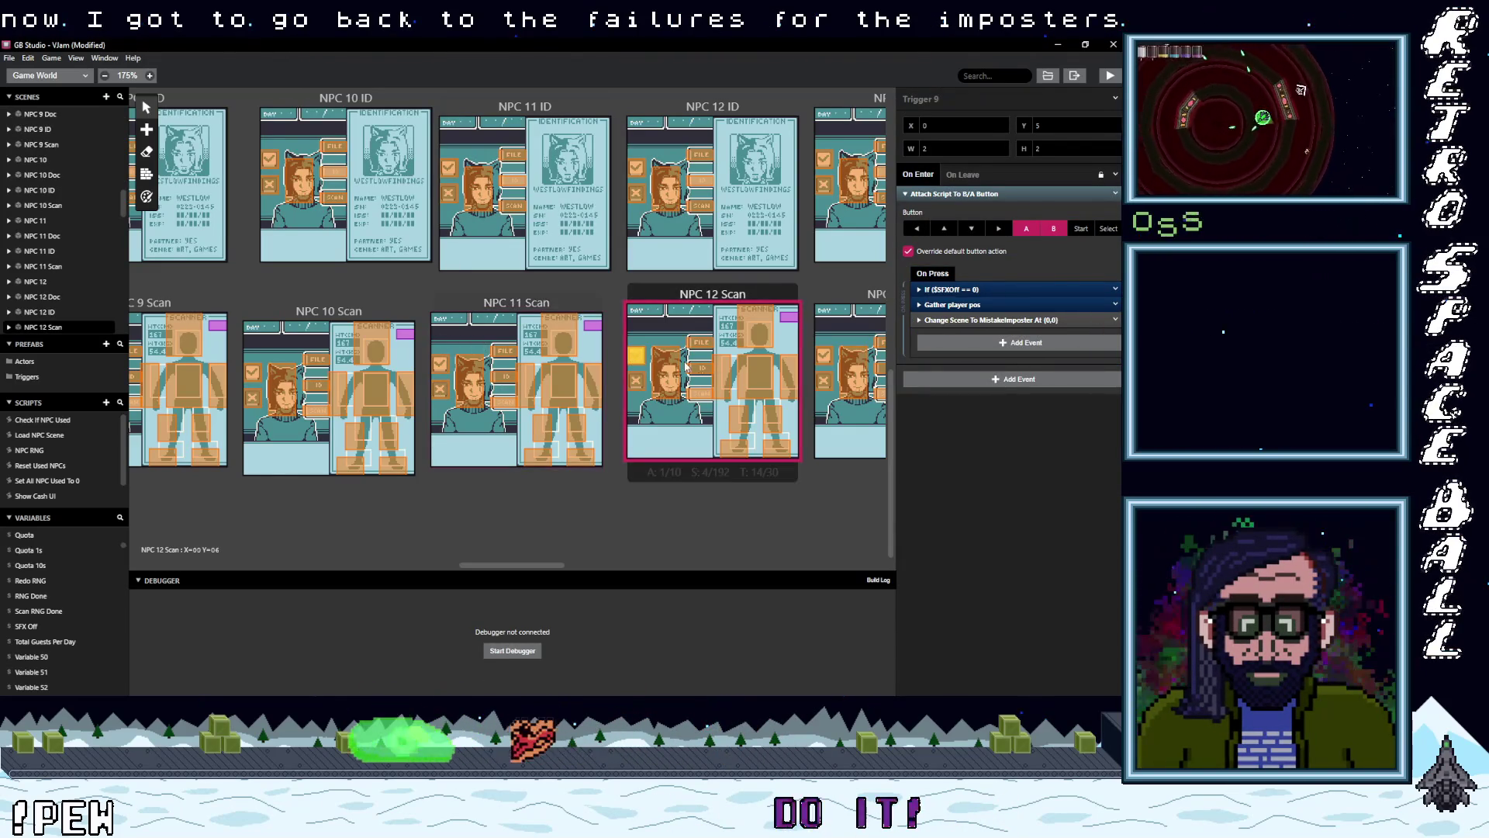
{"action": "left_click", "coordinate": [826, 356]}
{"action": "left_click_drag", "start_coordinate": [535, 570], "coordinate": [600, 565]}
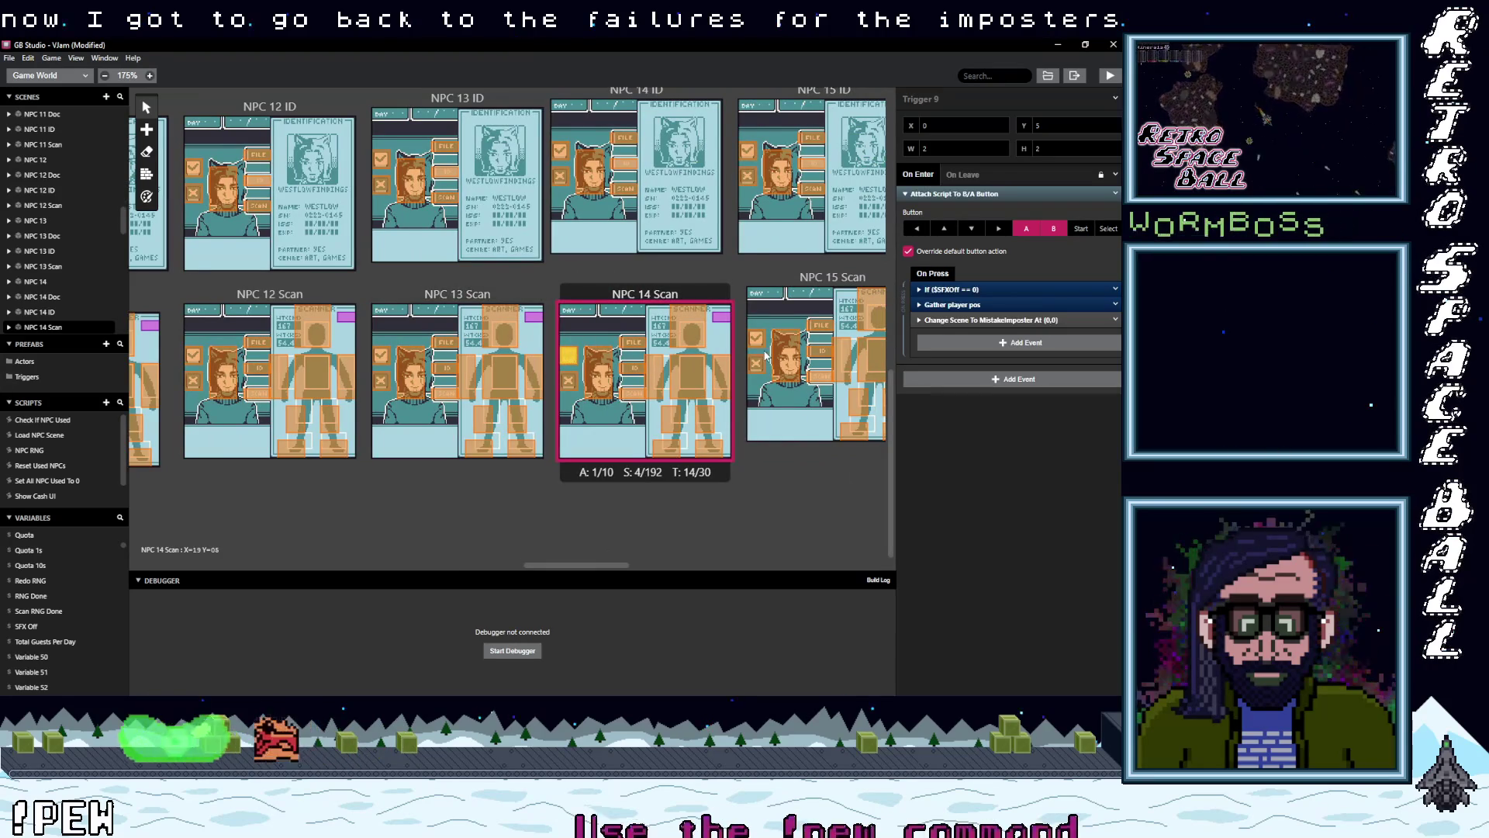
- Replace NPC 15 Scan's NPC-loading events with NPC 14's Change Scene to MistakeImposter
{"action": "left_click", "coordinate": [756, 339]}
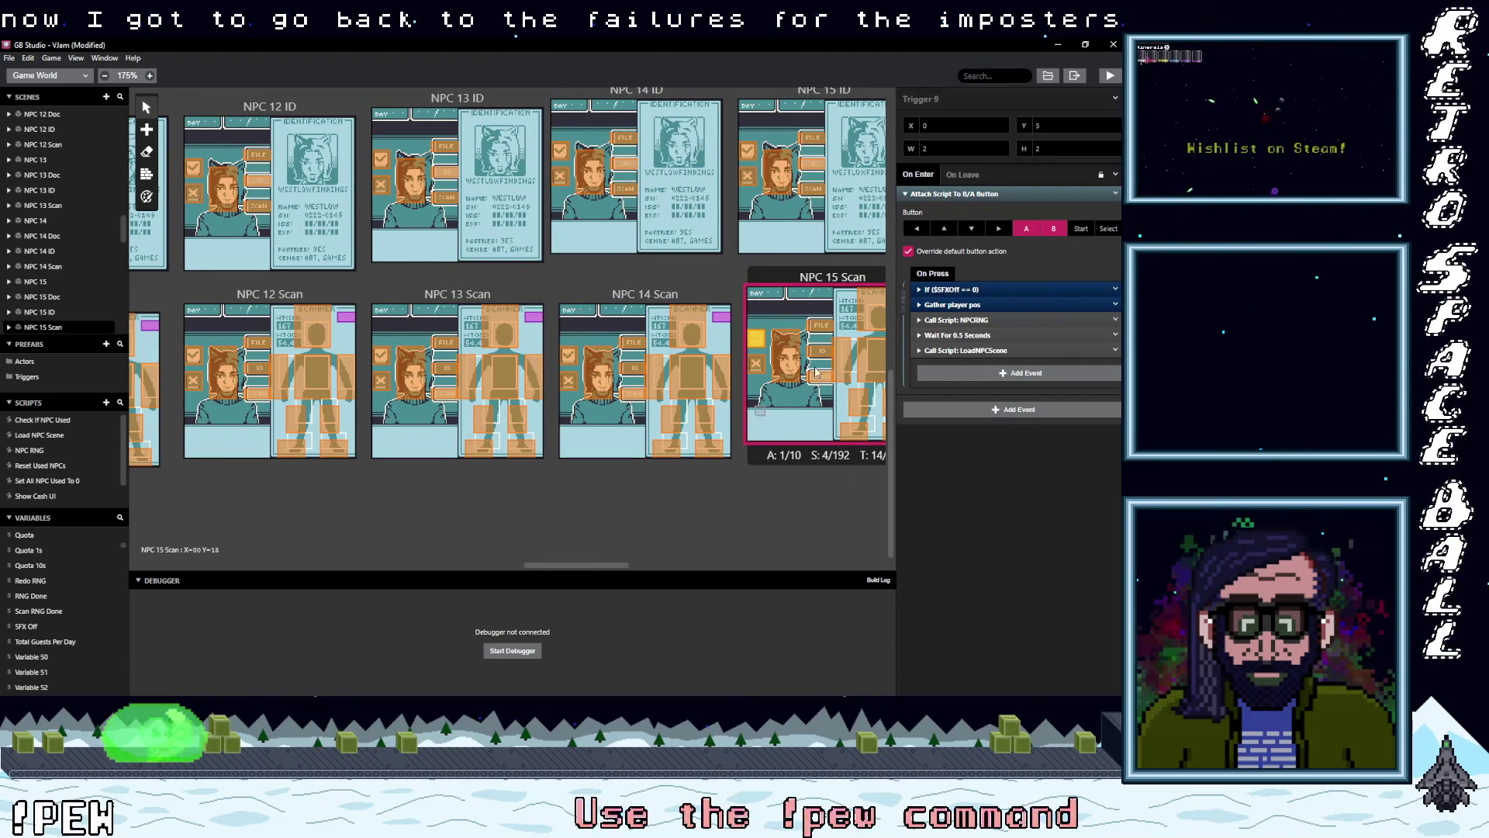
{"action": "left_click", "coordinate": [575, 358]}
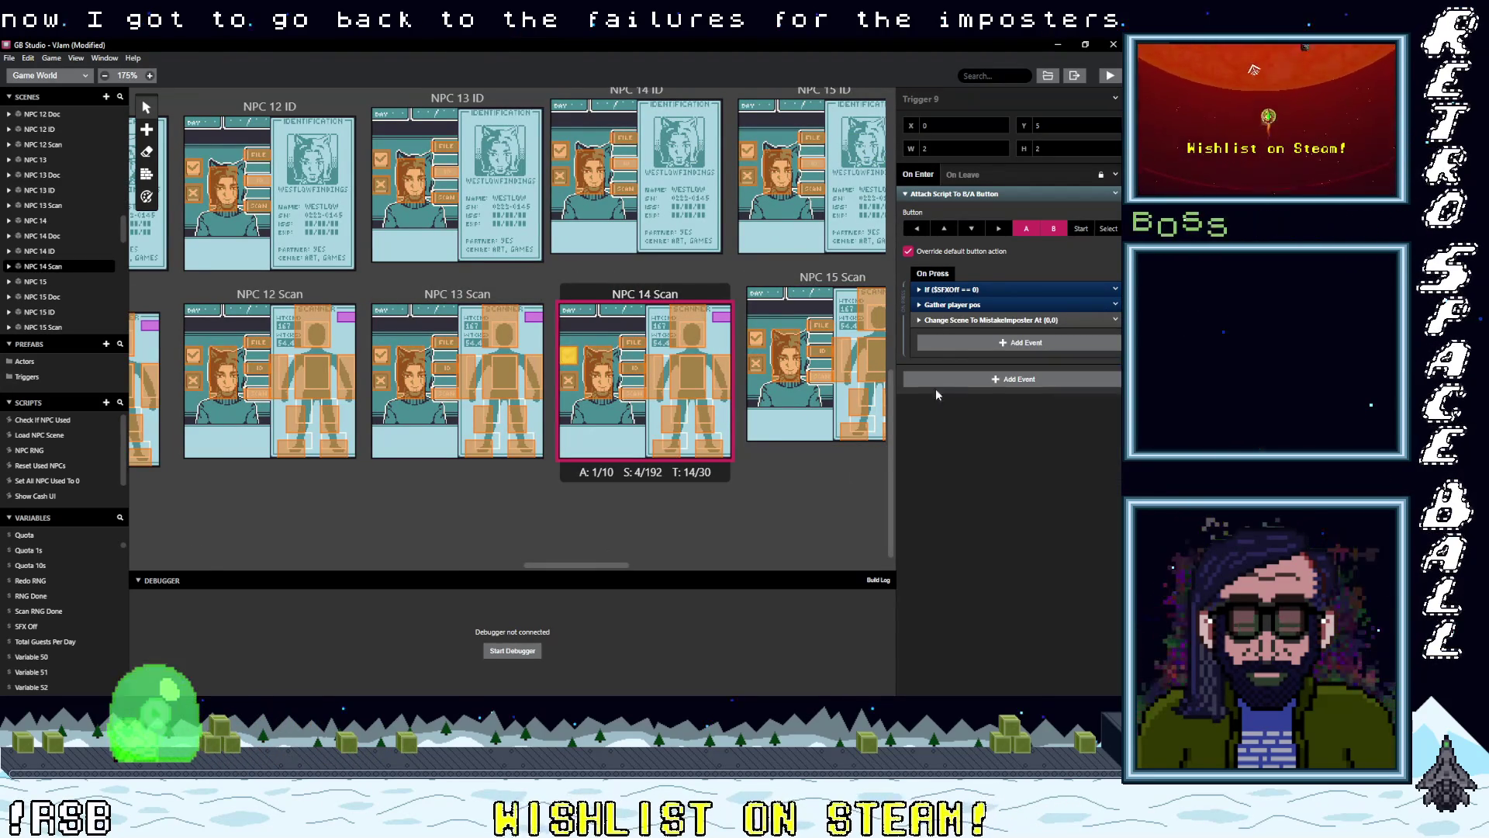
{"action": "left_click", "coordinate": [756, 339]}
{"action": "left_click", "coordinate": [973, 375], "text": "alt"}
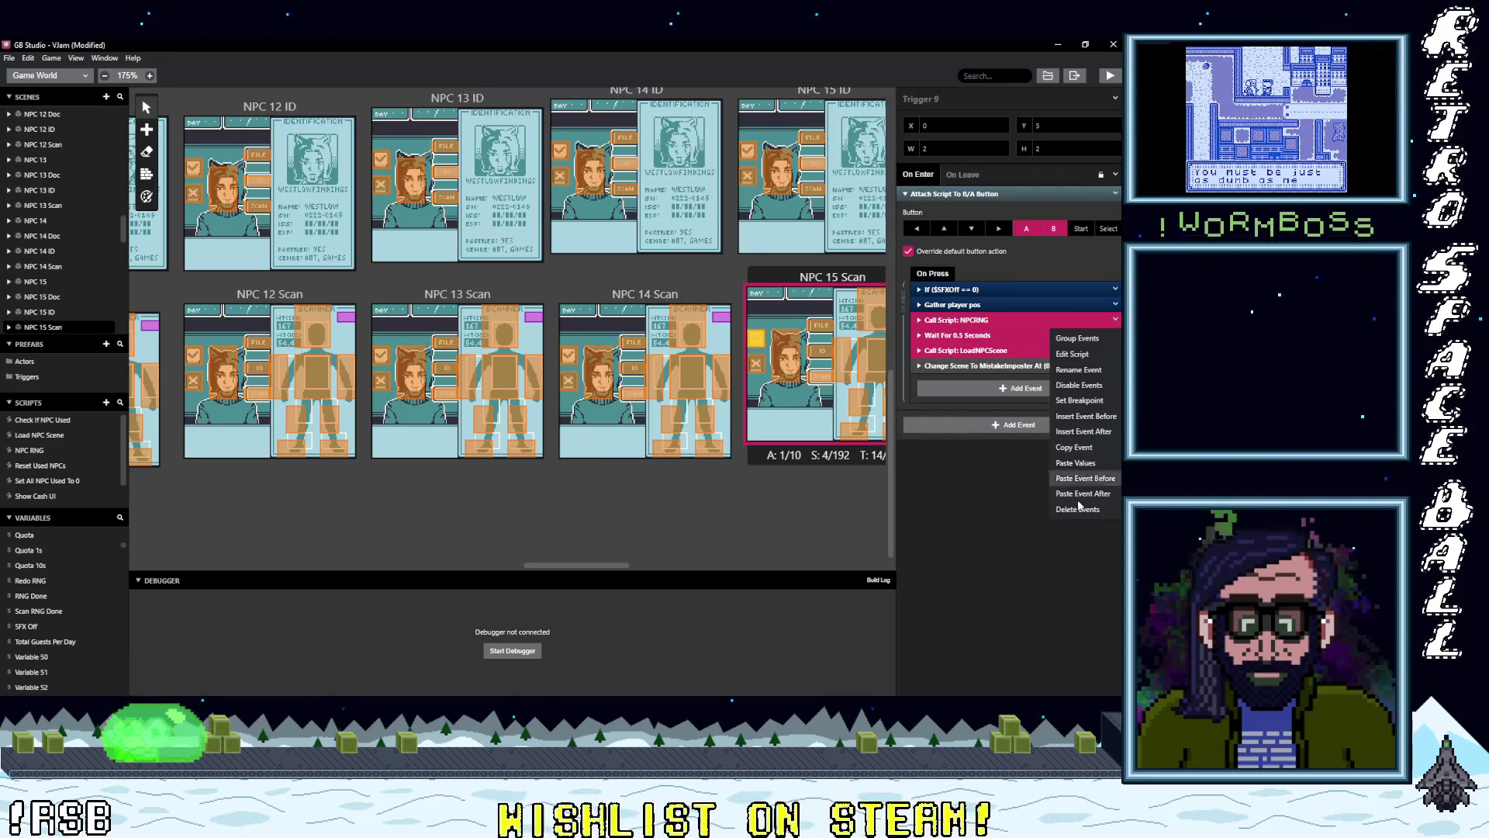
{"action": "left_click", "coordinate": [1078, 509]}
- Do the same for NPC 16 Scan, and paste the MistakeImposter change into NPC 16 ID
{"action": "left_click_drag", "start_coordinate": [579, 570], "coordinate": [632, 564]}
{"action": "left_click", "coordinate": [582, 340]}
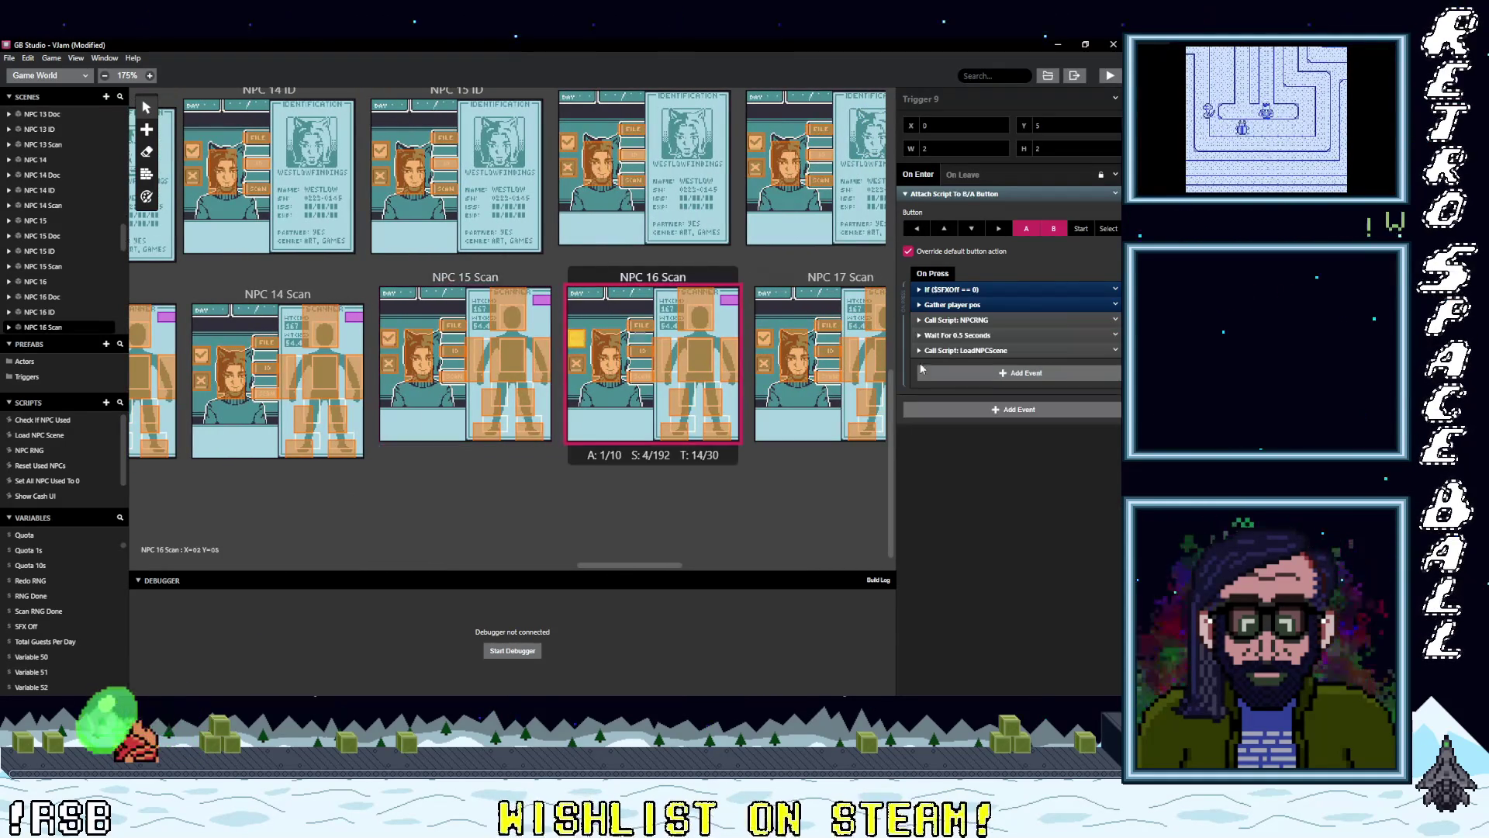
{"action": "left_click", "coordinate": [960, 369]}
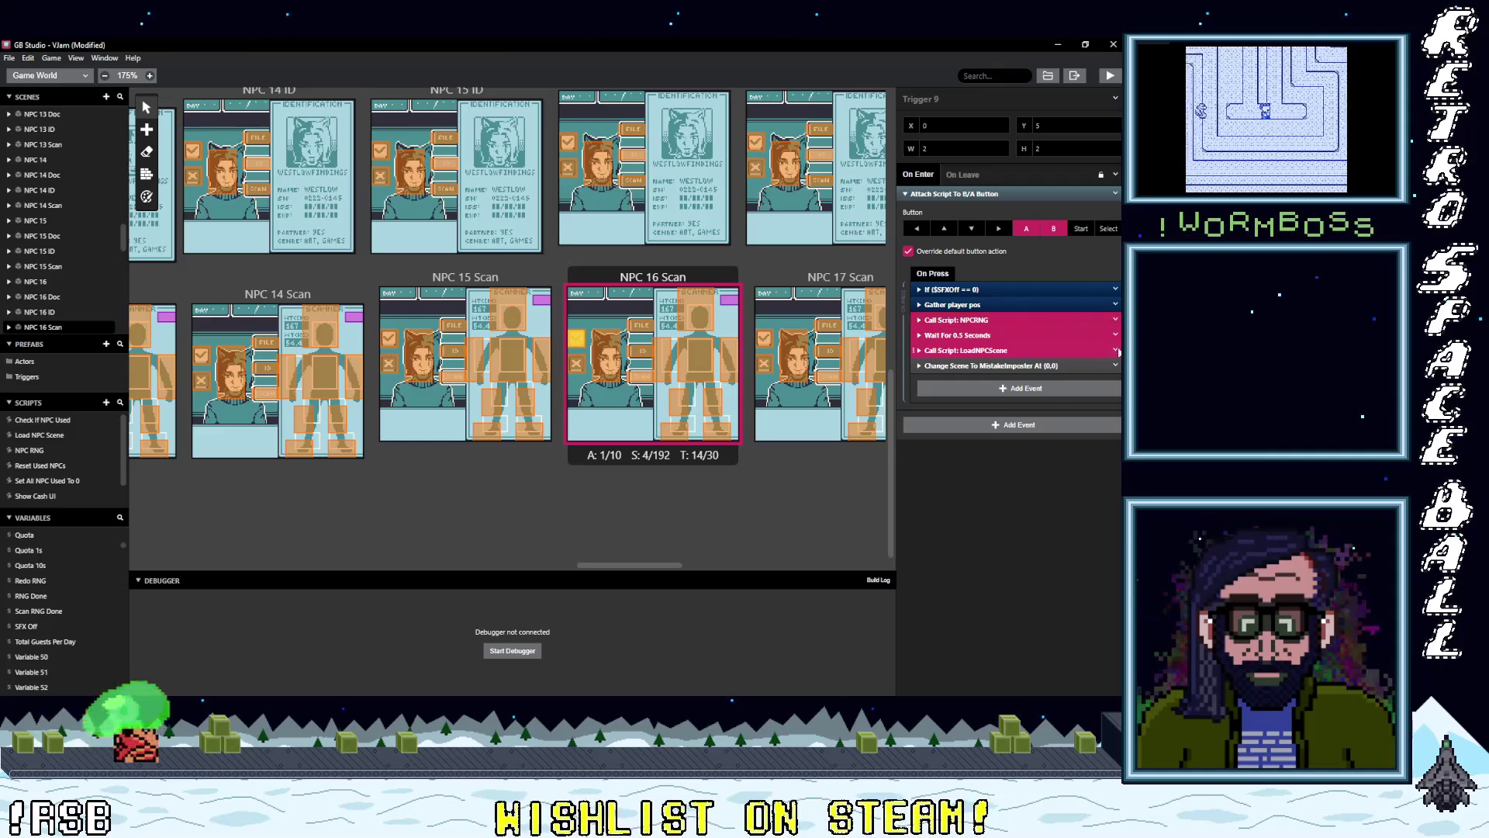
{"action": "left_click", "coordinate": [1116, 350]}
{"action": "left_click", "coordinate": [1083, 541]}
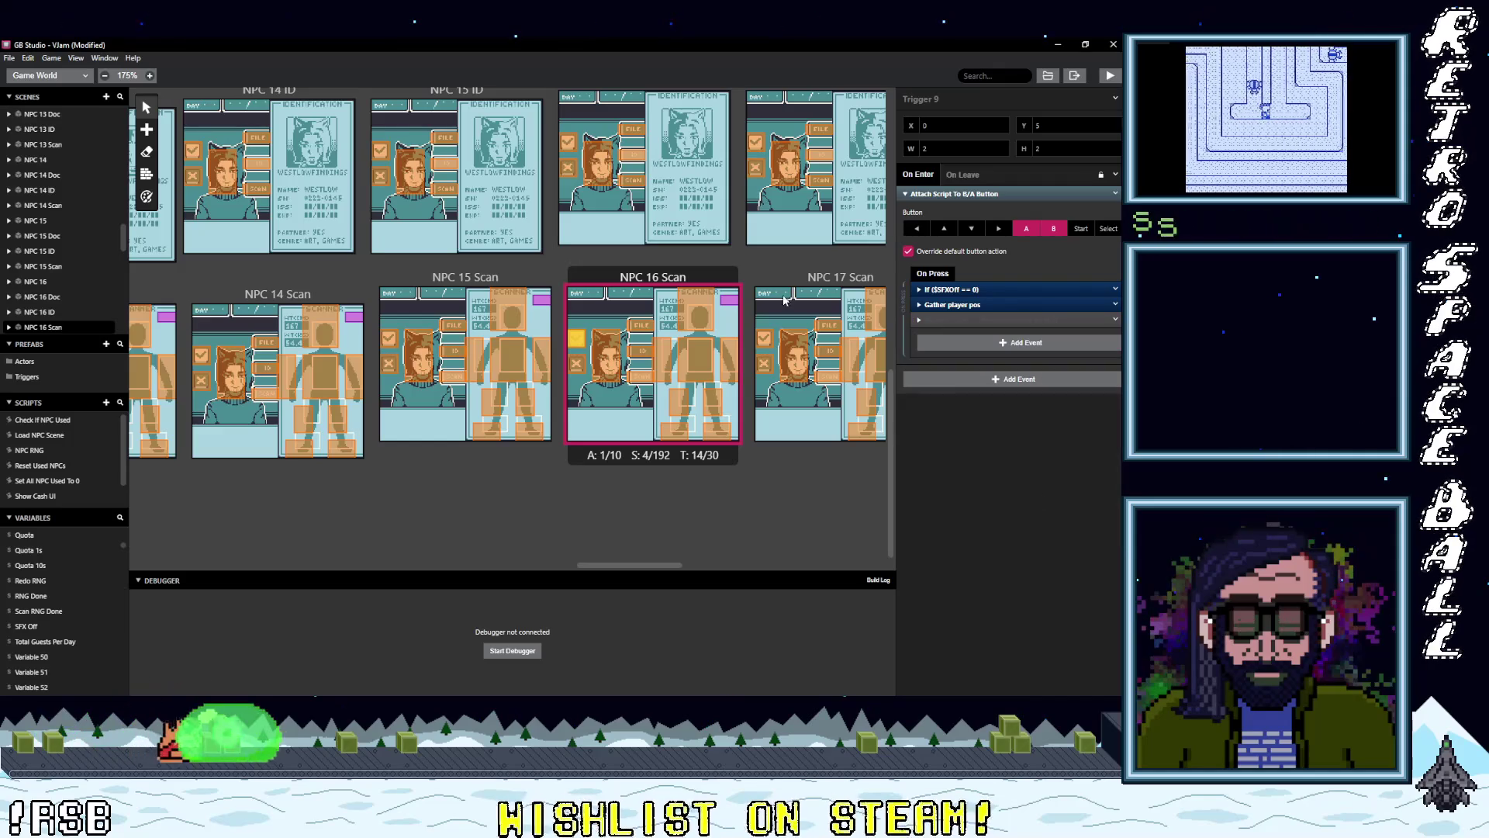
{"action": "left_click", "coordinate": [573, 143]}
{"action": "left_click", "coordinate": [956, 371]}
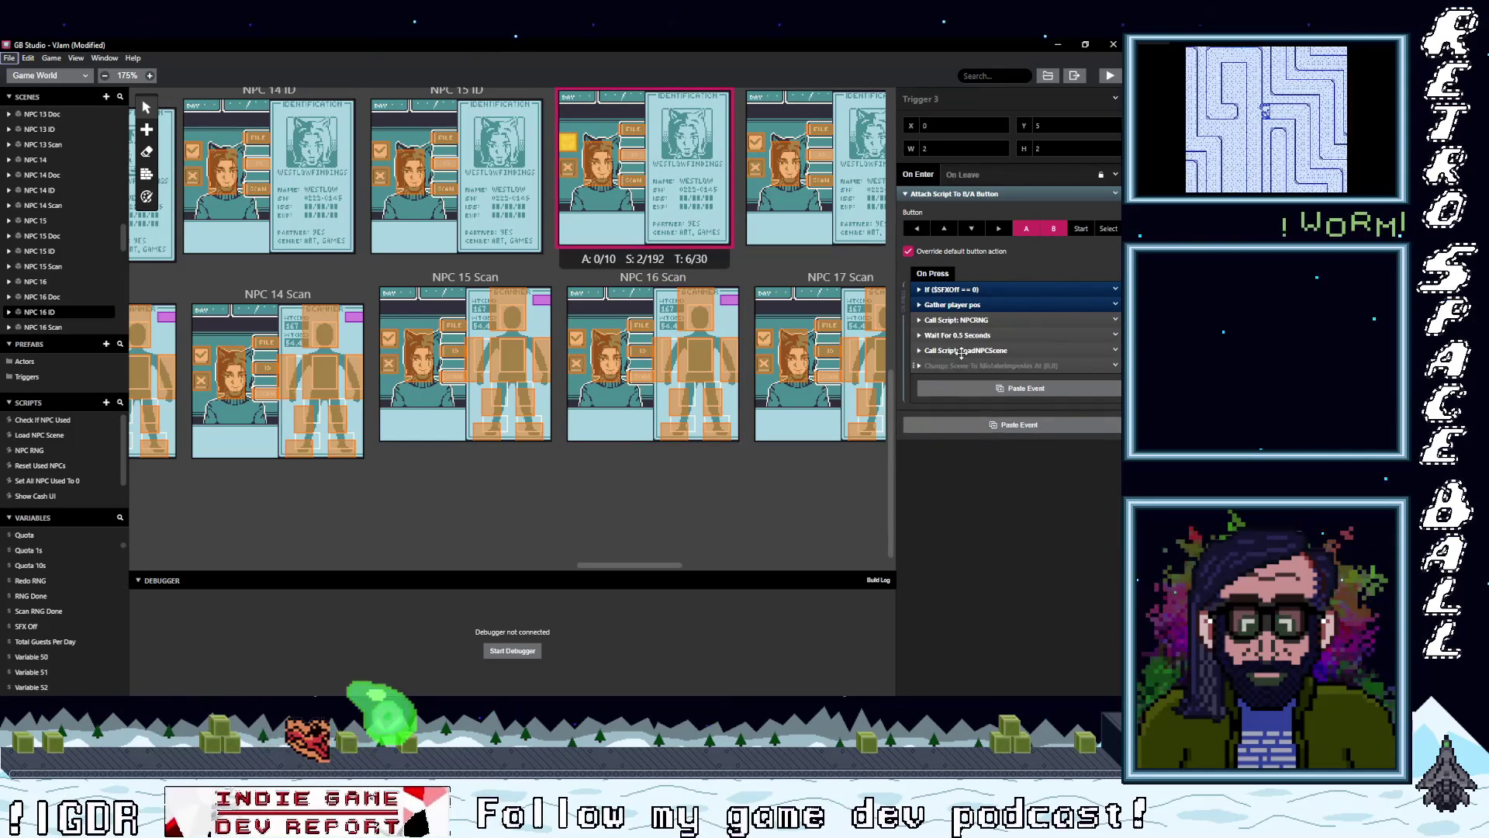
- Remove the NPC-loading events from NPC 16 ID and switch NPC 15 ID to MistakeImposter
{"action": "left_click", "coordinate": [1116, 351]}
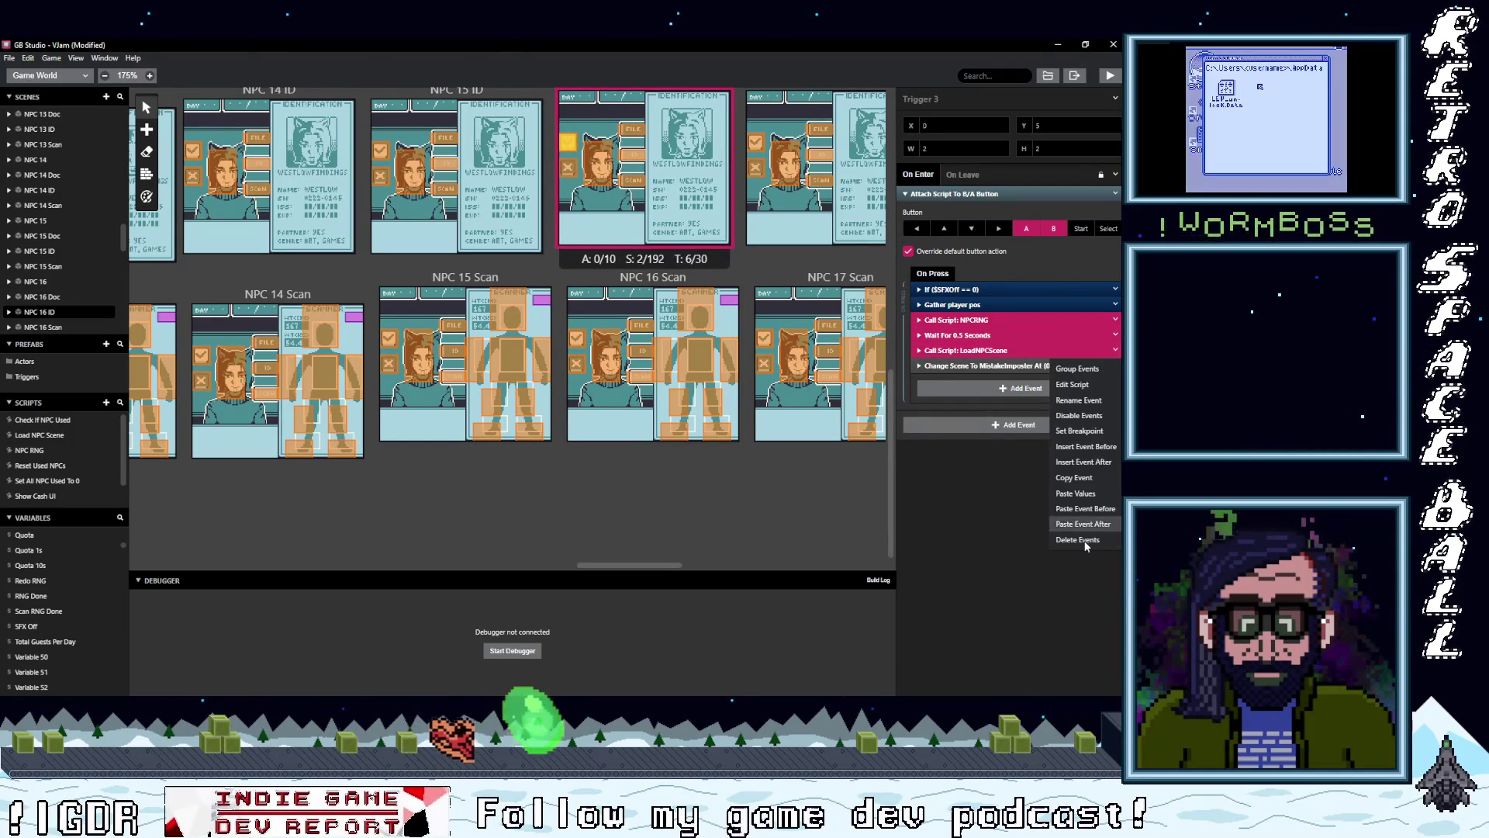
{"action": "left_click", "coordinate": [1059, 516]}
{"action": "left_click", "coordinate": [388, 170]}
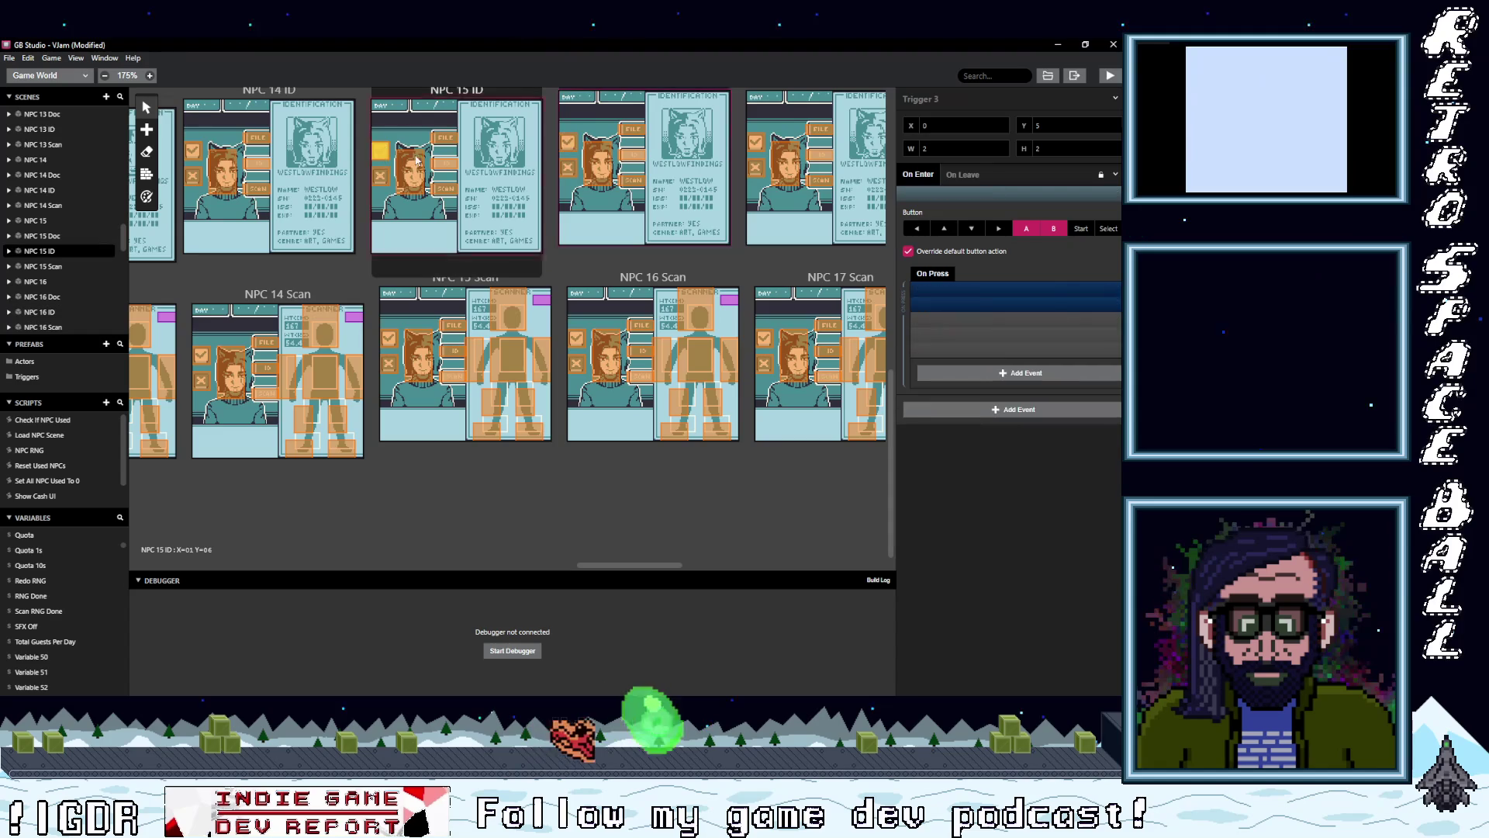
{"action": "left_click", "coordinate": [993, 353], "text": "alt"}
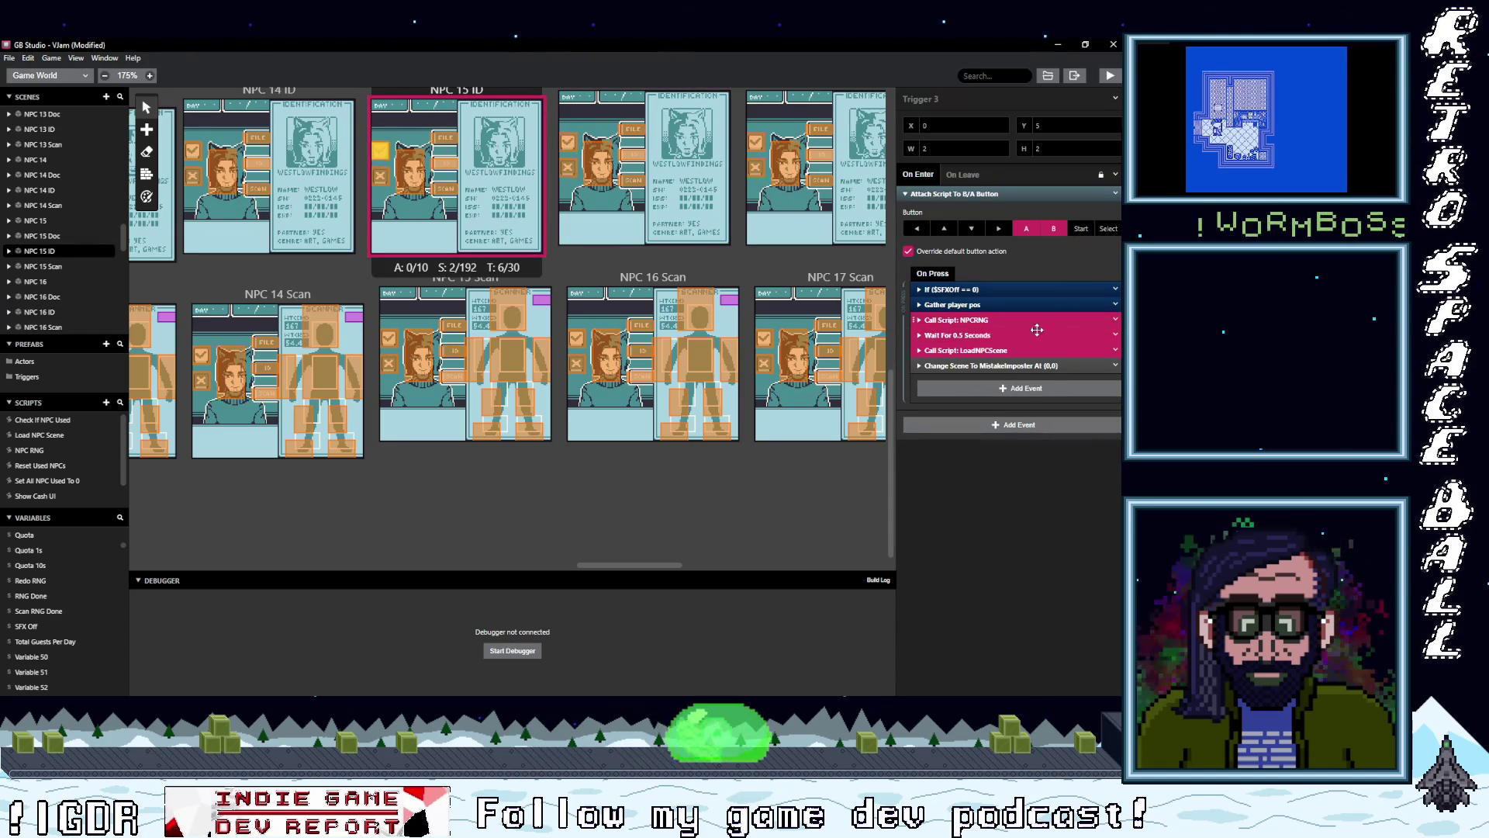
{"action": "left_click", "coordinate": [1116, 351]}
{"action": "left_click", "coordinate": [1076, 540]}
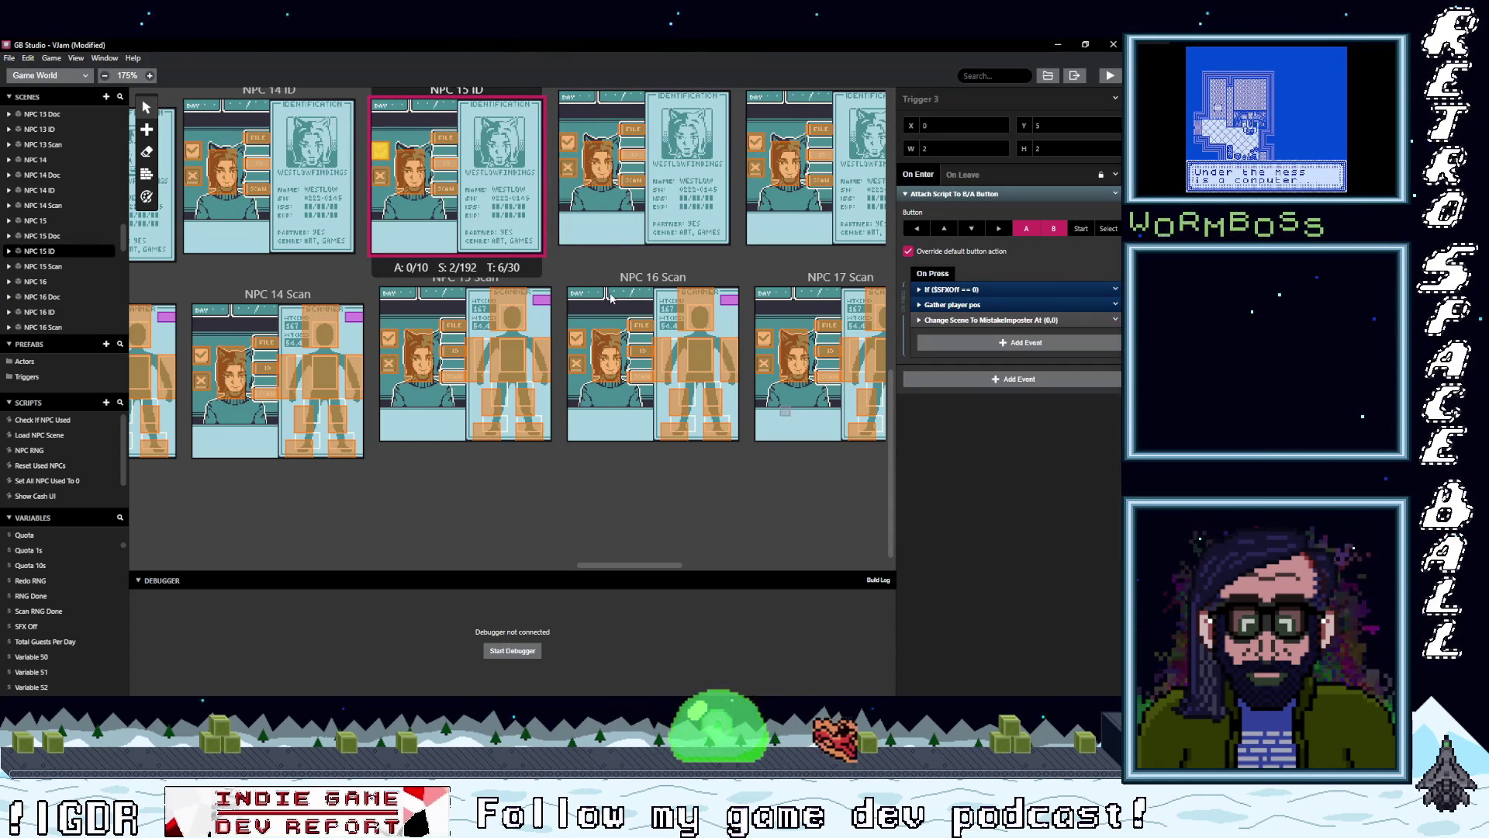
- Delete NPCRNG, Wait and LoadNPCScene in NPC 16 Doc and NPC 15 Doc, adding MistakeImposter
{"action": "left_click", "coordinate": [283, 175]}
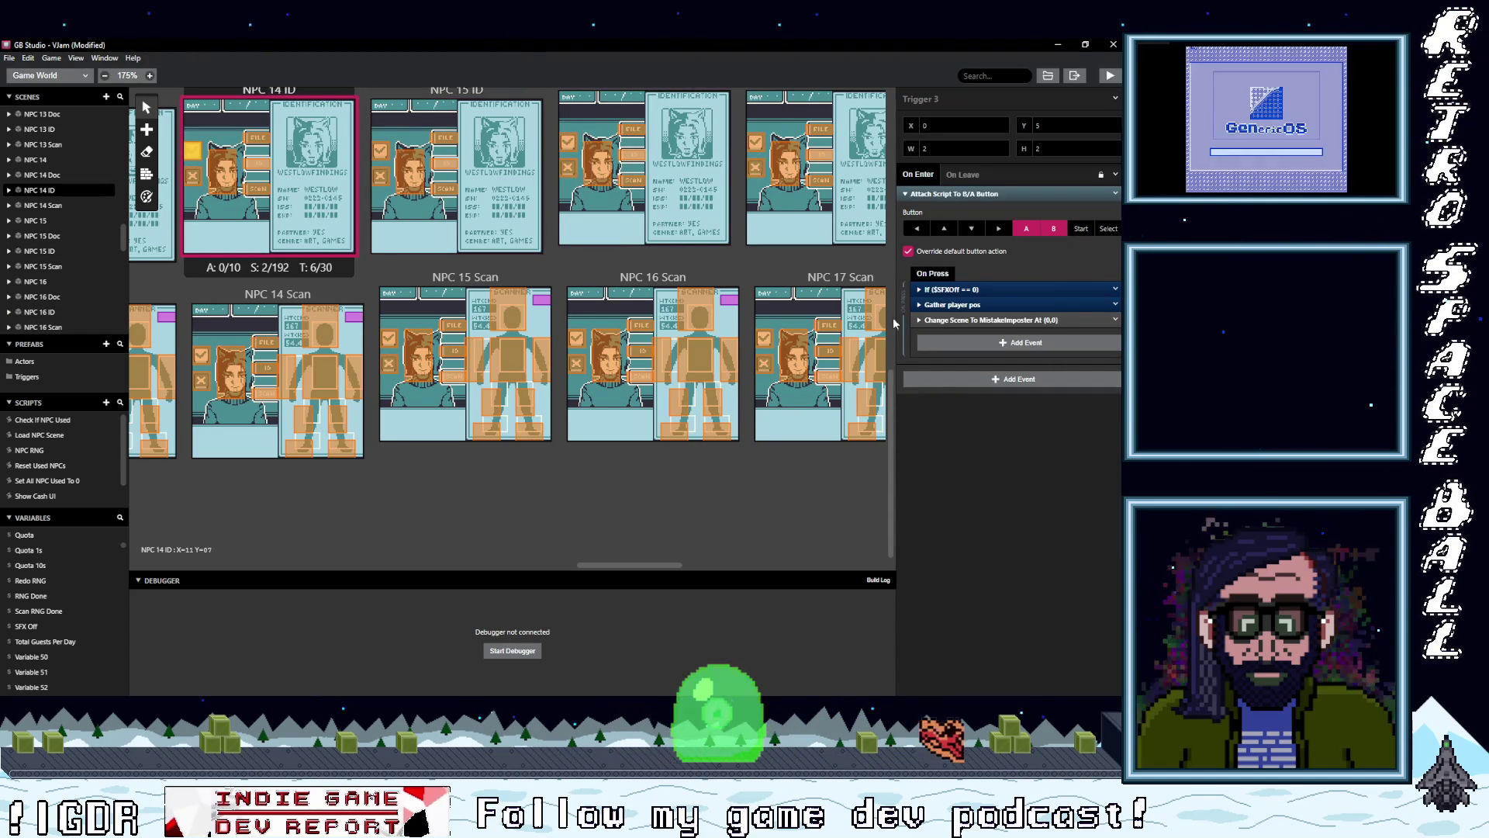
{"action": "scroll", "coordinate": [463, 286], "scroll_direction": "up", "scroll_amount": 5}
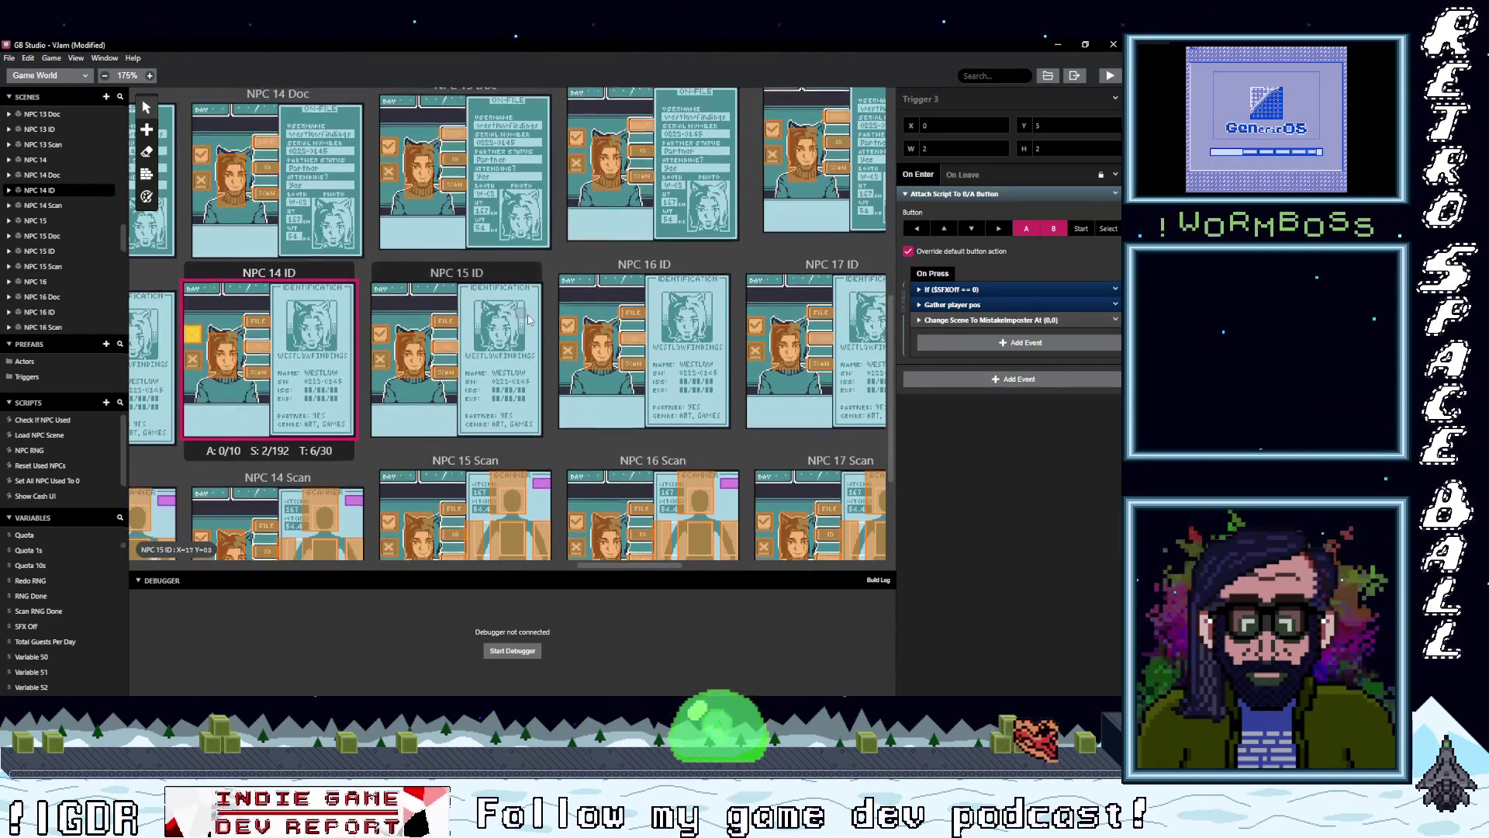
{"action": "left_click", "coordinate": [578, 207]}
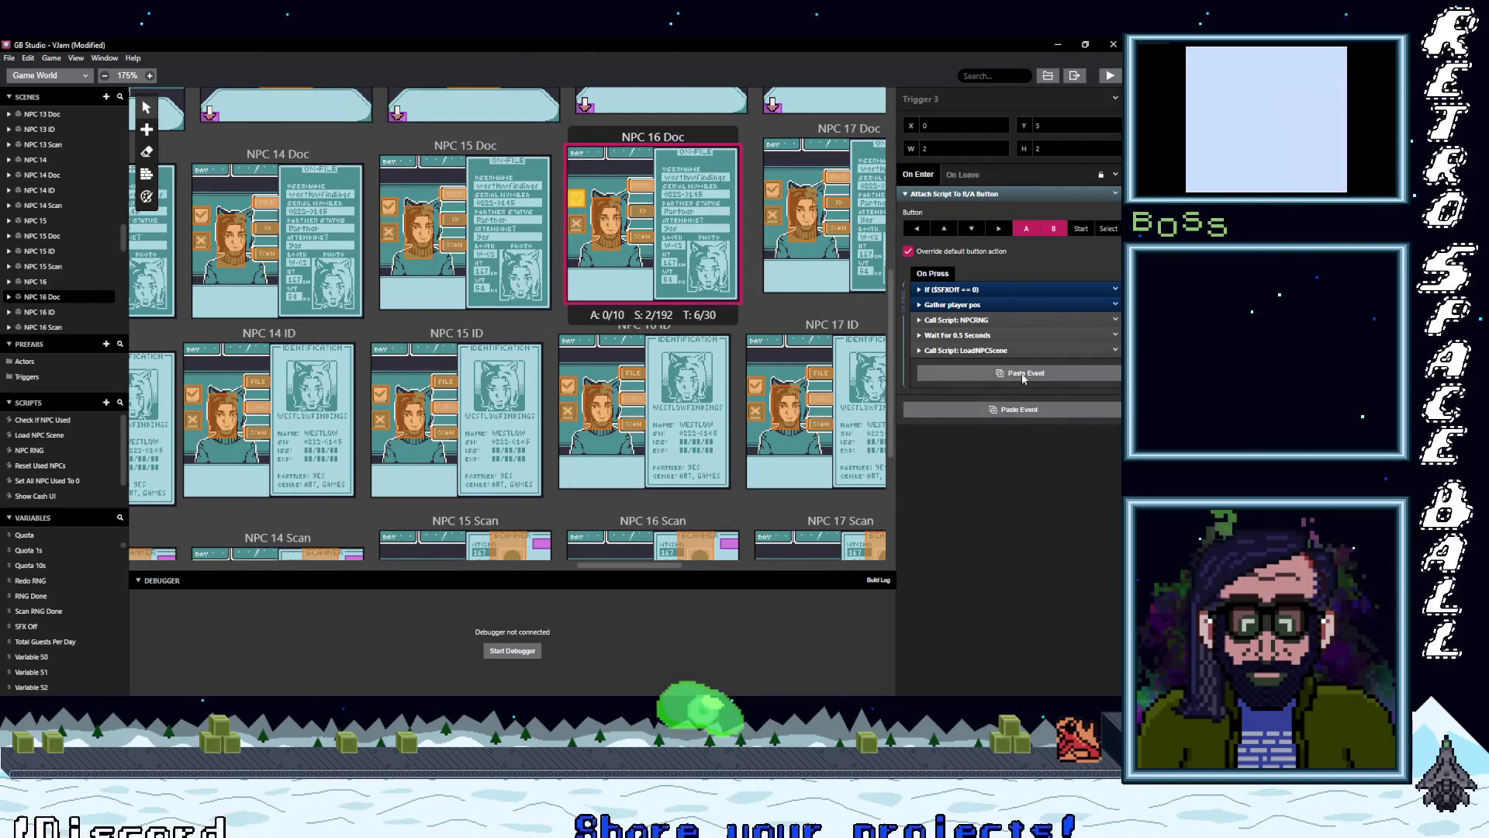
{"action": "left_click", "coordinate": [1115, 350]}
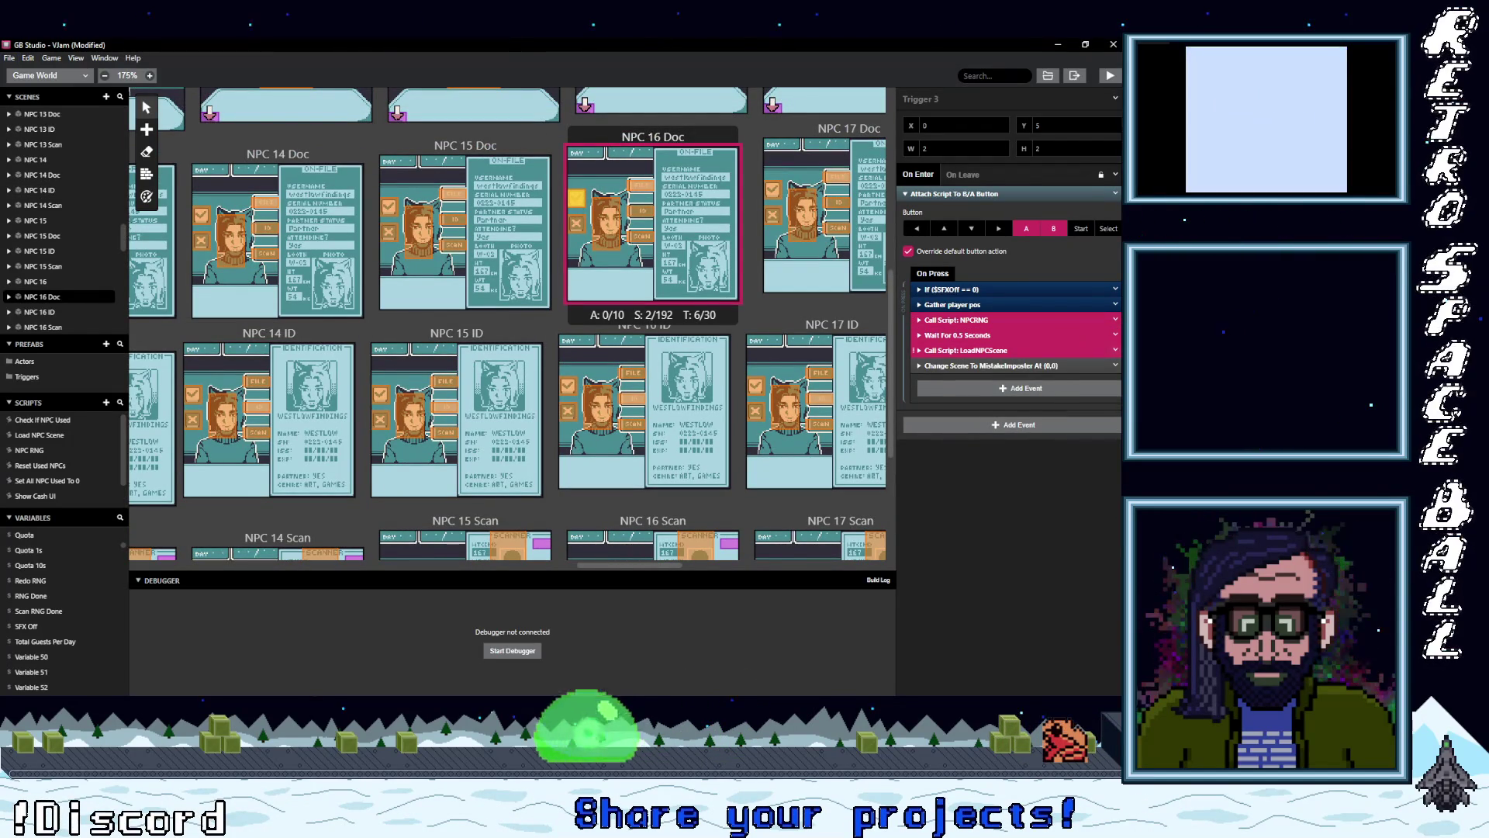
{"action": "left_click", "coordinate": [1078, 539]}
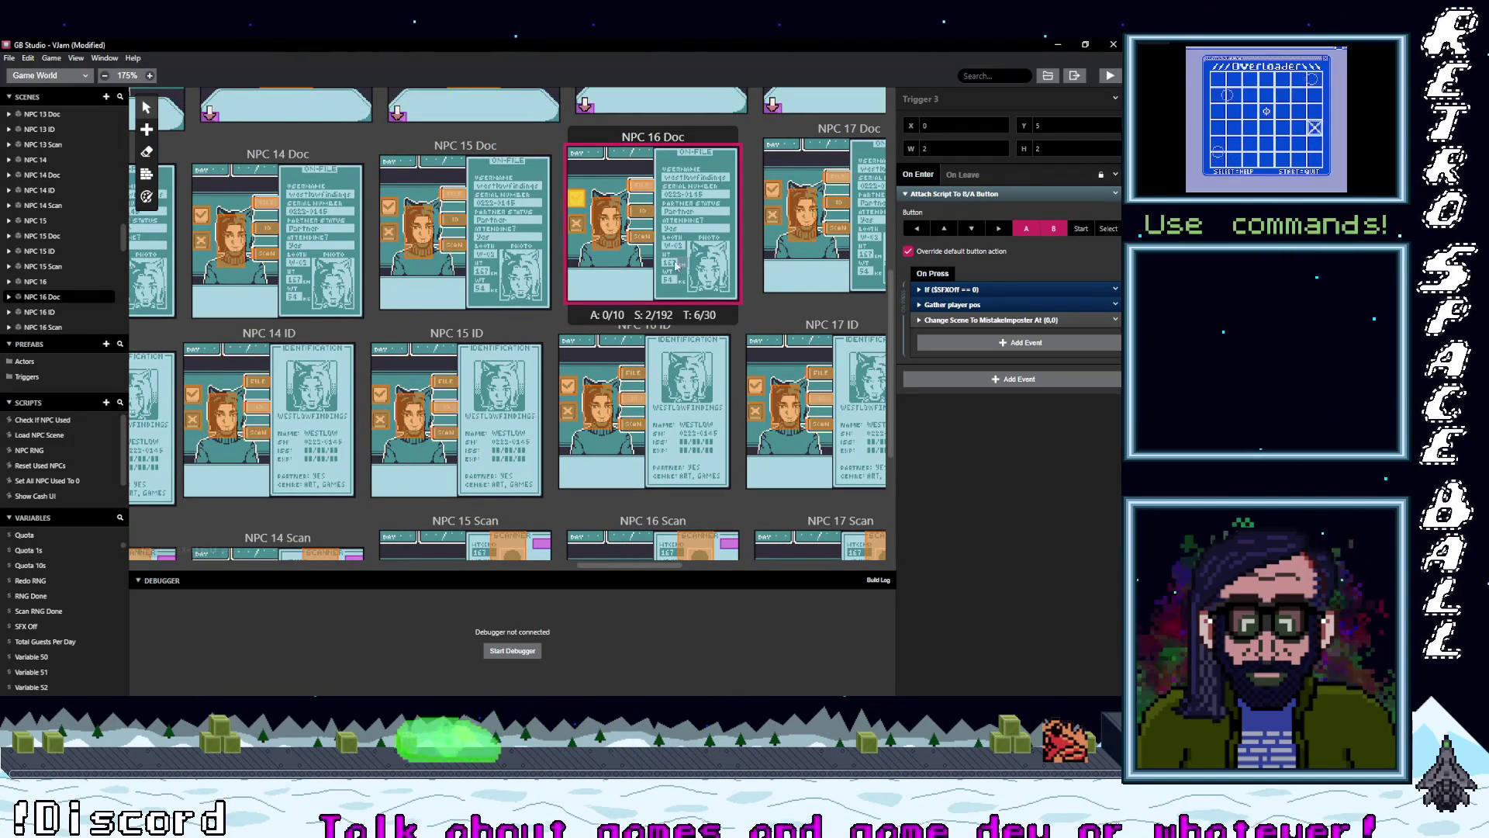
{"action": "left_click", "coordinate": [387, 208]}
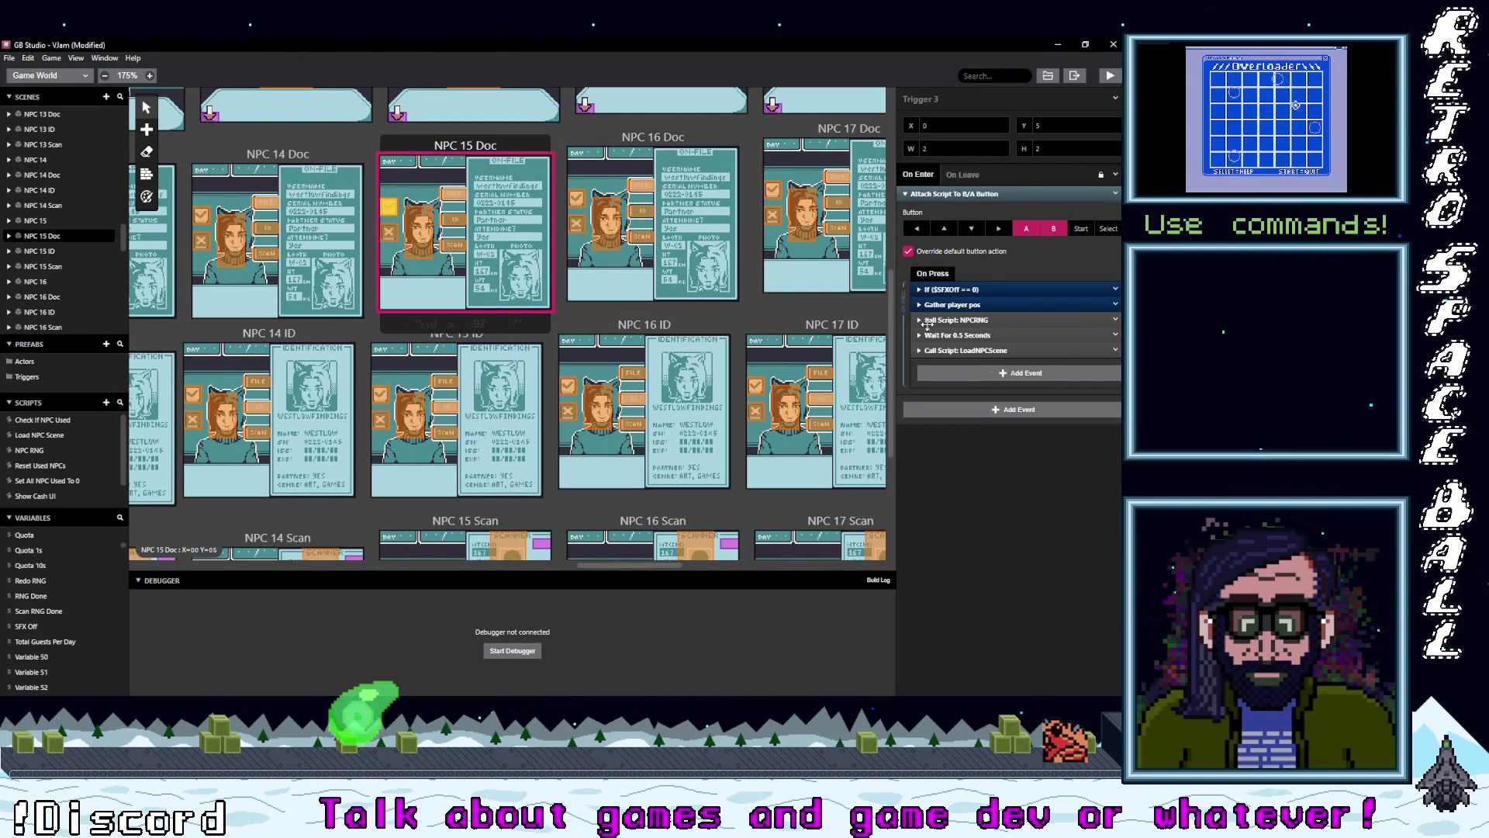
{"action": "left_click", "coordinate": [979, 373]}
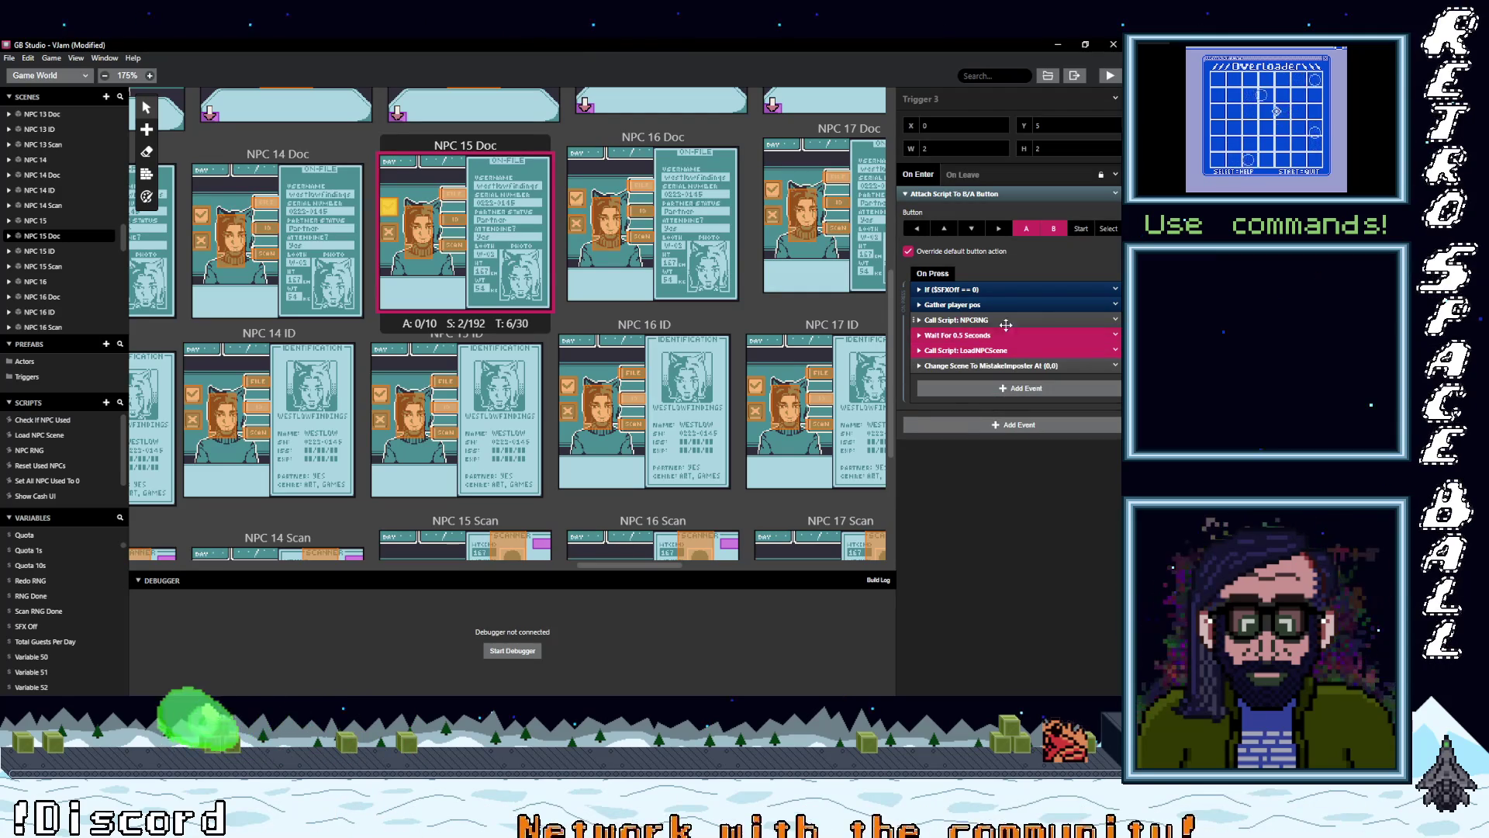
{"action": "left_click", "coordinate": [1114, 351]}
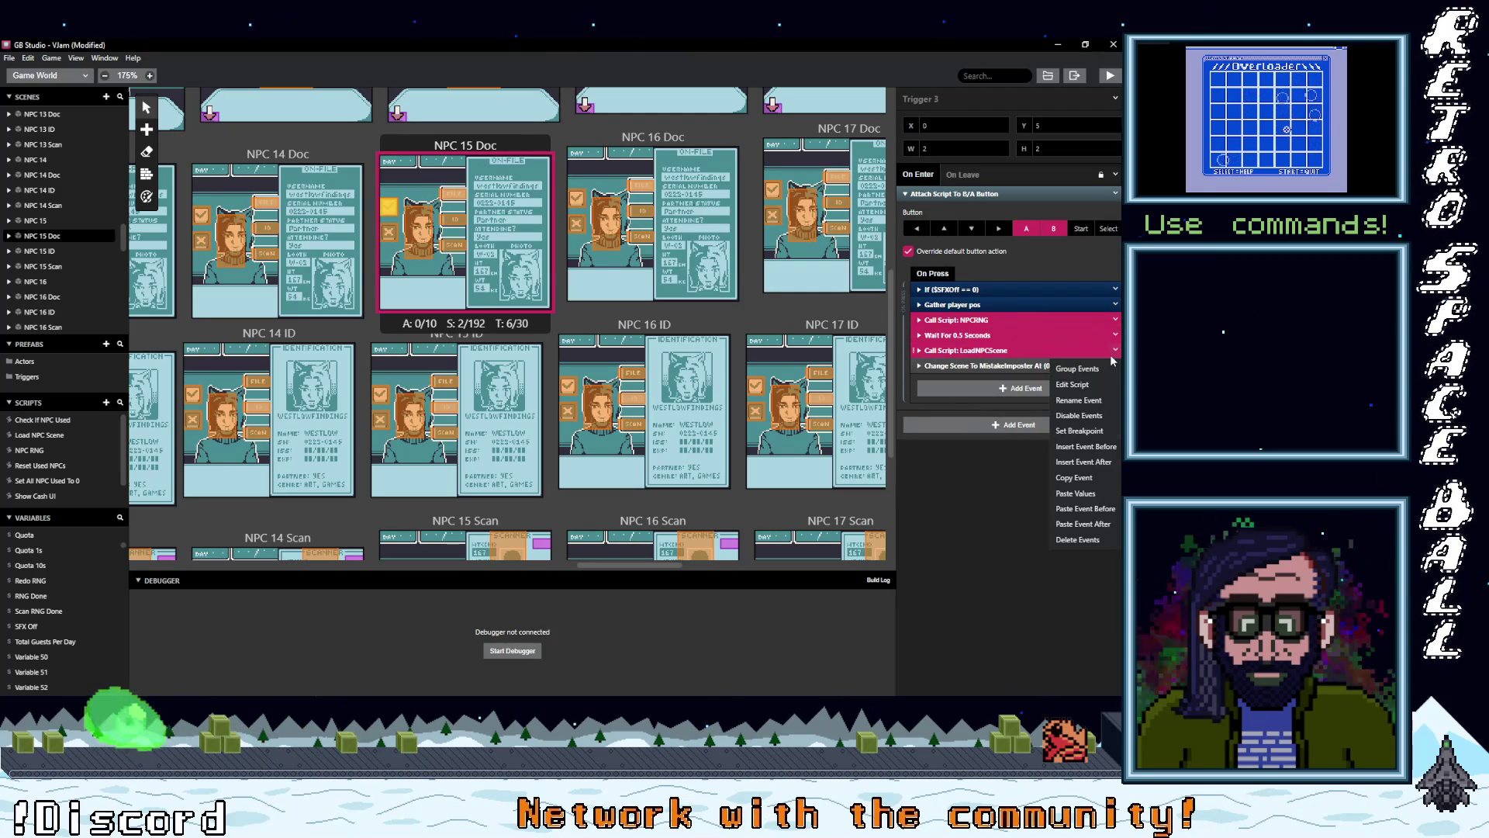
{"action": "left_click", "coordinate": [1077, 540]}
- Make NPC 16's trigger change scene to MistakeImposter, deleting its three NPC-loading events
{"action": "scroll", "coordinate": [589, 220], "scroll_direction": "up", "scroll_amount": 5}
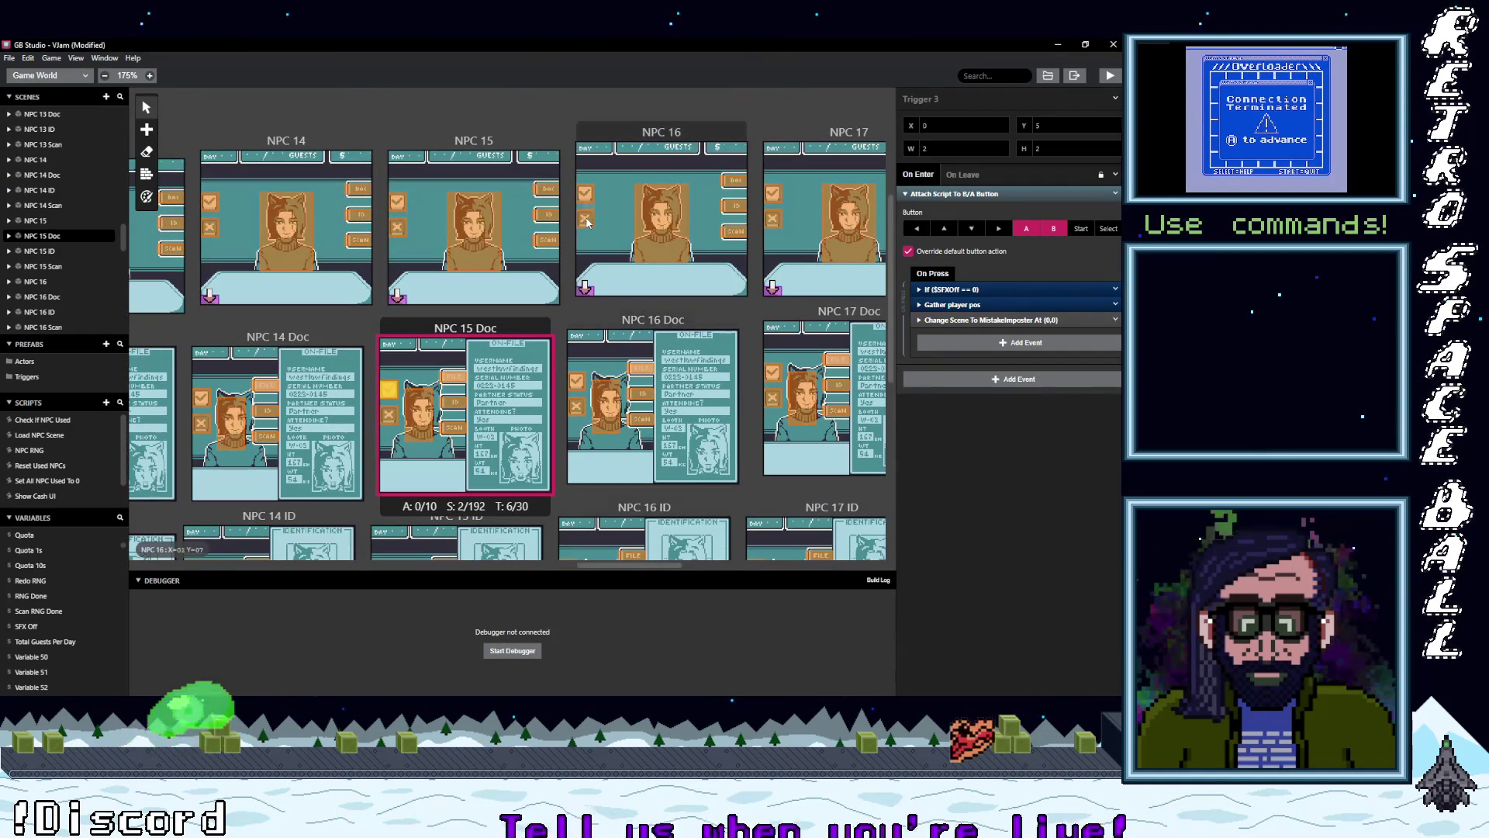
{"action": "left_click", "coordinate": [586, 195]}
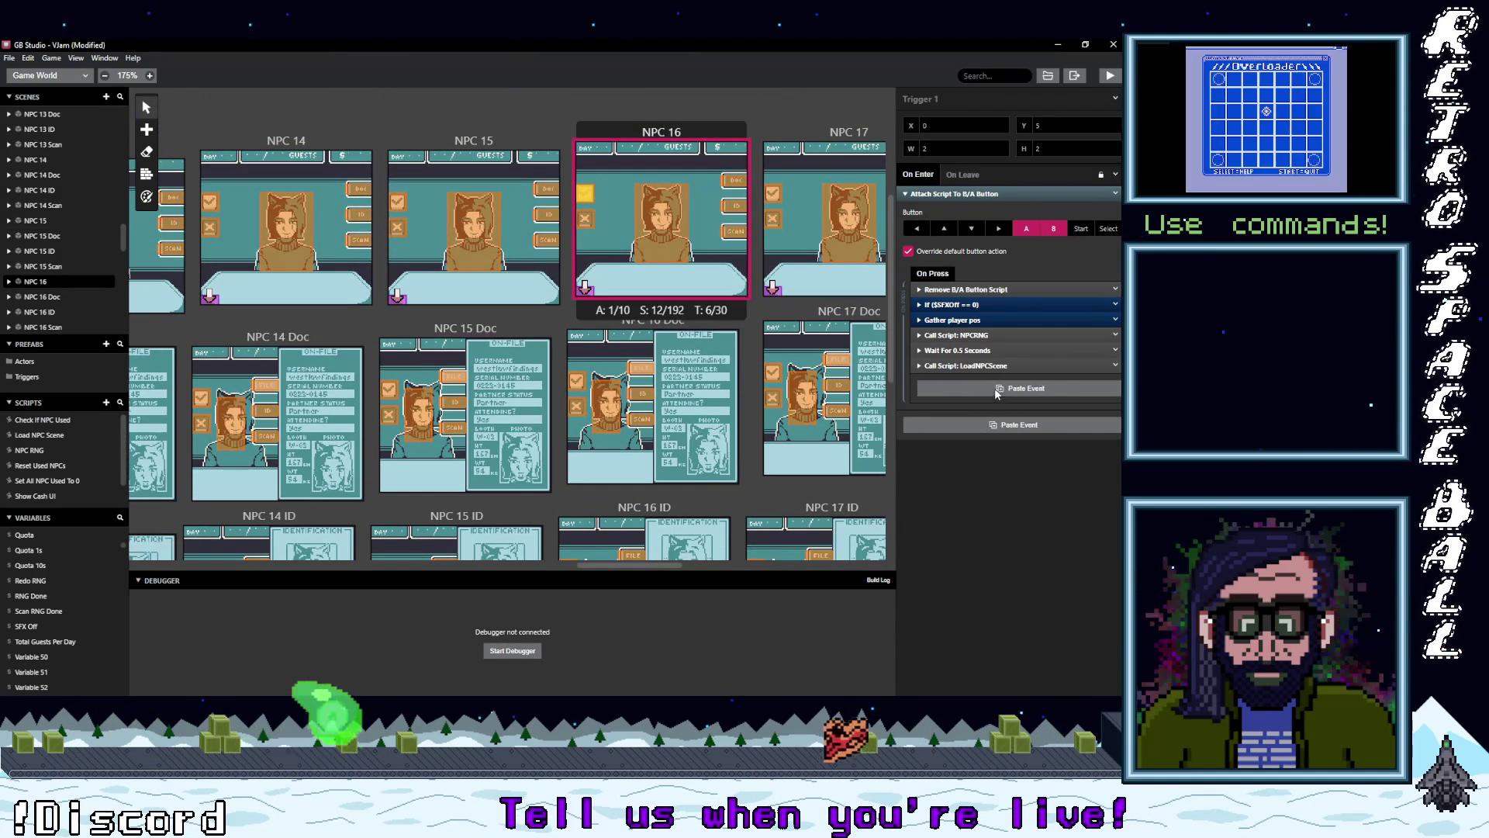
{"action": "left_click", "coordinate": [996, 388]}
{"action": "left_click", "coordinate": [954, 335], "text": "shift"}
{"action": "left_click", "coordinate": [962, 366], "text": "shift"}
{"action": "left_click", "coordinate": [1117, 366]}
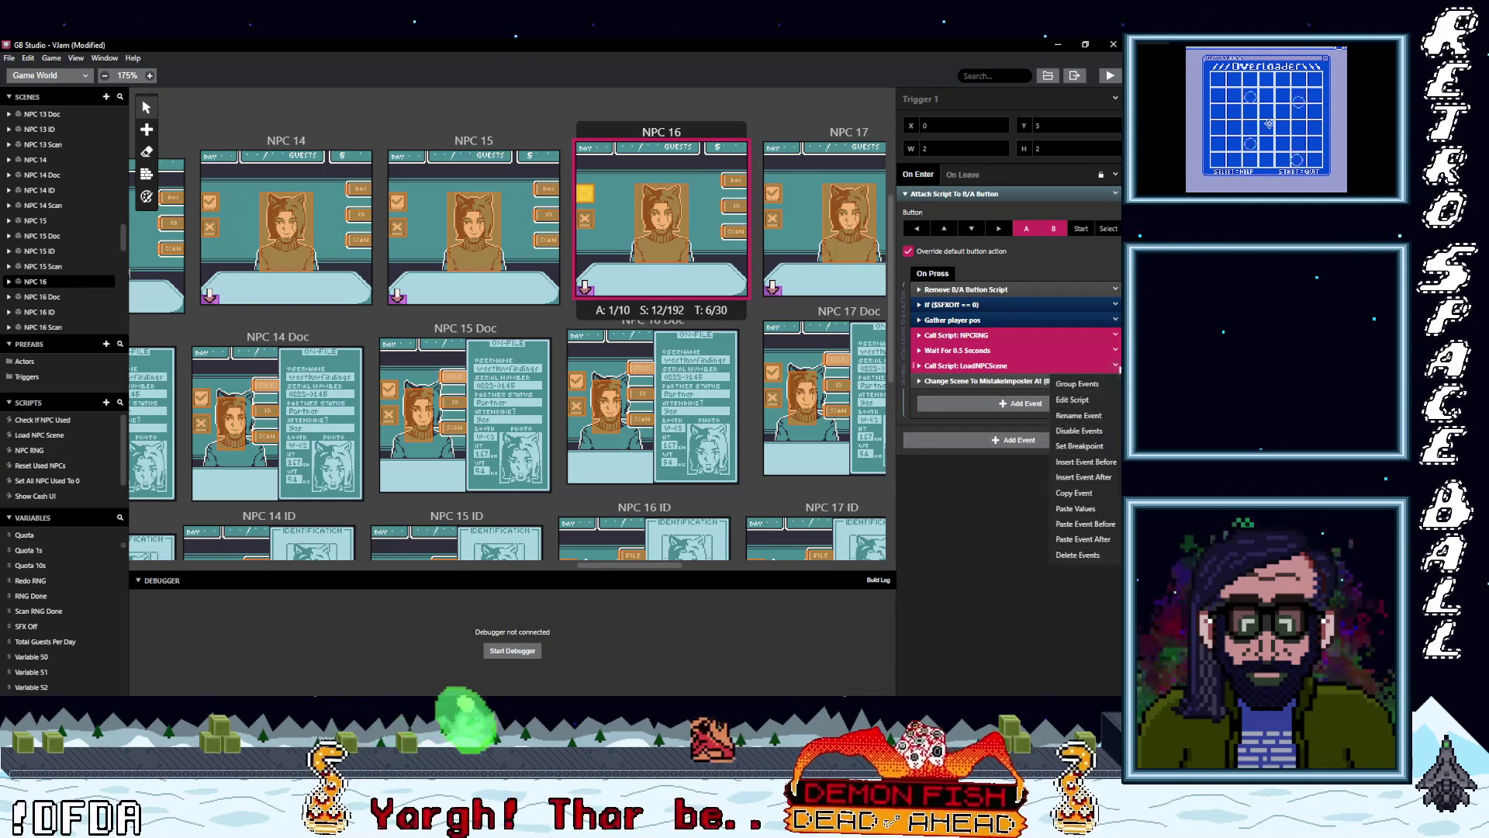
{"action": "left_click", "coordinate": [1077, 555]}
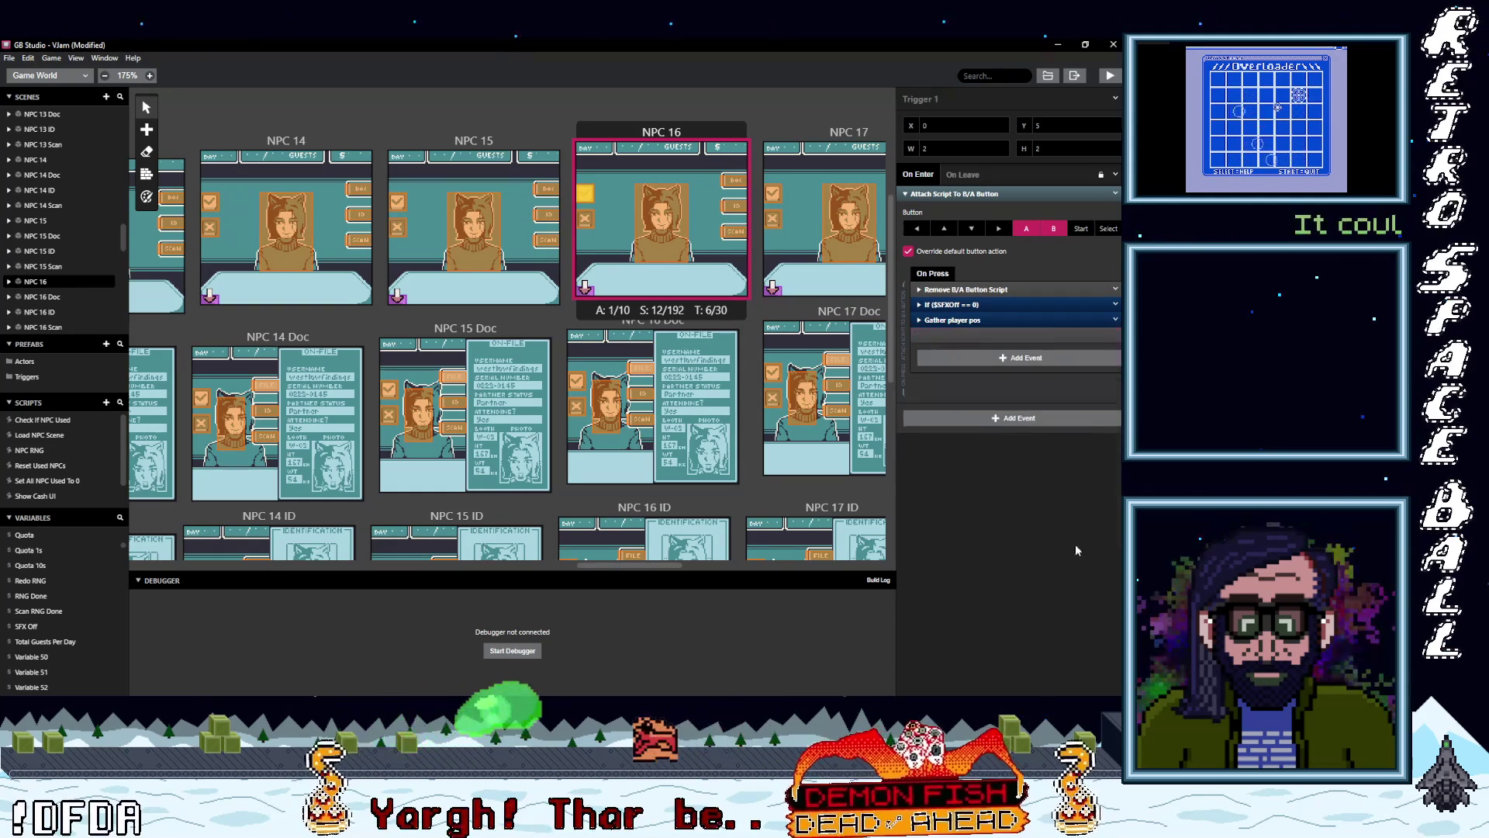
- Make NPC 15's trigger change scene to MistakeImposter, deleting its three NPC-loading events
{"action": "left_click", "coordinate": [398, 203]}
{"action": "key", "text": "ctrl+v"}
{"action": "left_click", "coordinate": [962, 366]}
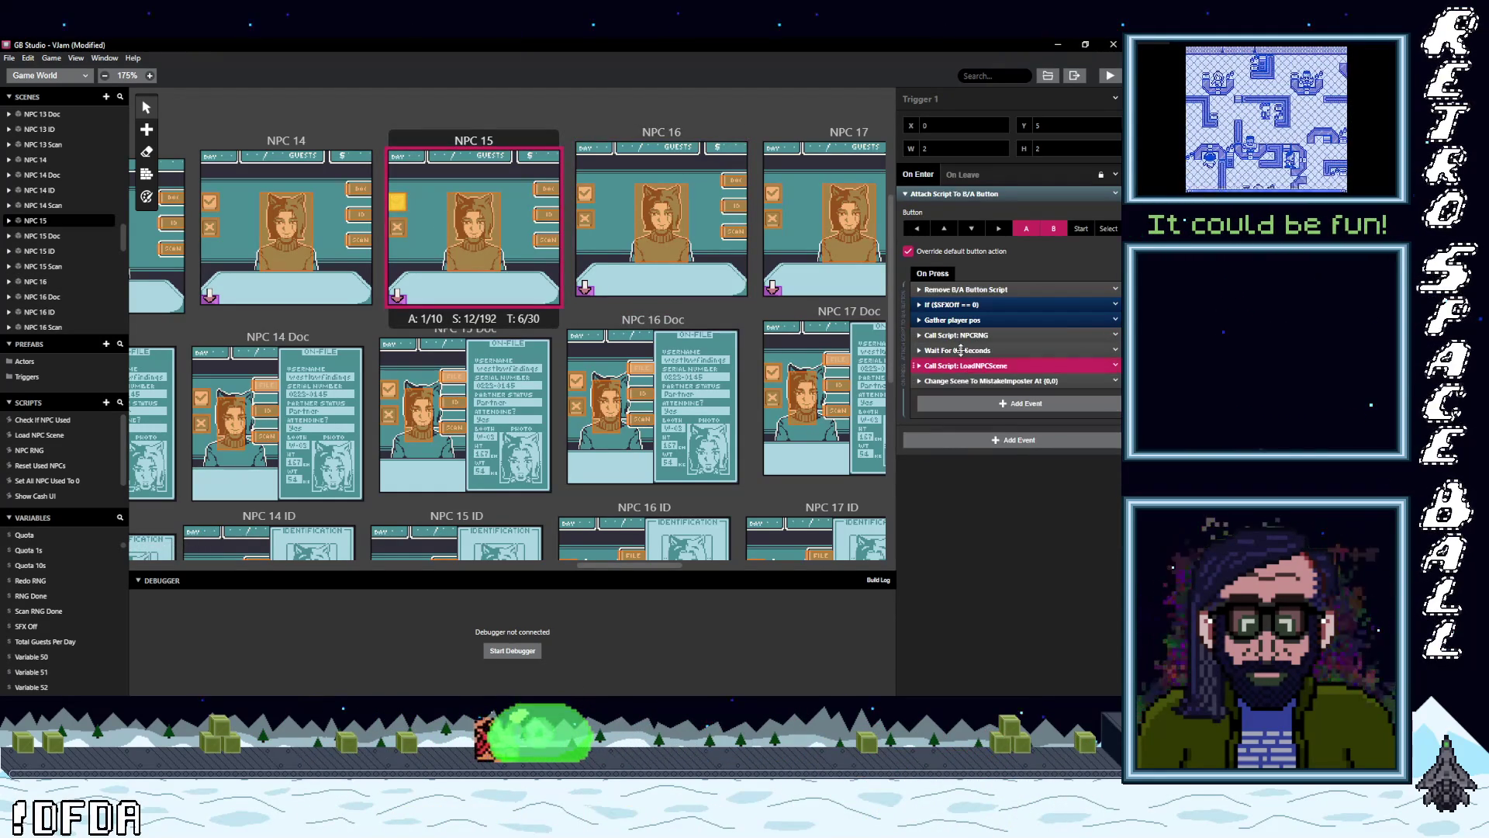
{"action": "right_click", "coordinate": [1051, 377]}
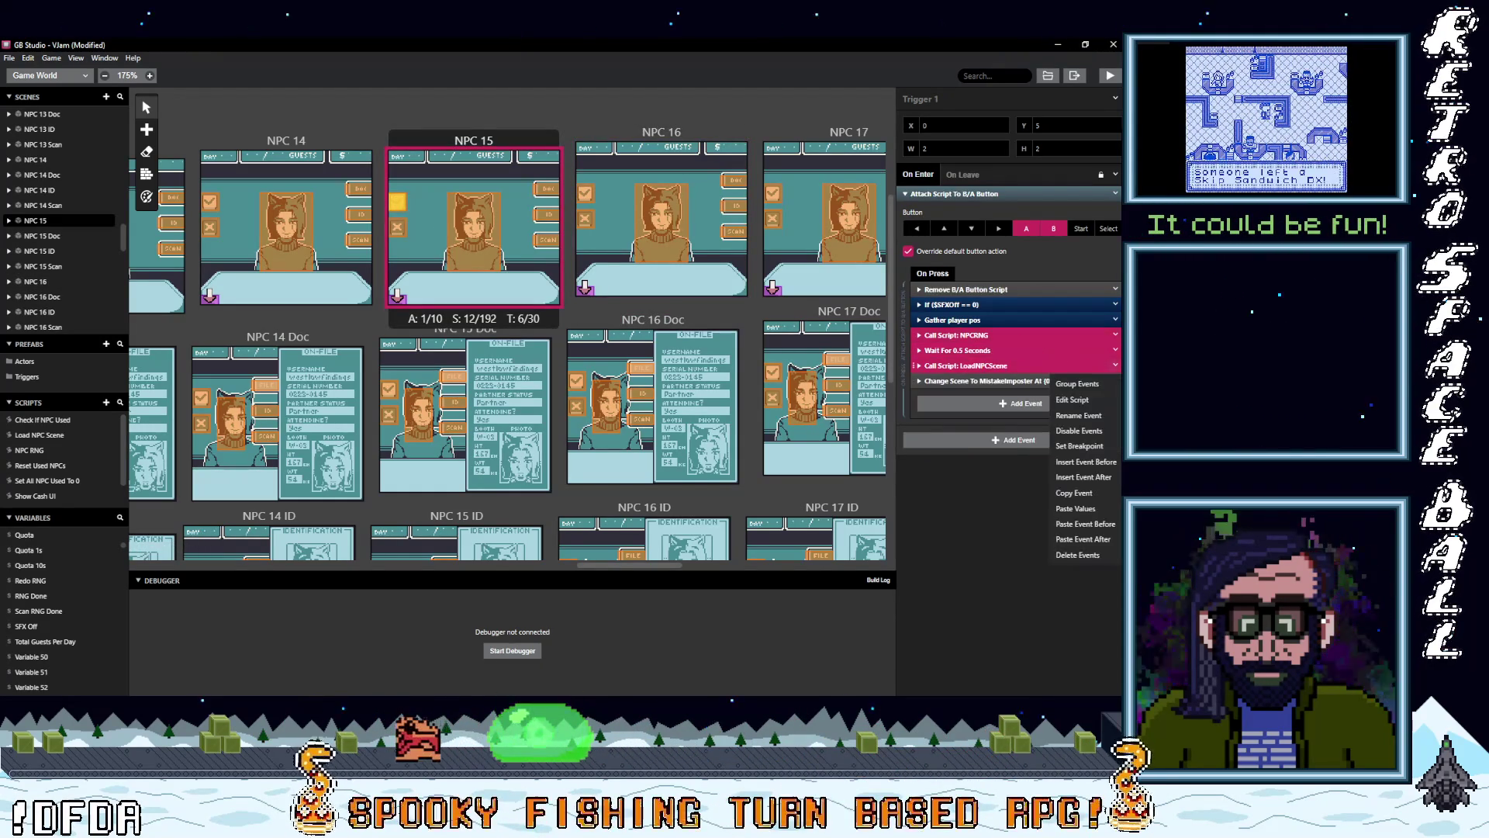
{"action": "left_click", "coordinate": [1083, 555]}
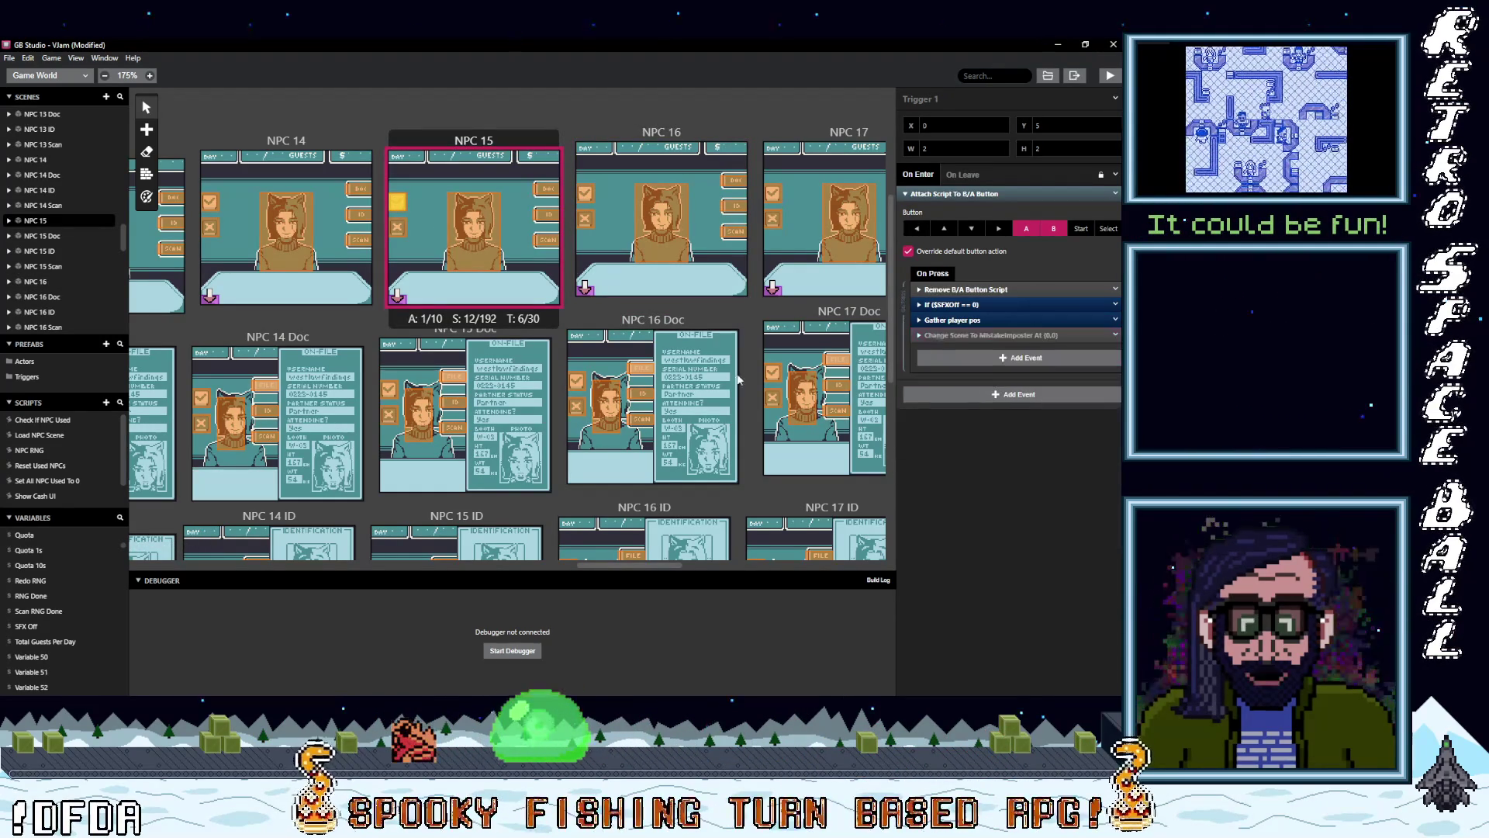
- Review the trigger scripts in NPC 14, NPC 14 Doc and NPC 15 Doc
{"action": "left_click", "coordinate": [211, 203]}
{"action": "left_click", "coordinate": [200, 397]}
{"action": "left_click", "coordinate": [386, 396]}
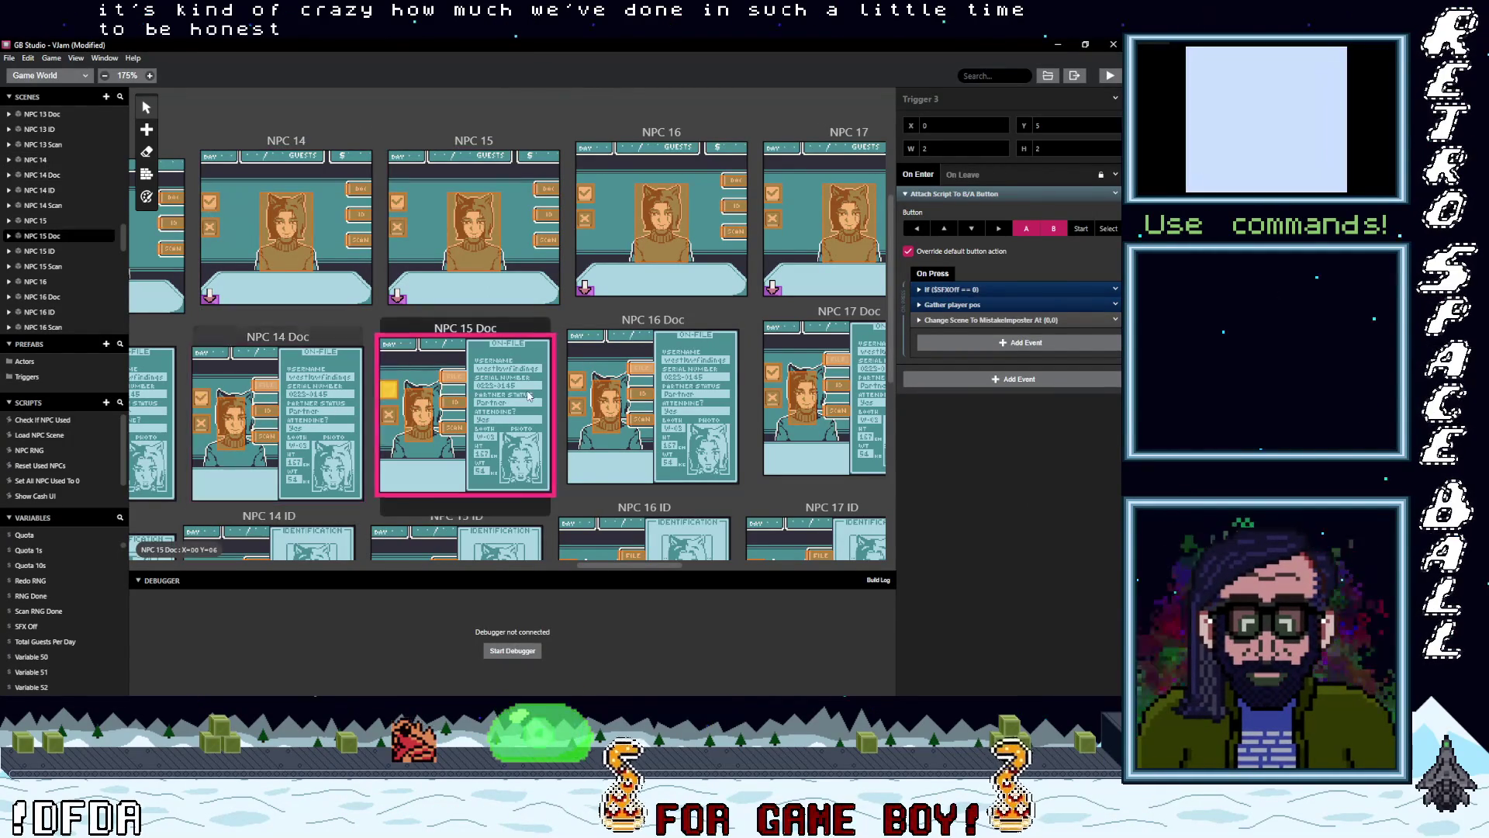
- Review the NPC 16 Doc, NPC 14 ID, NPC 16 ID, NPC 17 ID and NPC 17 Doc triggers
{"action": "left_click", "coordinate": [575, 380]}
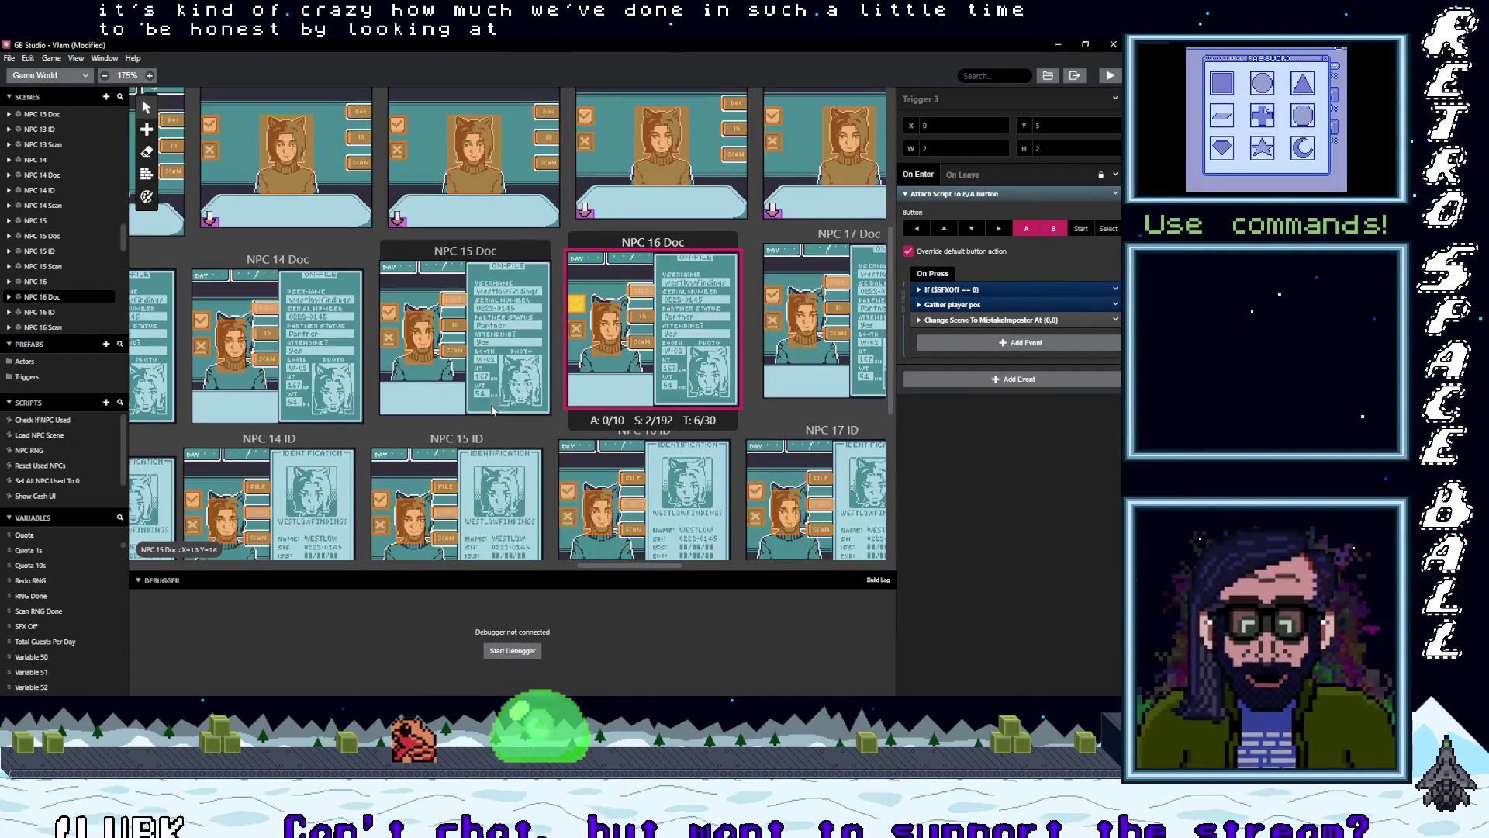
{"action": "scroll", "coordinate": [392, 270], "scroll_direction": "down", "scroll_amount": 3}
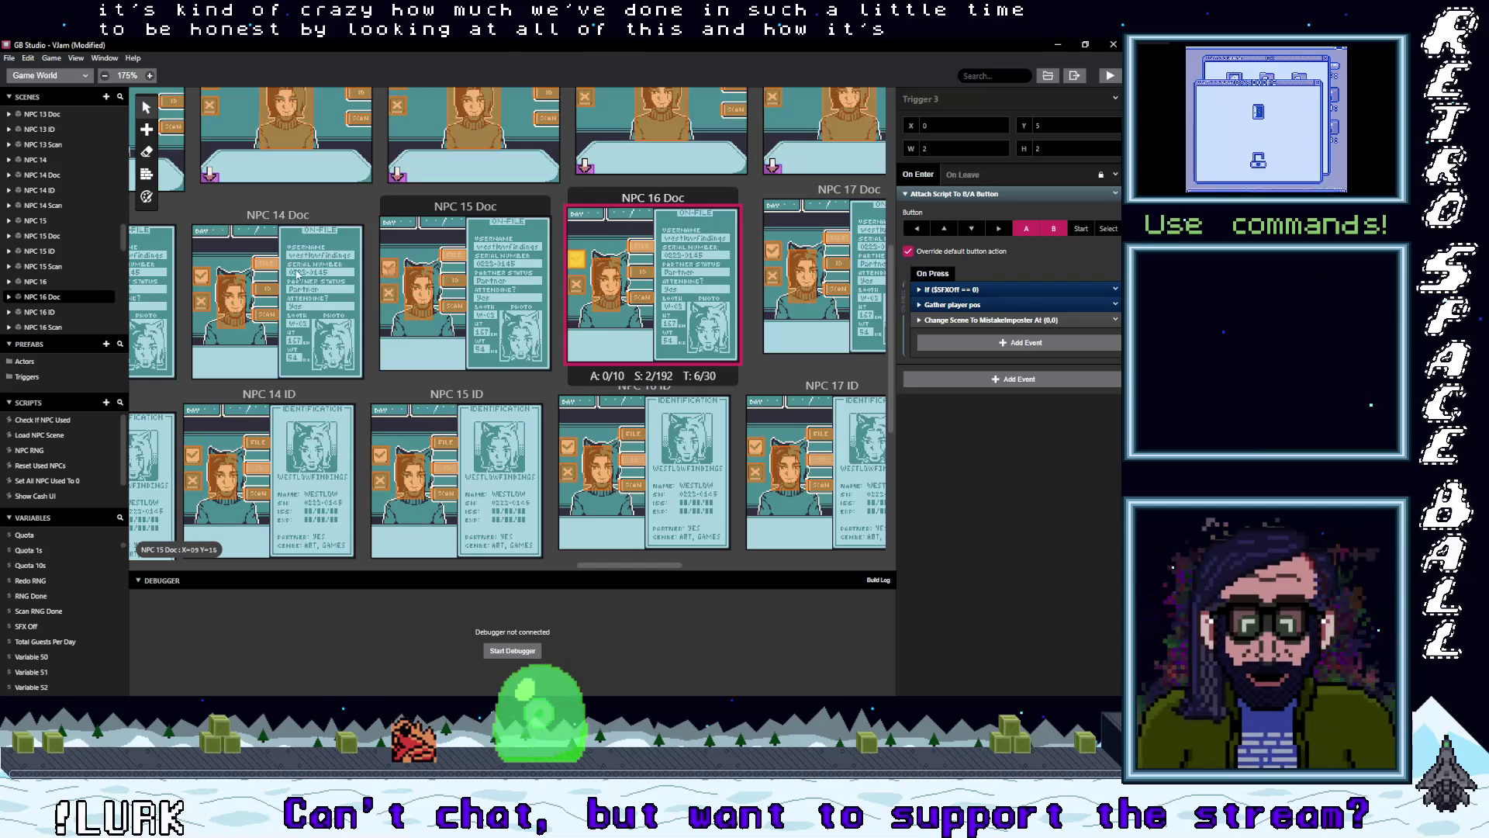
{"action": "left_click", "coordinate": [201, 455]}
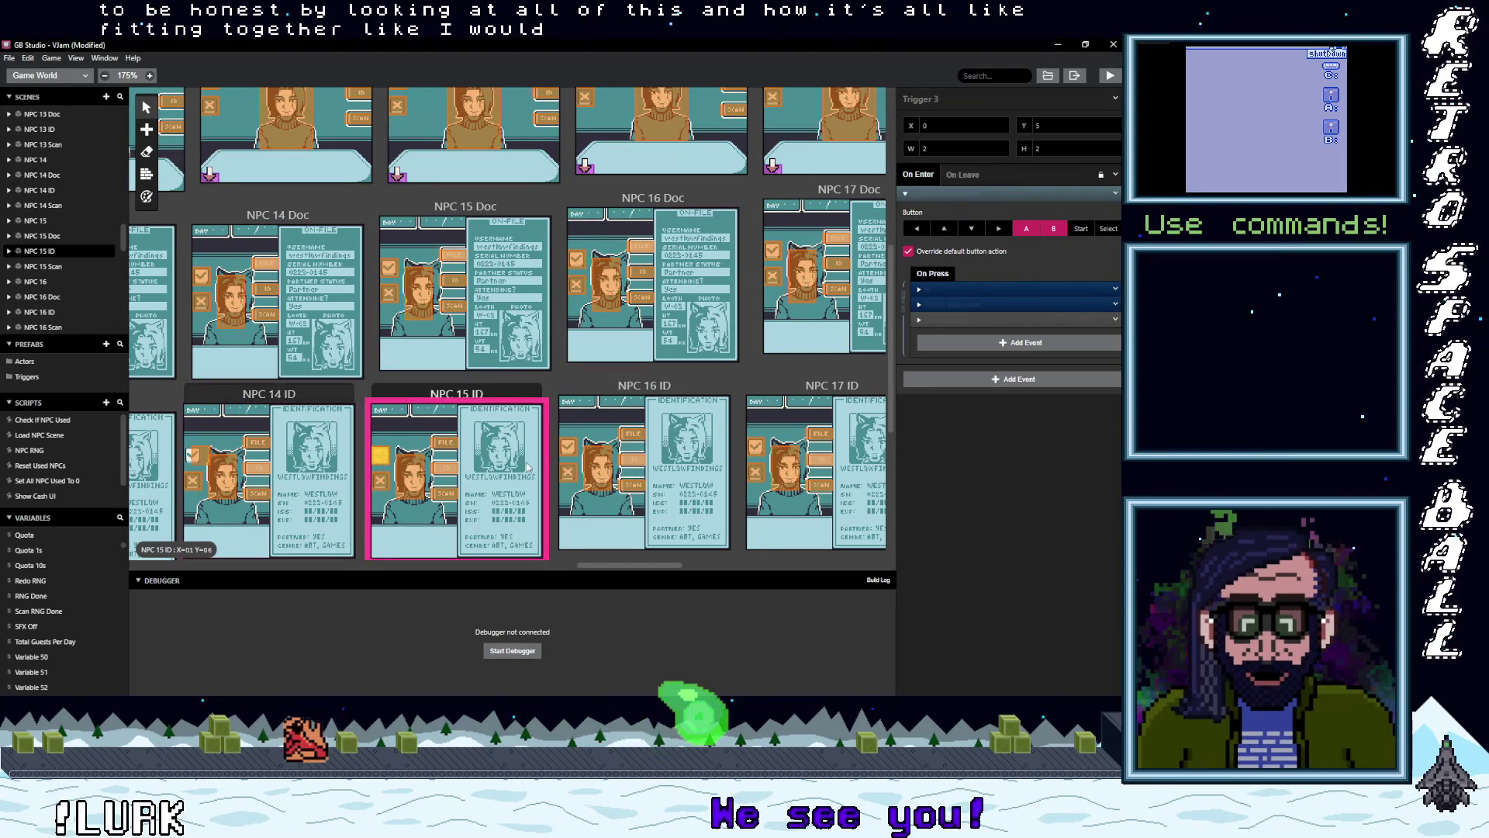
{"action": "left_click", "coordinate": [568, 448]}
{"action": "scroll", "coordinate": [641, 459], "scroll_direction": "down", "scroll_amount": 3}
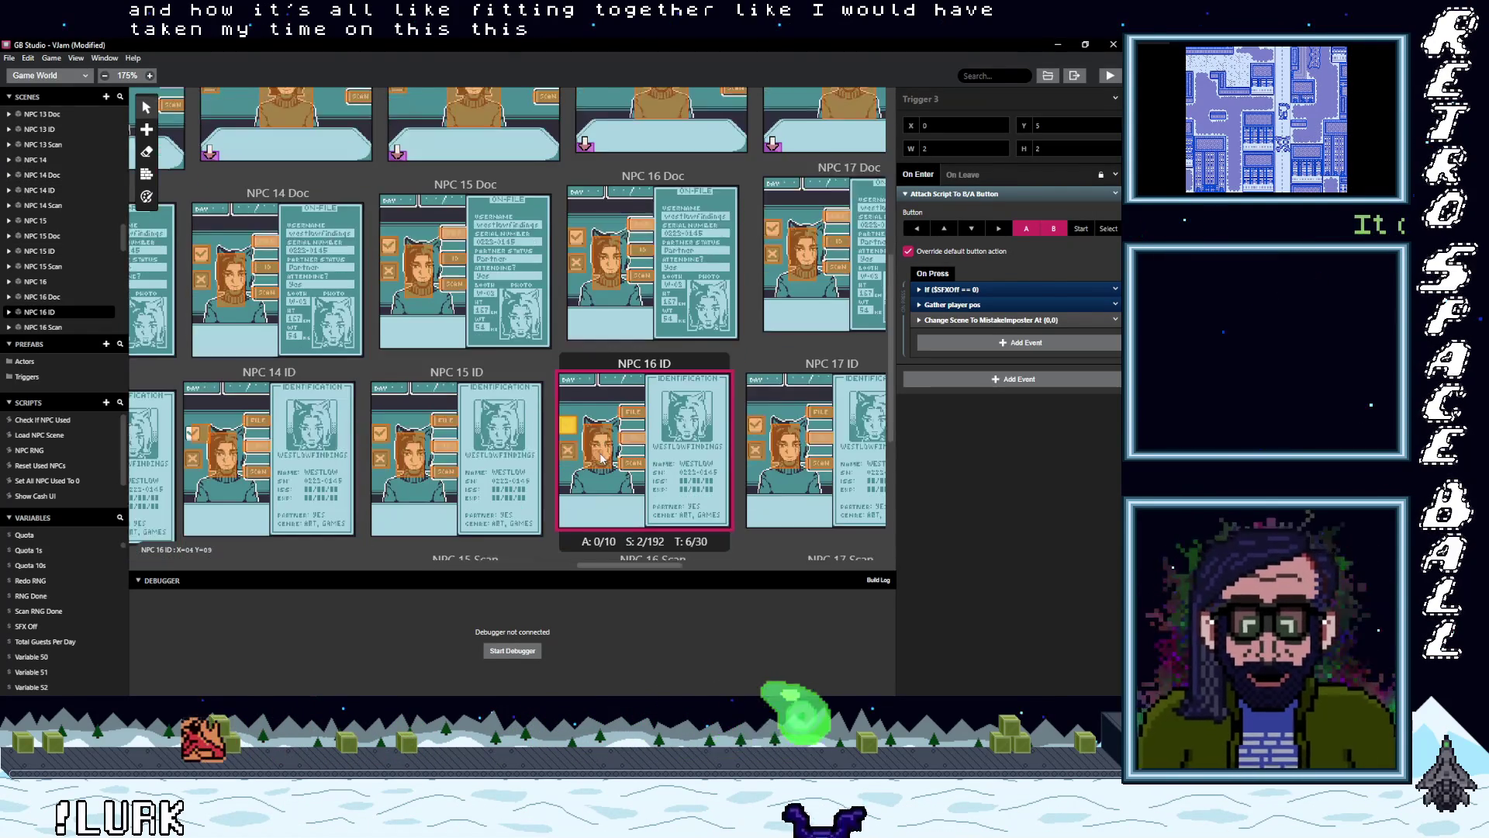
{"action": "left_click", "coordinate": [755, 326]}
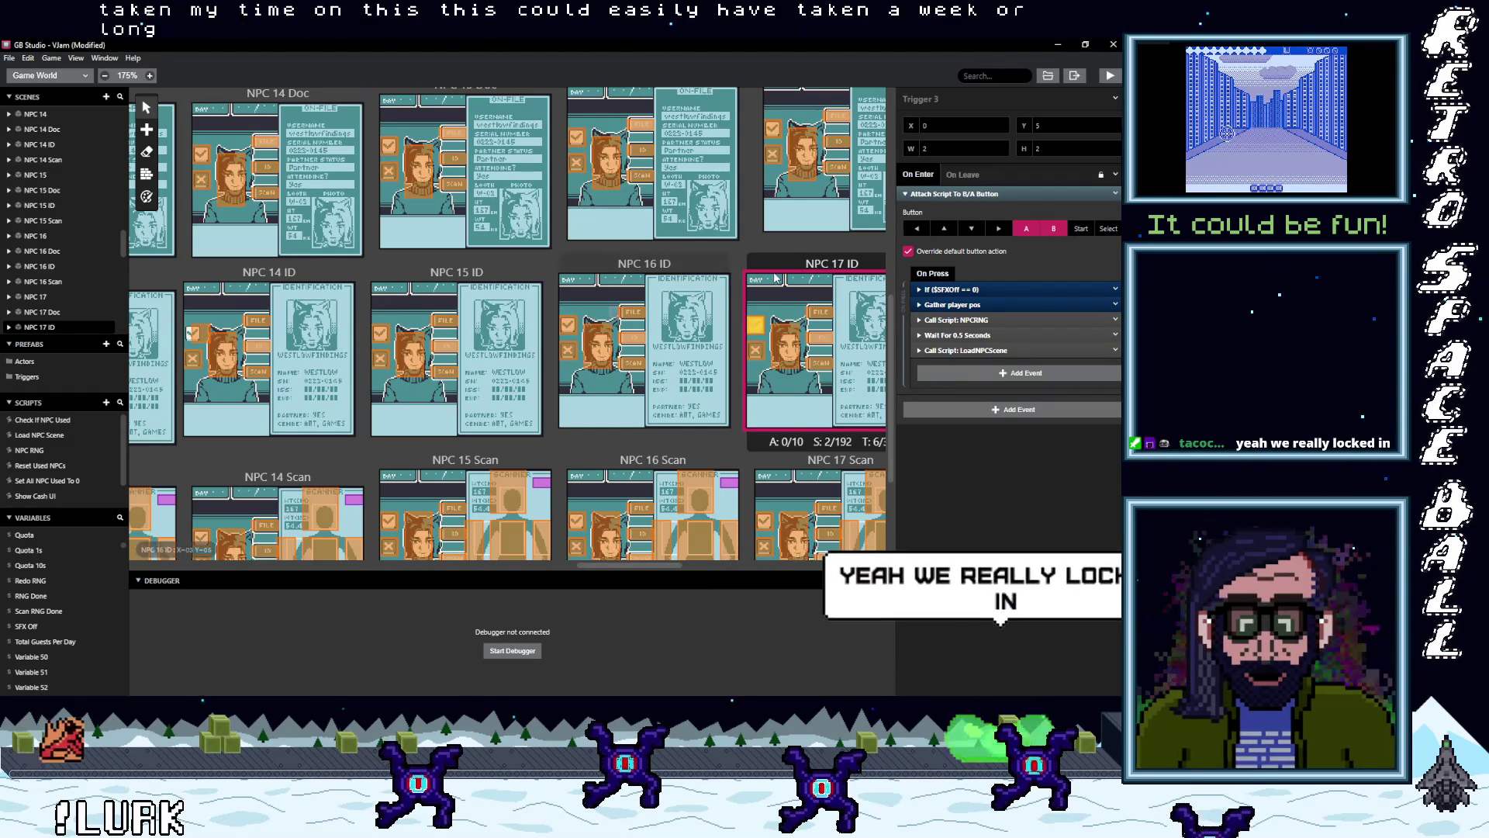
{"action": "scroll", "coordinate": [775, 310], "scroll_direction": "up", "scroll_amount": 3}
{"action": "left_click", "coordinate": [772, 254]}
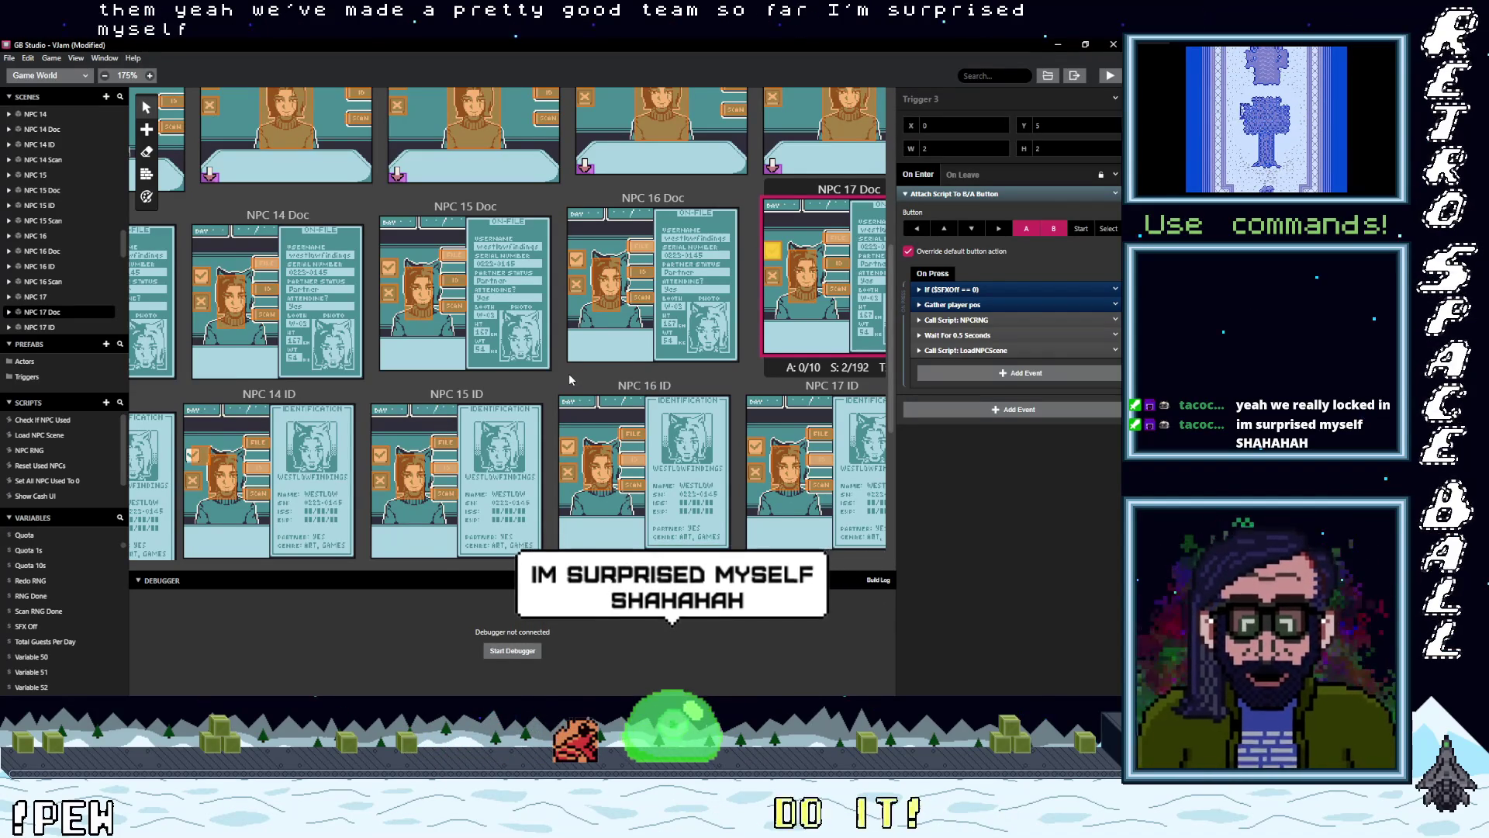
{"action": "scroll", "coordinate": [570, 373], "scroll_direction": "down", "scroll_amount": 5}
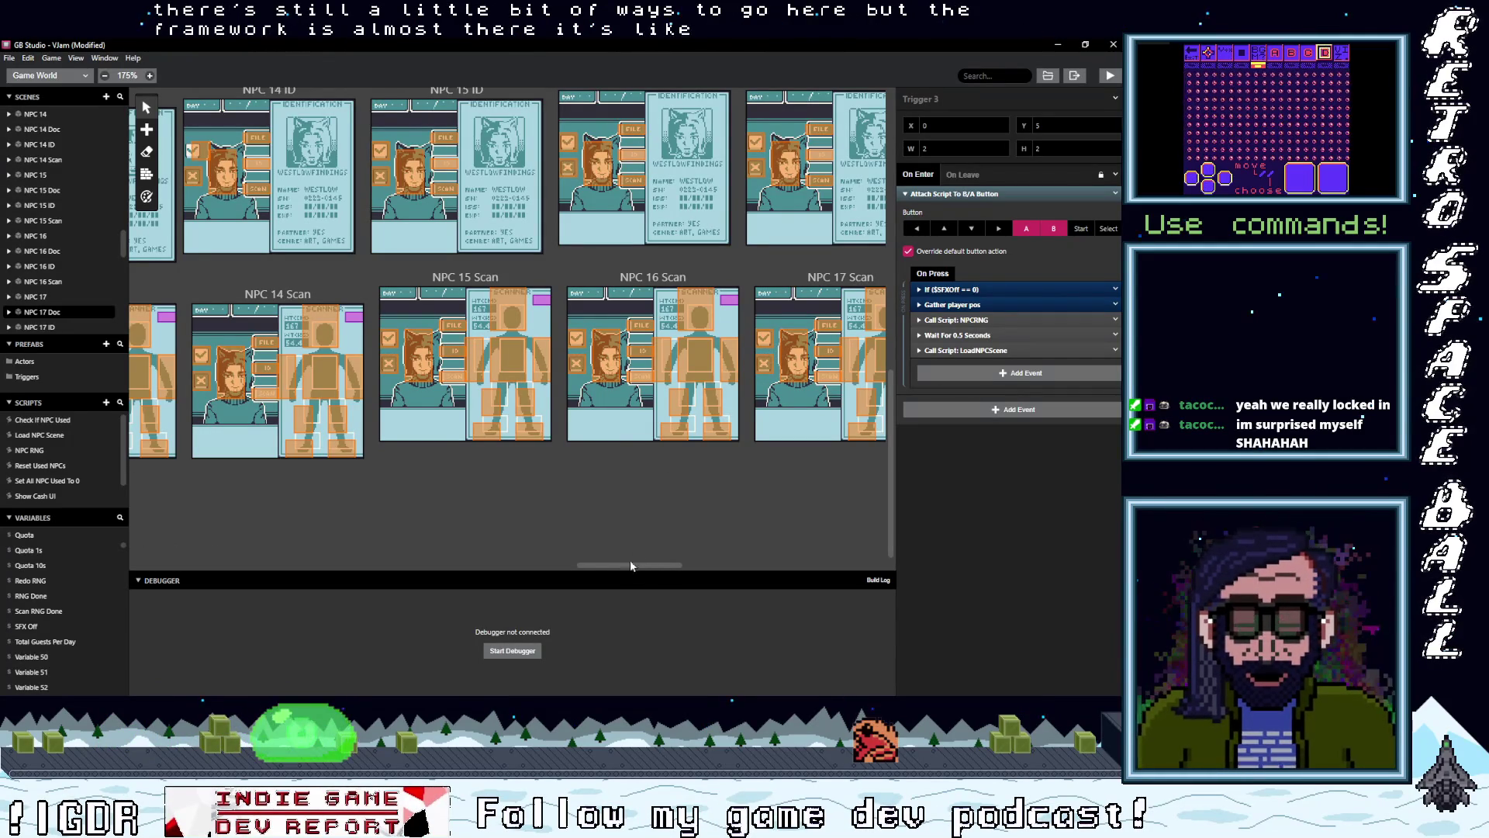
- Scroll along the Scan row and select the trigger in NPC 16 Scan
{"action": "mouse_move", "coordinate": [635, 565]}
{"action": "left_mouse_down"}
{"action": "mouse_move", "coordinate": [511, 569]}
{"action": "mouse_move", "coordinate": [533, 569]}
{"action": "left_mouse_up"}
{"action": "left_click", "coordinate": [724, 565]}
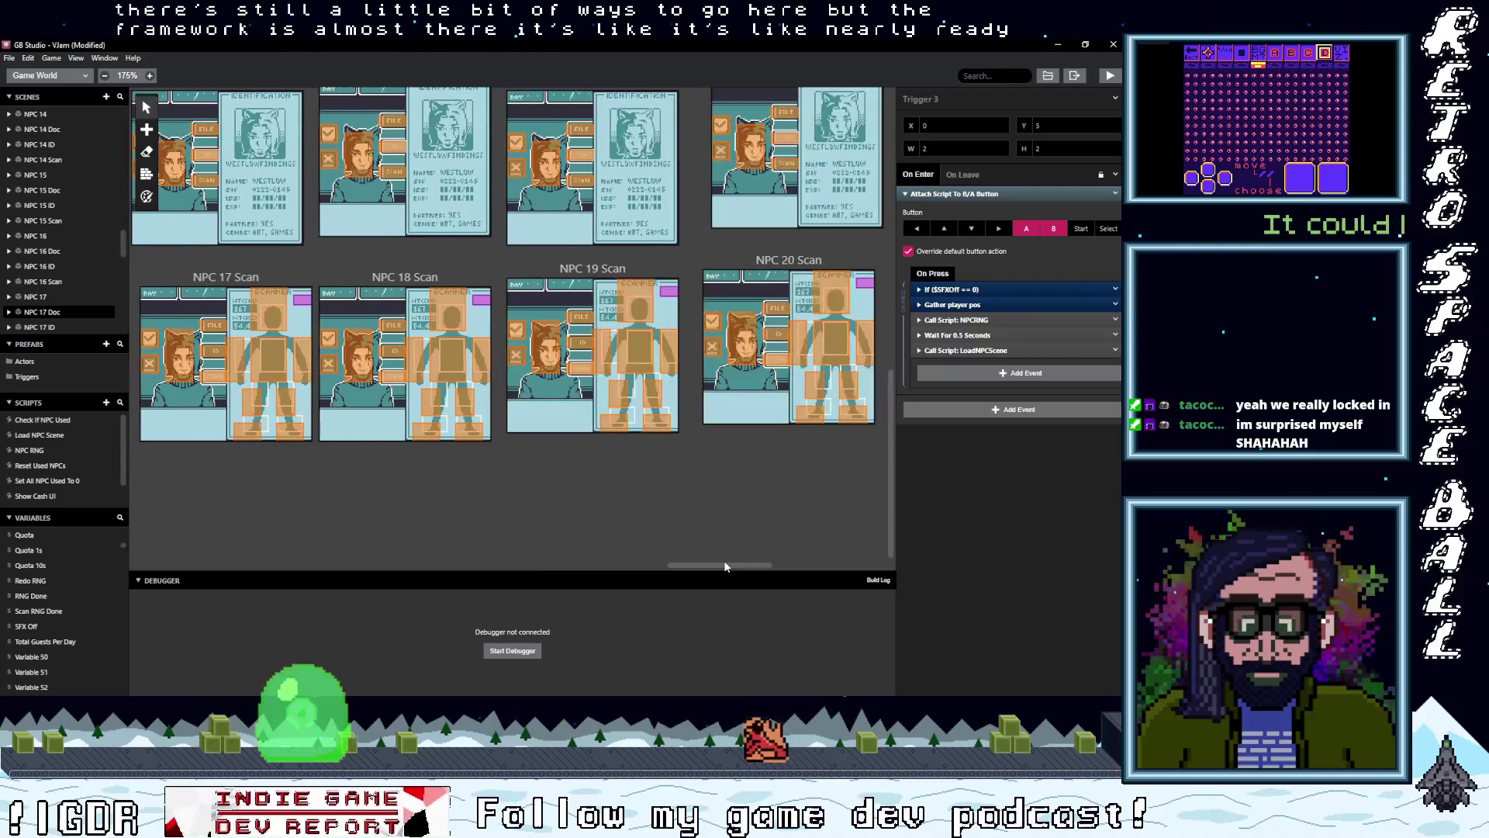
{"action": "mouse_move", "coordinate": [725, 565]}
{"action": "left_mouse_down"}
{"action": "mouse_move", "coordinate": [845, 538]}
{"action": "mouse_move", "coordinate": [661, 551]}
{"action": "left_mouse_up"}
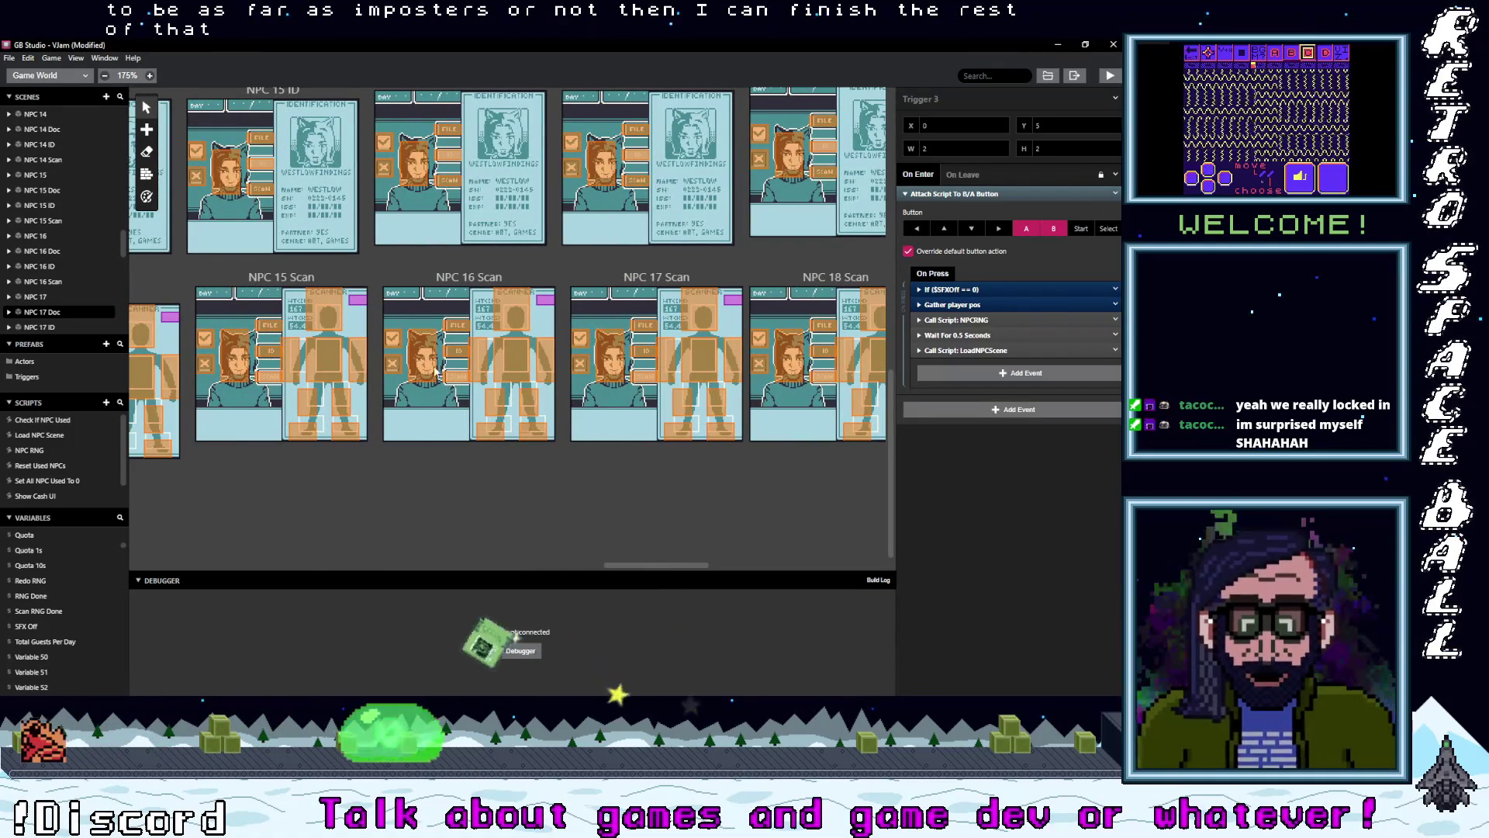
{"action": "left_click", "coordinate": [397, 366]}
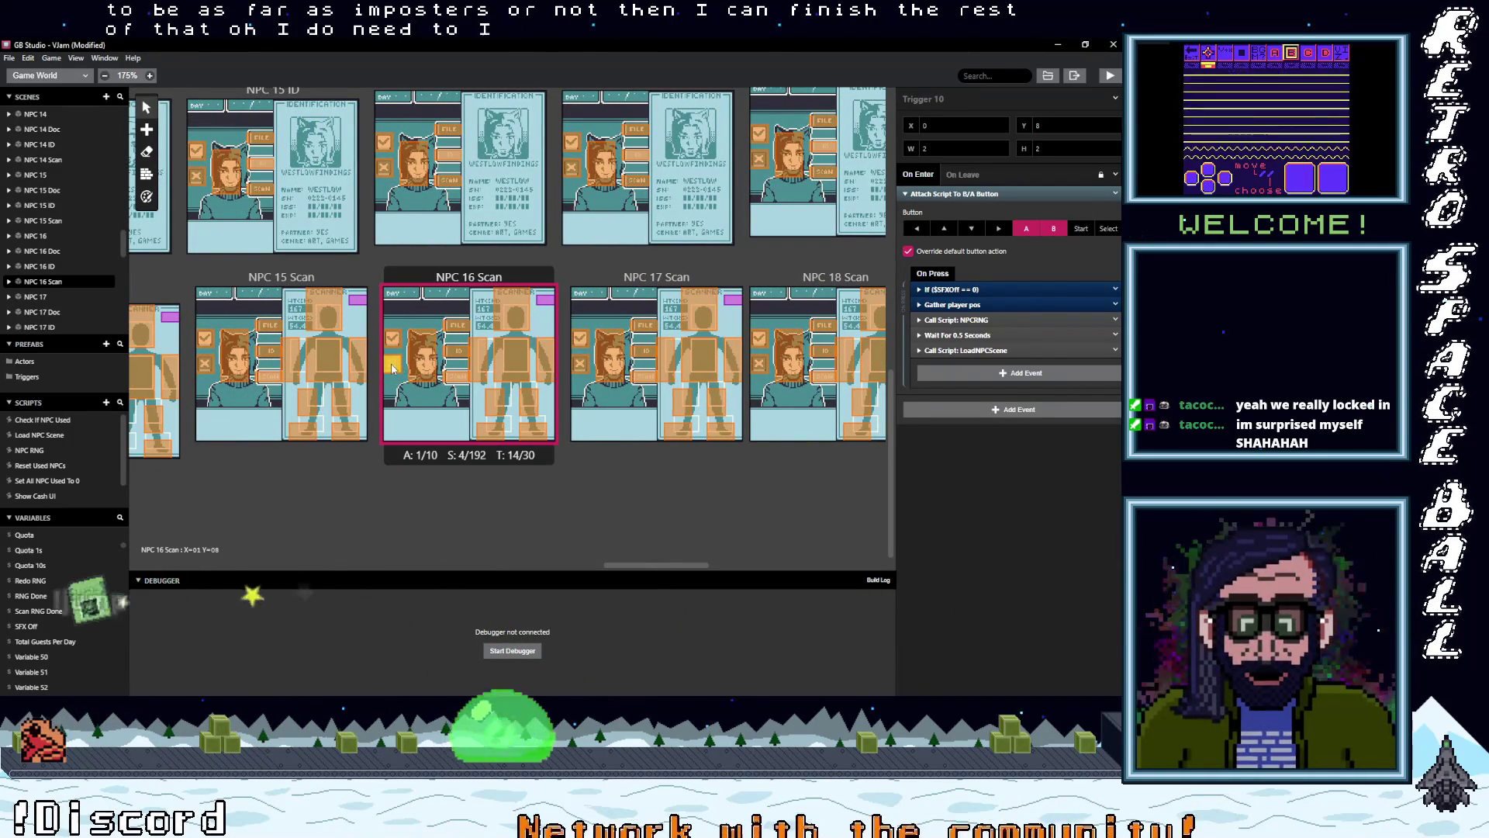
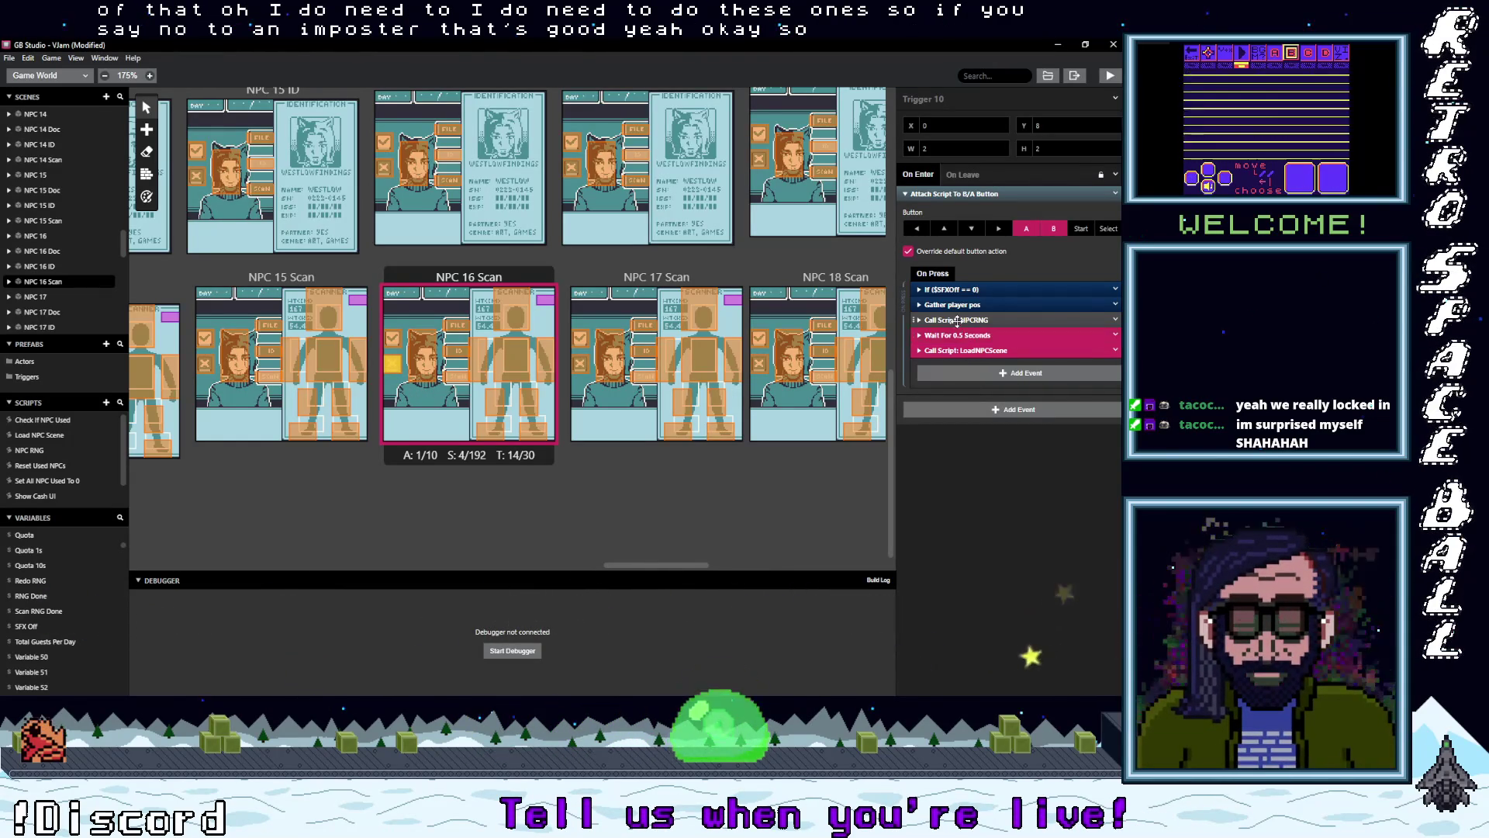
- Replace the three pink NPC-loading events with a Change Scene event to Correct Imposter
{"action": "right_click", "coordinate": [1050, 351]}
{"action": "left_click", "coordinate": [1068, 542]}
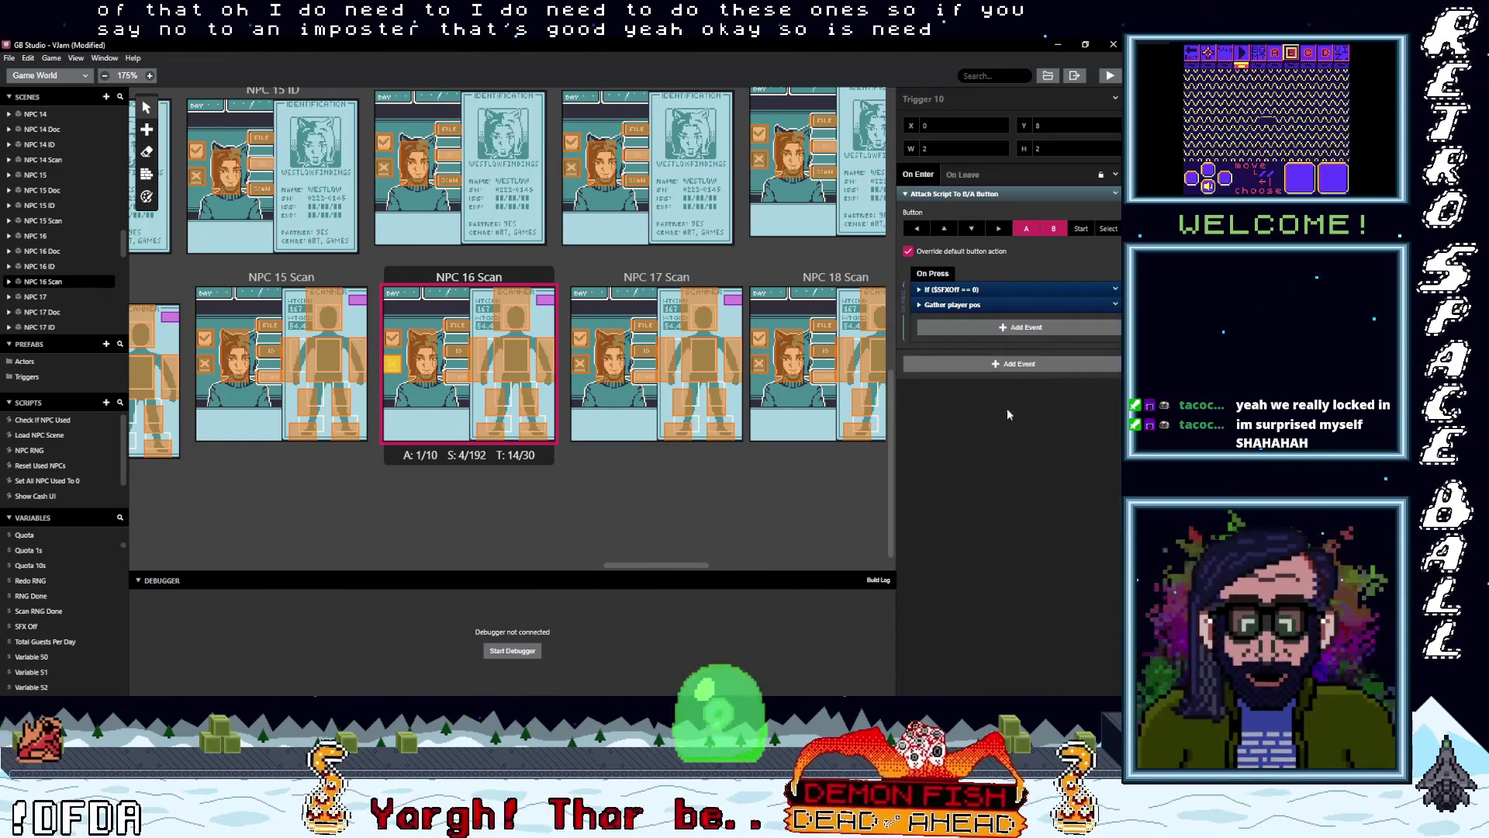
{"action": "left_click", "coordinate": [996, 335]}
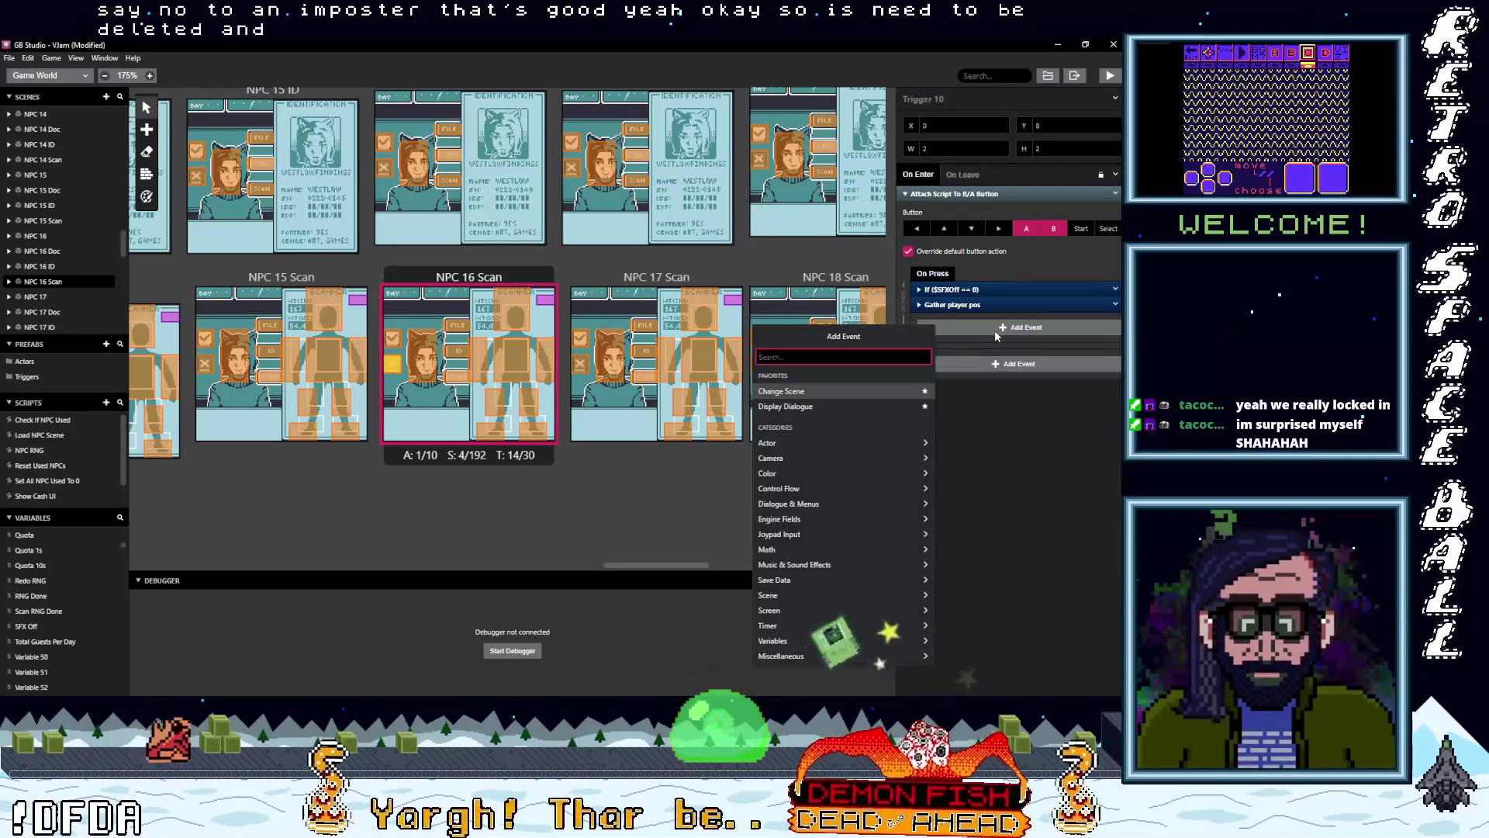
{"action": "type", "text": "chan"}
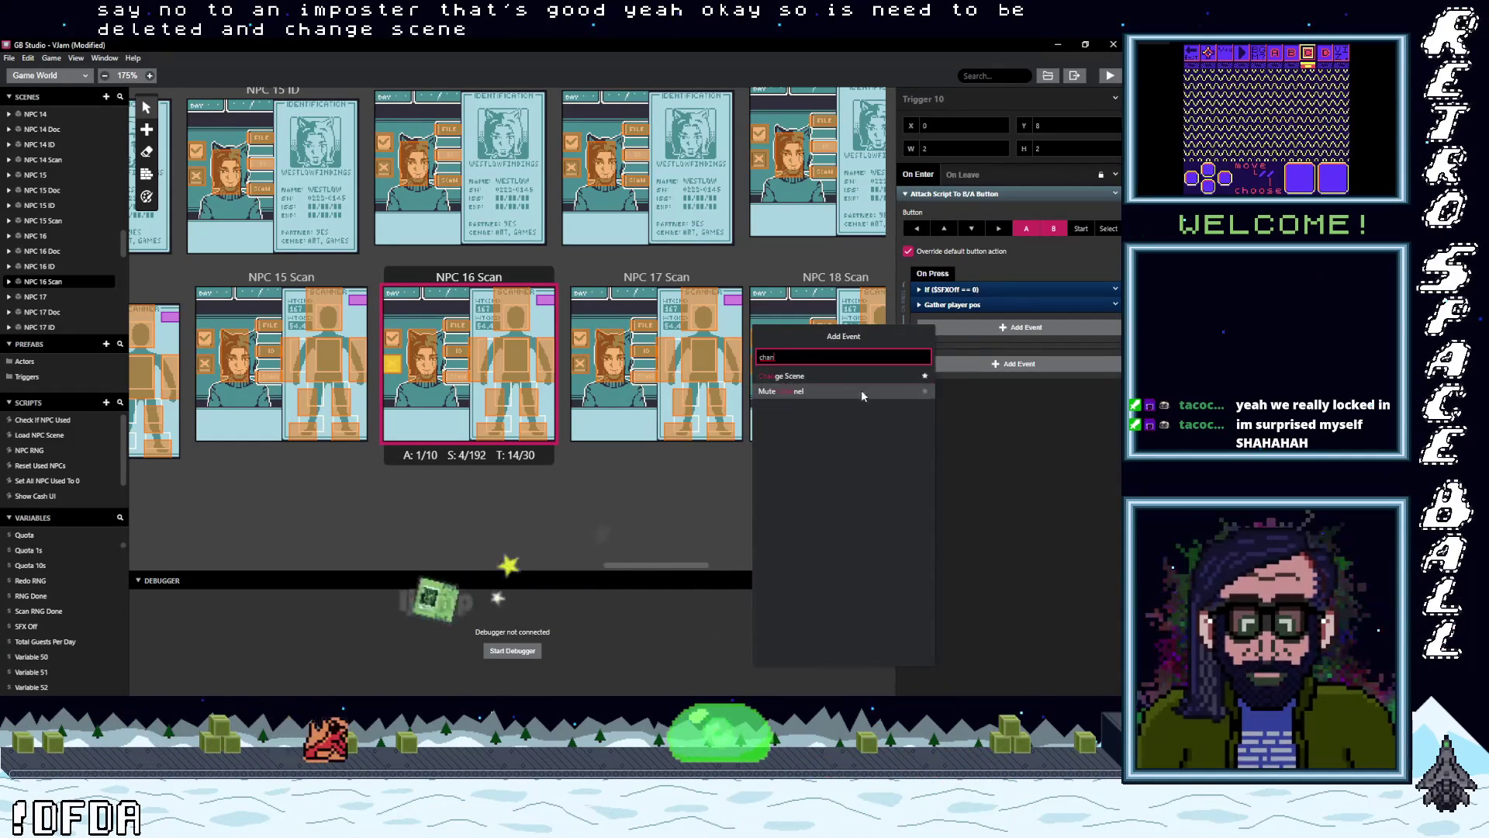
{"action": "left_click", "coordinate": [817, 375]}
{"action": "left_click", "coordinate": [983, 353]}
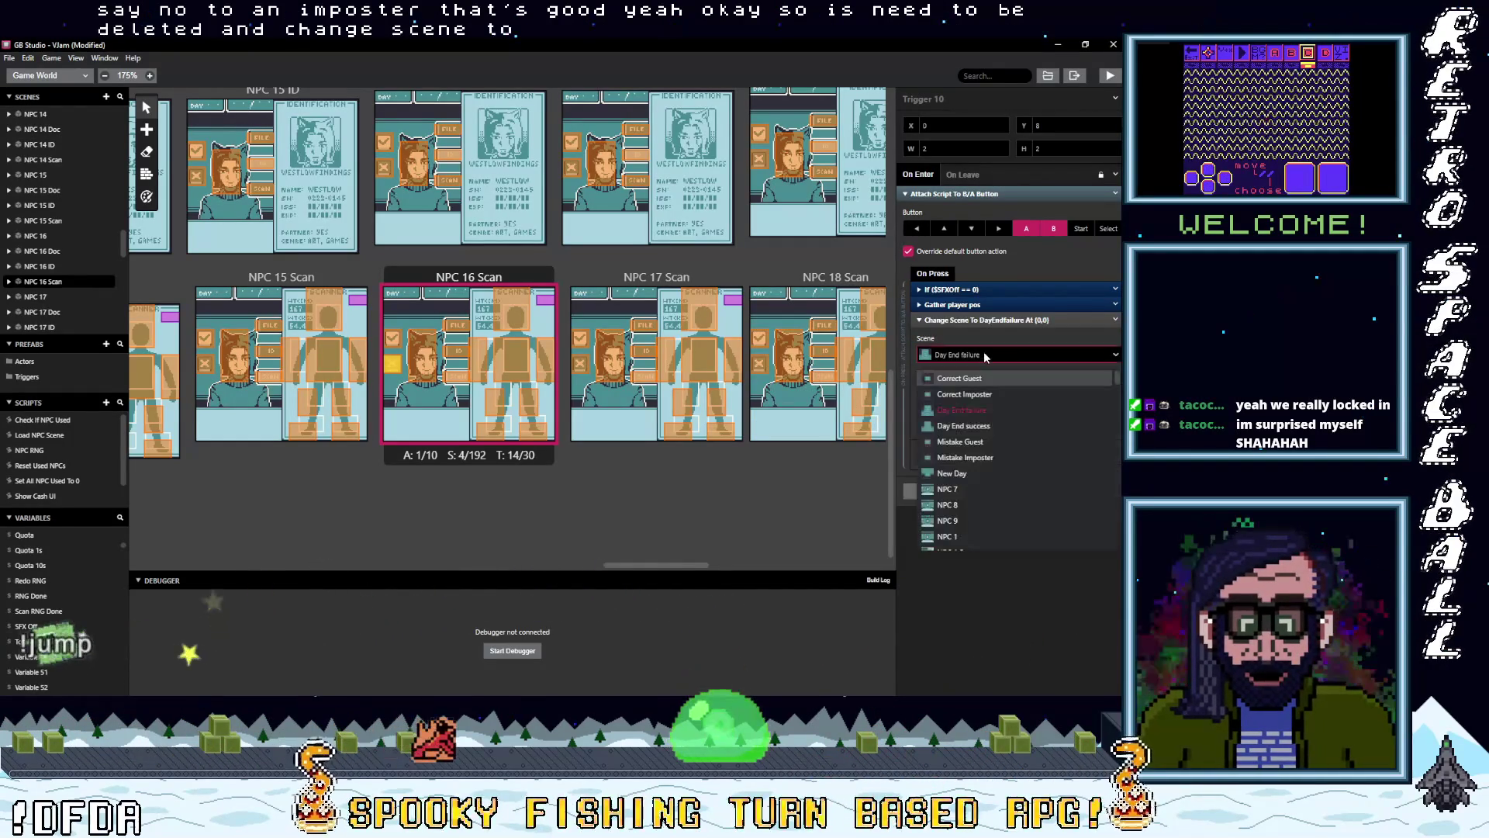
{"action": "left_click", "coordinate": [981, 395]}
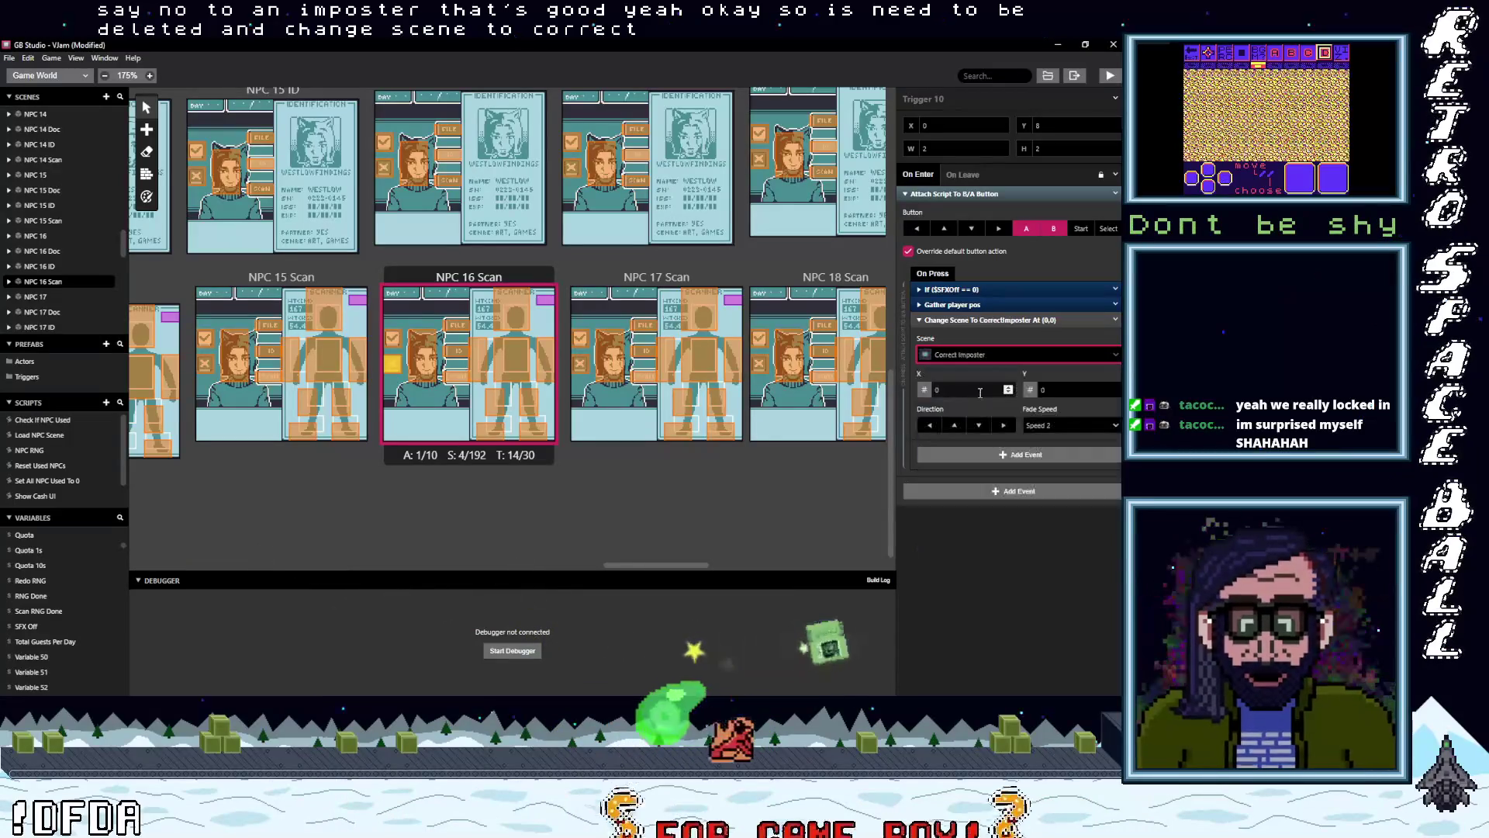
- Copy the Change Scene event and select the NPC 16 ID scene's trigger
{"action": "left_click", "coordinate": [1114, 319]}
{"action": "left_click", "coordinate": [1114, 319]}
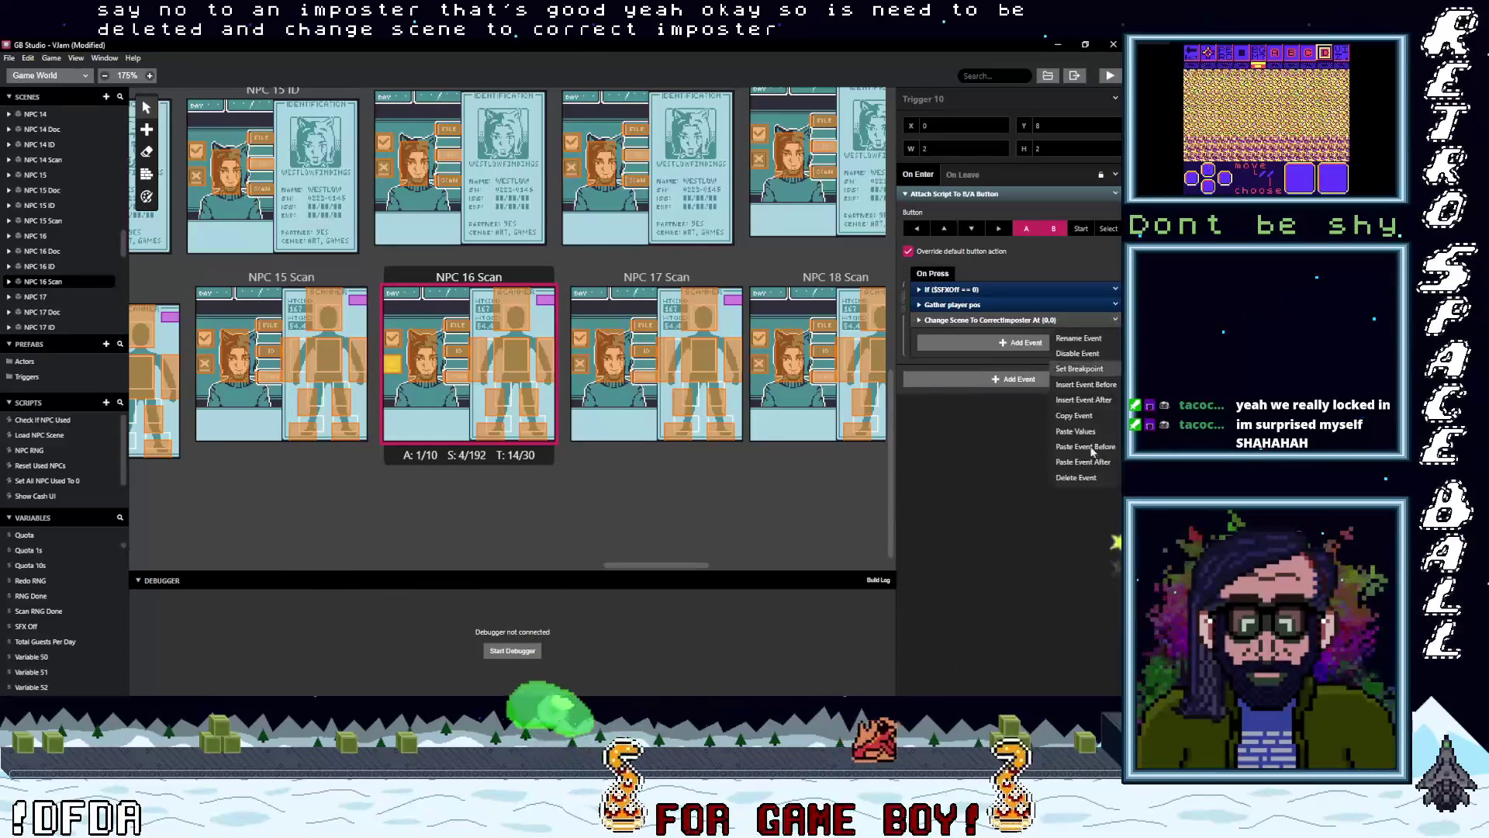
{"action": "left_click", "coordinate": [1074, 415]}
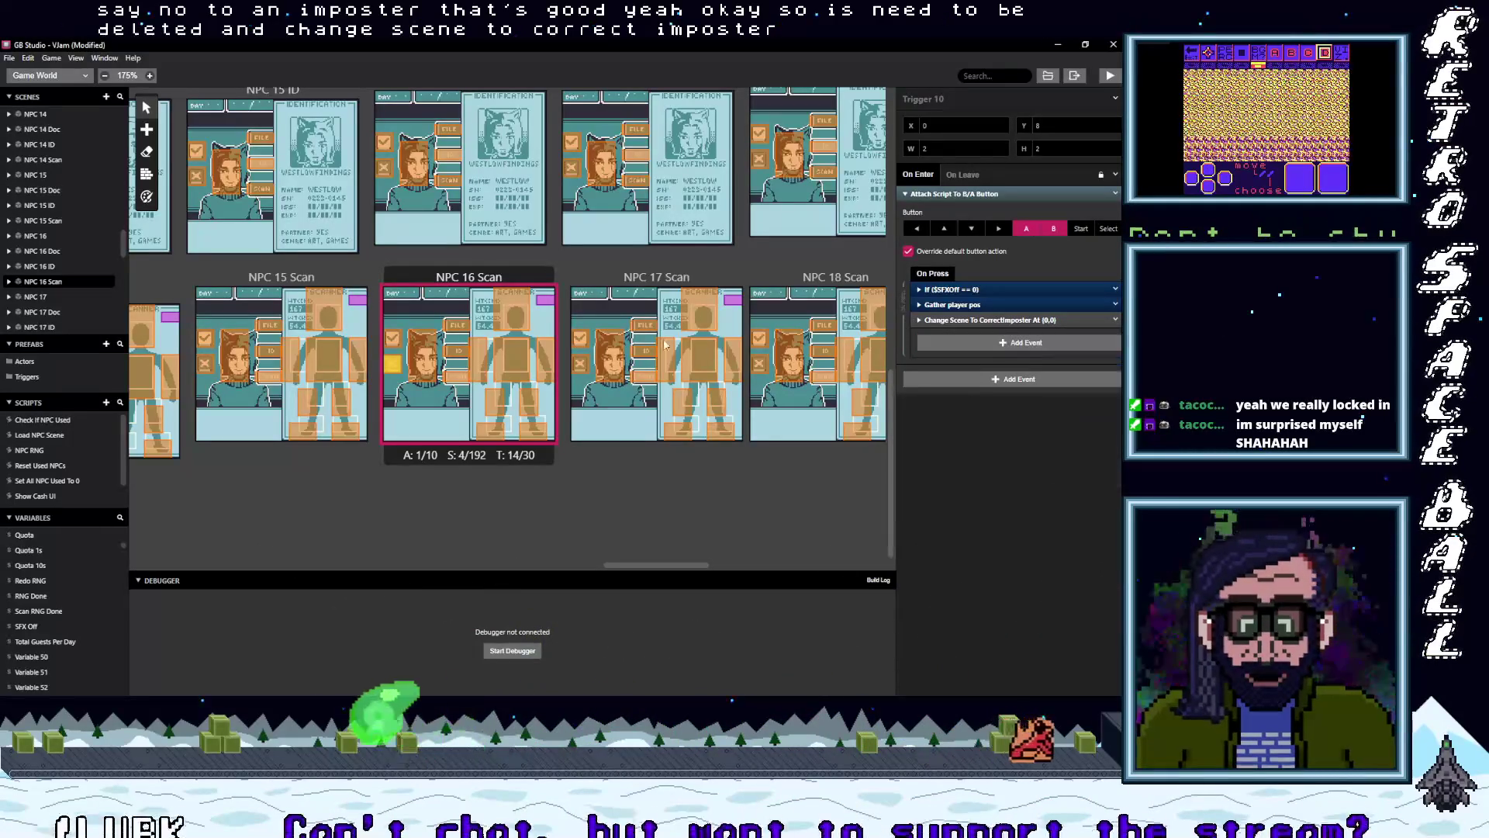
{"action": "scroll", "coordinate": [400, 248], "scroll_direction": "up", "scroll_amount": 2}
{"action": "left_click", "coordinate": [385, 229]}
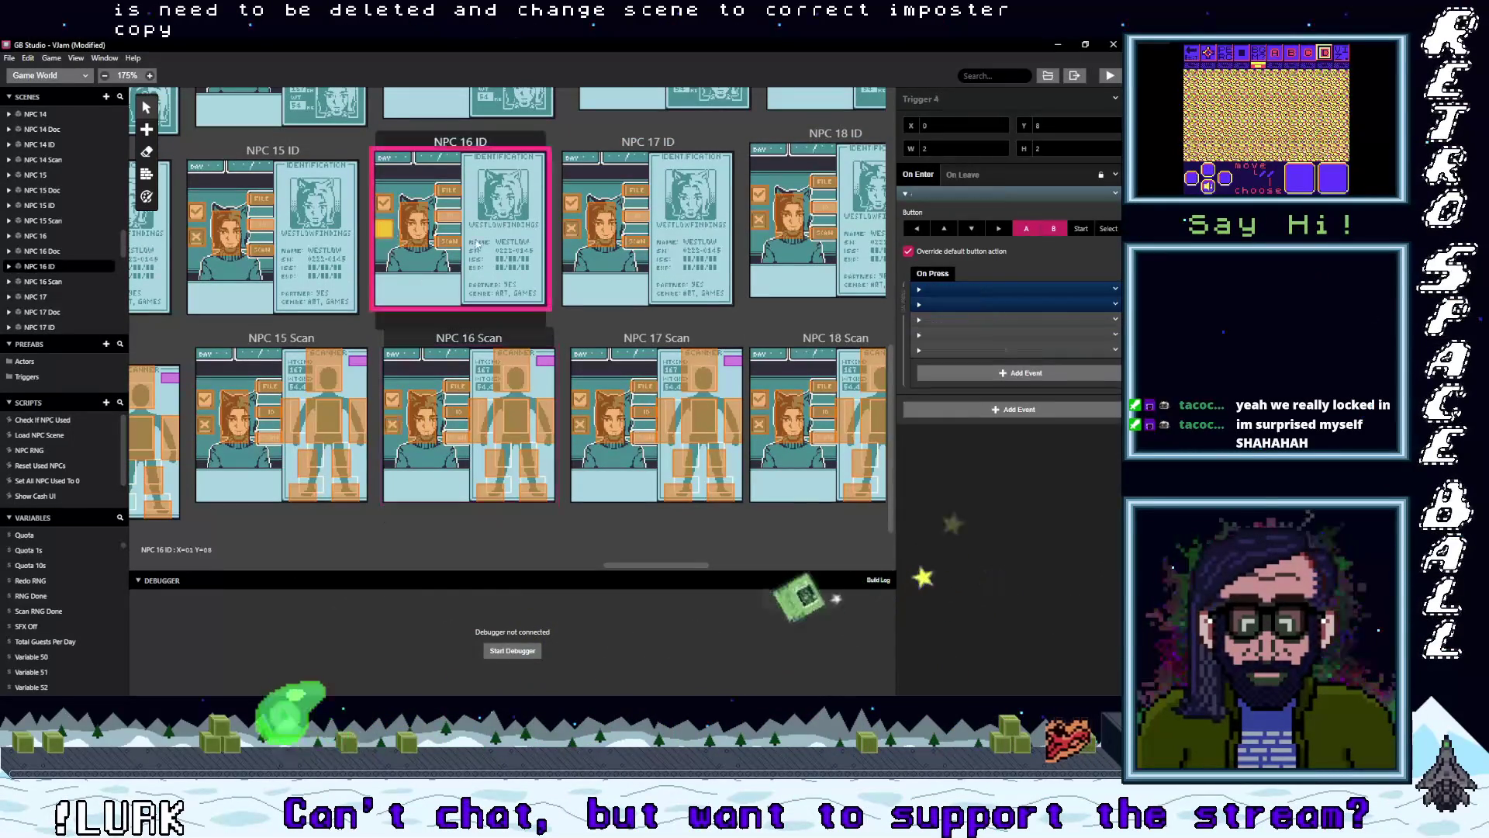
- Paste the Correct Imposter scene change into the NPC 16 ID and NPC 16 Doc triggers, deleting their NPC-loading events
{"action": "left_click", "coordinate": [959, 368]}
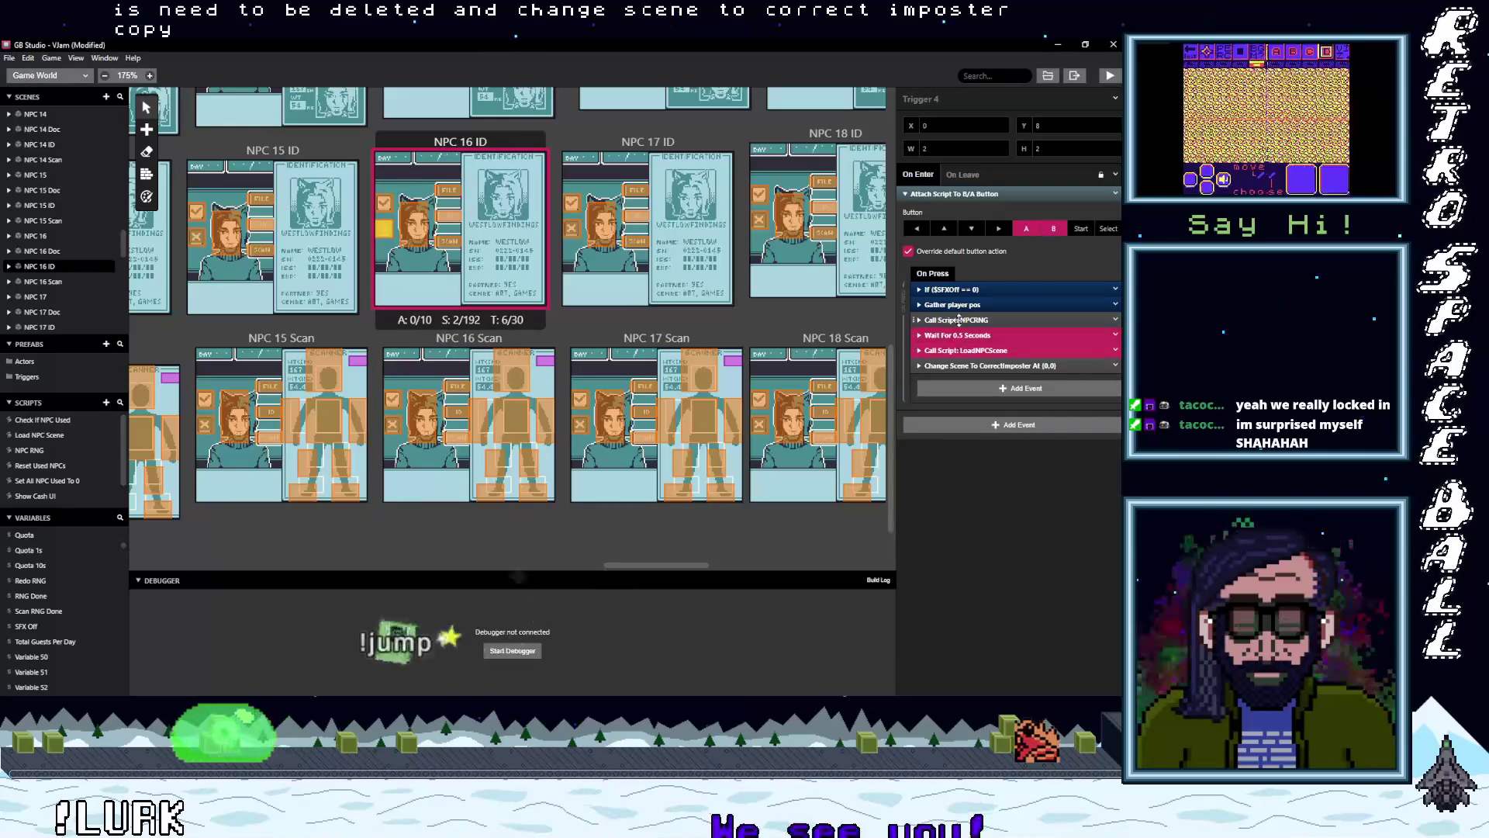
{"action": "left_click", "coordinate": [1118, 331]}
{"action": "left_click", "coordinate": [1081, 511]}
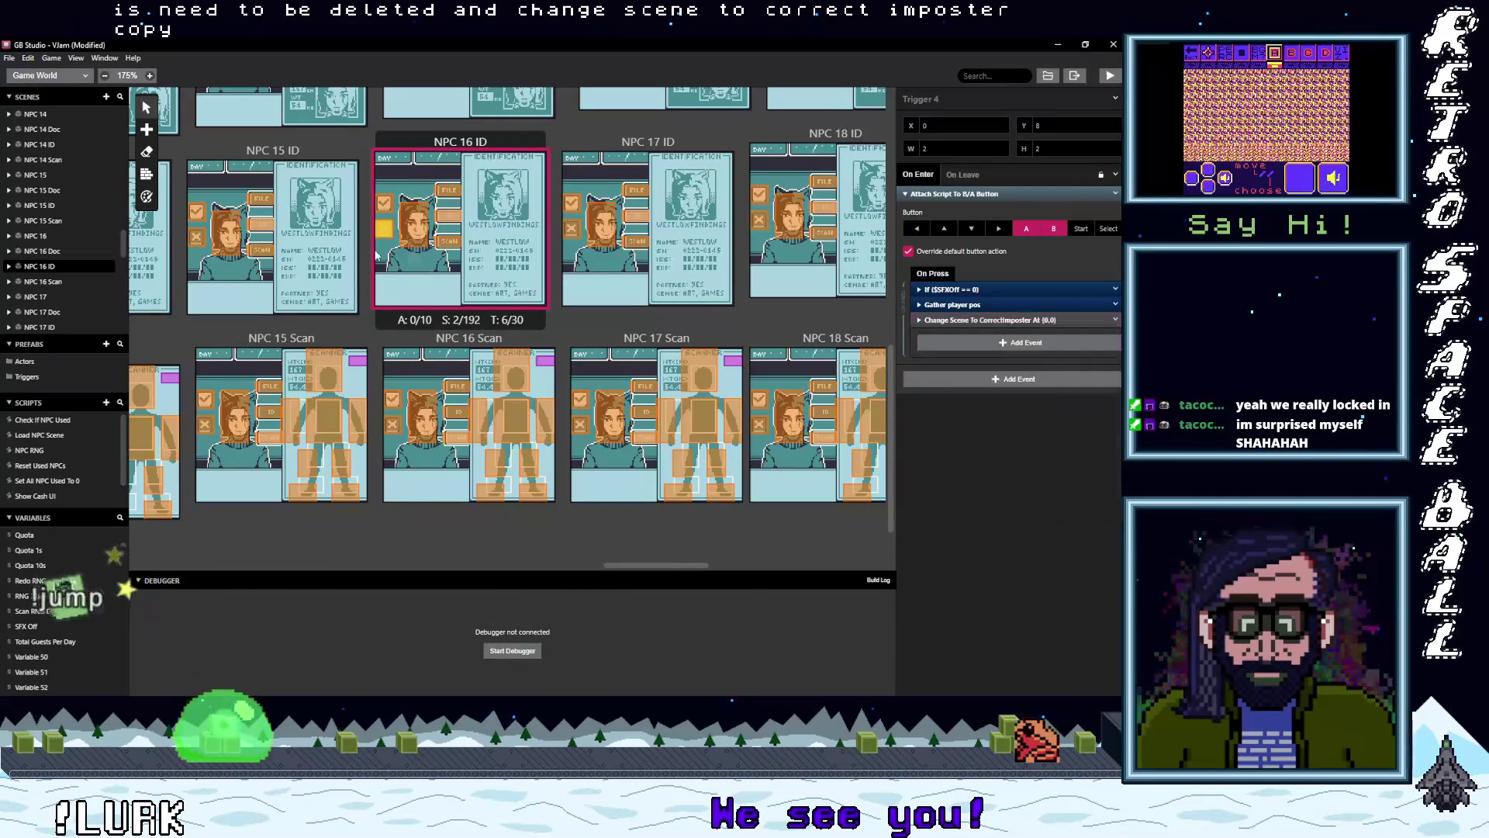
{"action": "scroll", "coordinate": [378, 273], "scroll_direction": "up", "scroll_amount": 5}
{"action": "left_click", "coordinate": [393, 284]}
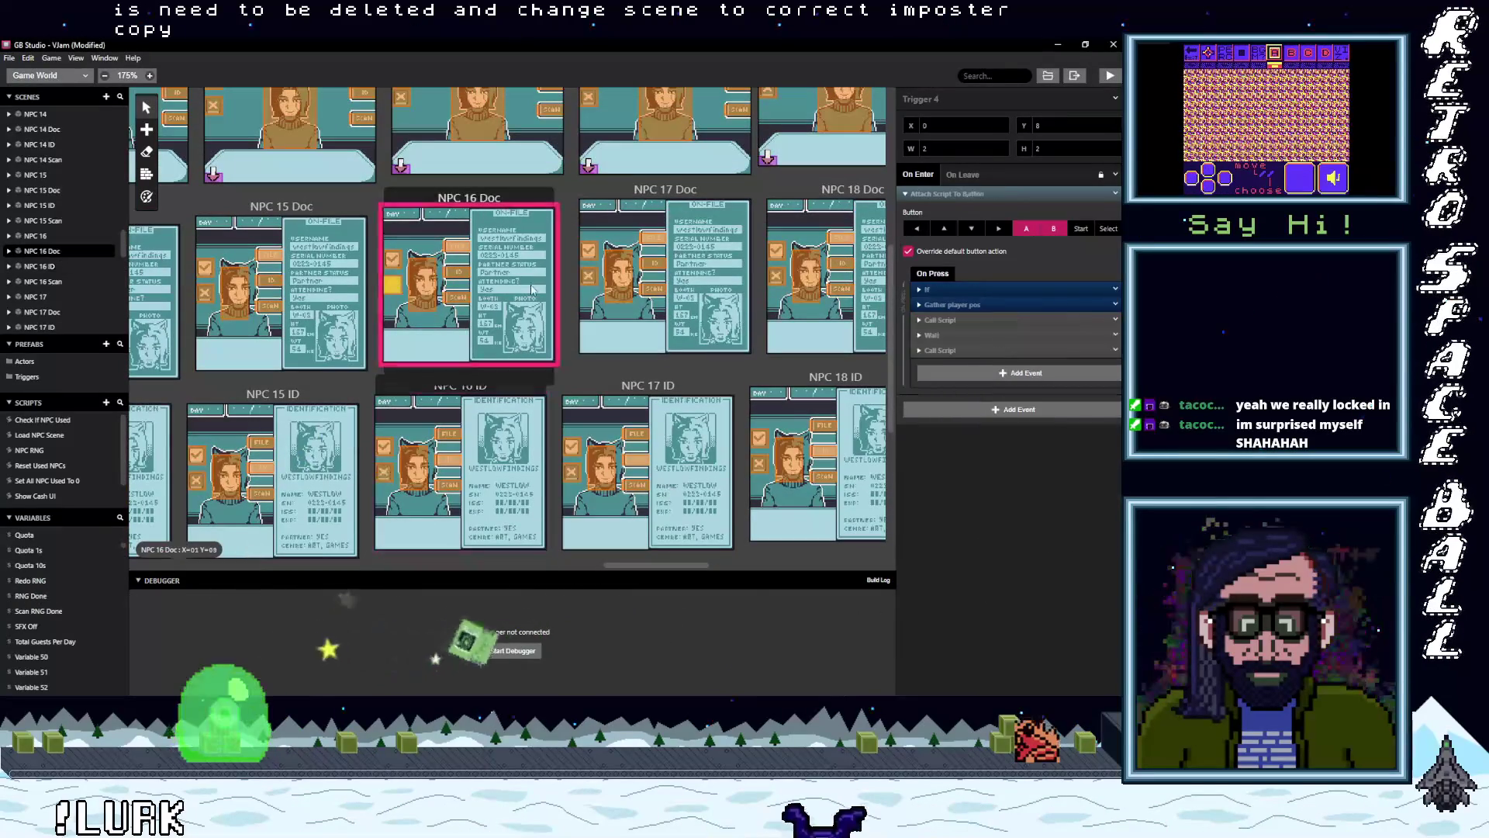
{"action": "left_click", "coordinate": [934, 371]}
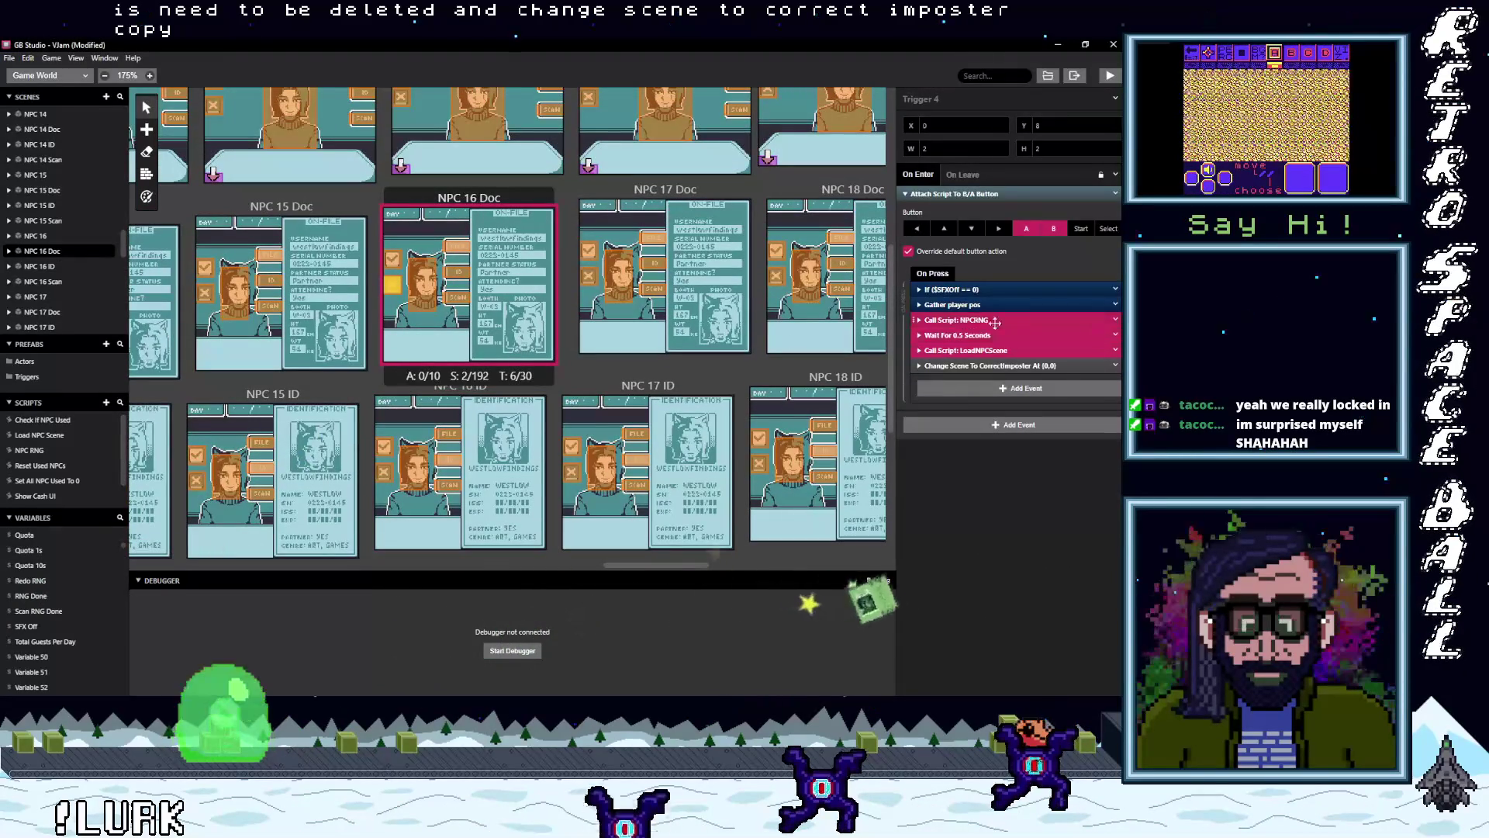
{"action": "right_click", "coordinate": [1052, 350]}
{"action": "left_click", "coordinate": [1081, 531]}
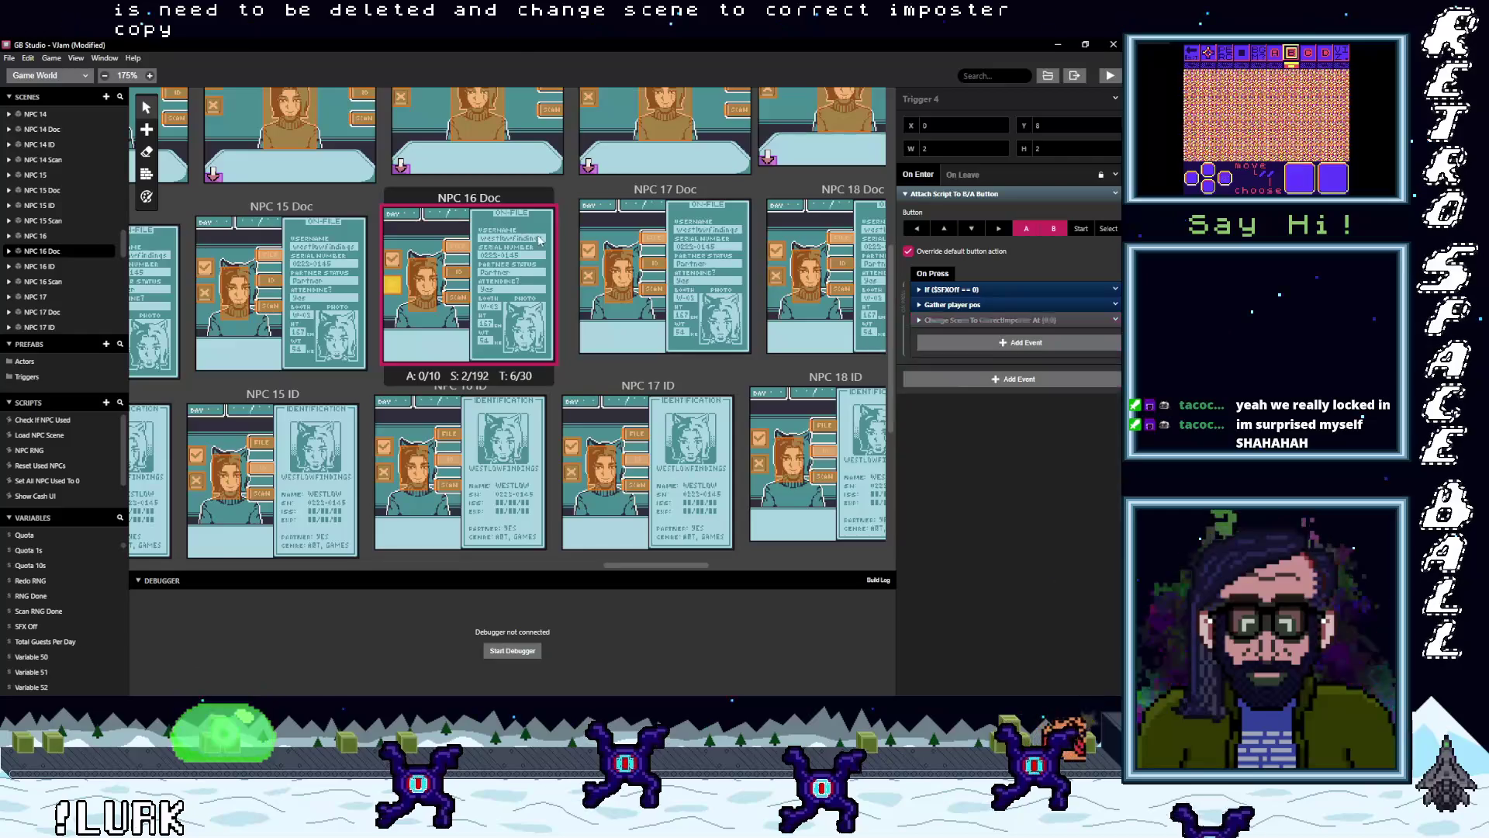
{"action": "scroll", "coordinate": [423, 276], "scroll_direction": "up", "scroll_amount": 3}
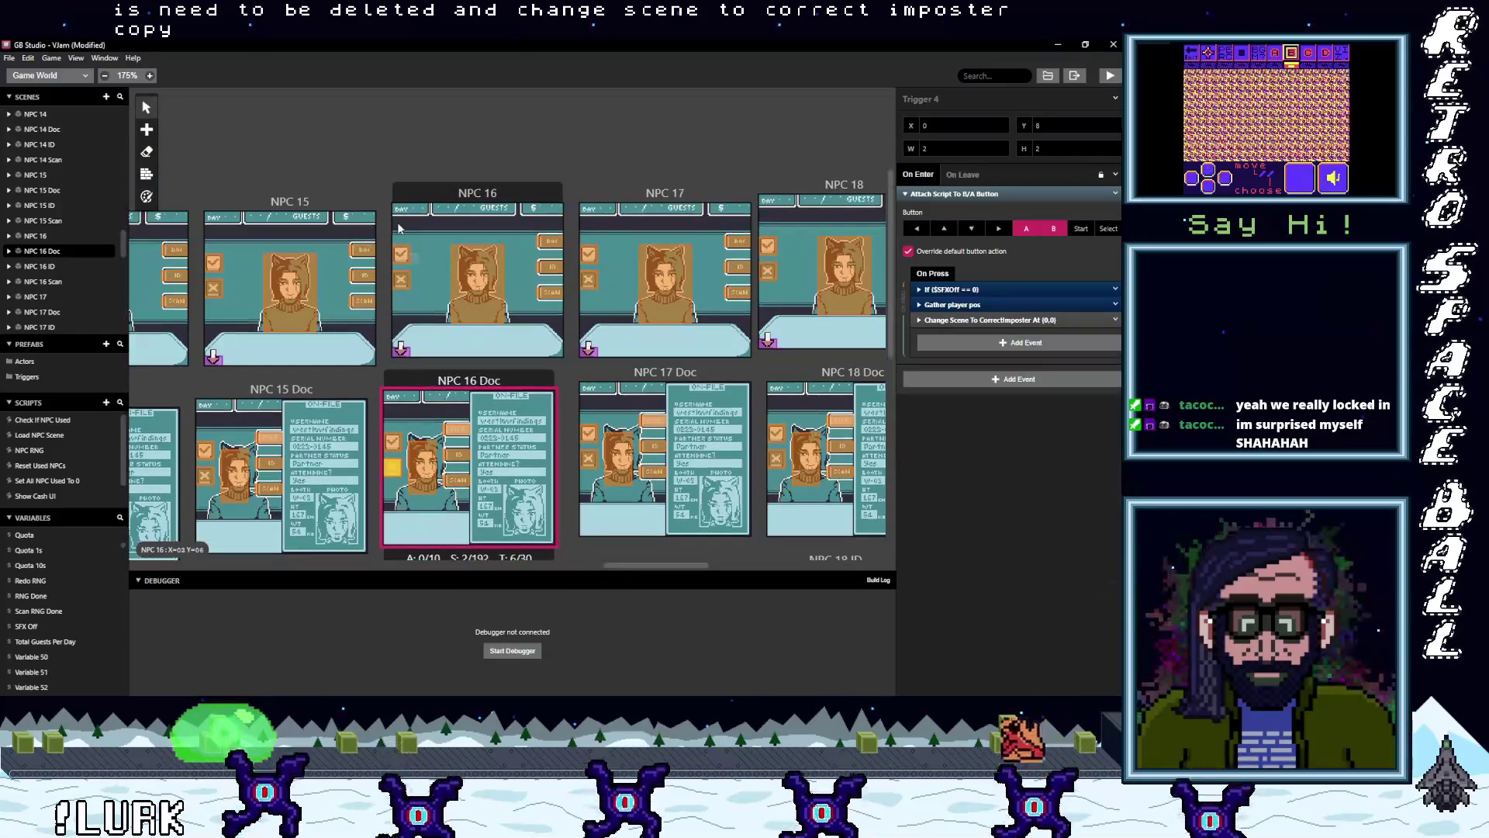
- Give NPC 16 the Correct Imposter scene change and strip the NPCRNG, Wait and LoadNPCScene events from NPC 16 and NPC 15
{"action": "left_click", "coordinate": [401, 279]}
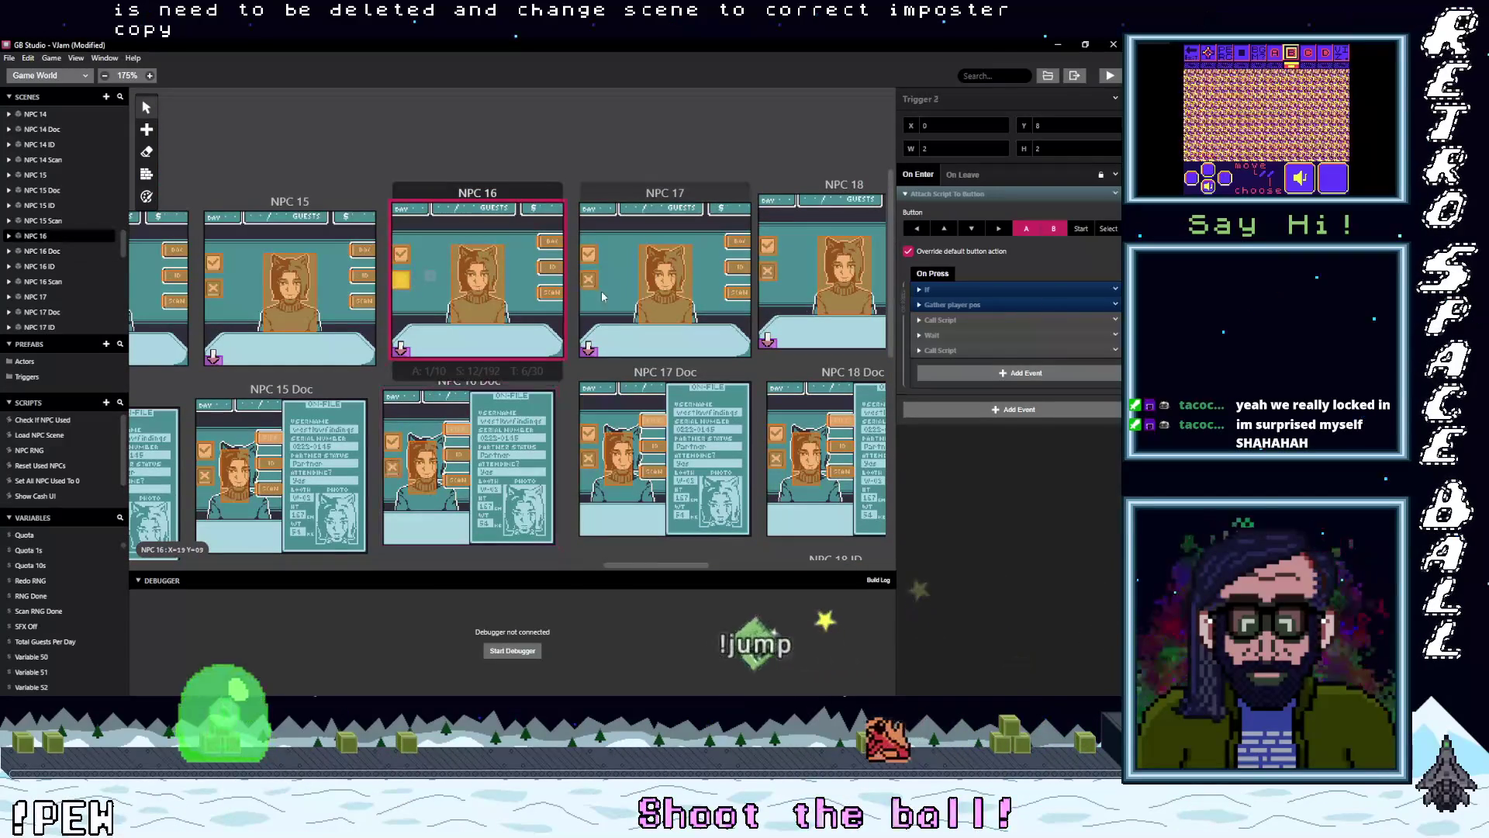
{"action": "left_click", "coordinate": [974, 373], "text": "alt"}
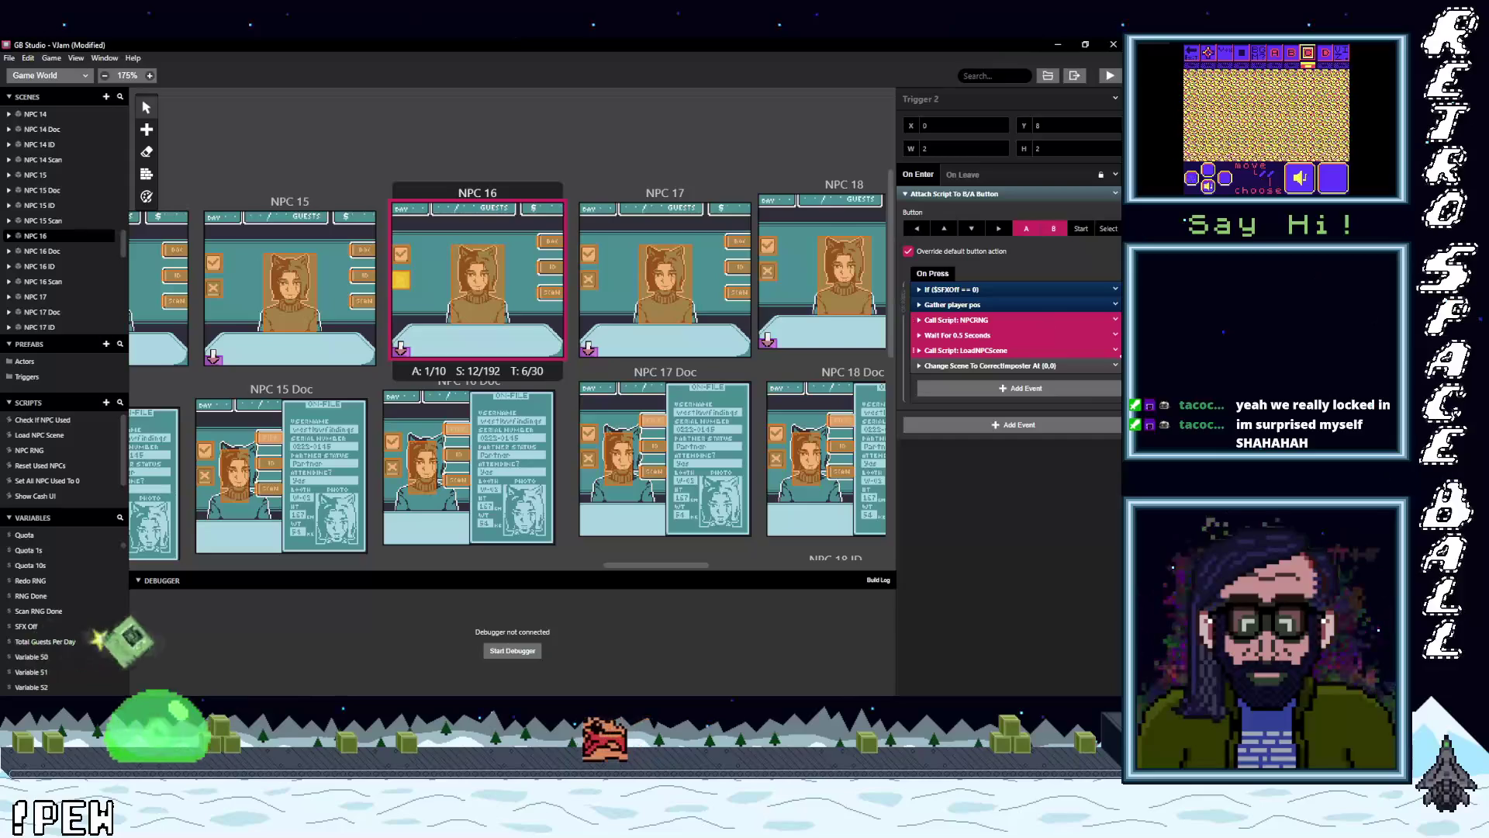
{"action": "left_click", "coordinate": [1115, 350]}
{"action": "left_click", "coordinate": [1083, 543]}
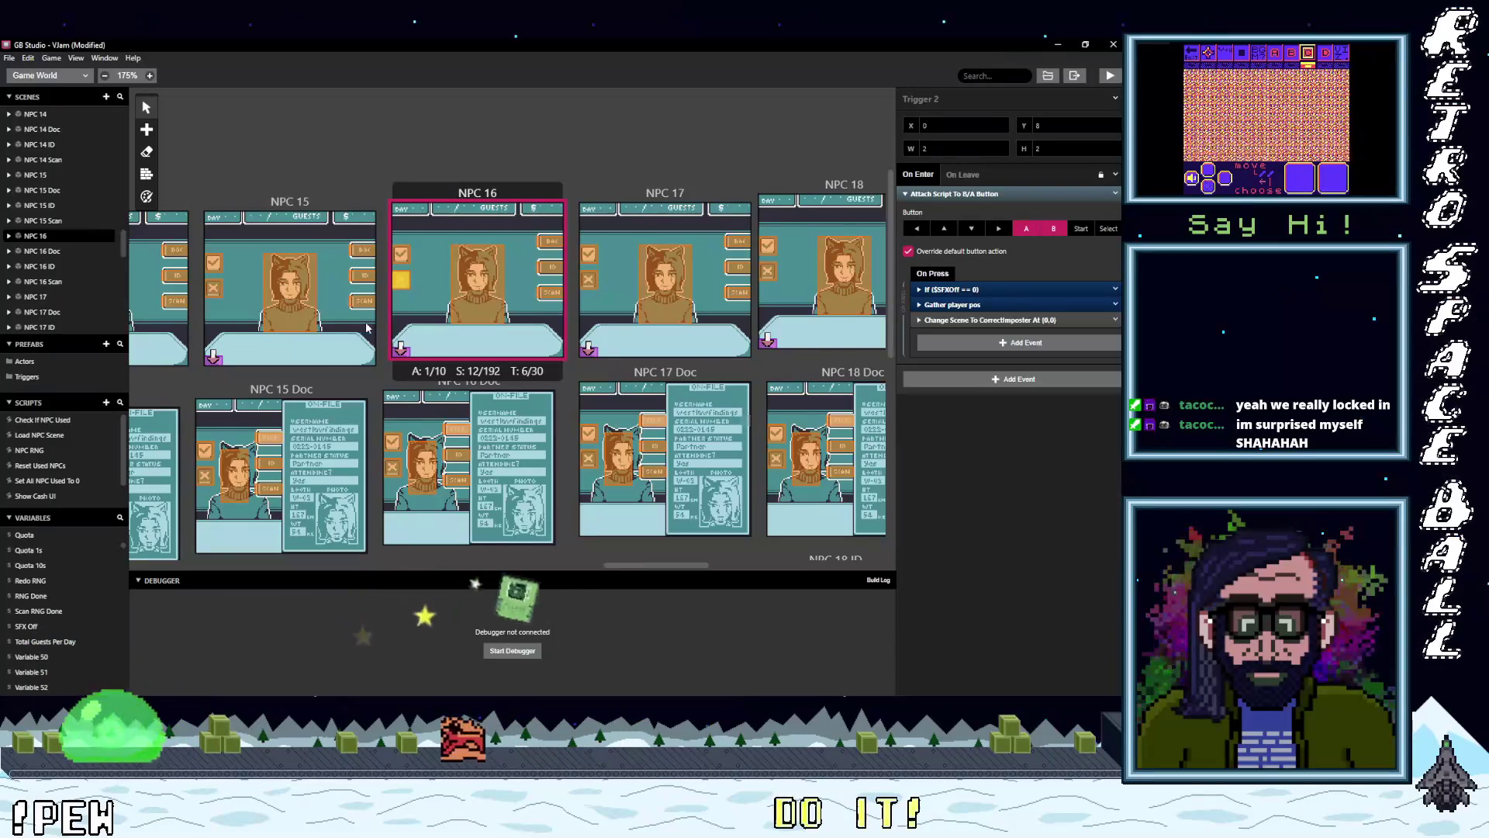
{"action": "left_click", "coordinate": [213, 287]}
{"action": "left_click", "coordinate": [969, 353]}
{"action": "left_click", "coordinate": [971, 335], "text": "shift"}
{"action": "left_click", "coordinate": [1115, 349]}
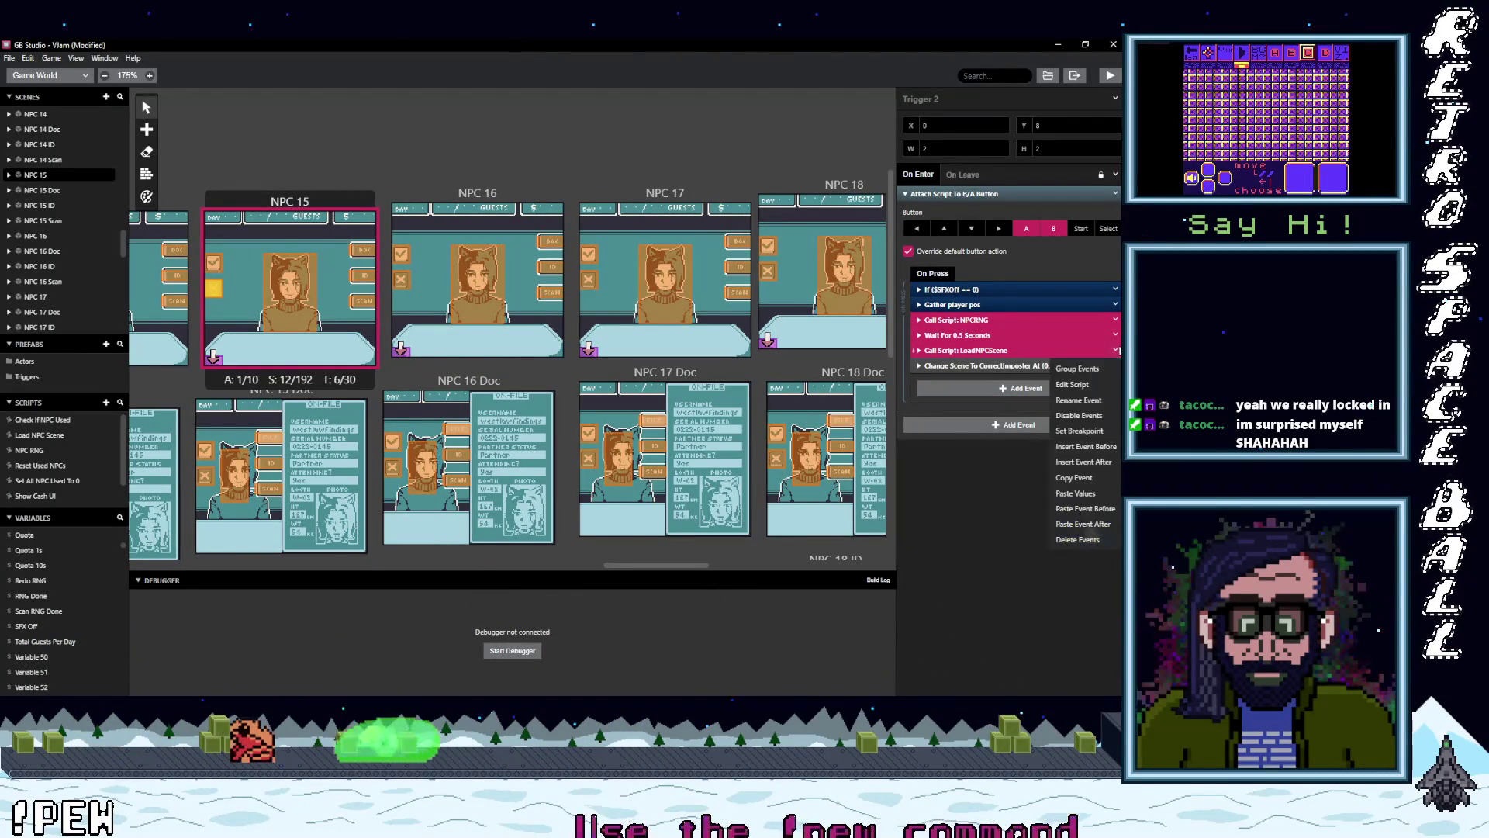
{"action": "left_click", "coordinate": [1083, 542]}
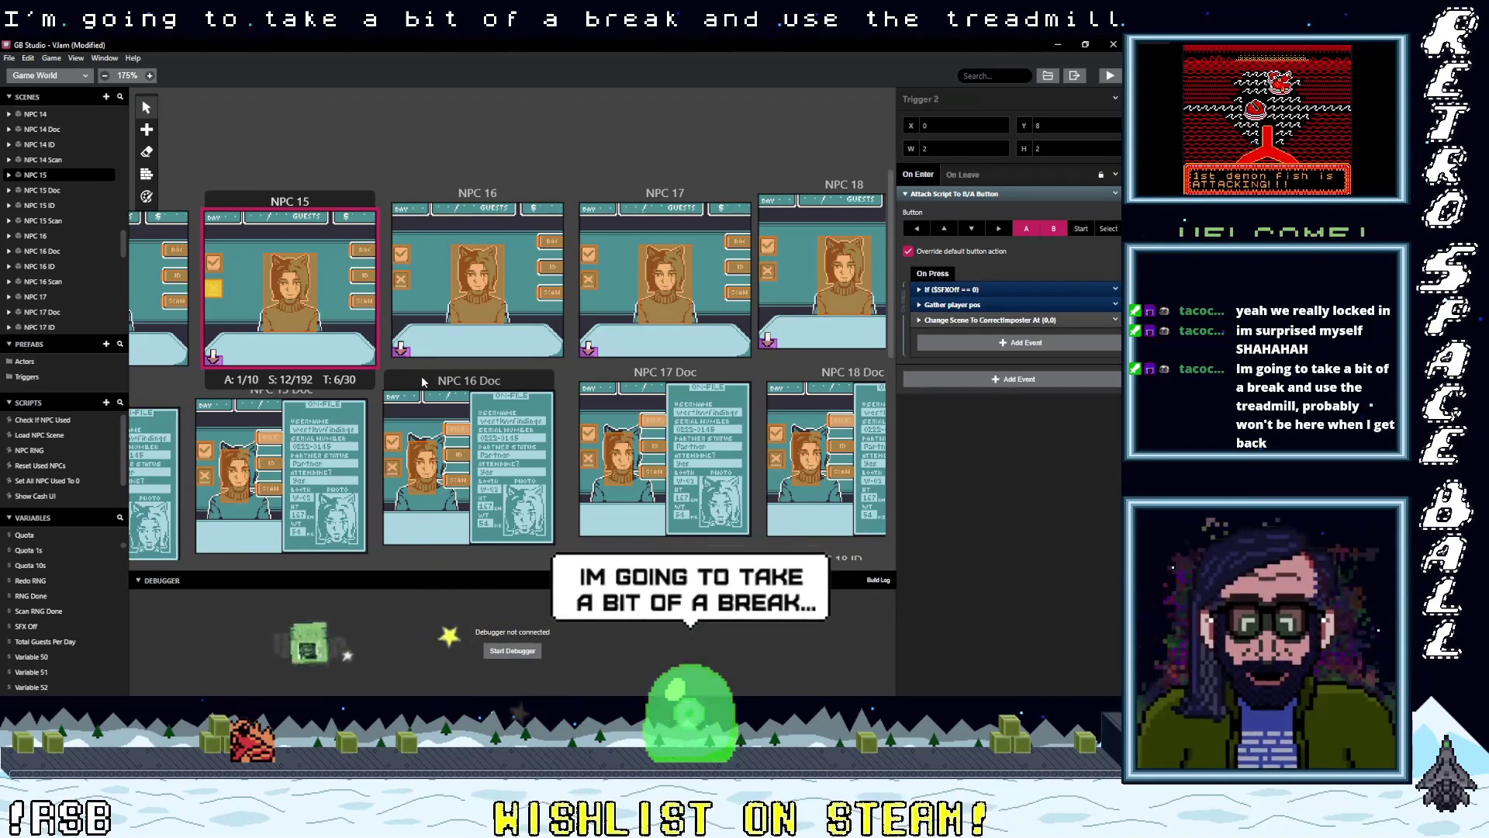
- Delete the three NPC-loading events from the NPC 15 Doc trigger, then select NPC 15 ID's trigger
{"action": "scroll", "coordinate": [342, 391], "scroll_direction": "down", "scroll_amount": 2}
{"action": "scroll", "coordinate": [342, 392], "scroll_direction": "down", "scroll_amount": 2}
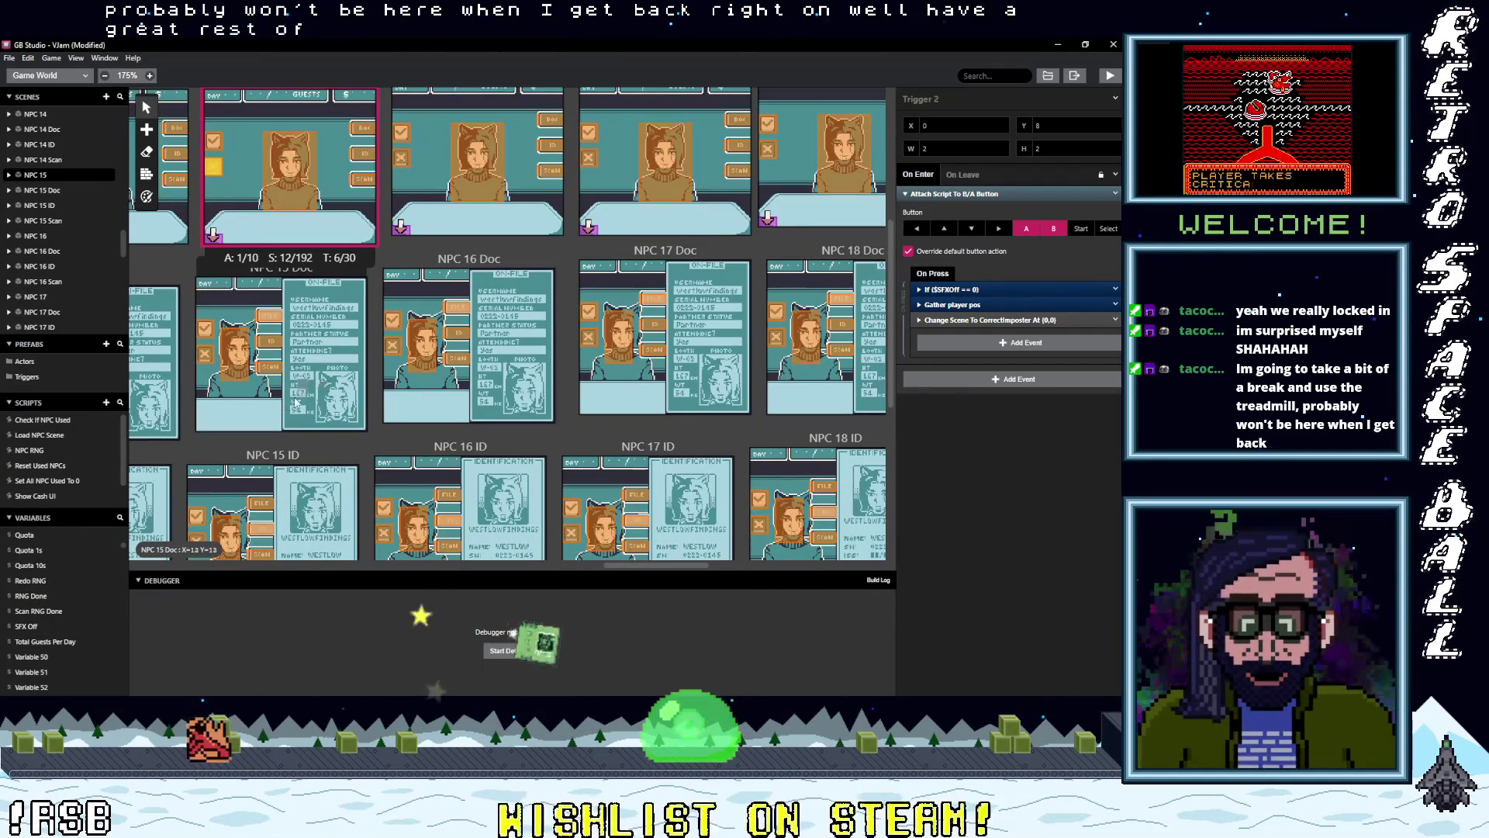
{"action": "left_click", "coordinate": [206, 355]}
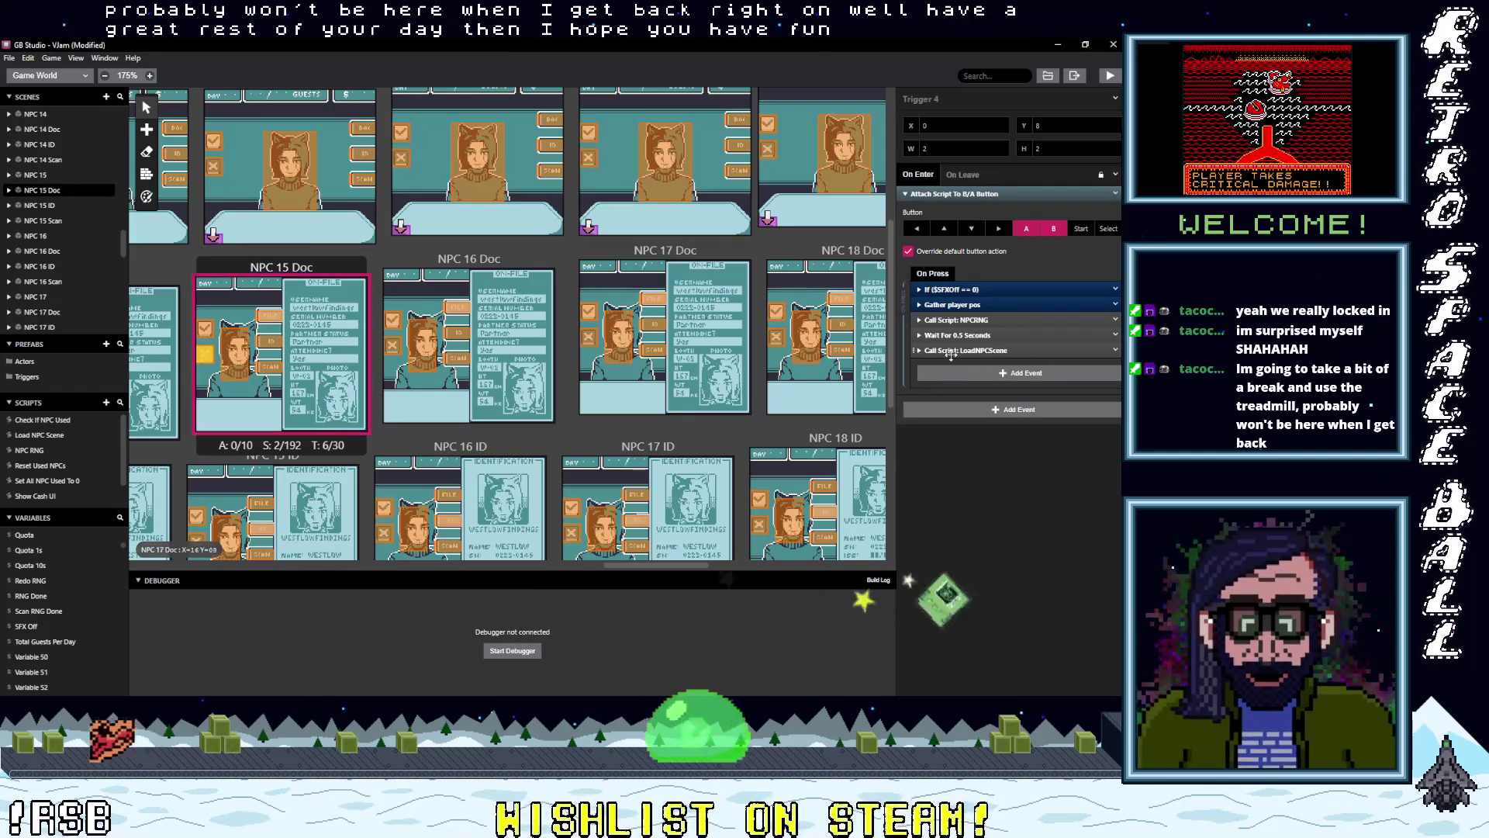
{"action": "left_click", "coordinate": [958, 352]}
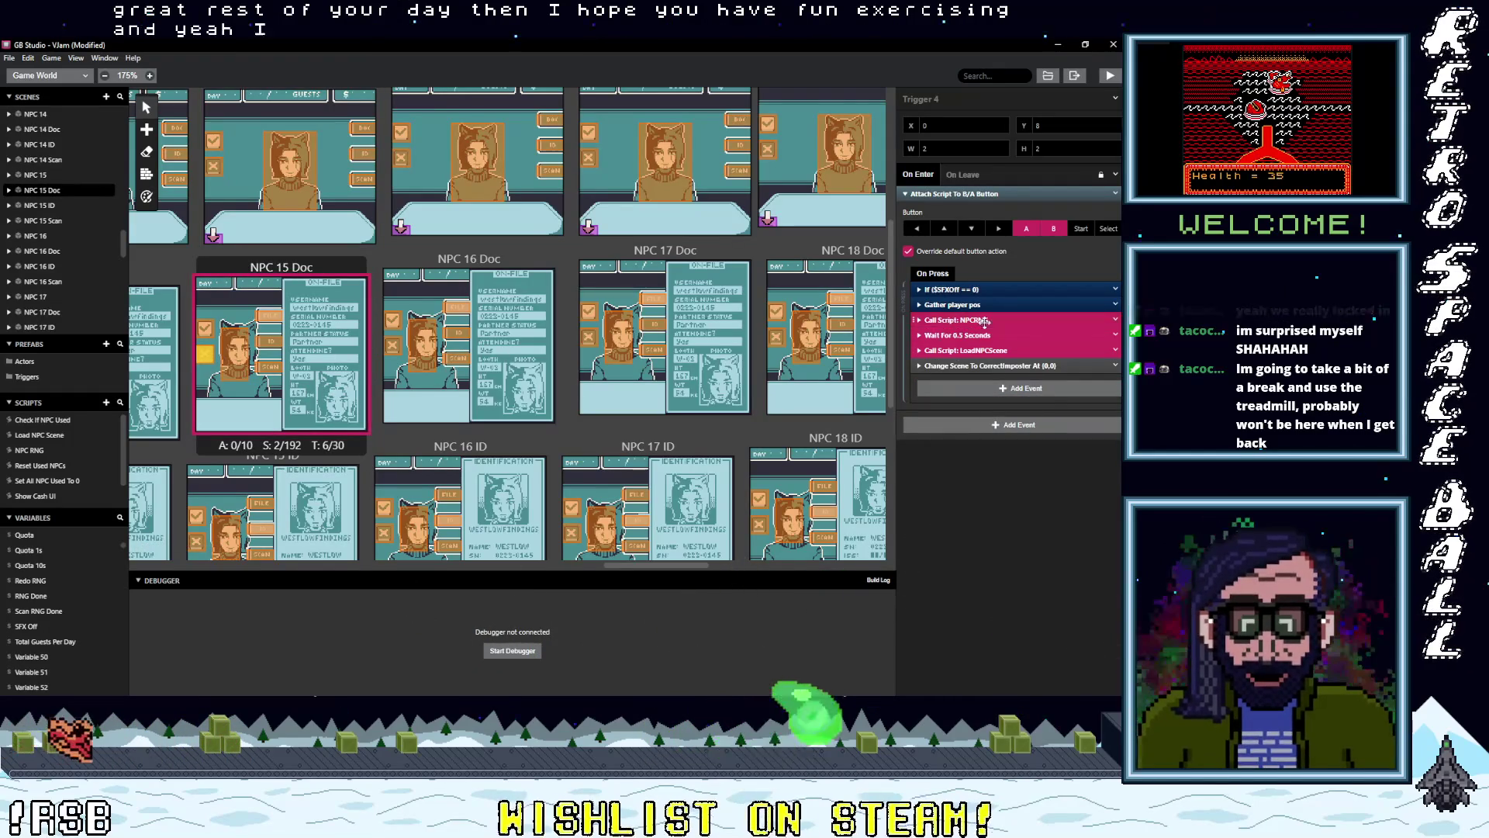
{"action": "left_click", "coordinate": [1115, 351]}
{"action": "left_click", "coordinate": [1148, 566]}
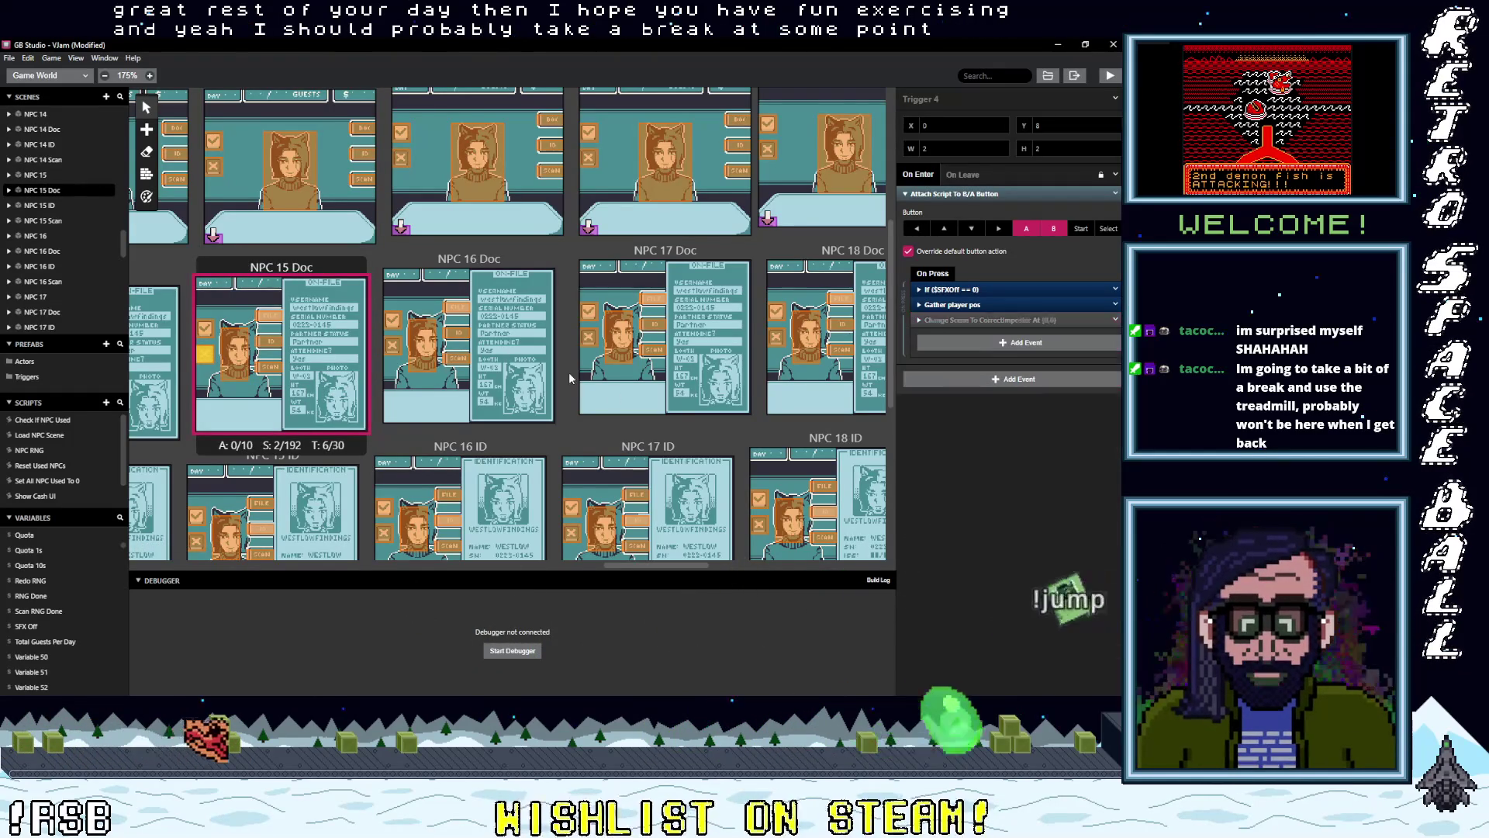
{"action": "scroll", "coordinate": [355, 382], "scroll_direction": "down", "scroll_amount": 3}
{"action": "left_click", "coordinate": [196, 420]}
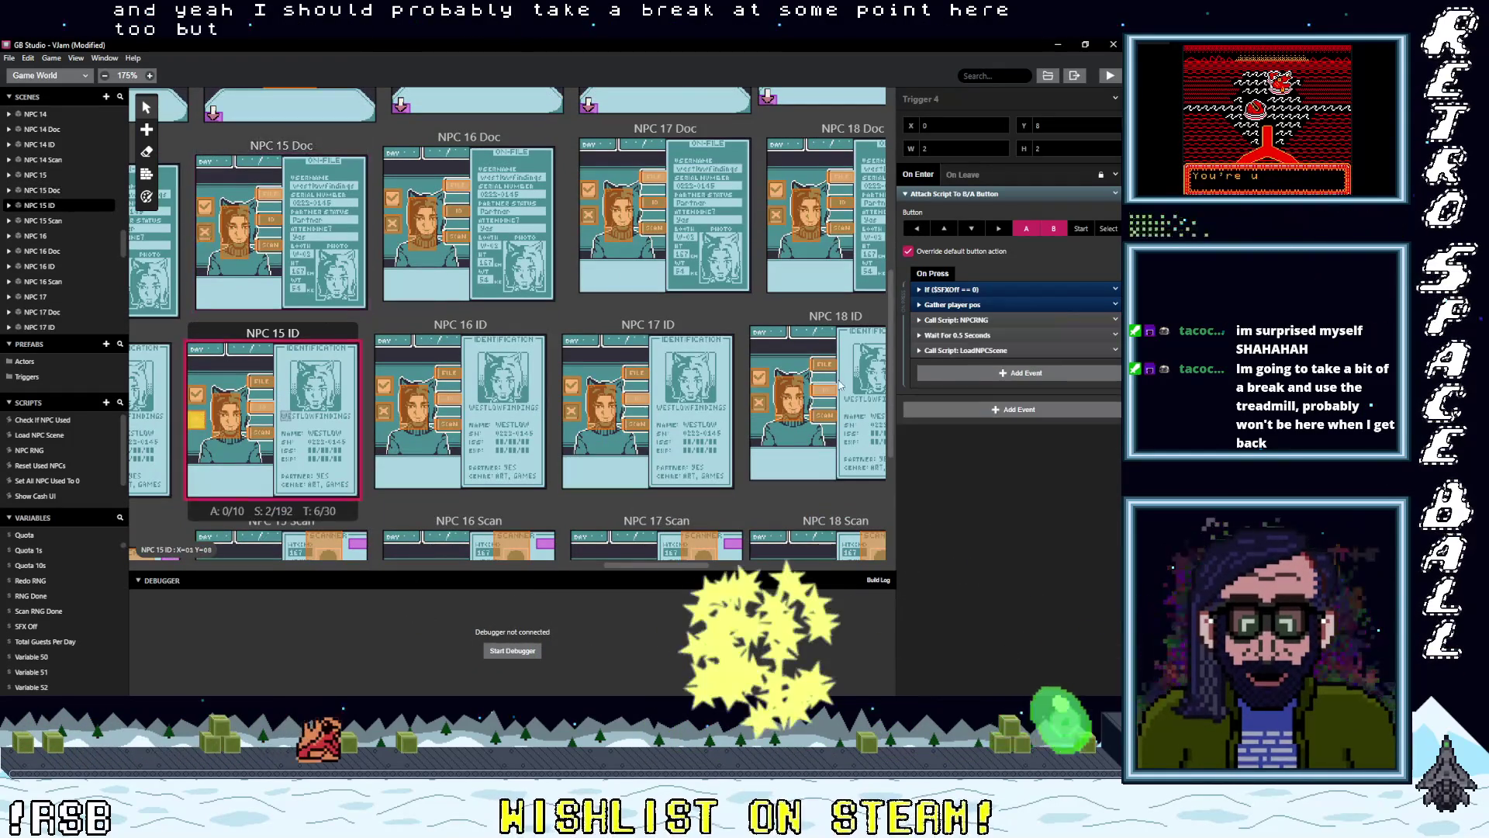
- Delete the NPCRNG, Wait and LoadNPCScene events from the NPC 15 ID and NPC 15 Scan triggers
{"action": "key", "text": "alt"}
{"action": "left_click", "coordinate": [975, 355]}
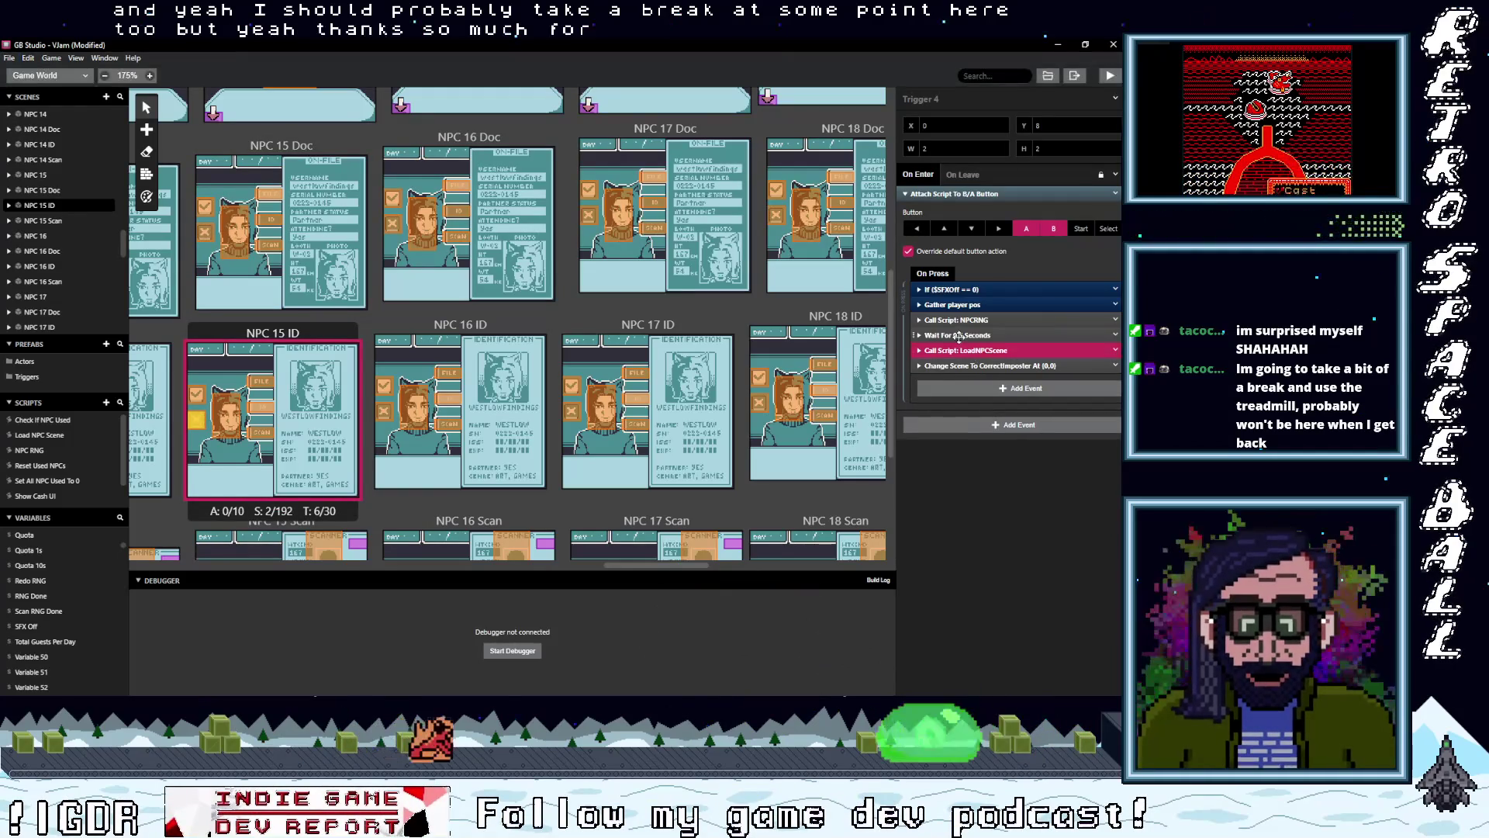
{"action": "left_click", "coordinate": [1118, 354]}
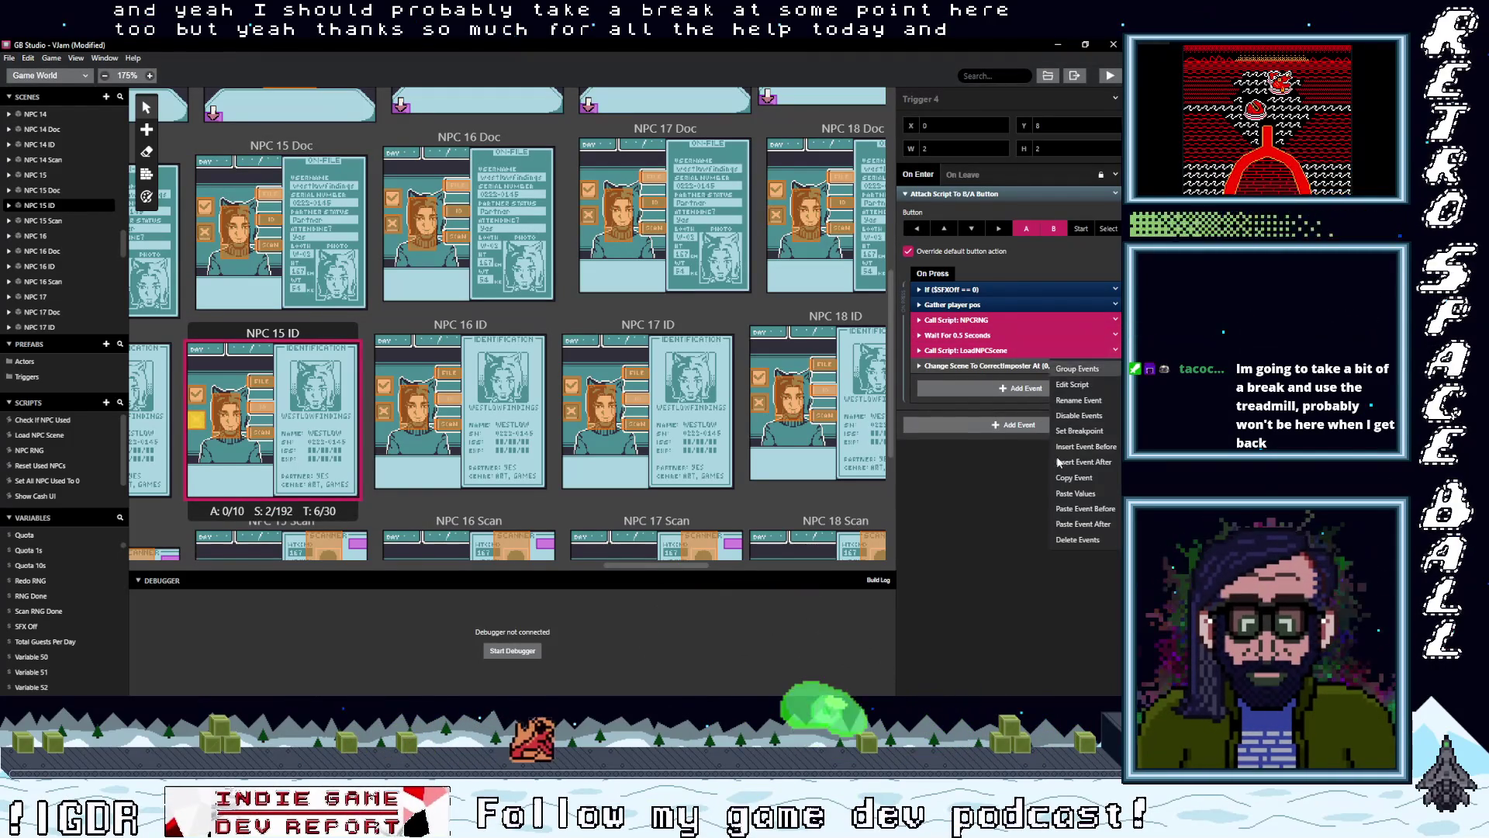
{"action": "left_click", "coordinate": [1081, 535]}
{"action": "scroll", "coordinate": [241, 475], "scroll_direction": "down", "scroll_amount": 2}
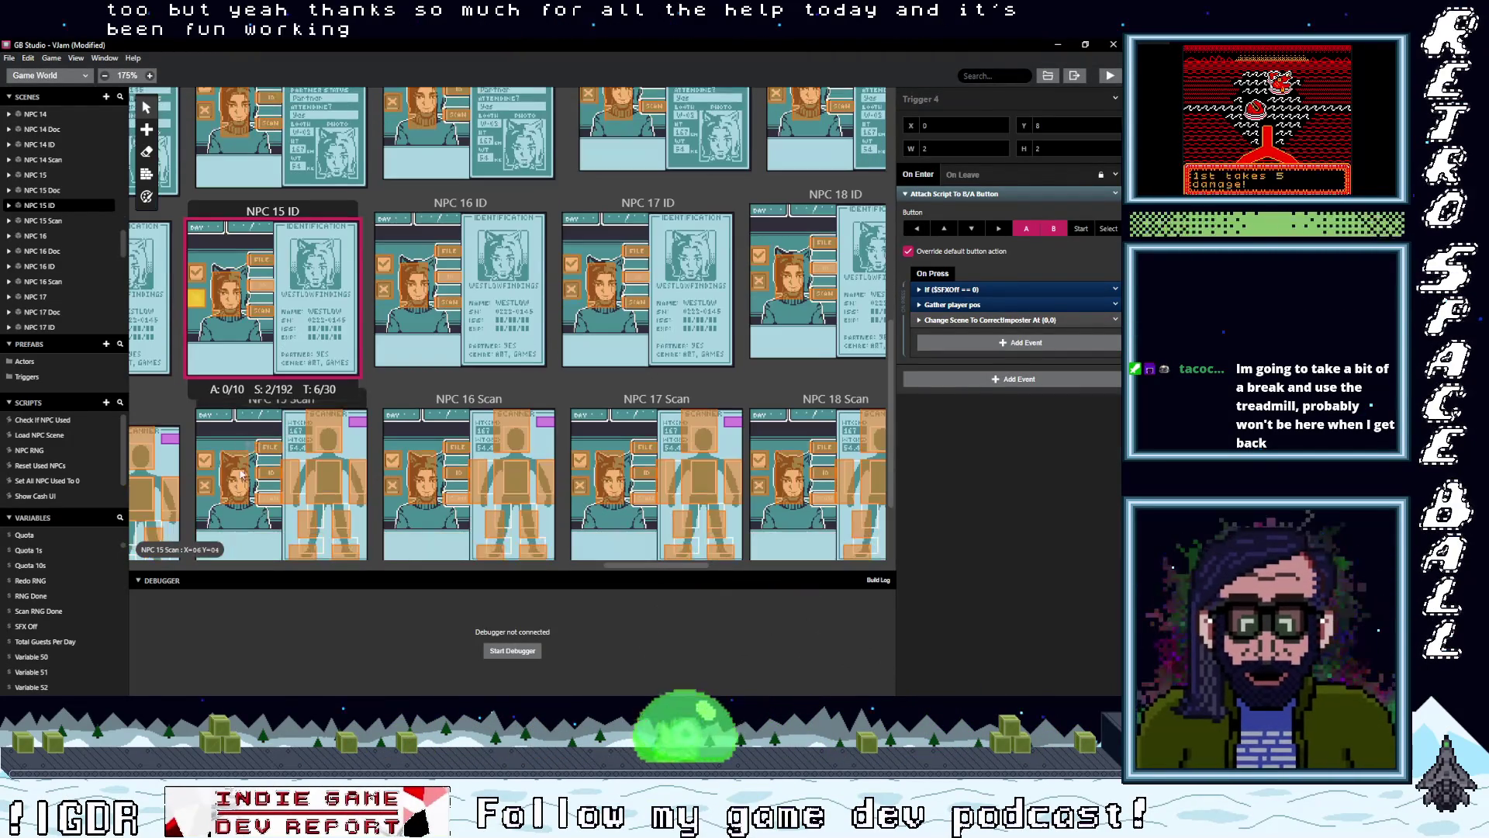
{"action": "left_click", "coordinate": [206, 488]}
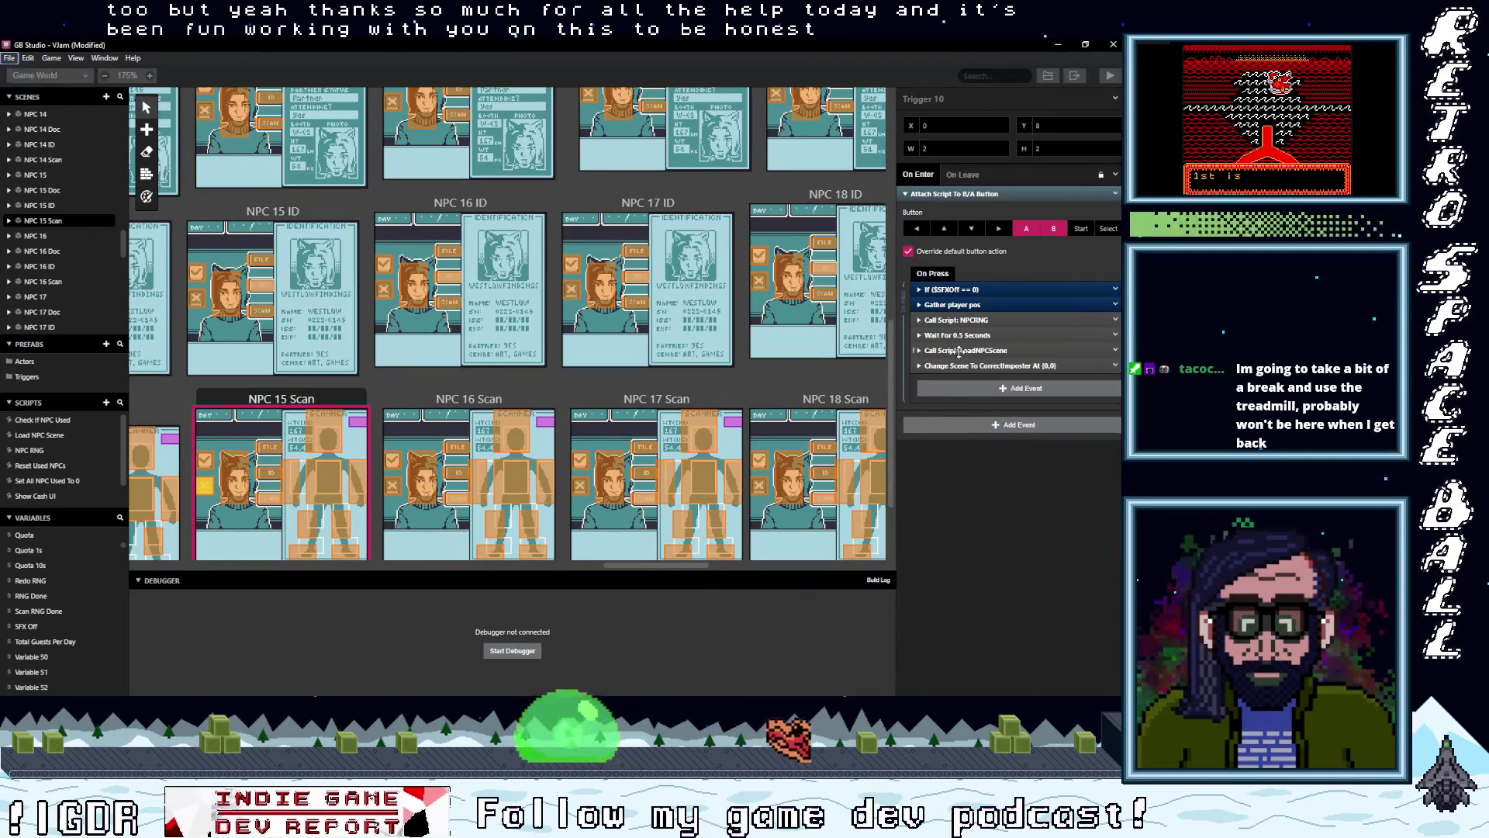
{"action": "left_click", "coordinate": [954, 320], "text": "shift"}
{"action": "left_click", "coordinate": [1115, 349]}
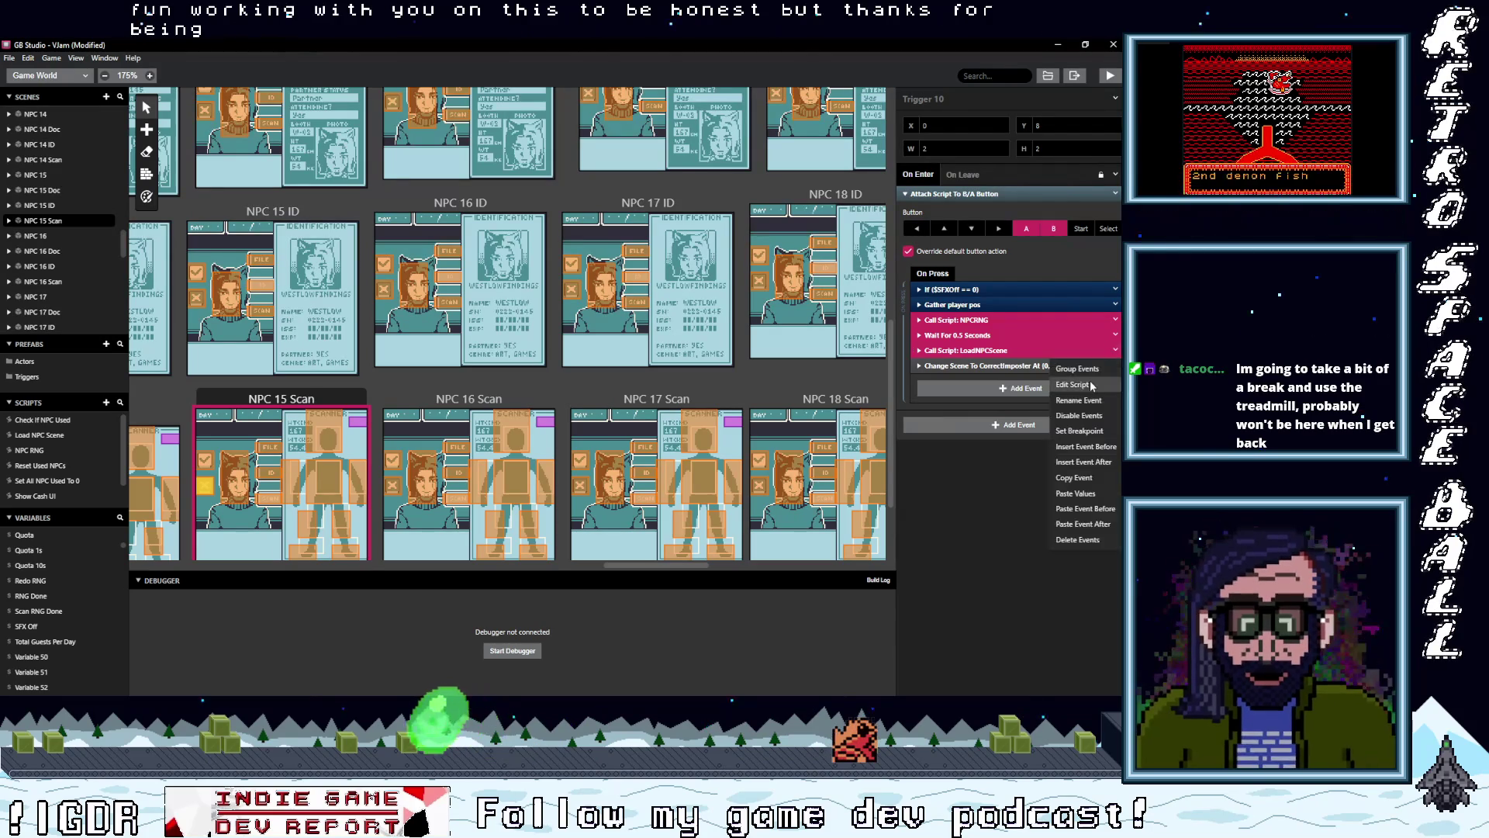
{"action": "left_click", "coordinate": [1083, 539]}
{"action": "scroll", "coordinate": [315, 414], "scroll_direction": "down", "scroll_amount": 3}
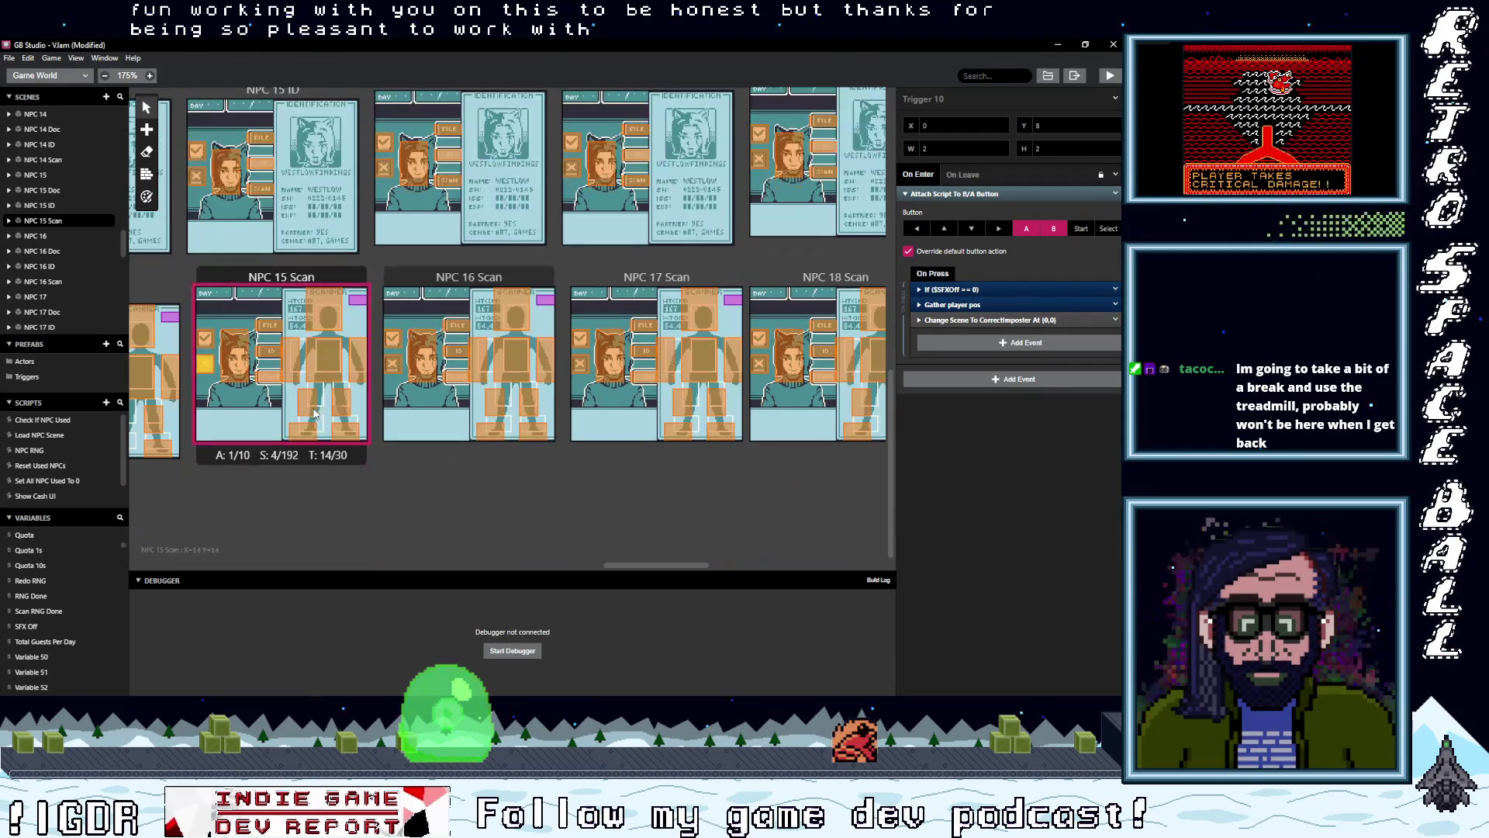
{"action": "left_click_drag", "start_coordinate": [670, 565], "coordinate": [604, 563]}
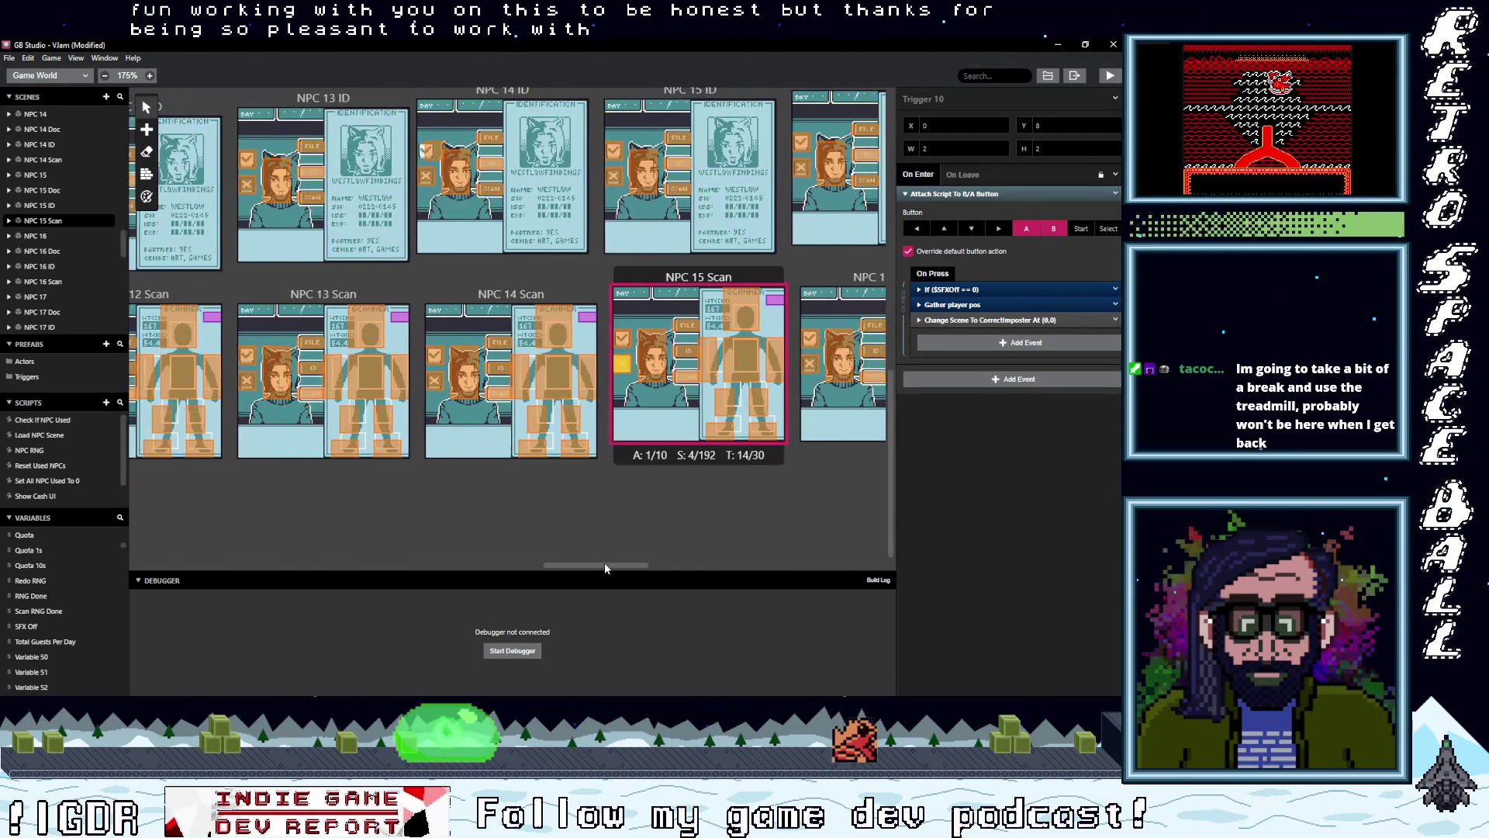
- Remove the three NPC-loading events from the NPC 14 Scan and NPC 14 ID triggers
{"action": "left_click", "coordinate": [500, 381]}
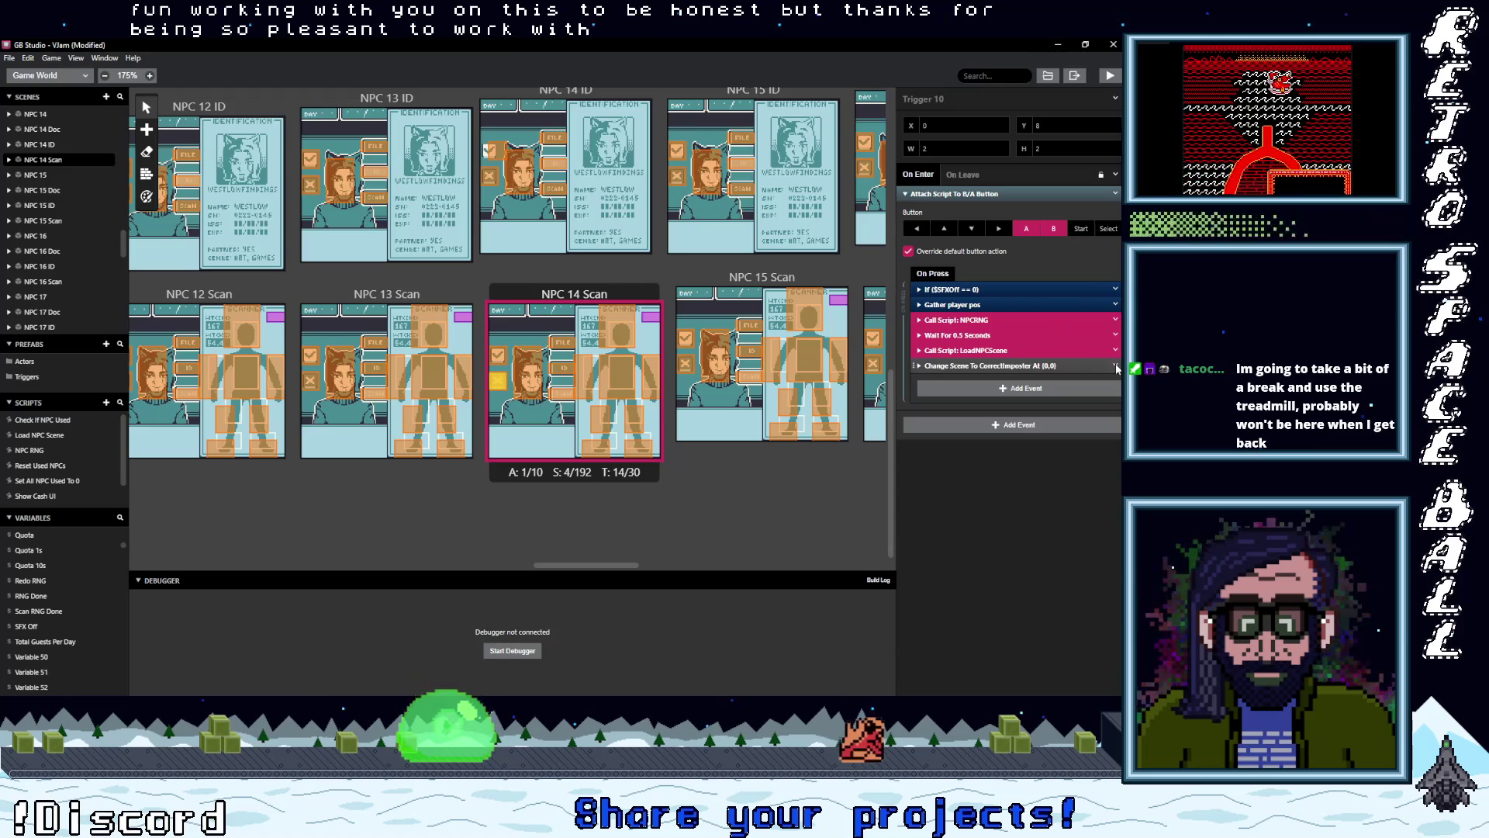
{"action": "left_click", "coordinate": [1117, 353]}
{"action": "left_click", "coordinate": [1078, 489]}
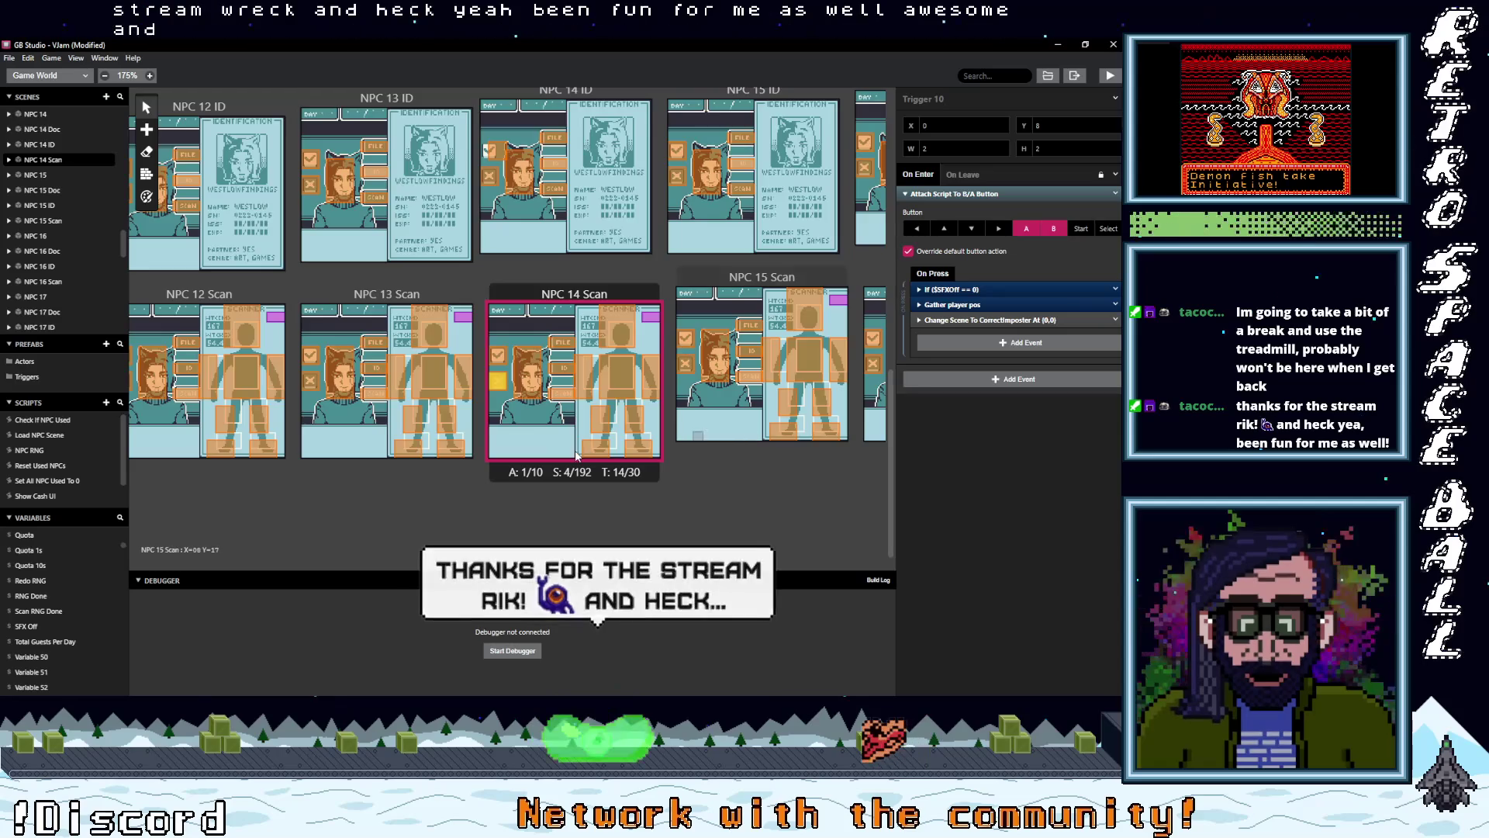
{"action": "scroll", "coordinate": [518, 318], "scroll_direction": "up", "scroll_amount": 3}
{"action": "left_click", "coordinate": [490, 273]}
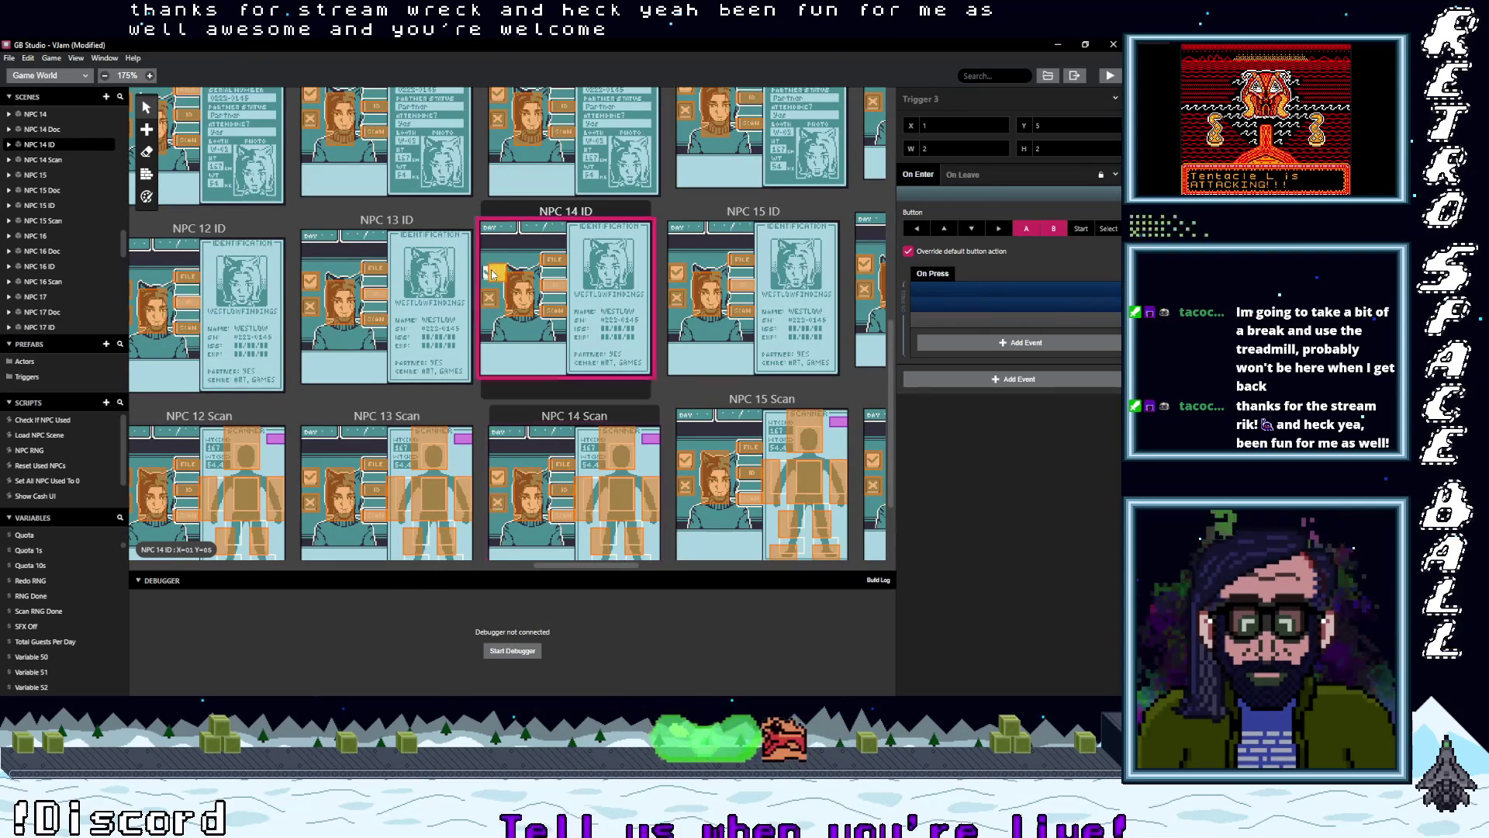
{"action": "left_click", "coordinate": [489, 301]}
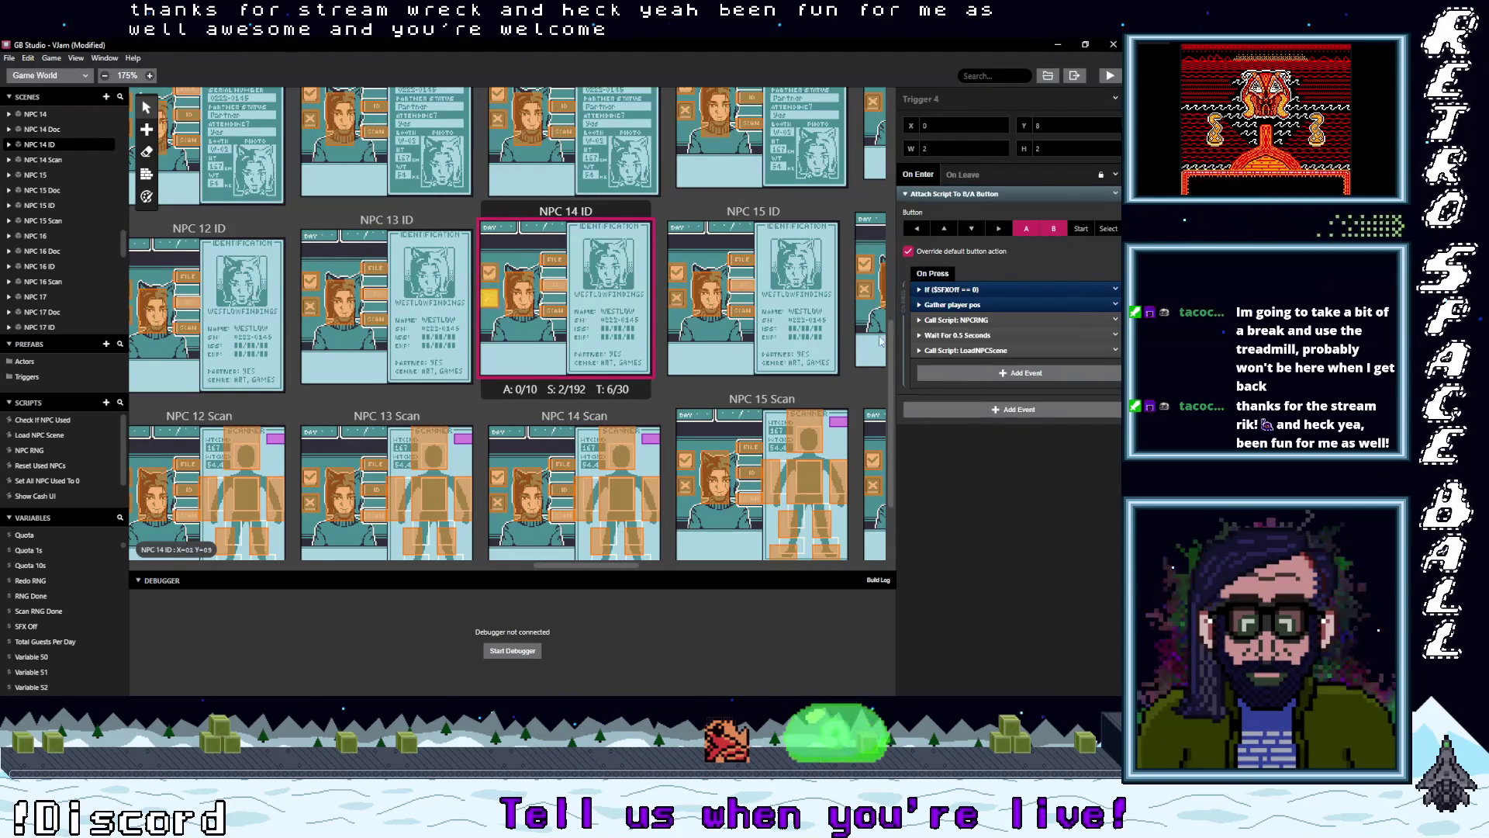
{"action": "left_click", "coordinate": [976, 372], "text": "alt"}
{"action": "left_click", "coordinate": [1109, 319]}
{"action": "left_click", "coordinate": [1106, 351], "text": "shift"}
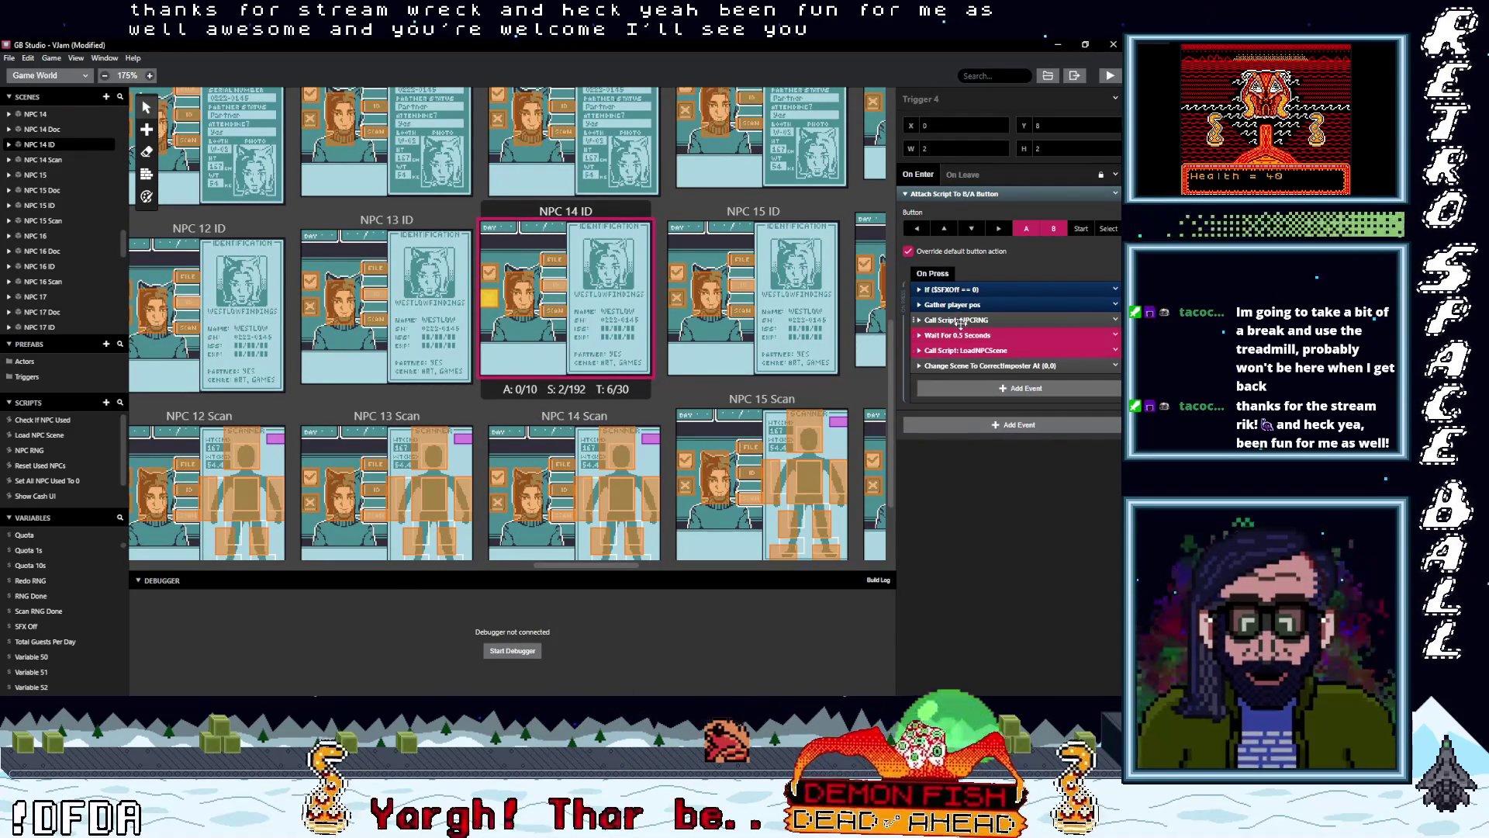
{"action": "left_click", "coordinate": [1115, 350]}
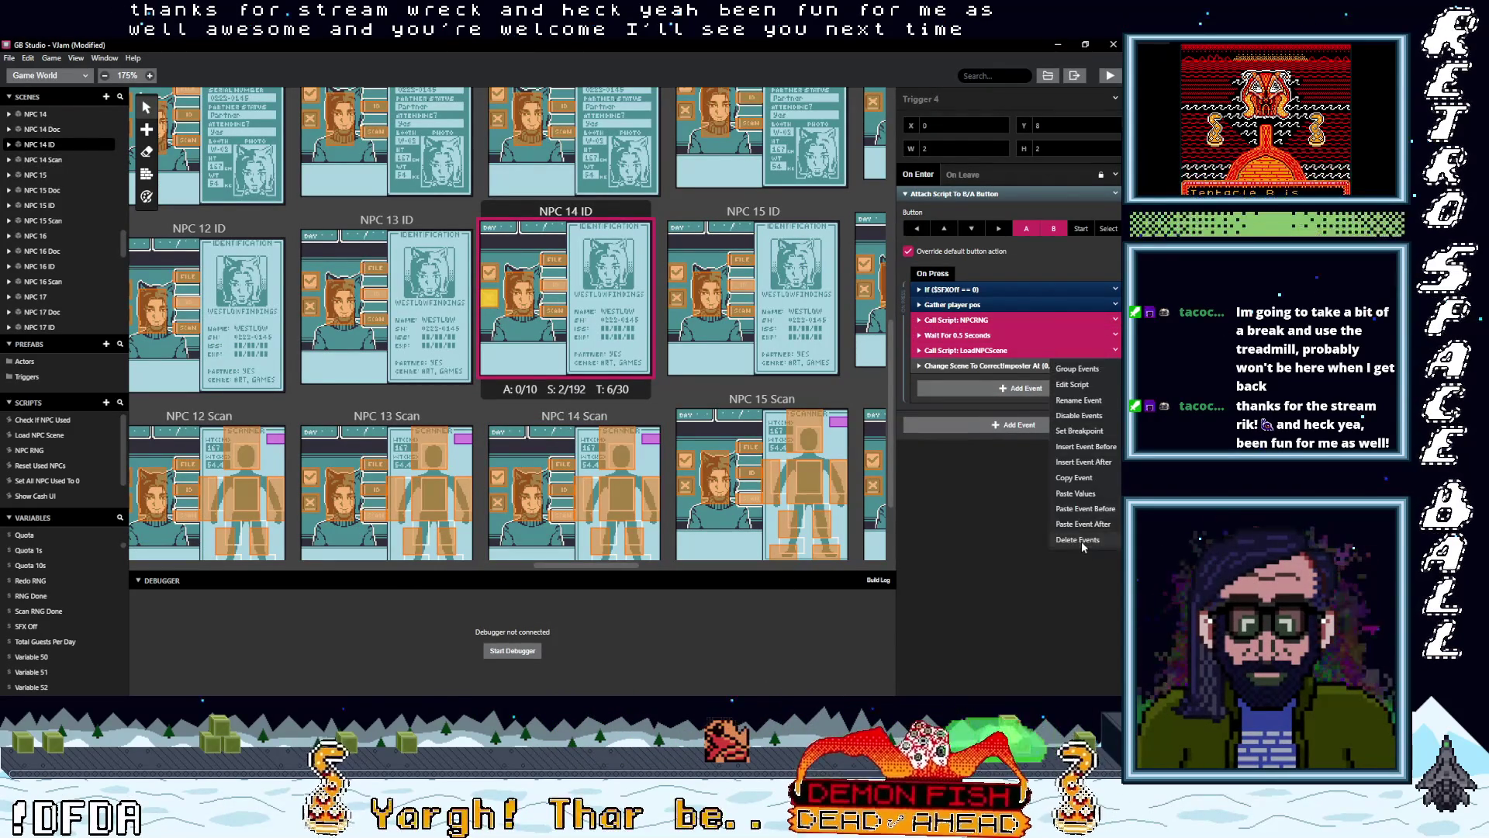
{"action": "left_click", "coordinate": [1083, 545]}
{"action": "scroll", "coordinate": [518, 323], "scroll_direction": "up", "scroll_amount": 3}
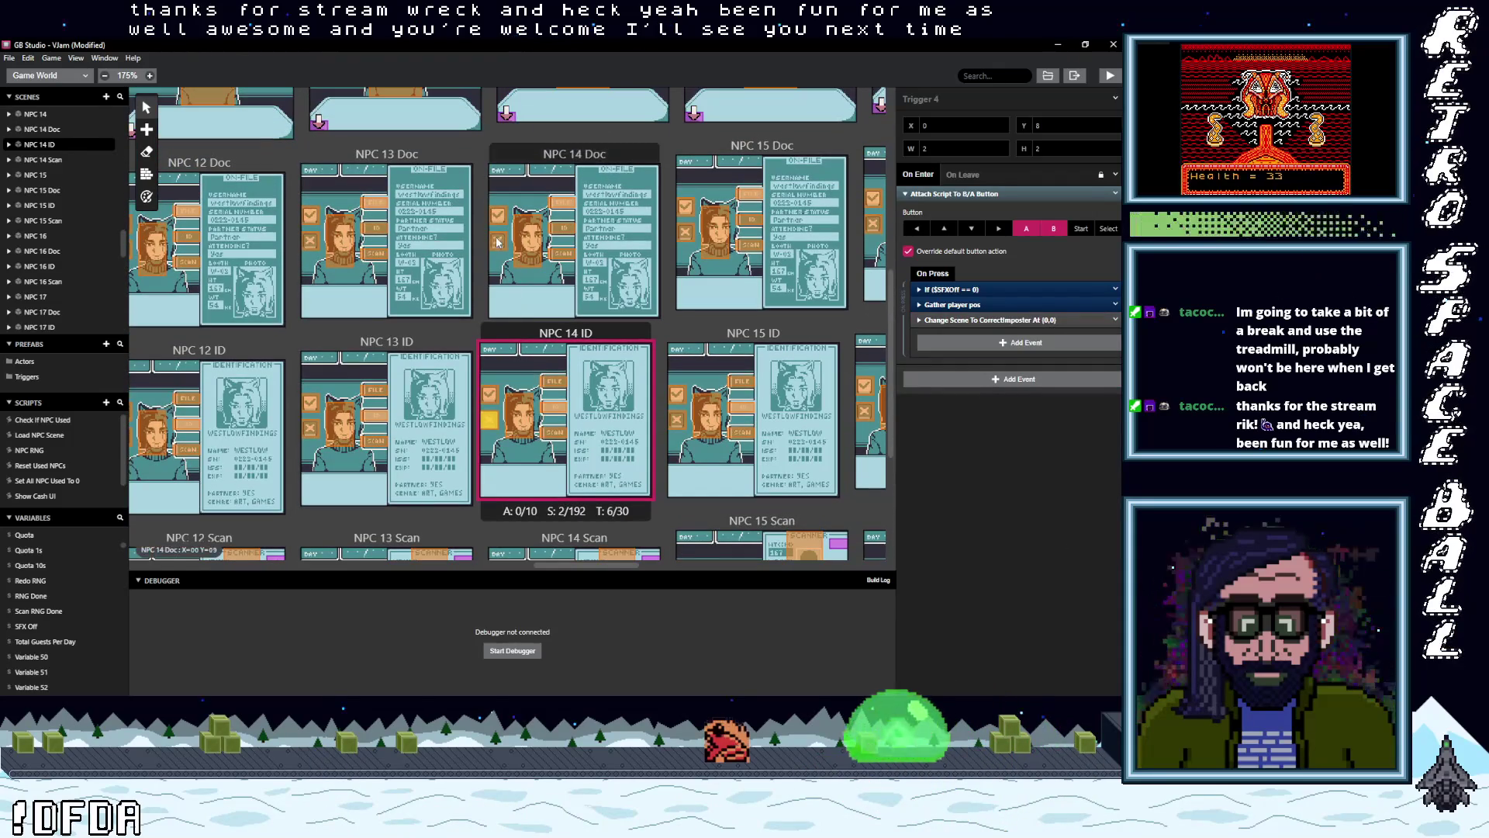
- Remove the three NPC-loading events from the NPC 14 Doc and NPC 14 triggers
{"action": "left_click", "coordinate": [498, 242]}
{"action": "key", "text": "ctrl+z"}
{"action": "left_click", "coordinate": [959, 350], "text": "shift"}
{"action": "left_click", "coordinate": [1115, 350]}
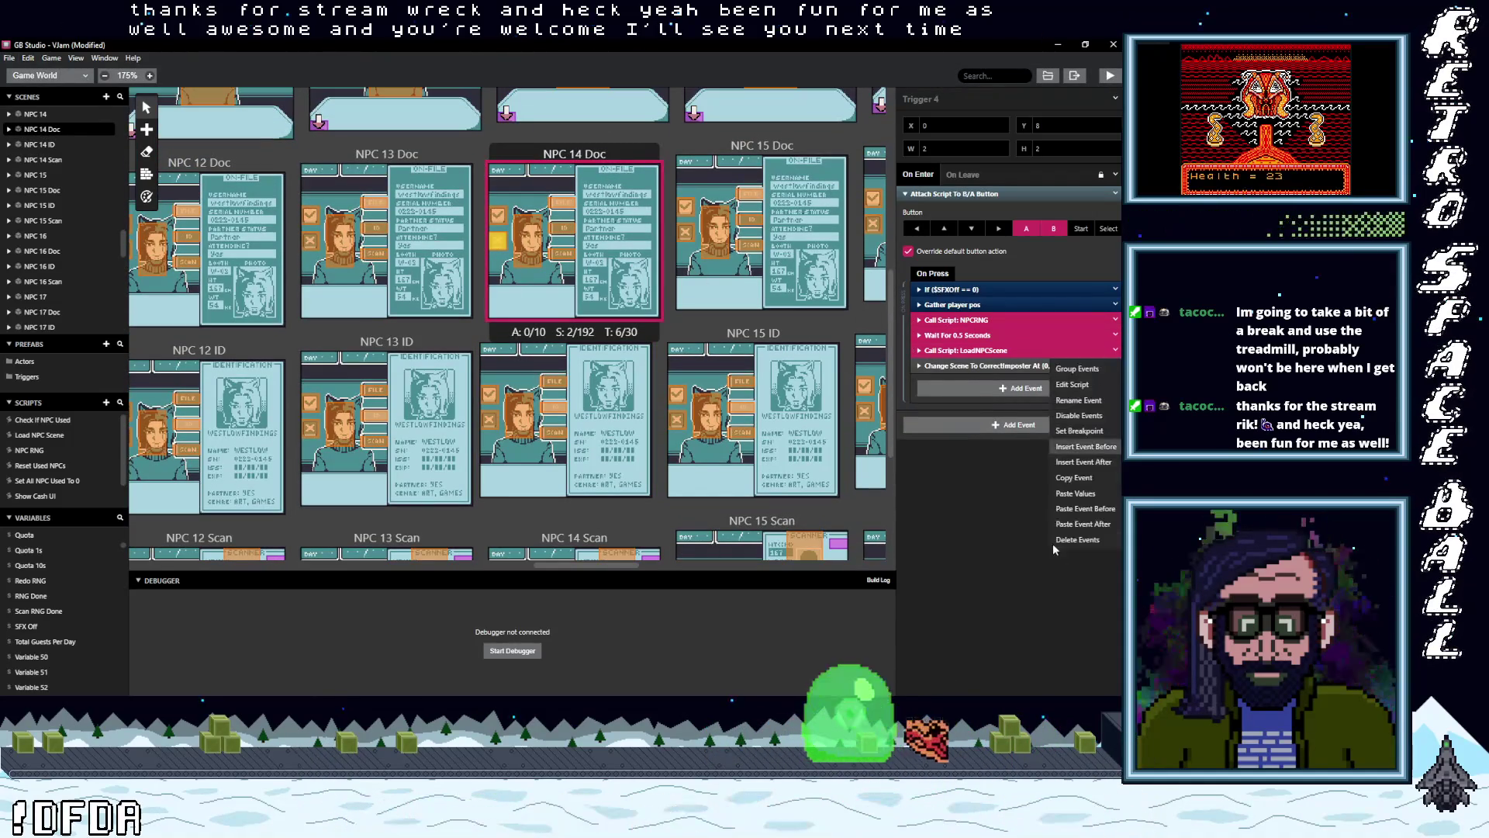
{"action": "left_click", "coordinate": [1076, 539]}
{"action": "scroll", "coordinate": [512, 233], "scroll_direction": "up", "scroll_amount": 4}
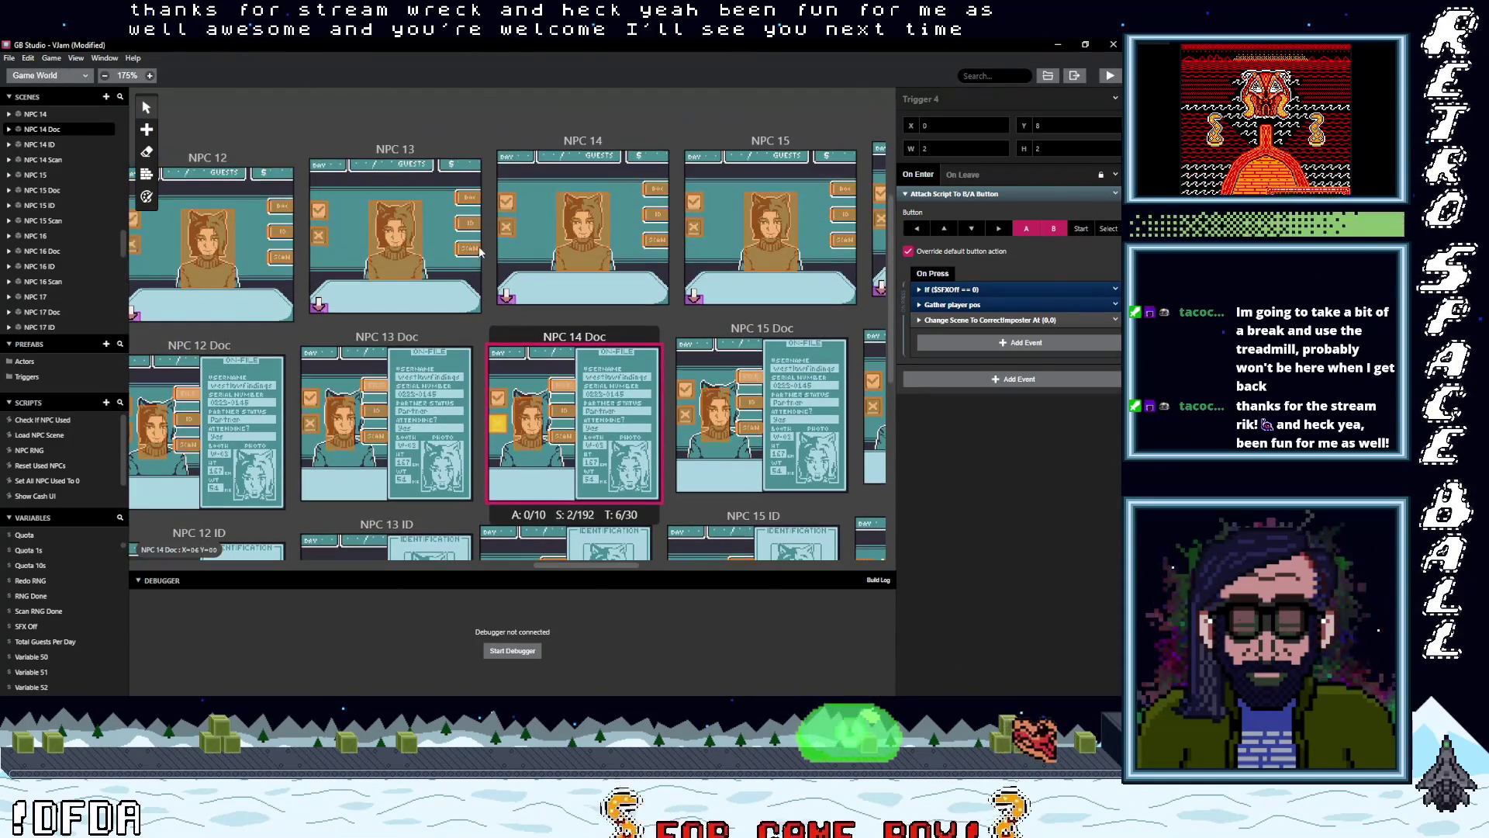
{"action": "left_click", "coordinate": [511, 233]}
{"action": "left_click", "coordinate": [987, 367]}
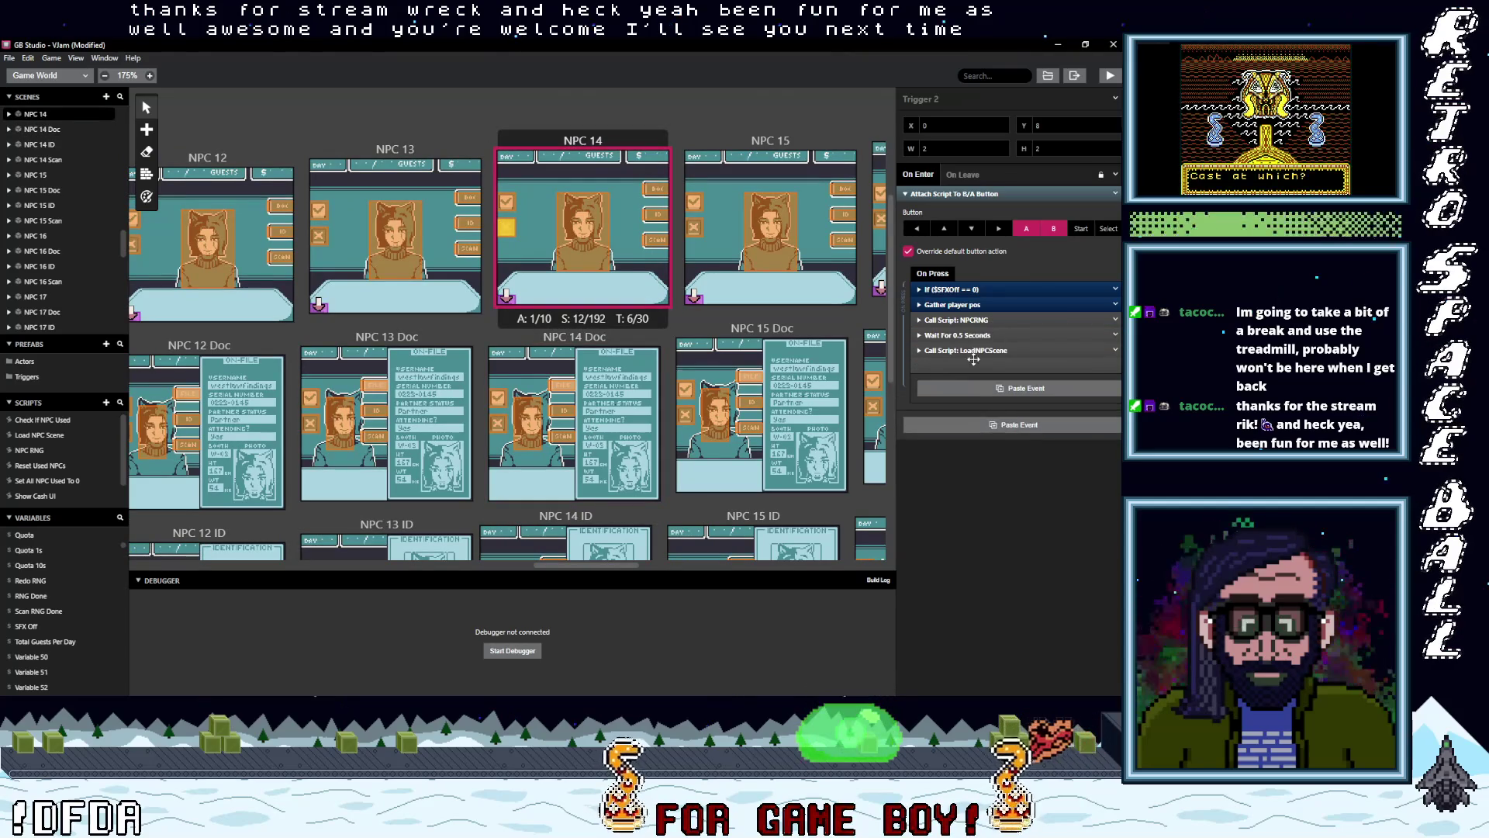
{"action": "right_click", "coordinate": [1095, 353]}
{"action": "left_click", "coordinate": [1073, 539]}
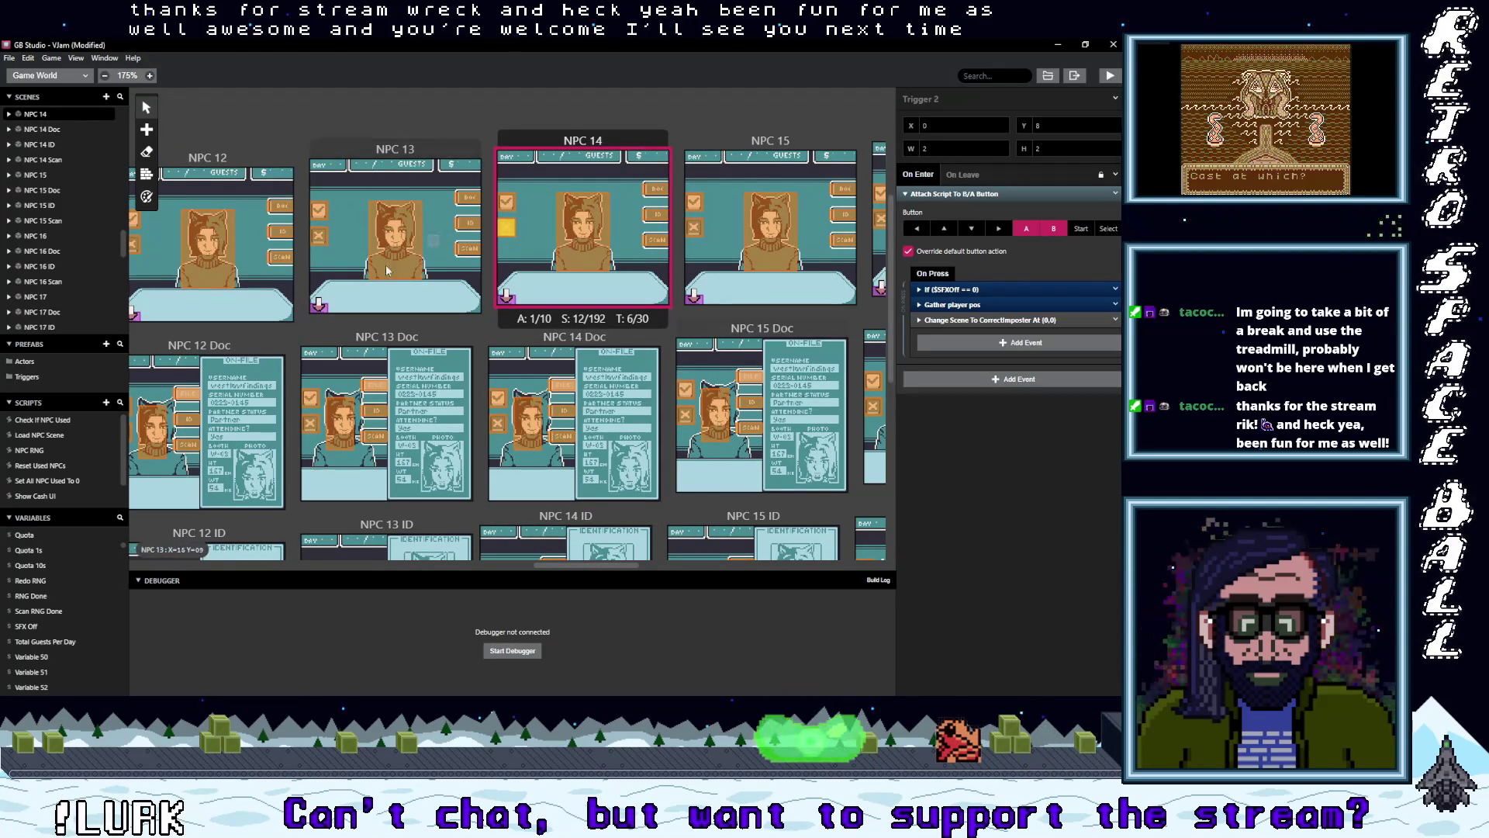
- Strip the NPCRNG through LoadNPCScene events from the NPC 13 and NPC 13 Doc triggers
{"action": "left_click", "coordinate": [322, 237]}
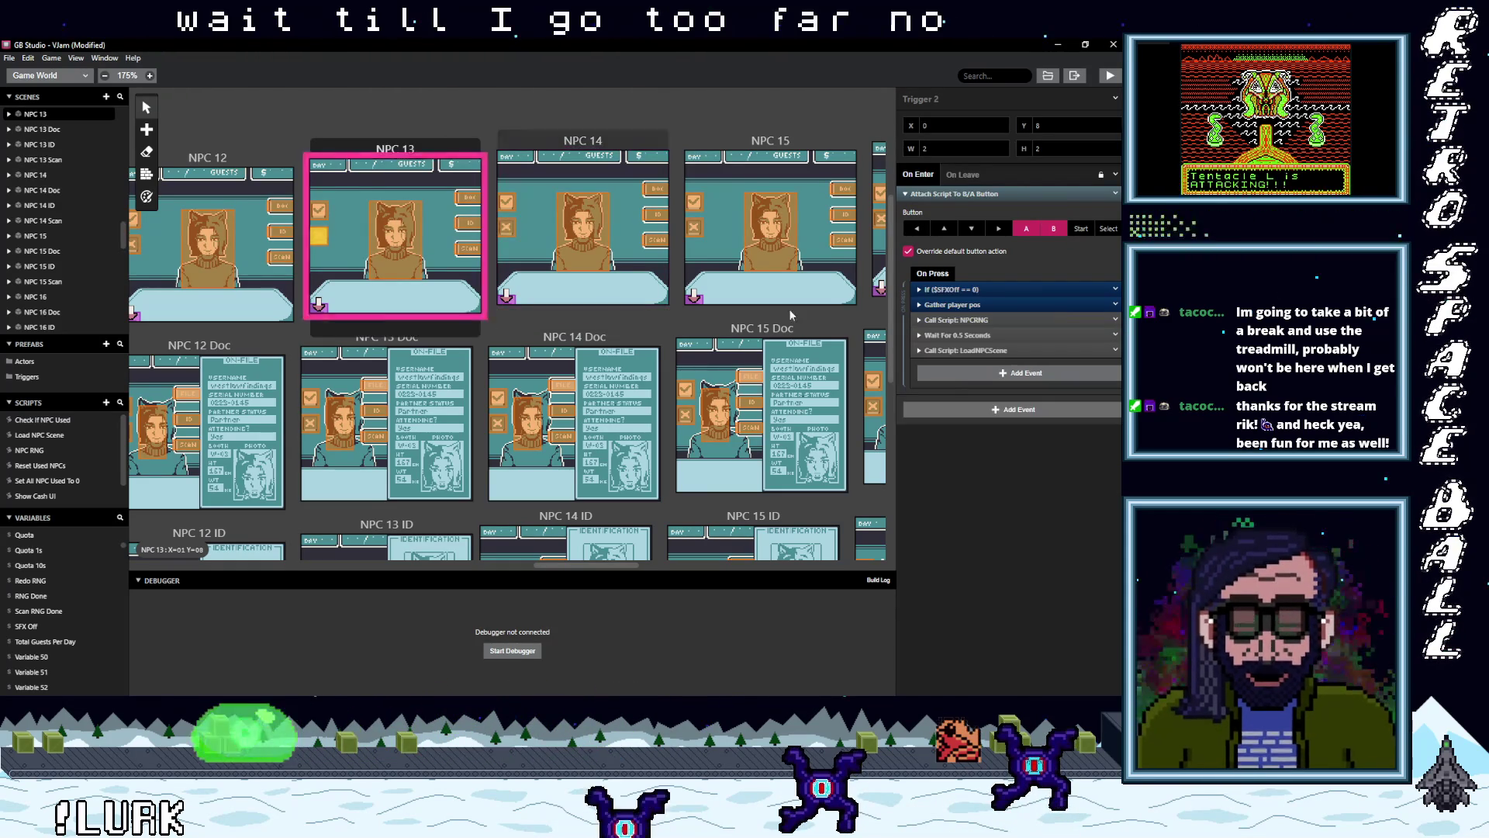
{"action": "key", "text": "ctrl+v"}
{"action": "left_click", "coordinate": [961, 321], "text": "shift"}
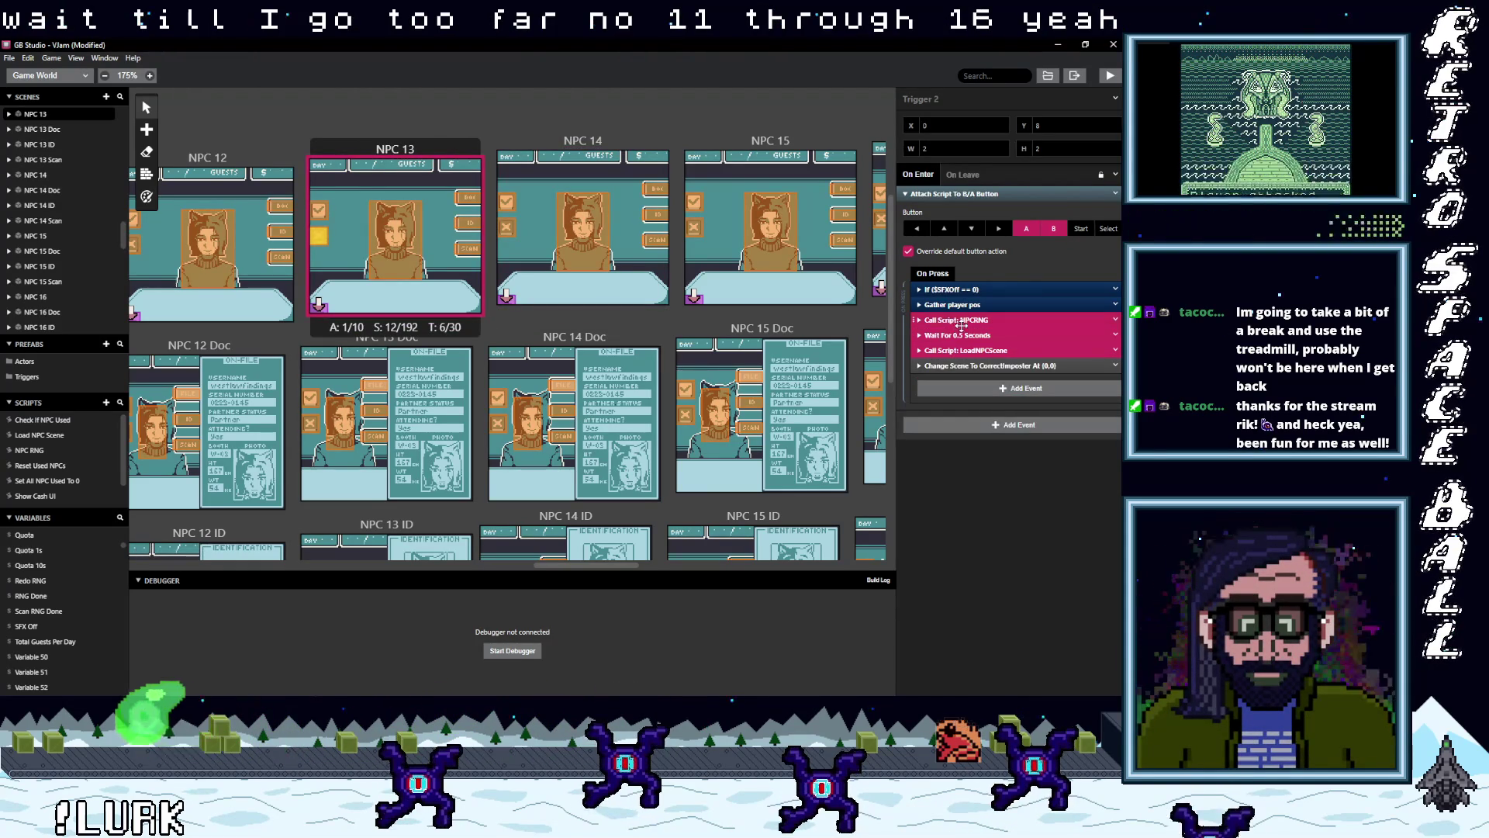
{"action": "right_click", "coordinate": [1051, 362]}
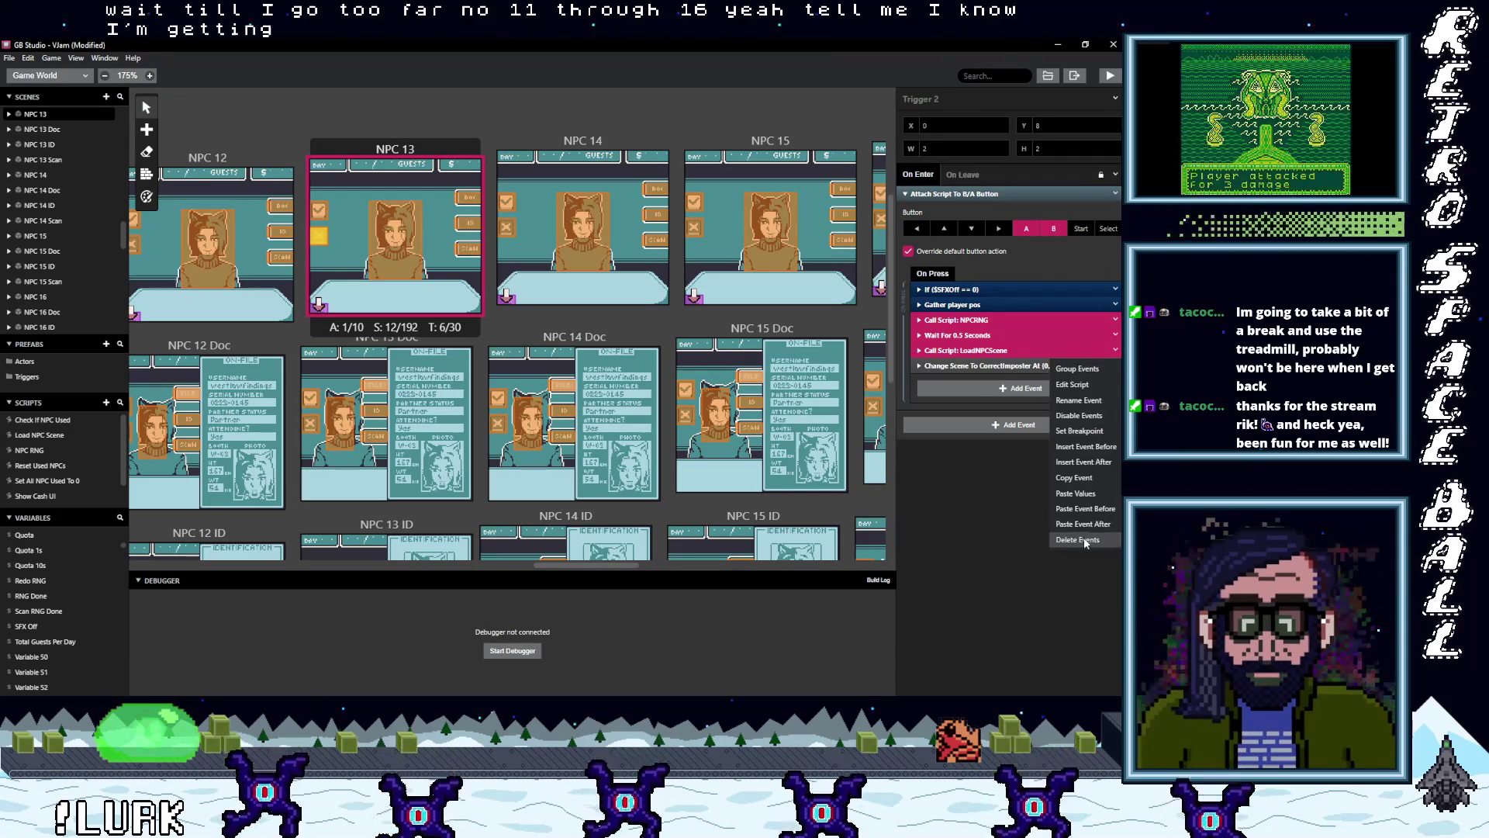
{"action": "left_click", "coordinate": [1085, 540]}
{"action": "scroll", "coordinate": [335, 372], "scroll_direction": "down", "scroll_amount": 1}
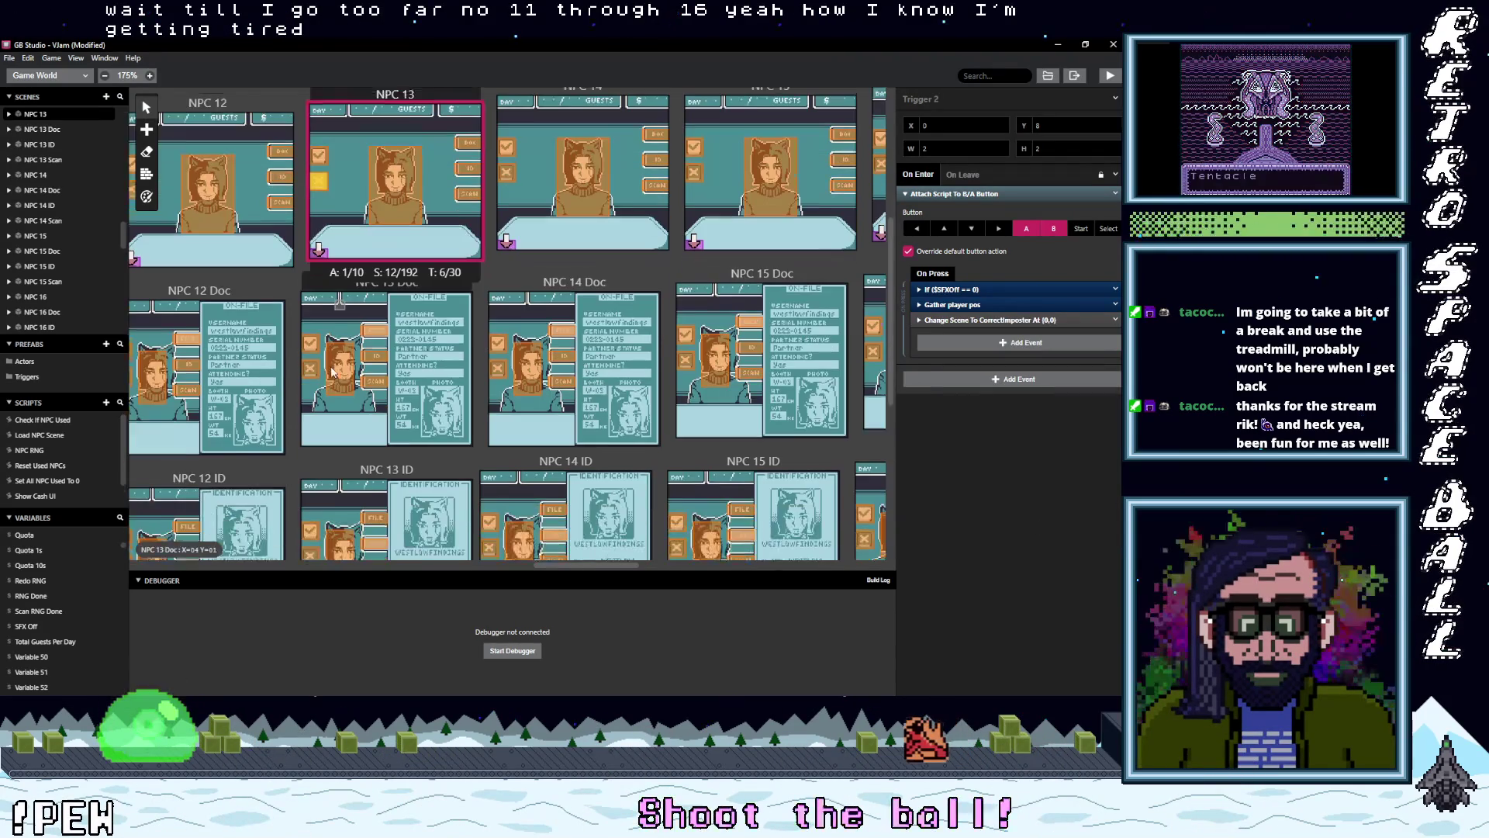
{"action": "left_click", "coordinate": [311, 362]}
{"action": "left_click", "coordinate": [959, 350]}
{"action": "left_click", "coordinate": [1116, 352]}
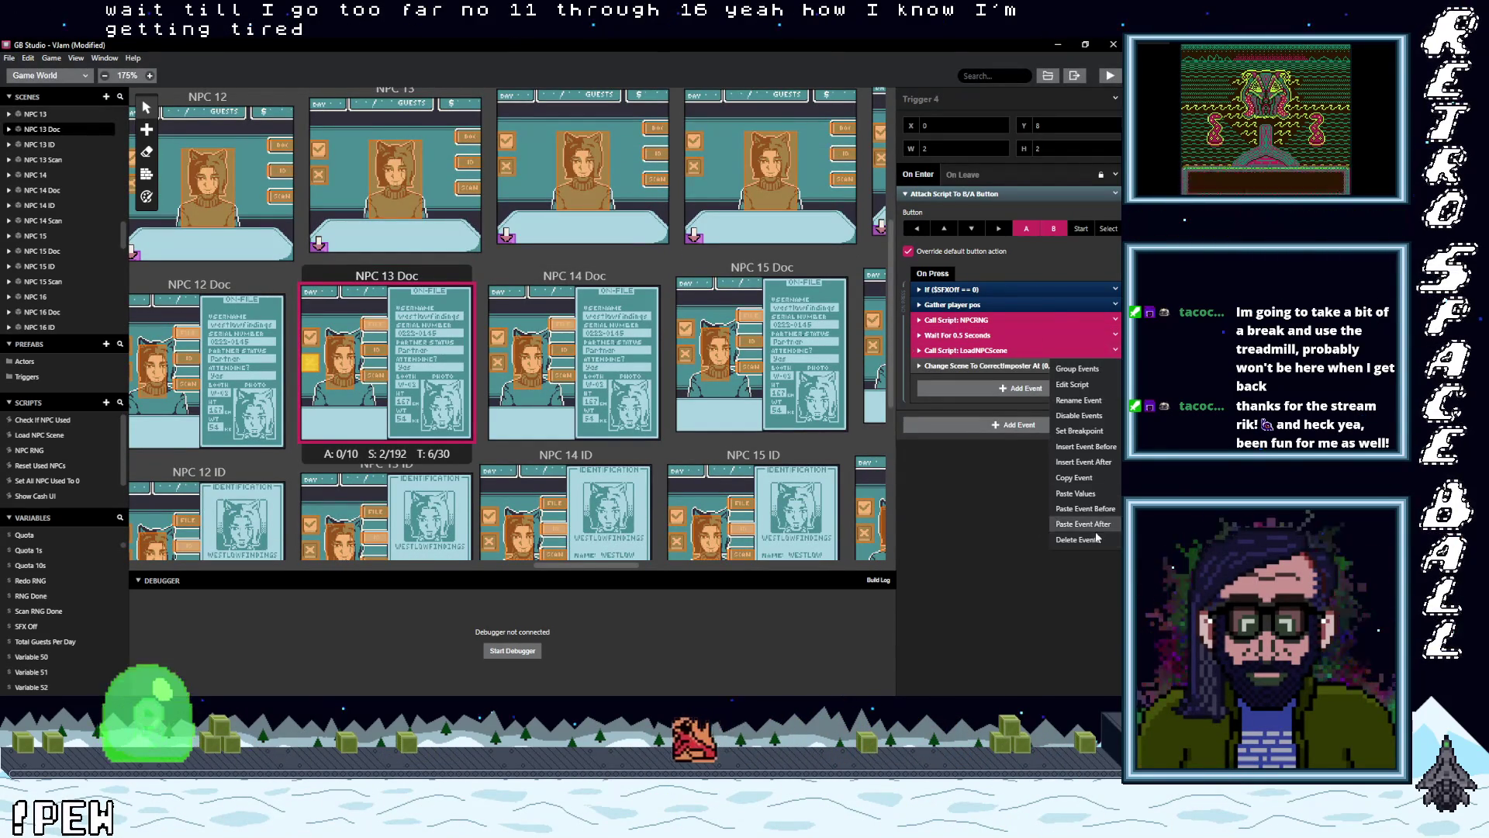
{"action": "left_click", "coordinate": [1077, 539]}
{"action": "scroll", "coordinate": [305, 396], "scroll_direction": "down", "scroll_amount": 2}
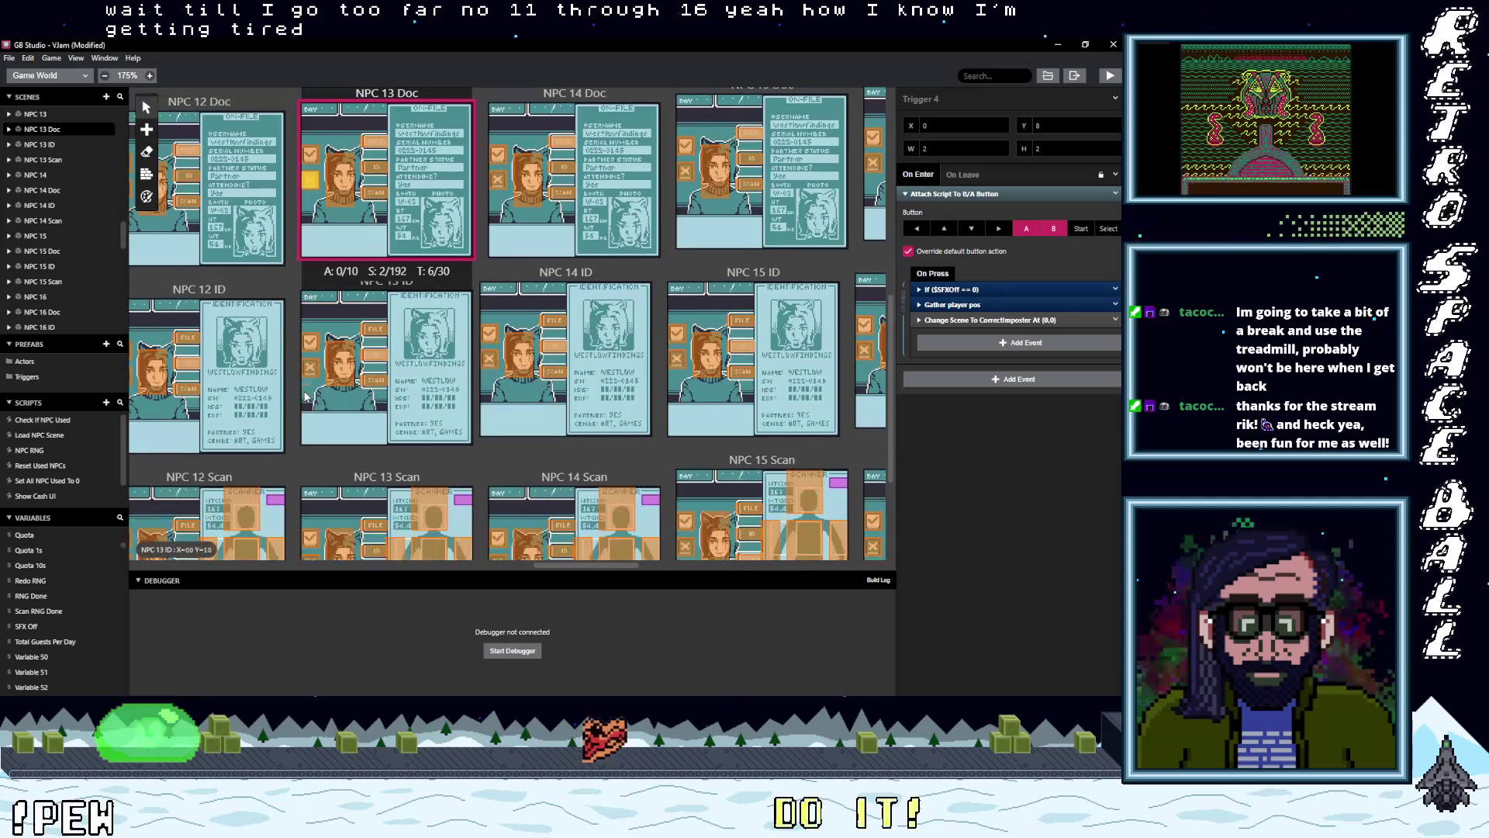
- Strip the three NPC-loading events from the NPC 13 ID and NPC 13 Scan triggers
{"action": "left_click", "coordinate": [312, 367]}
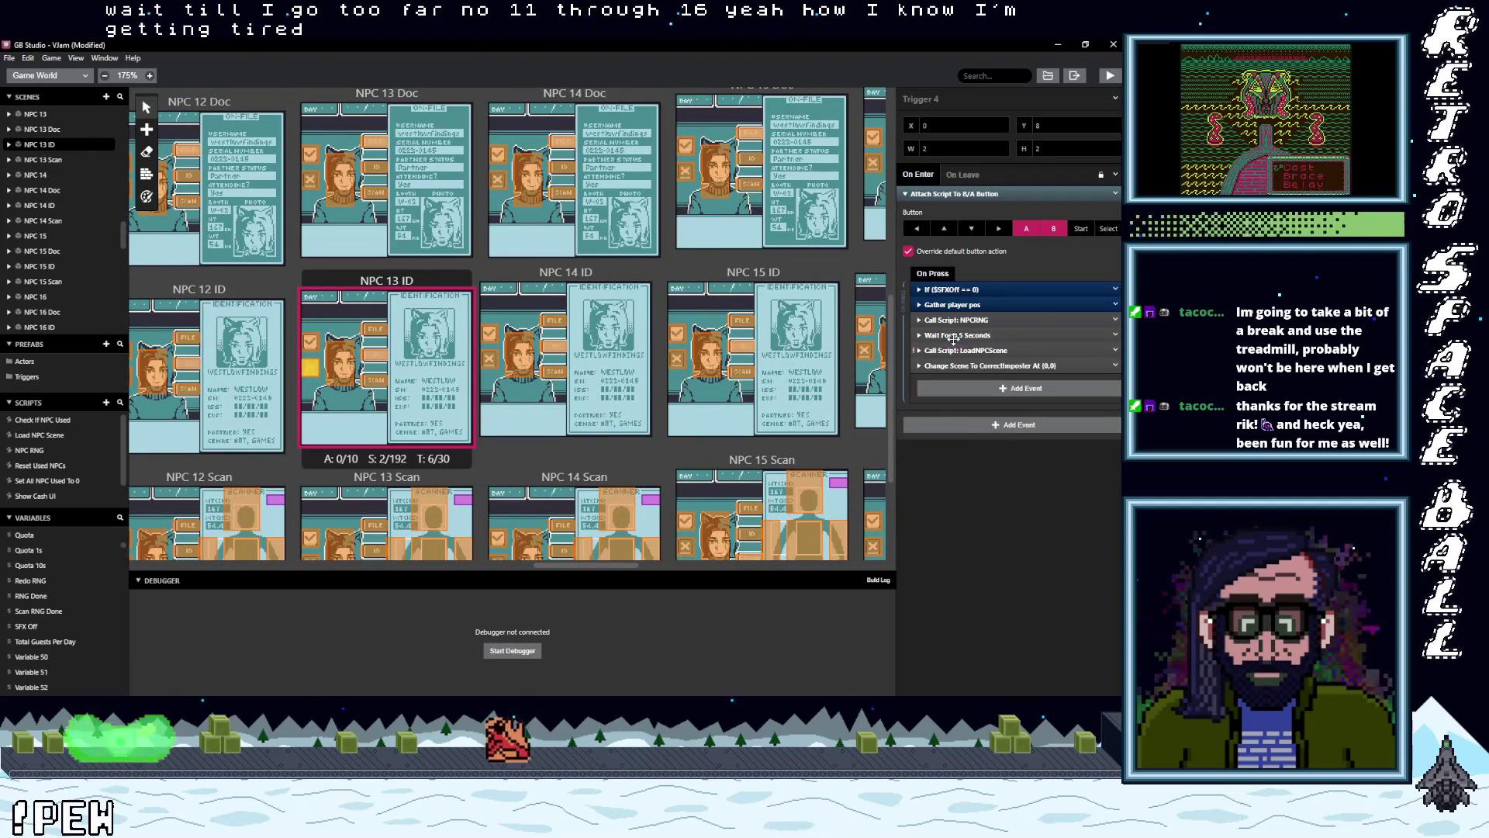
{"action": "left_click", "coordinate": [1117, 351]}
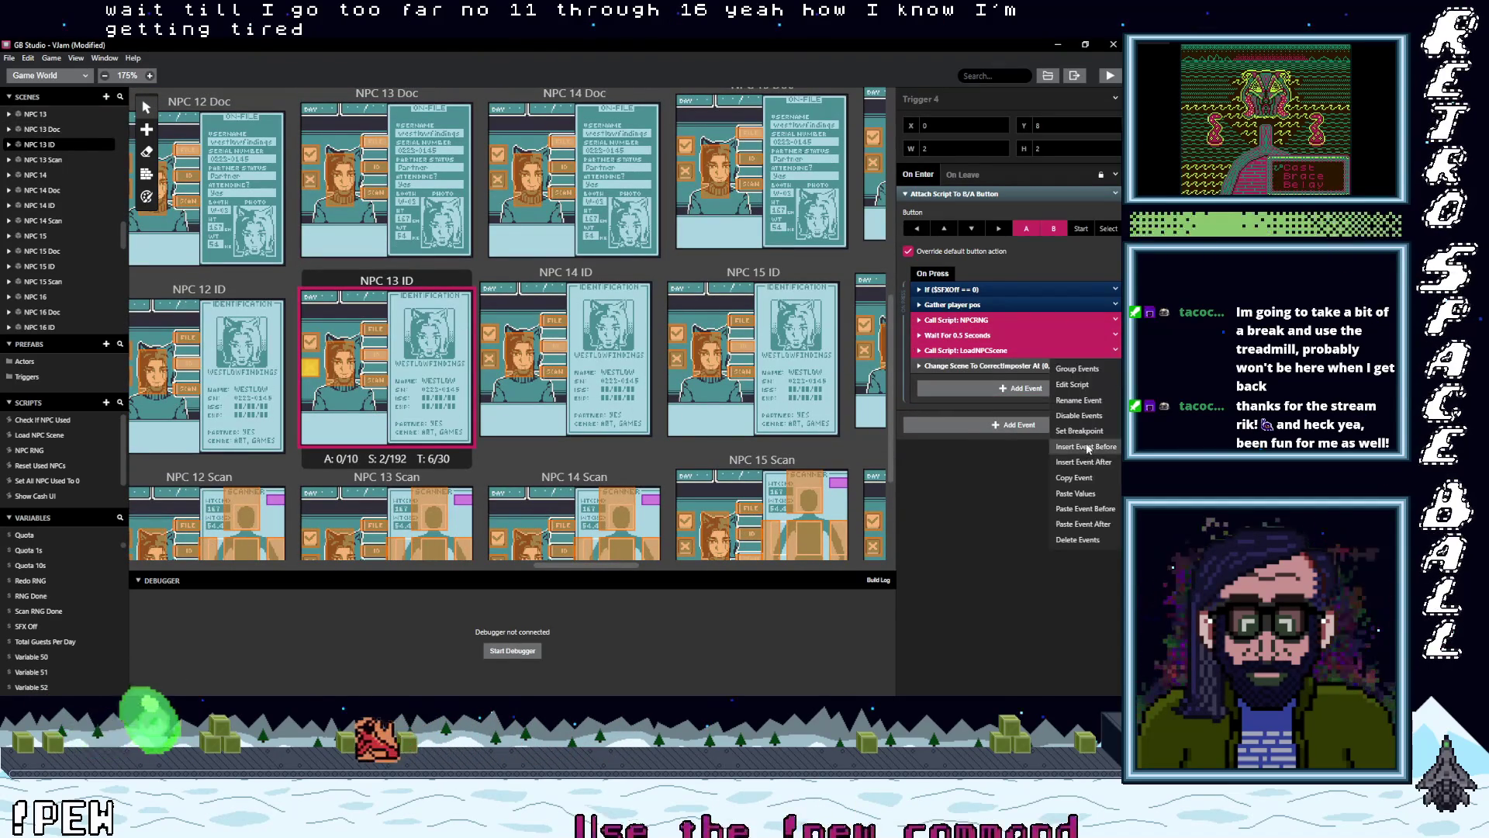
{"action": "left_click", "coordinate": [411, 352]}
{"action": "scroll", "coordinate": [411, 351], "scroll_direction": "down", "scroll_amount": 2}
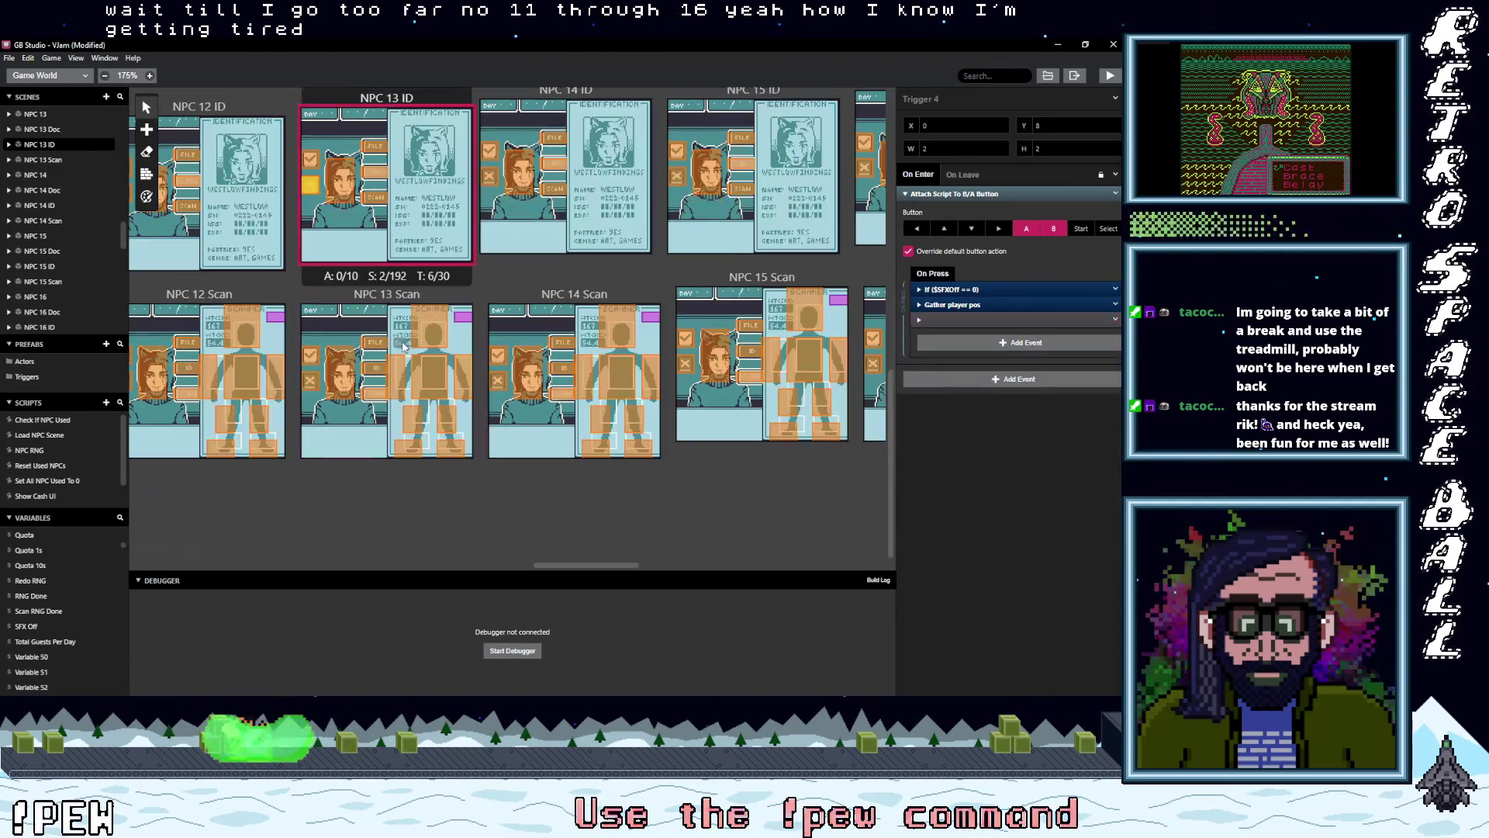
{"action": "left_click", "coordinate": [310, 380]}
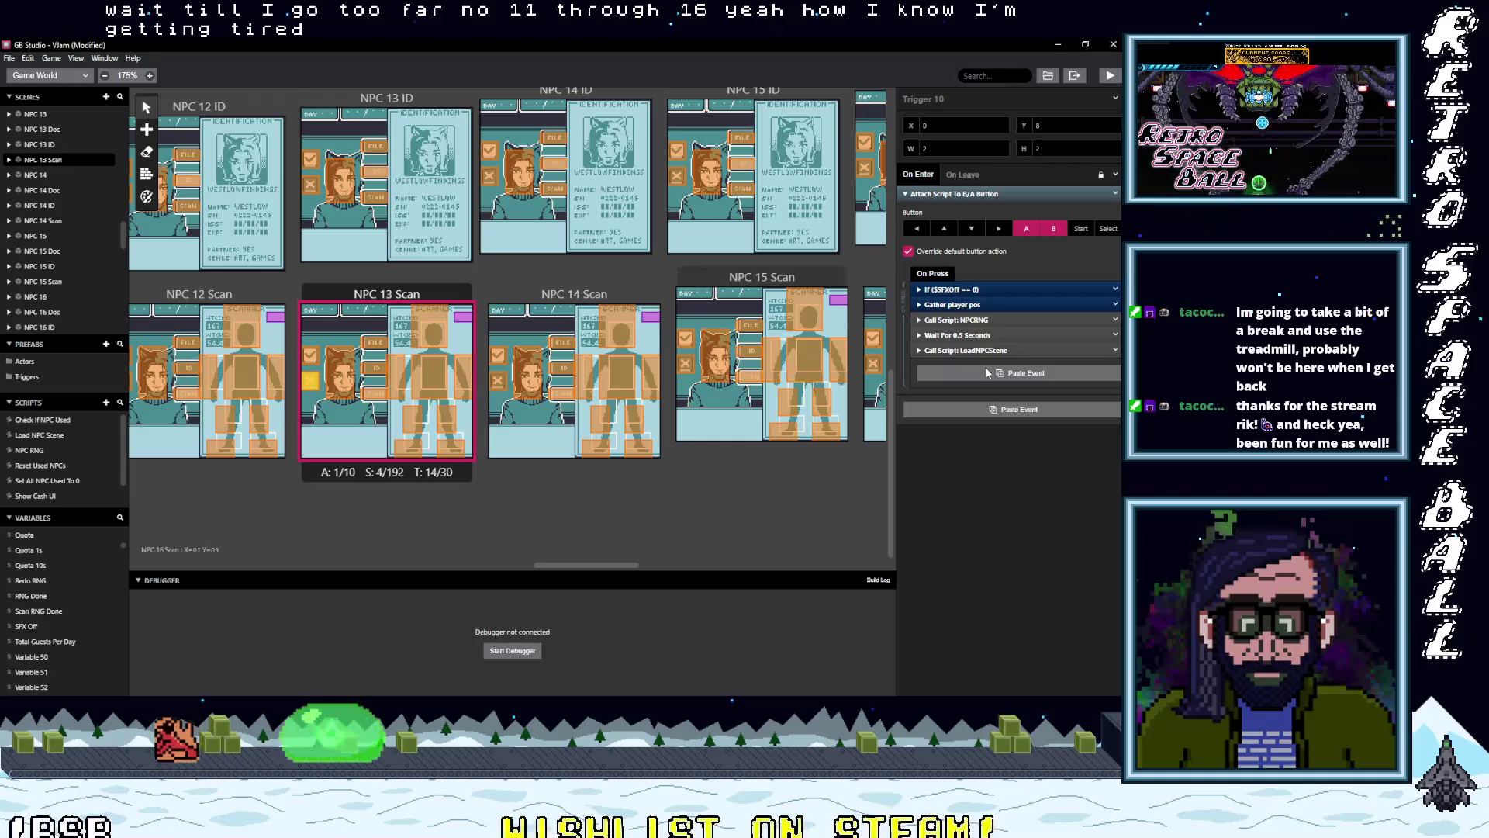
{"action": "left_click", "coordinate": [1026, 373], "text": "alt"}
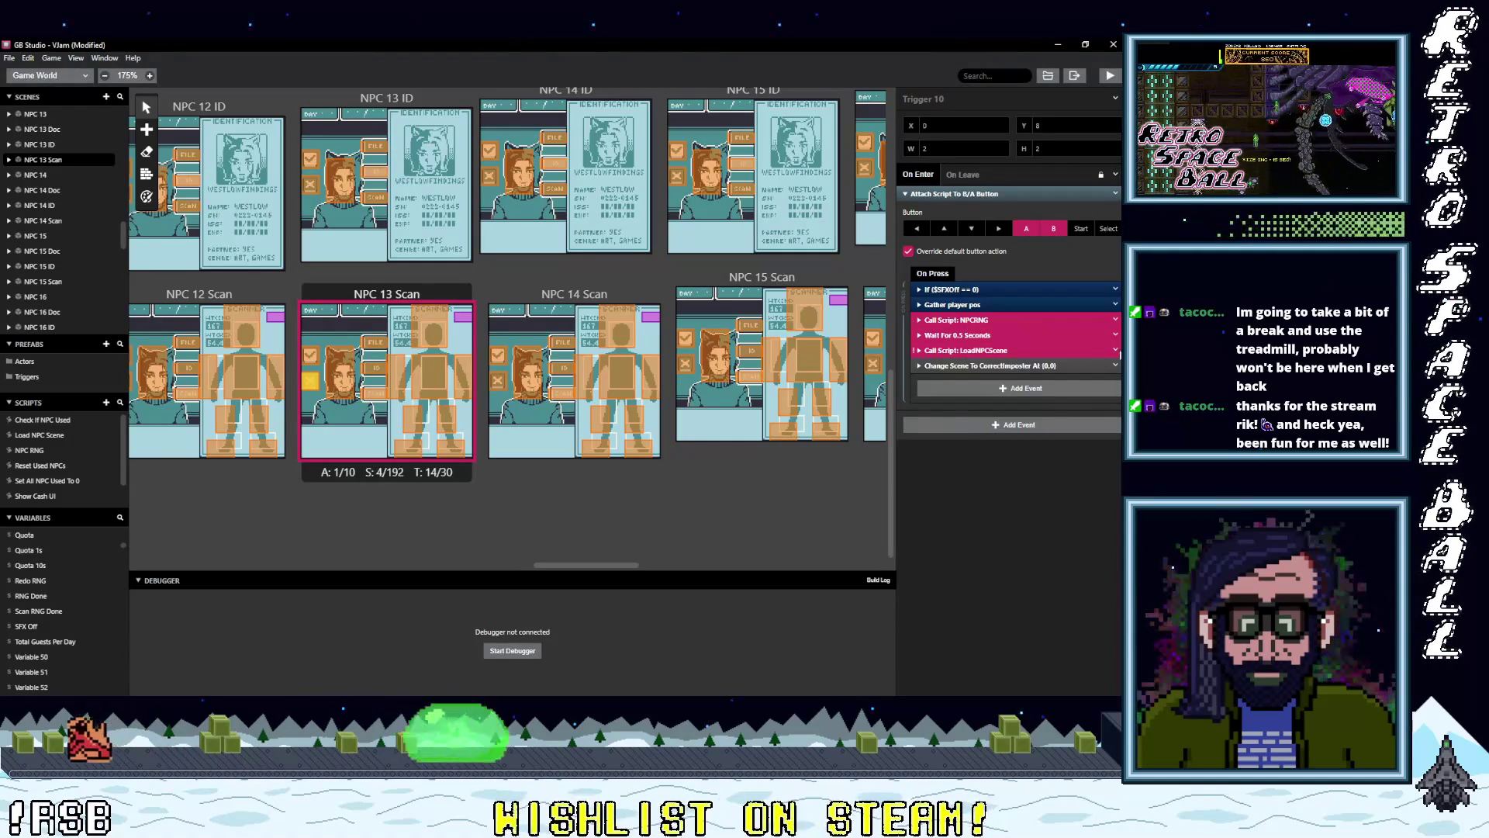
{"action": "left_click", "coordinate": [1116, 365]}
{"action": "left_click", "coordinate": [1089, 540]}
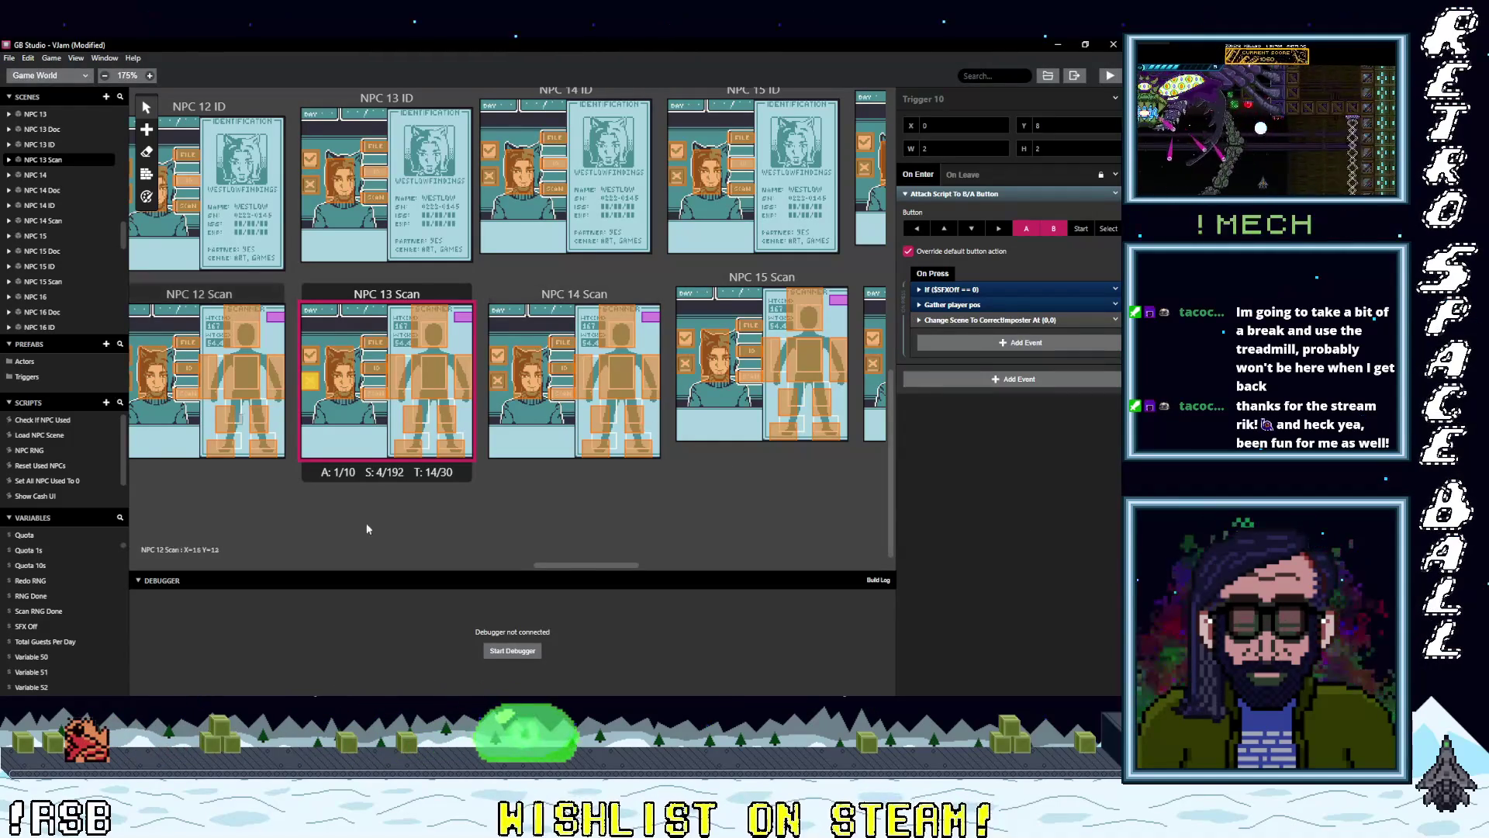
{"action": "left_click_drag", "start_coordinate": [575, 564], "coordinate": [524, 566]}
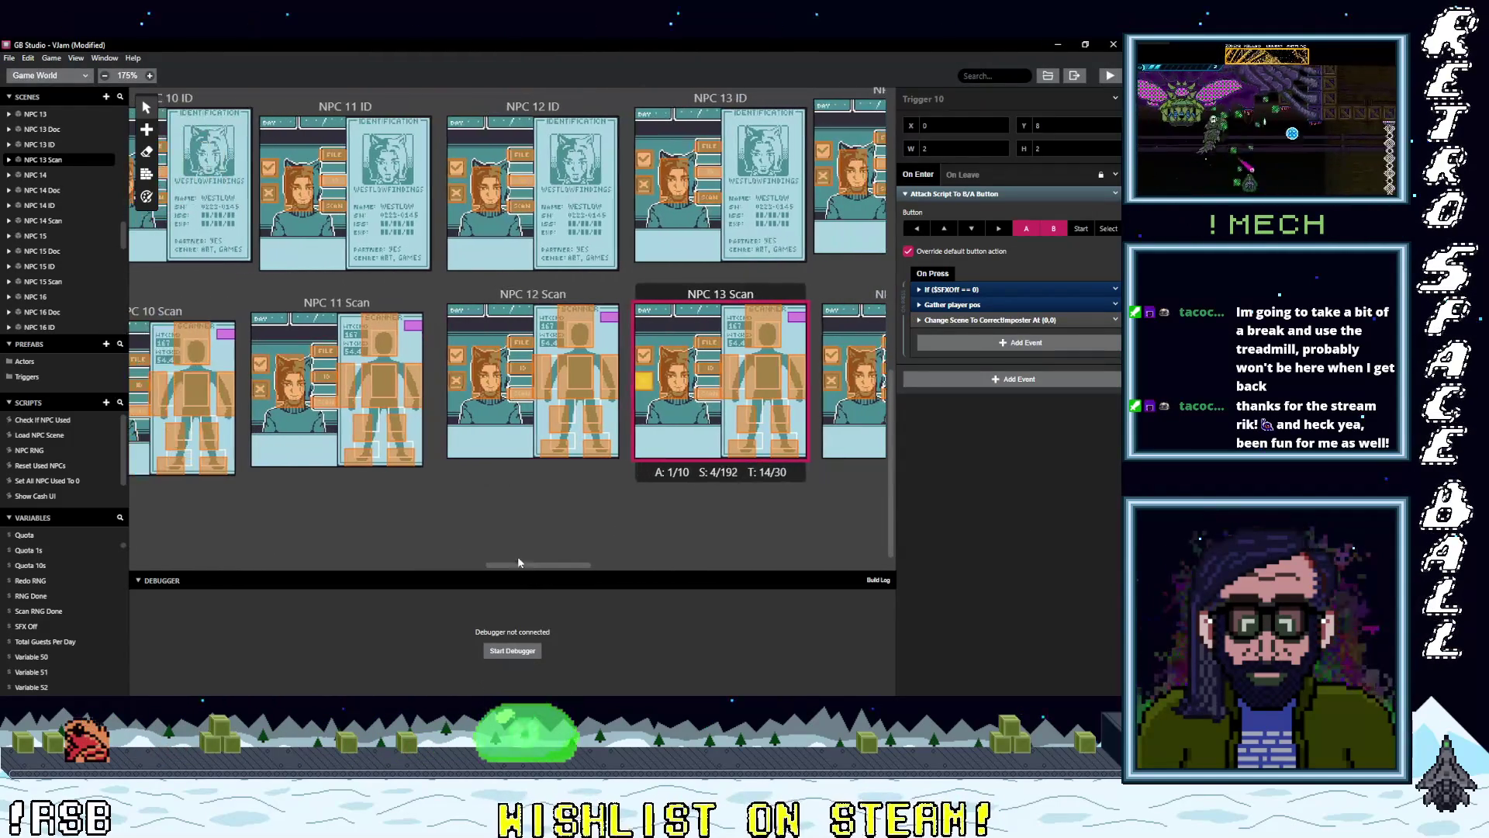
- Delete the NPC-loading events in NPC 12 Scan and NPC 11 Scan, pasting the Correct Imposter scene change into NPC 11 Scan
{"action": "left_click", "coordinate": [455, 382]}
{"action": "left_click", "coordinate": [955, 377], "text": "alt"}
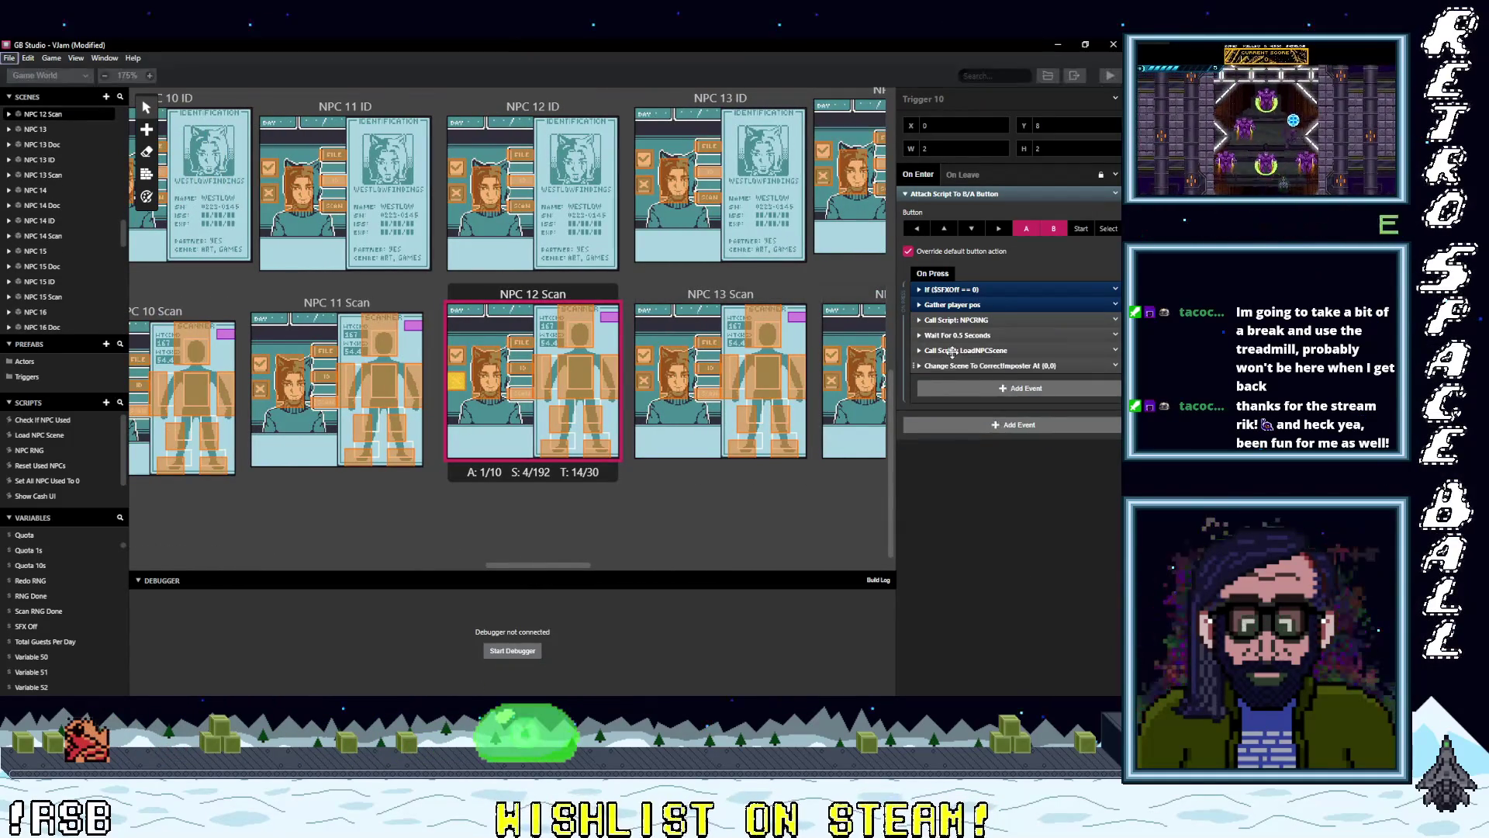
{"action": "left_click", "coordinate": [1117, 351]}
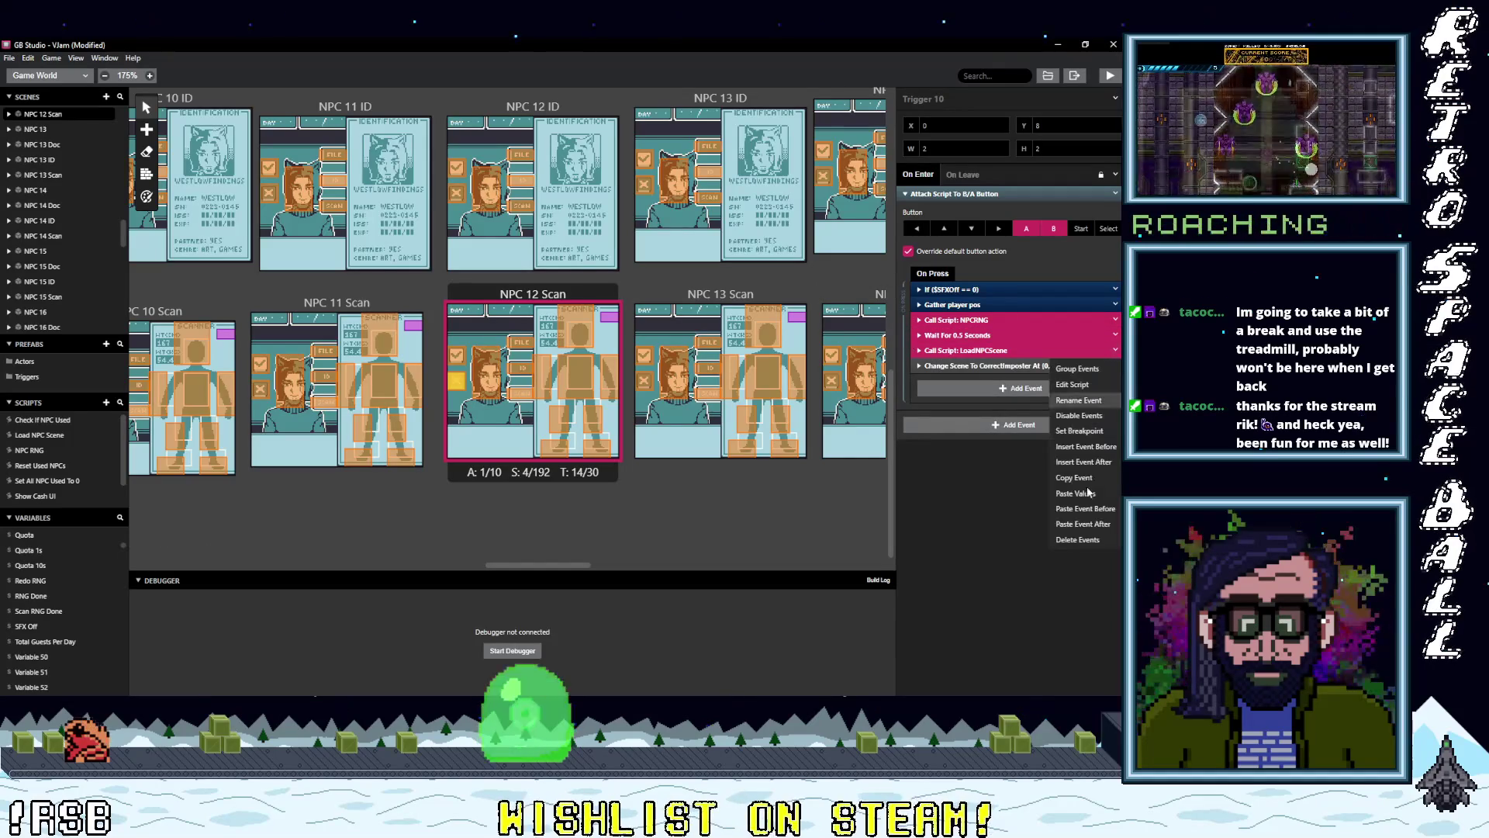
{"action": "left_click", "coordinate": [1083, 541]}
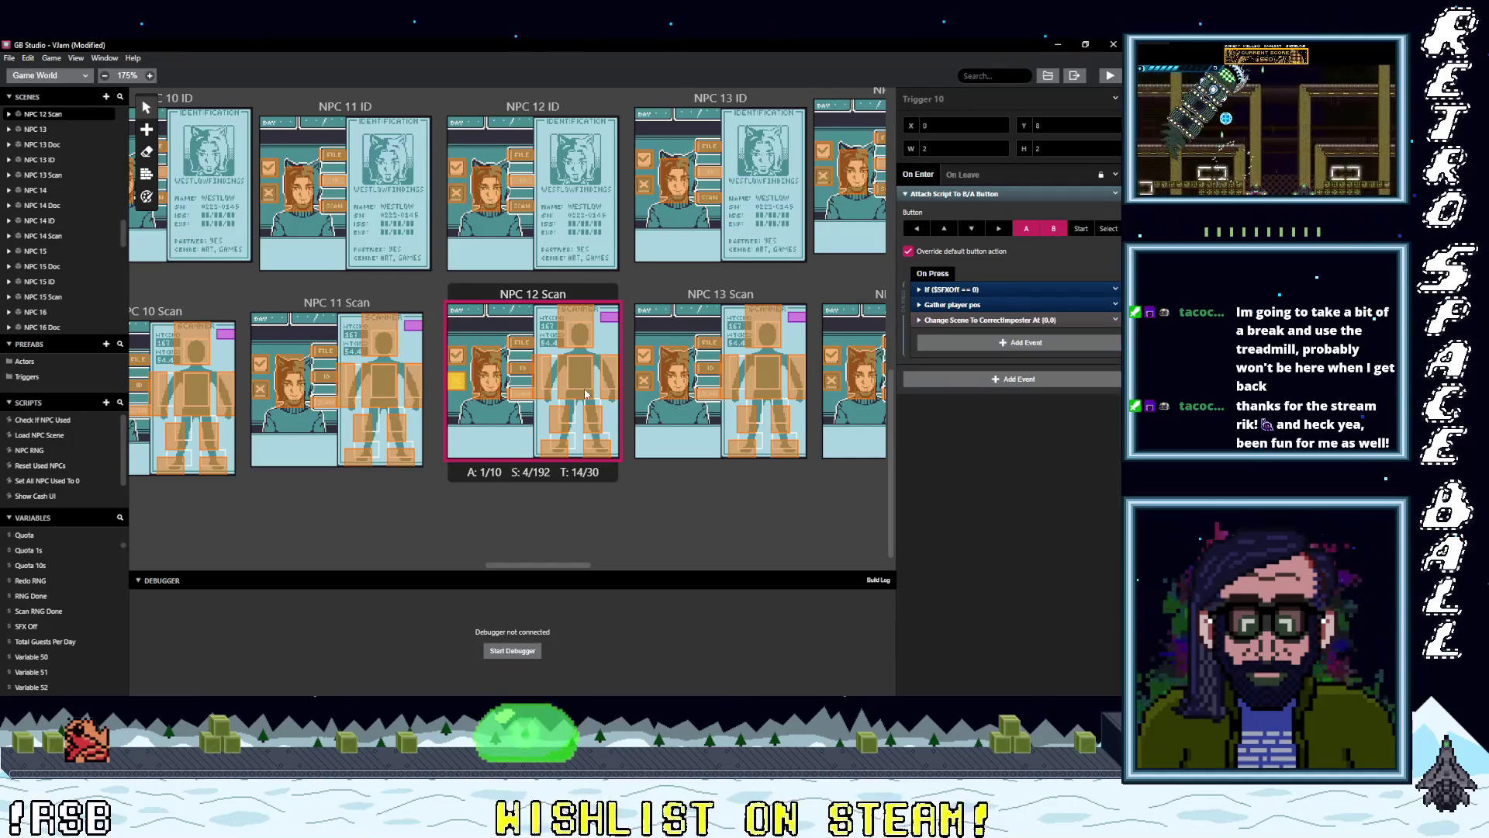
{"action": "key", "text": "alt"}
{"action": "left_click", "coordinate": [265, 396]}
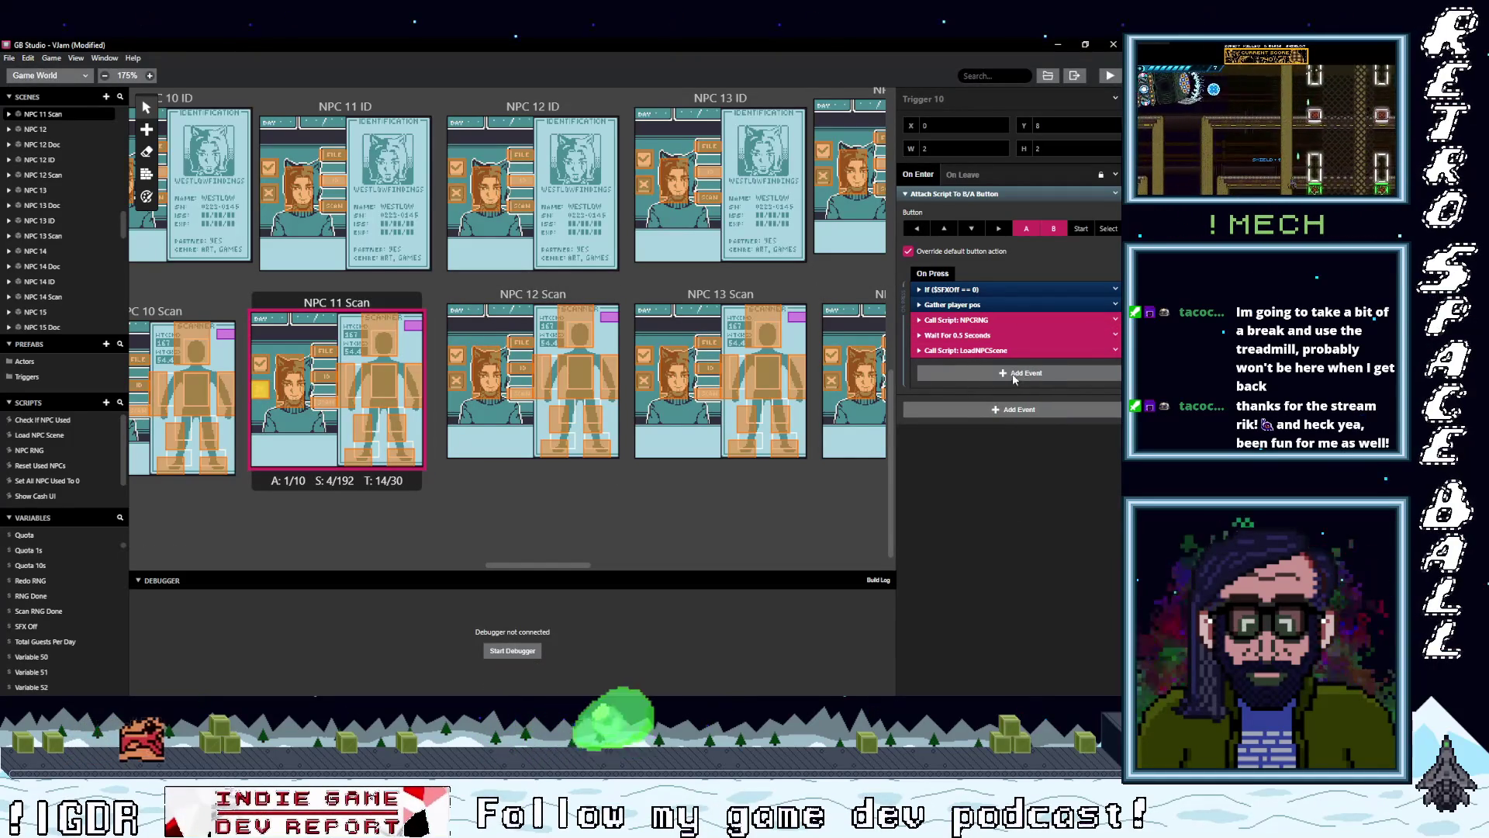
{"action": "left_click", "coordinate": [1115, 350]}
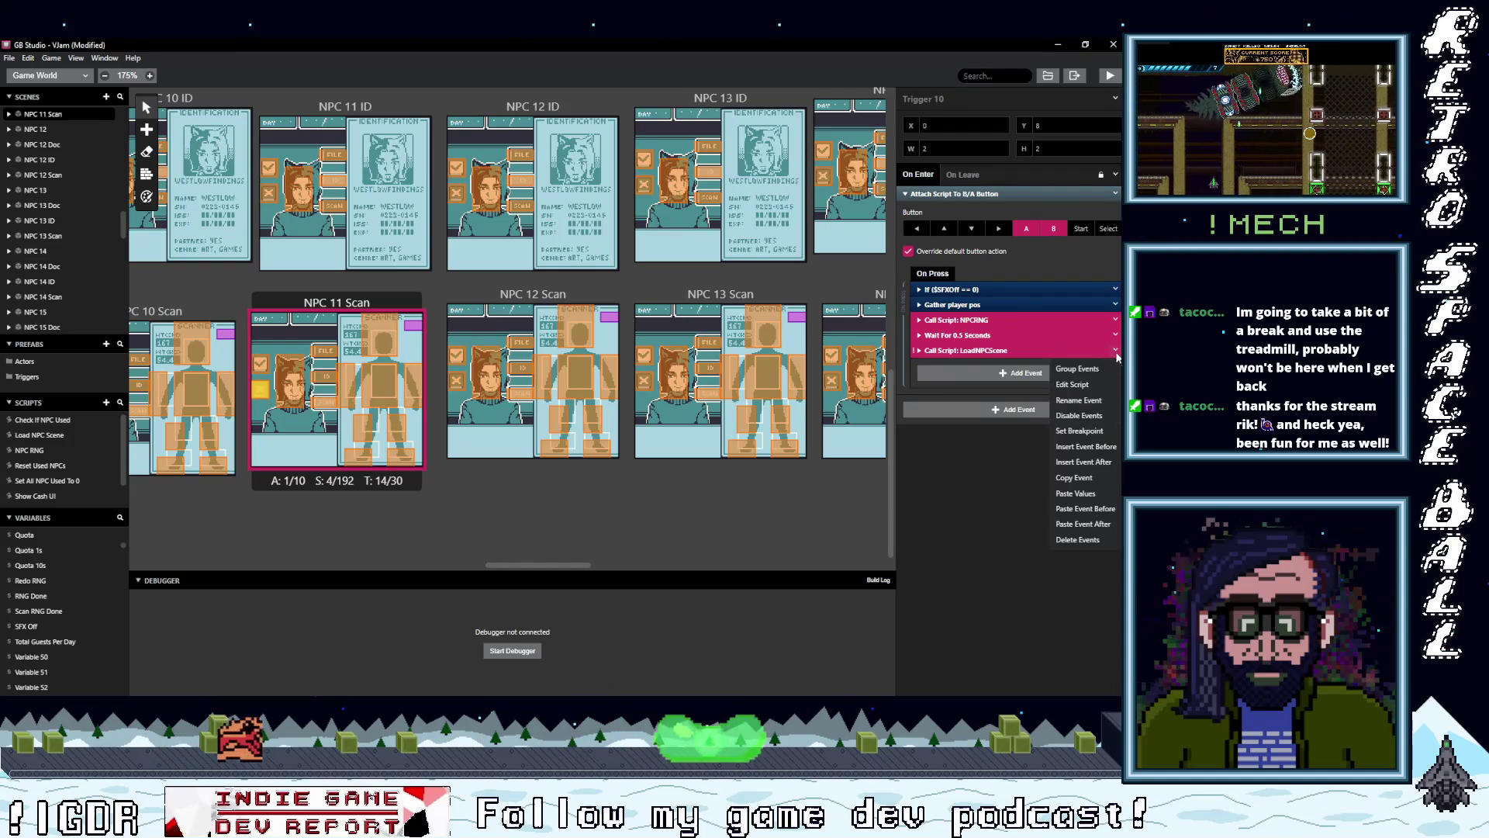
{"action": "left_click", "coordinate": [1082, 537]}
{"action": "left_click", "coordinate": [956, 327], "text": "alt"}
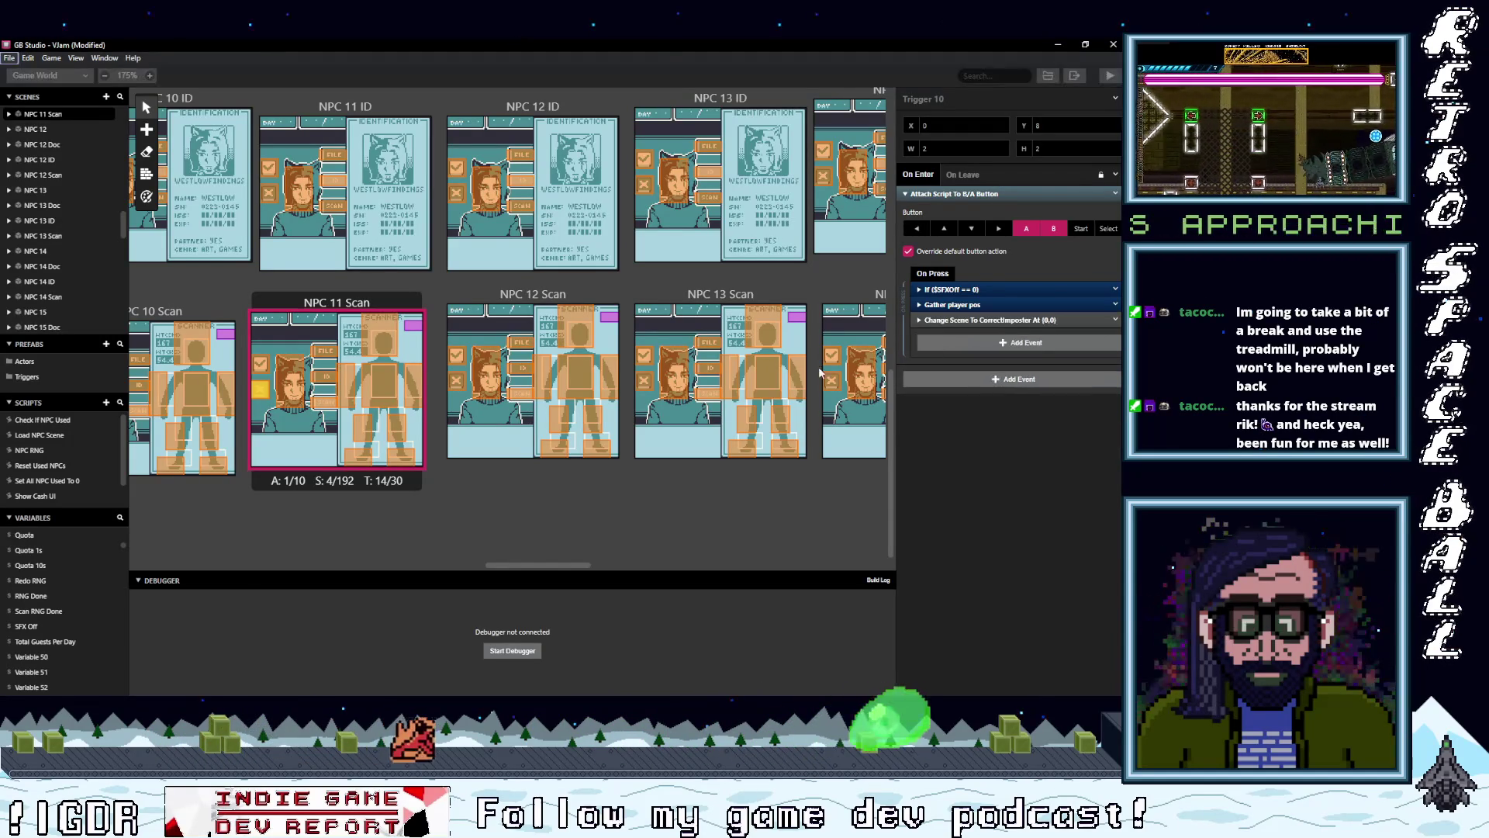
- Delete the three script-call events from the NPC 11 ID trigger
{"action": "left_click", "coordinate": [277, 198]}
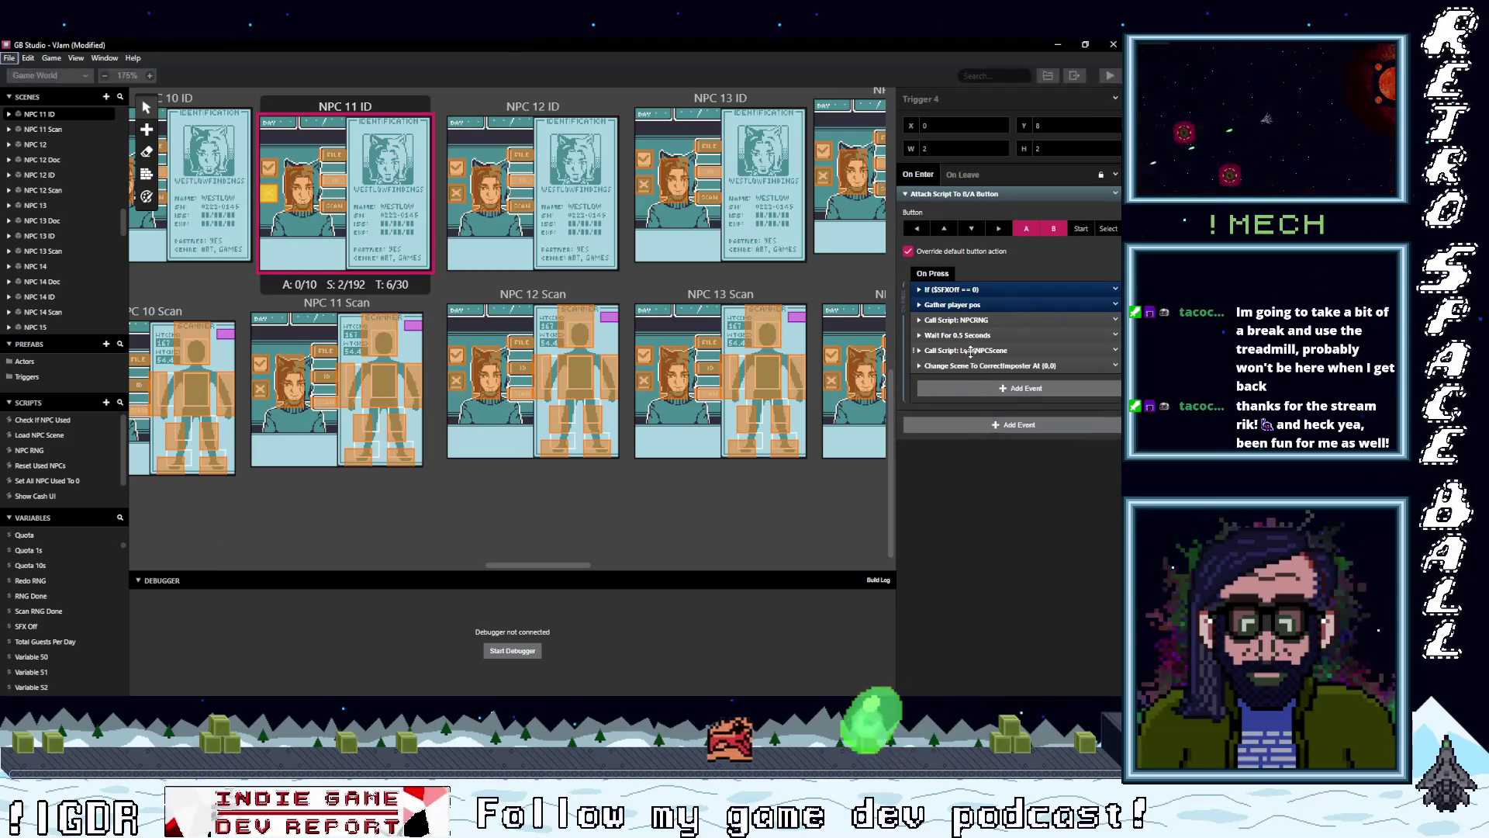
{"action": "left_click", "coordinate": [970, 321], "text": "shift"}
{"action": "left_click", "coordinate": [1115, 353]}
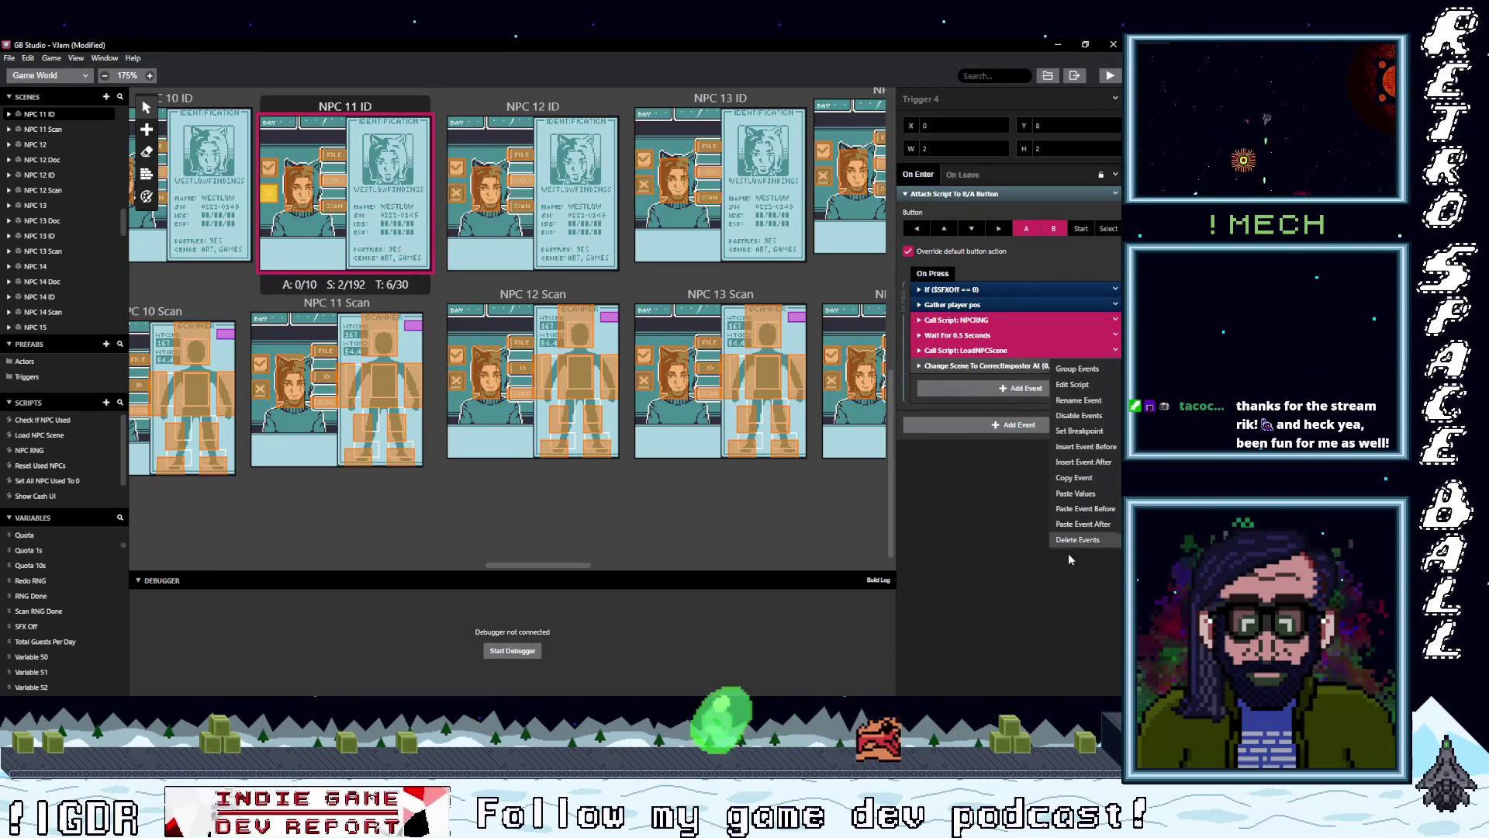
{"action": "left_click", "coordinate": [1077, 541]}
{"action": "scroll", "coordinate": [343, 295], "scroll_direction": "up", "scroll_amount": 3}
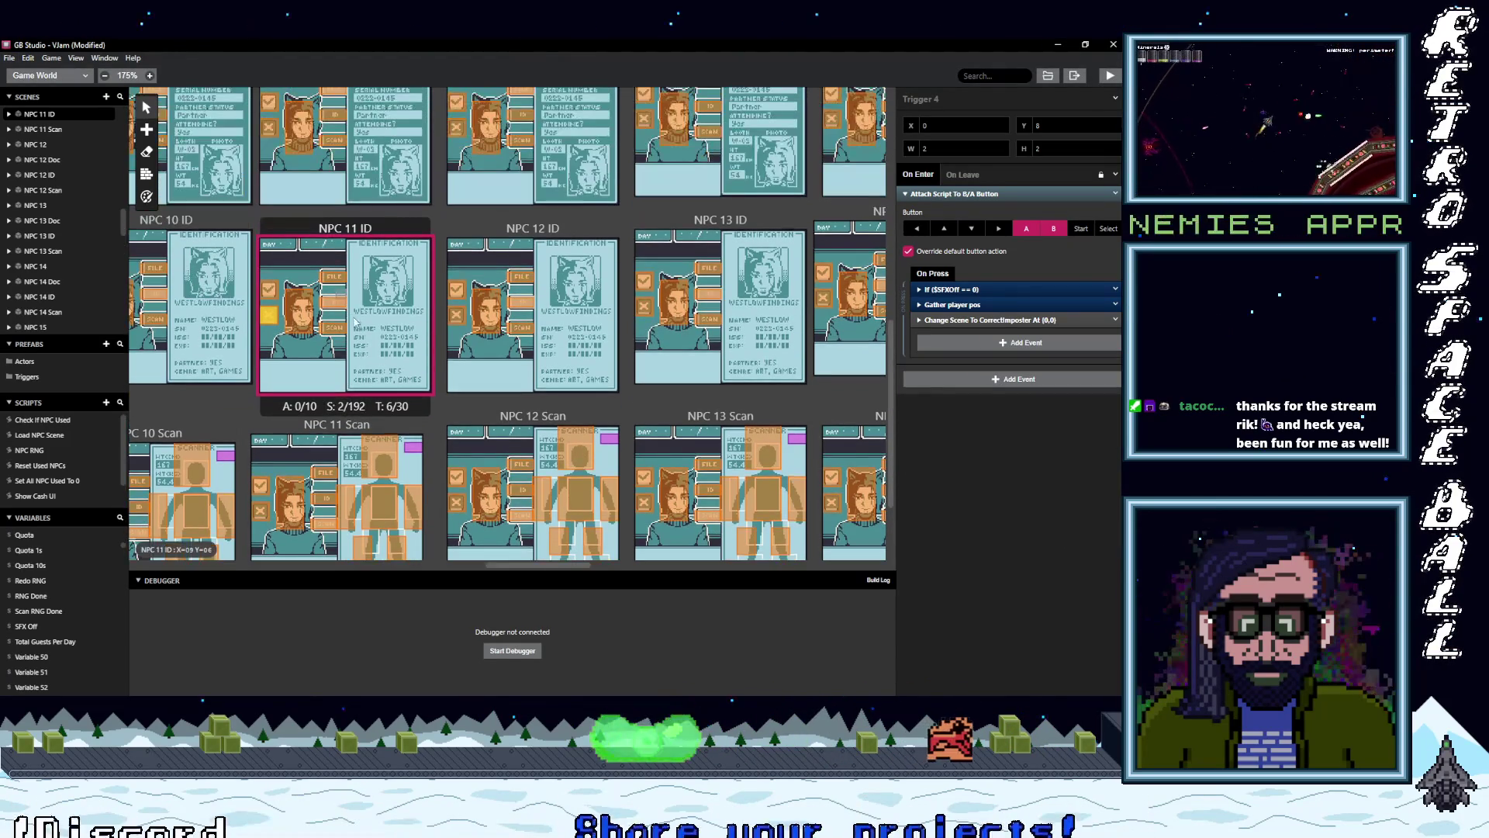
- Paste the Correct Imposter scene change into NPC 12 ID and remove its script-call events
{"action": "left_click", "coordinate": [456, 315]}
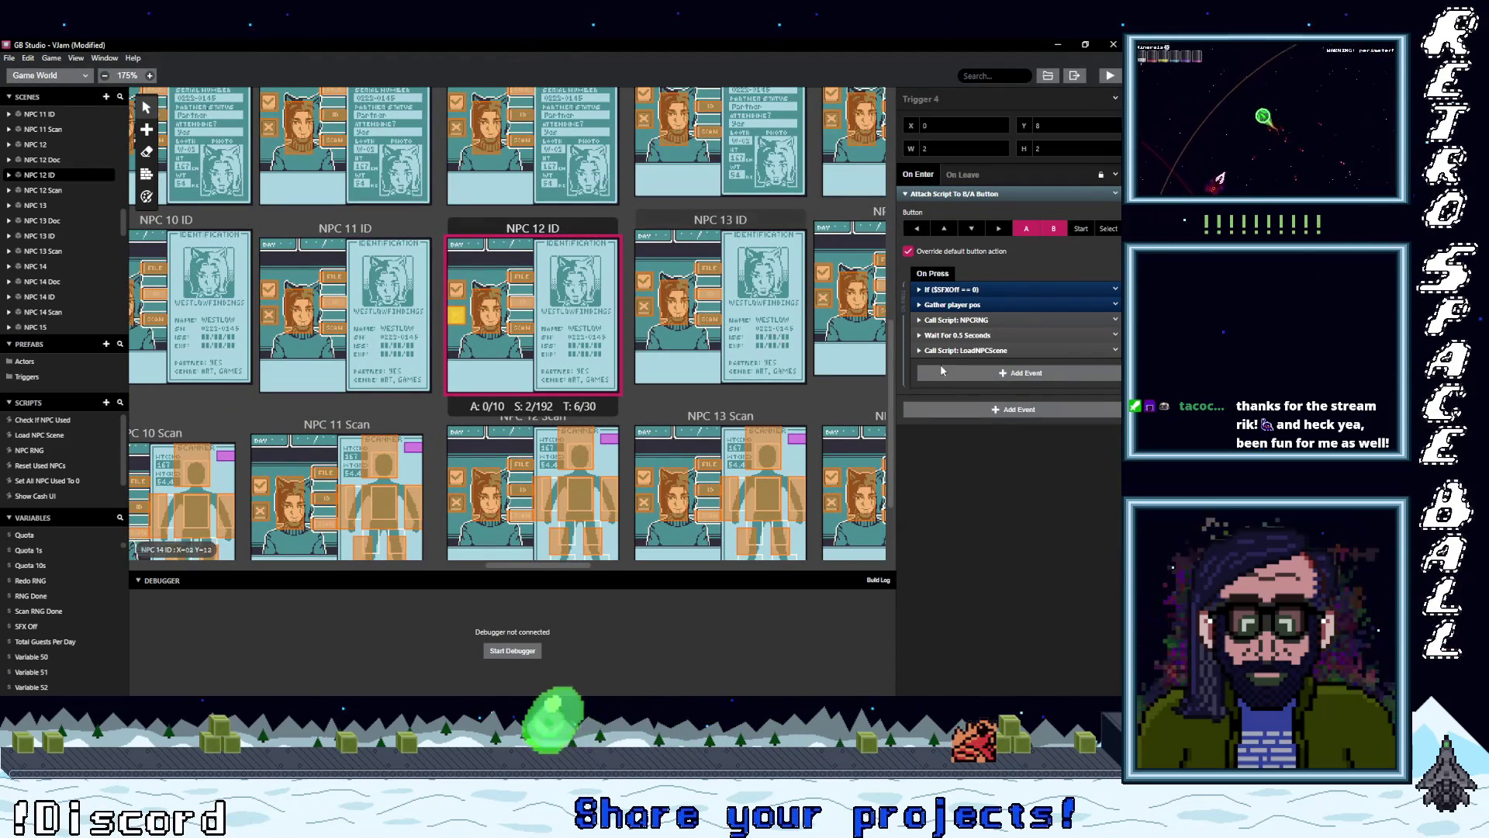
{"action": "key", "text": "ctrl+v"}
{"action": "left_click", "coordinate": [970, 320]}
{"action": "left_click", "coordinate": [1065, 349], "text": "shift"}
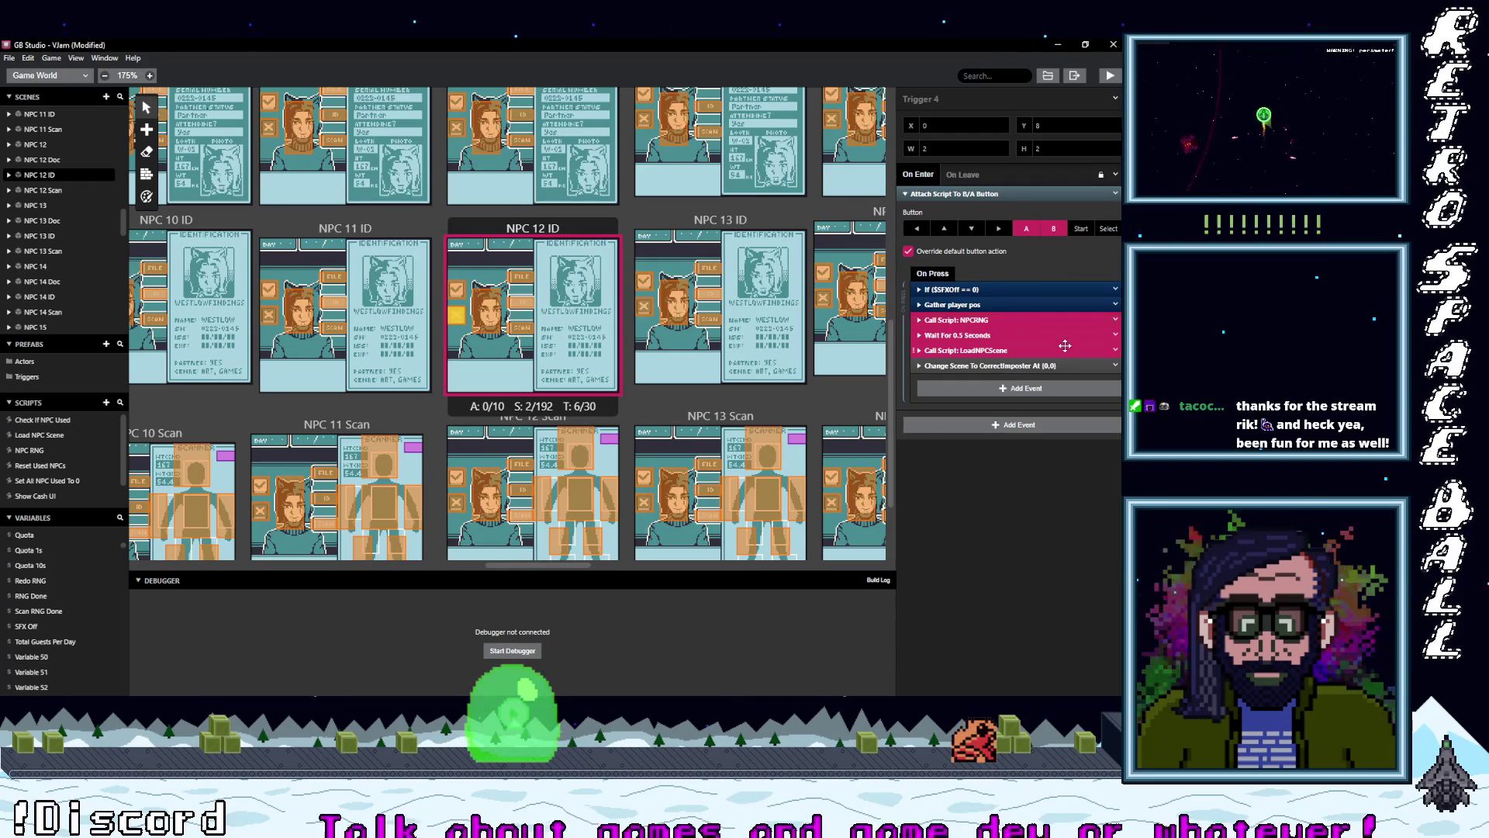
{"action": "left_click", "coordinate": [1116, 350]}
{"action": "left_click", "coordinate": [1083, 540]}
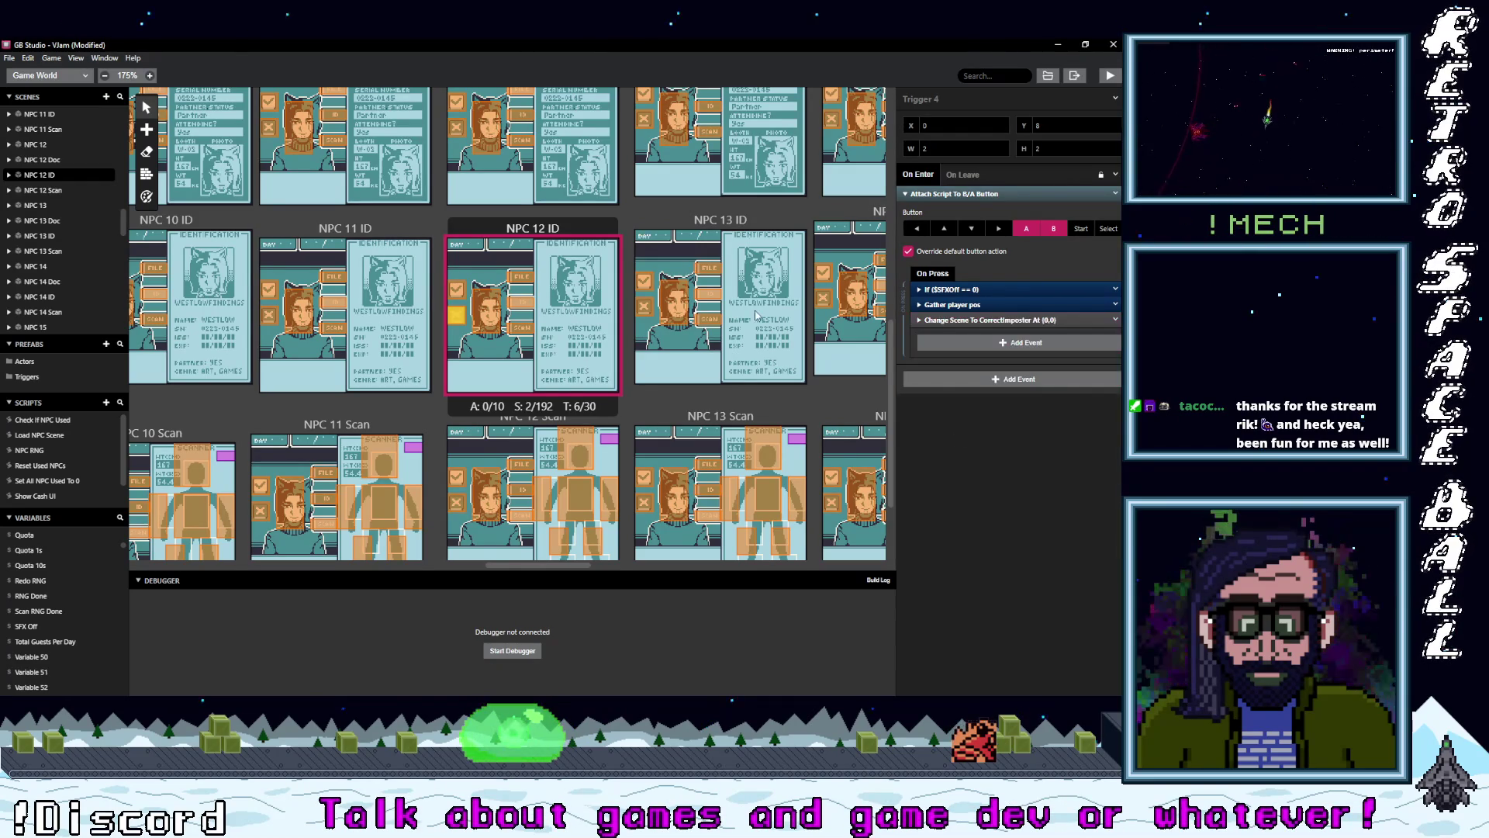
{"action": "key", "text": "ctrl+z"}
{"action": "key", "text": "ctrl+z"}
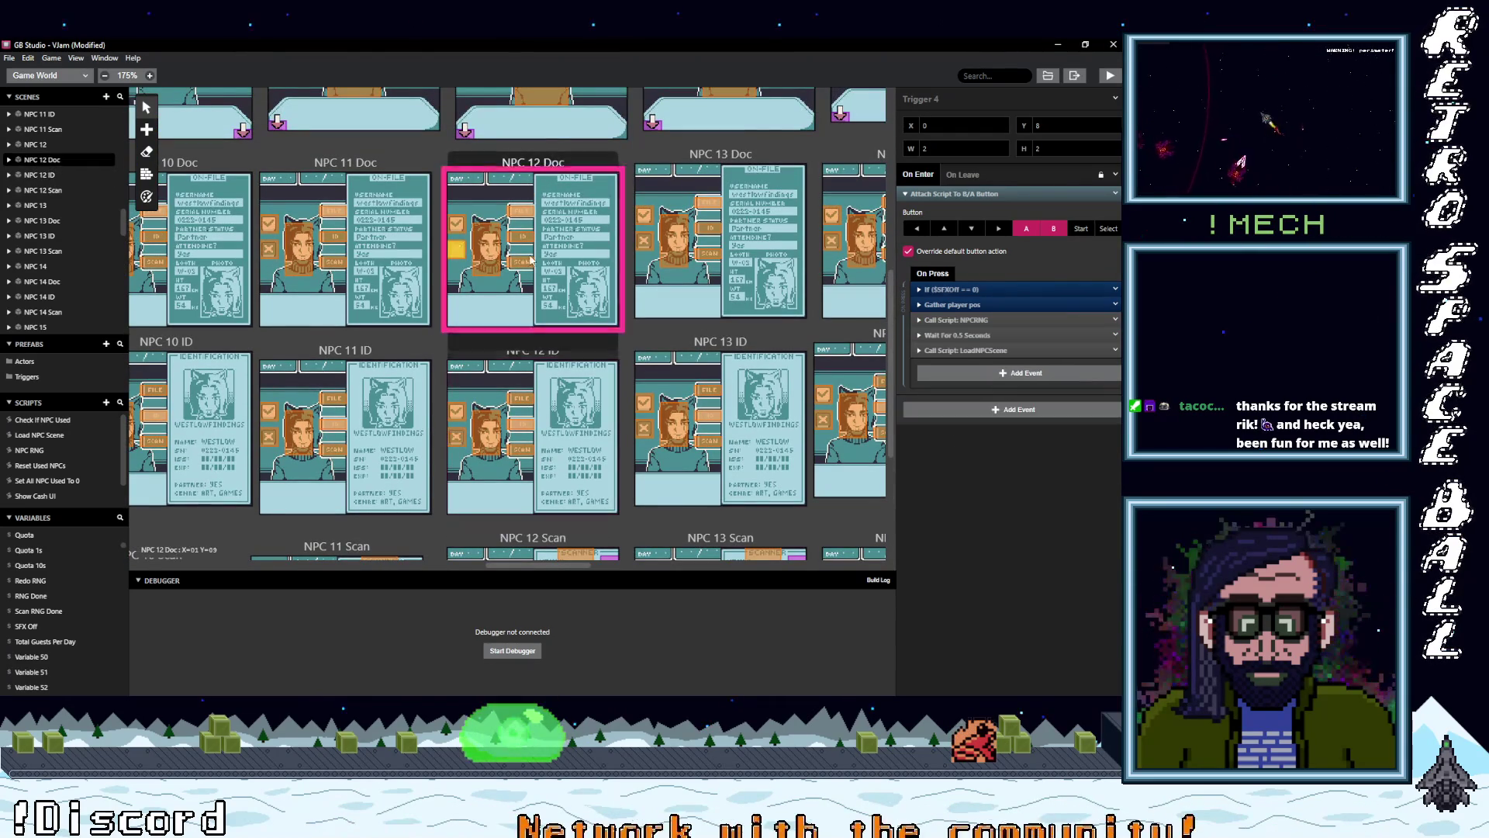
- Paste the scene change into NPC 12 Doc's trigger and delete its three script-call events
{"action": "left_click", "coordinate": [960, 371], "text": "alt"}
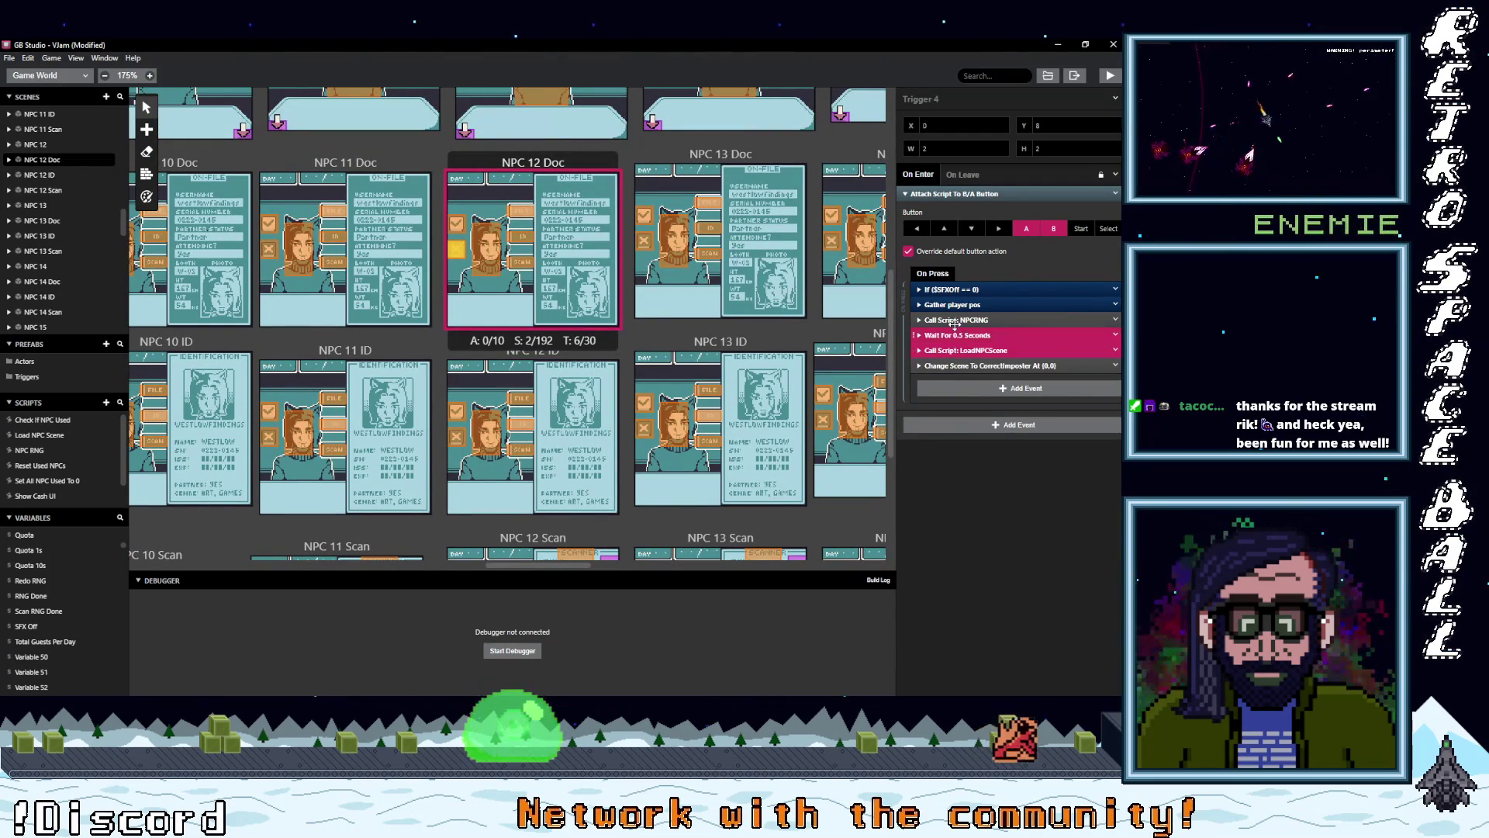
{"action": "right_click", "coordinate": [1118, 353]}
{"action": "left_click", "coordinate": [1053, 521]}
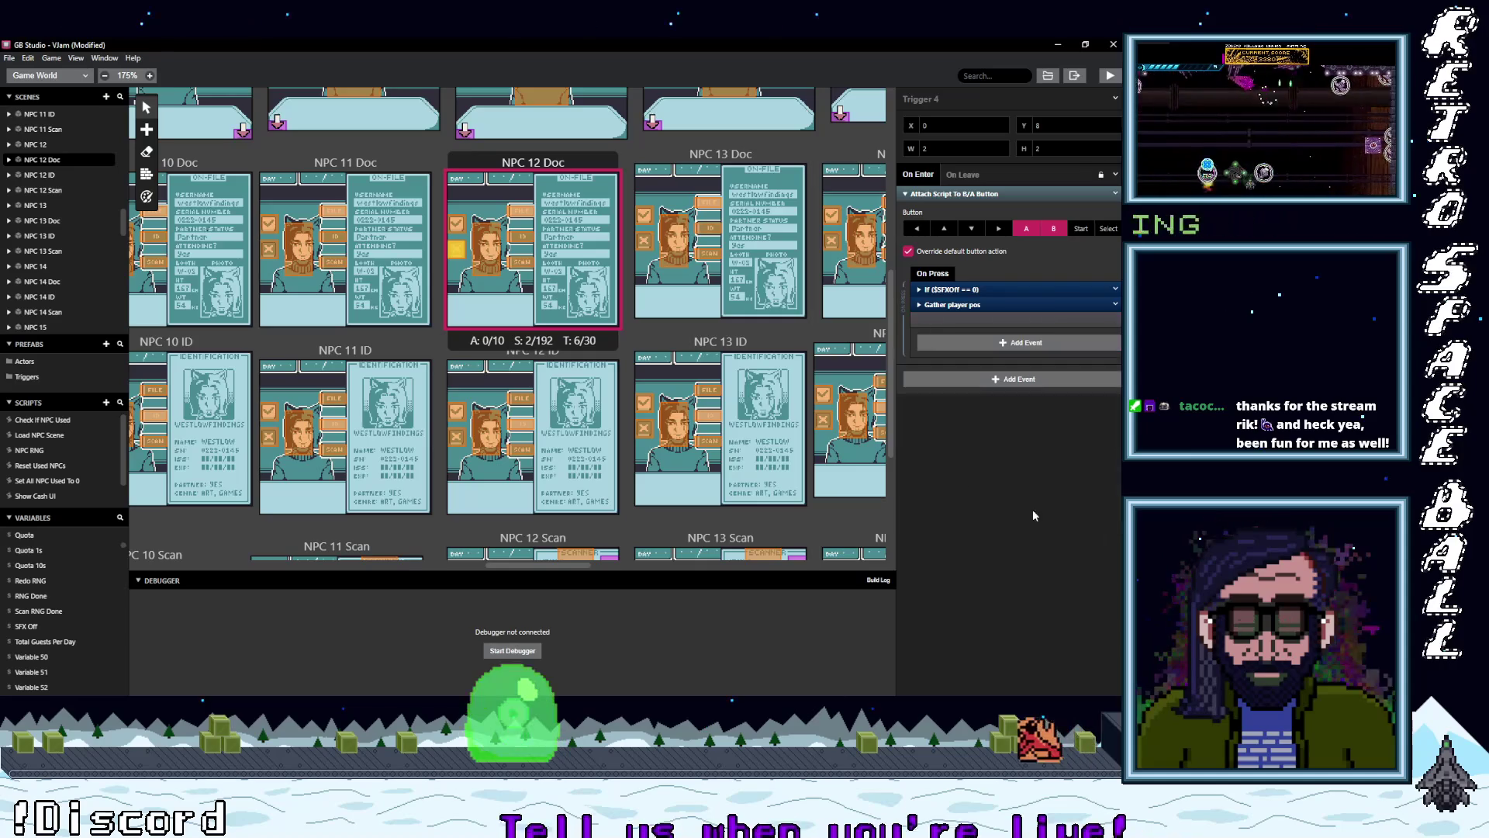
{"action": "key", "text": "ctrl+z"}
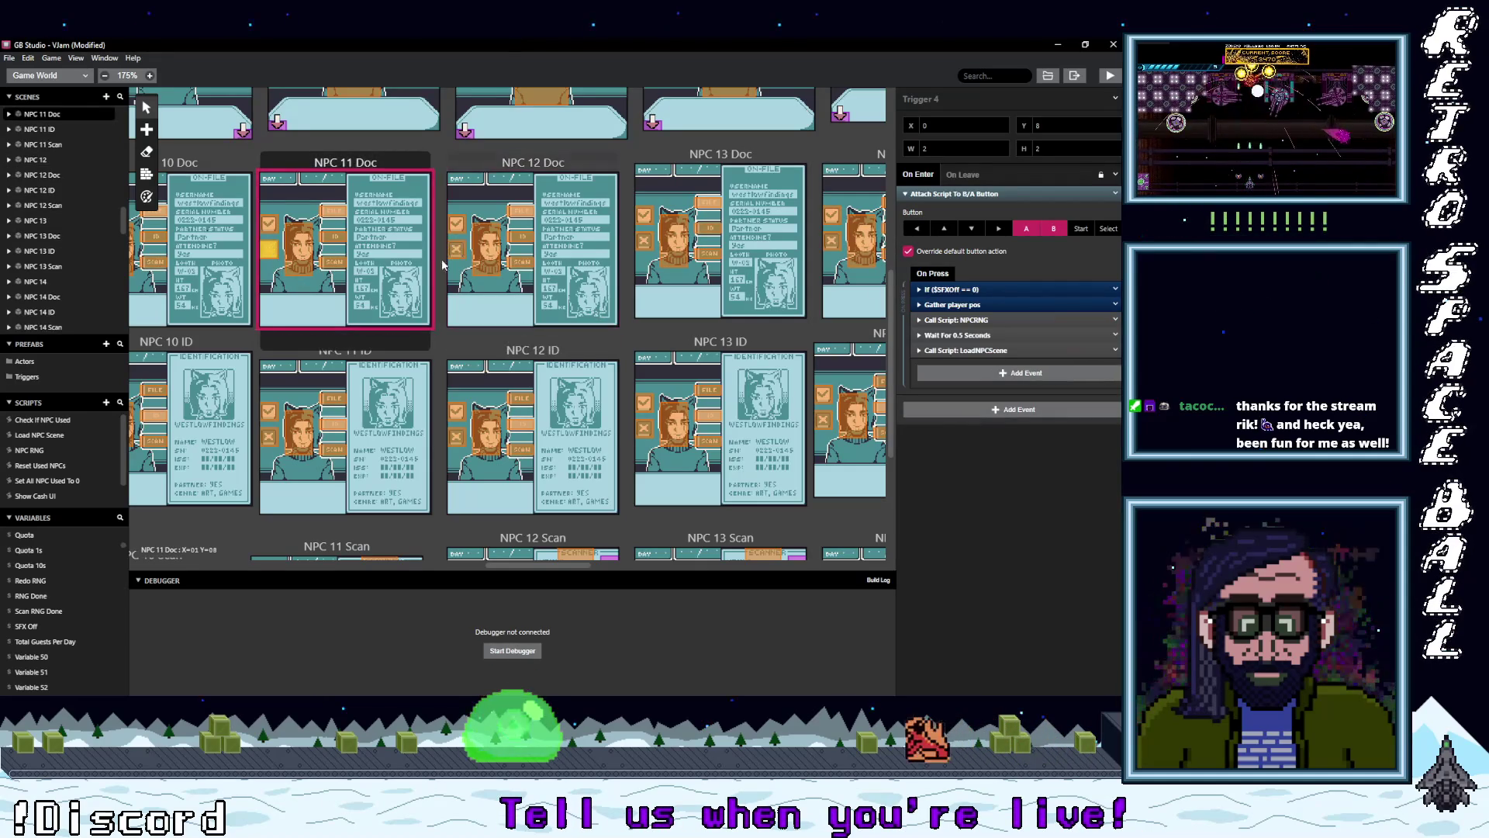
{"action": "left_click", "coordinate": [962, 353], "text": "shift"}
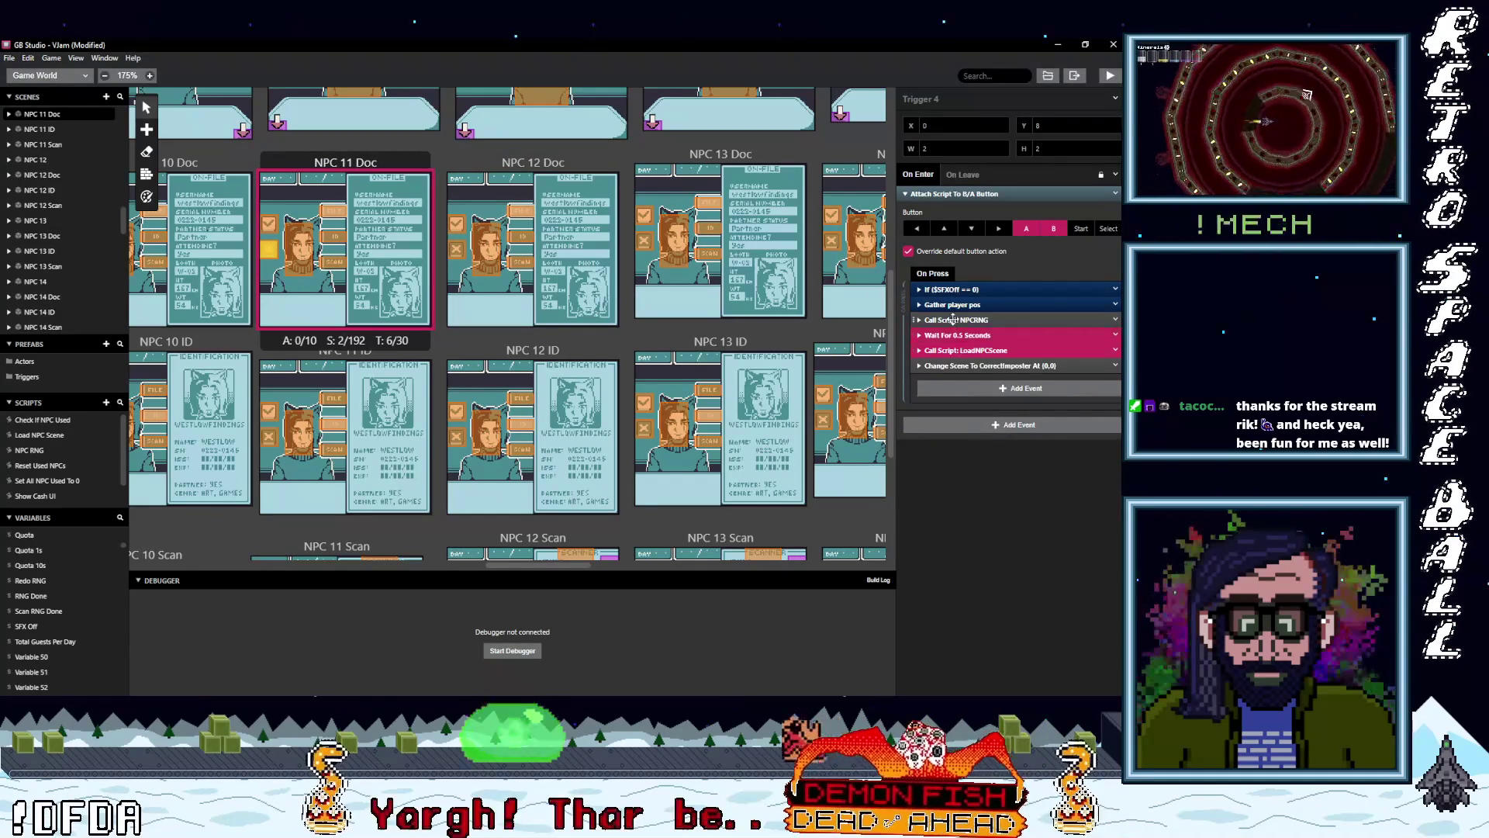
{"action": "right_click", "coordinate": [1085, 353]}
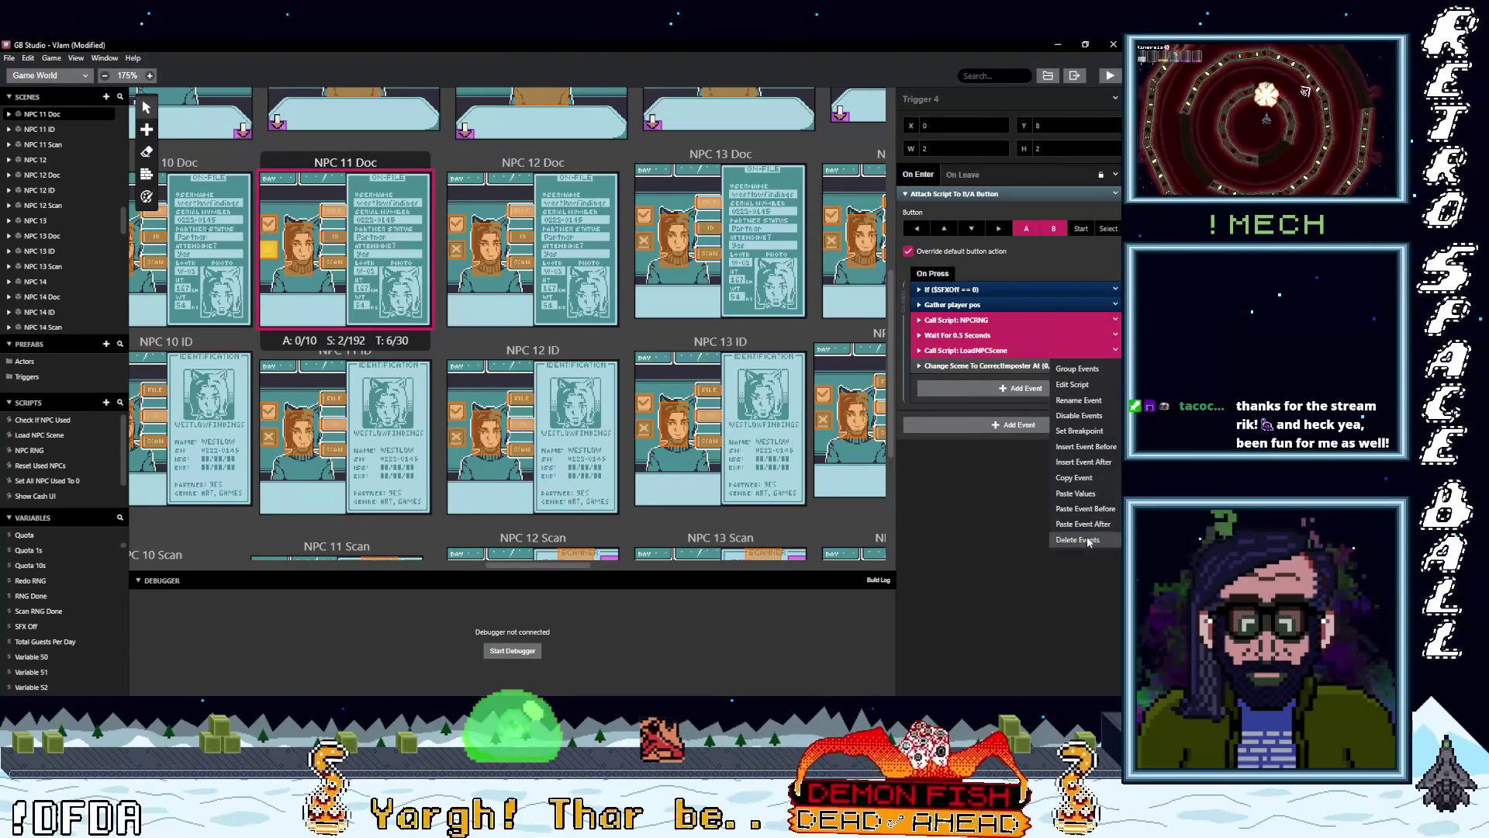
{"action": "left_click", "coordinate": [1079, 539]}
{"action": "scroll", "coordinate": [505, 253], "scroll_direction": "up", "scroll_amount": 3}
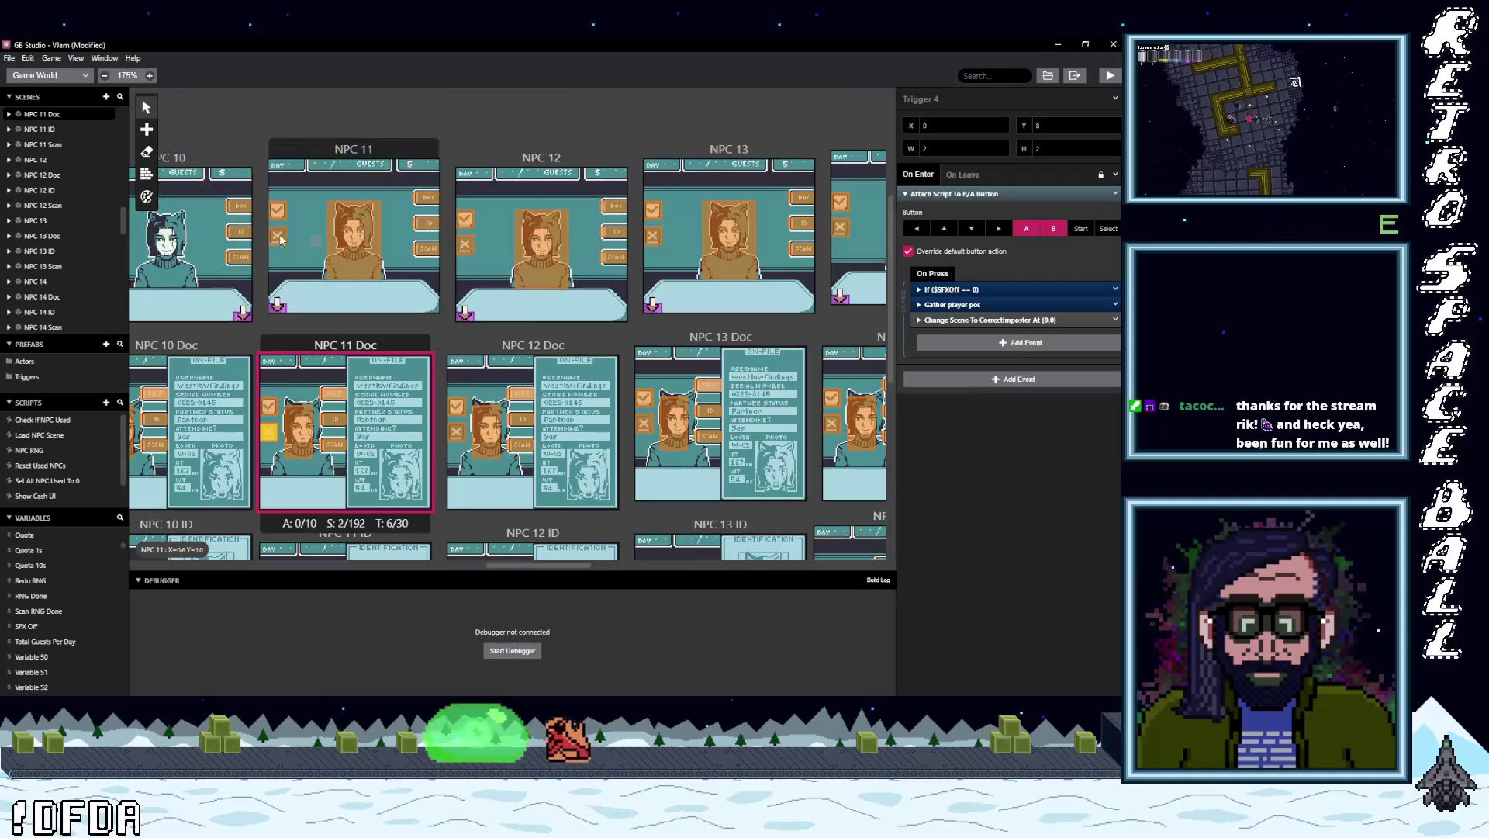
- Delete the NPCRNG, Wait and LoadNPCScene events from the NPC 11 and NPC 12 triggers
{"action": "left_click", "coordinate": [276, 235]}
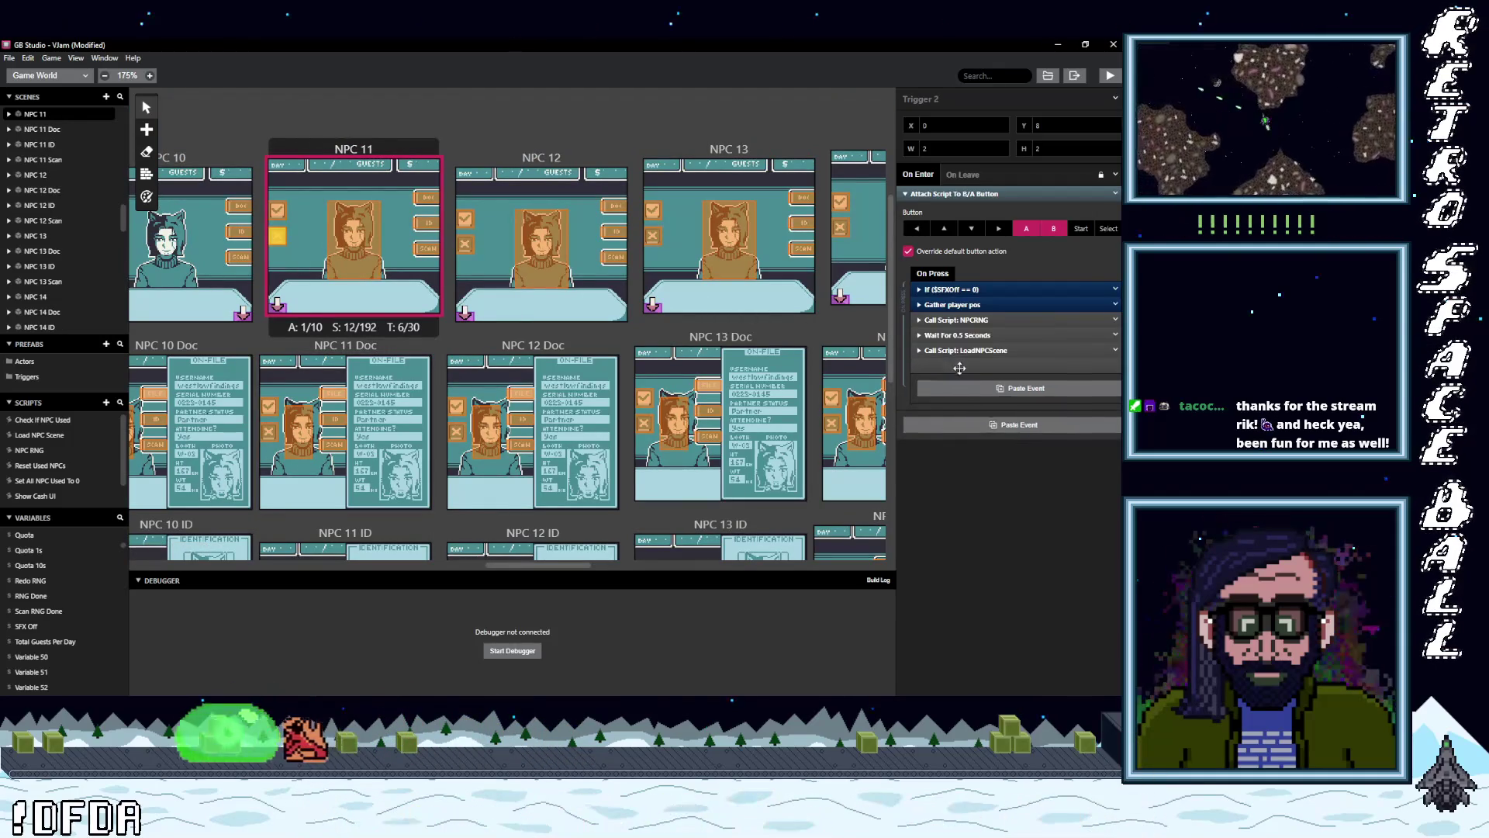
{"action": "left_click", "coordinate": [966, 320], "text": "shift"}
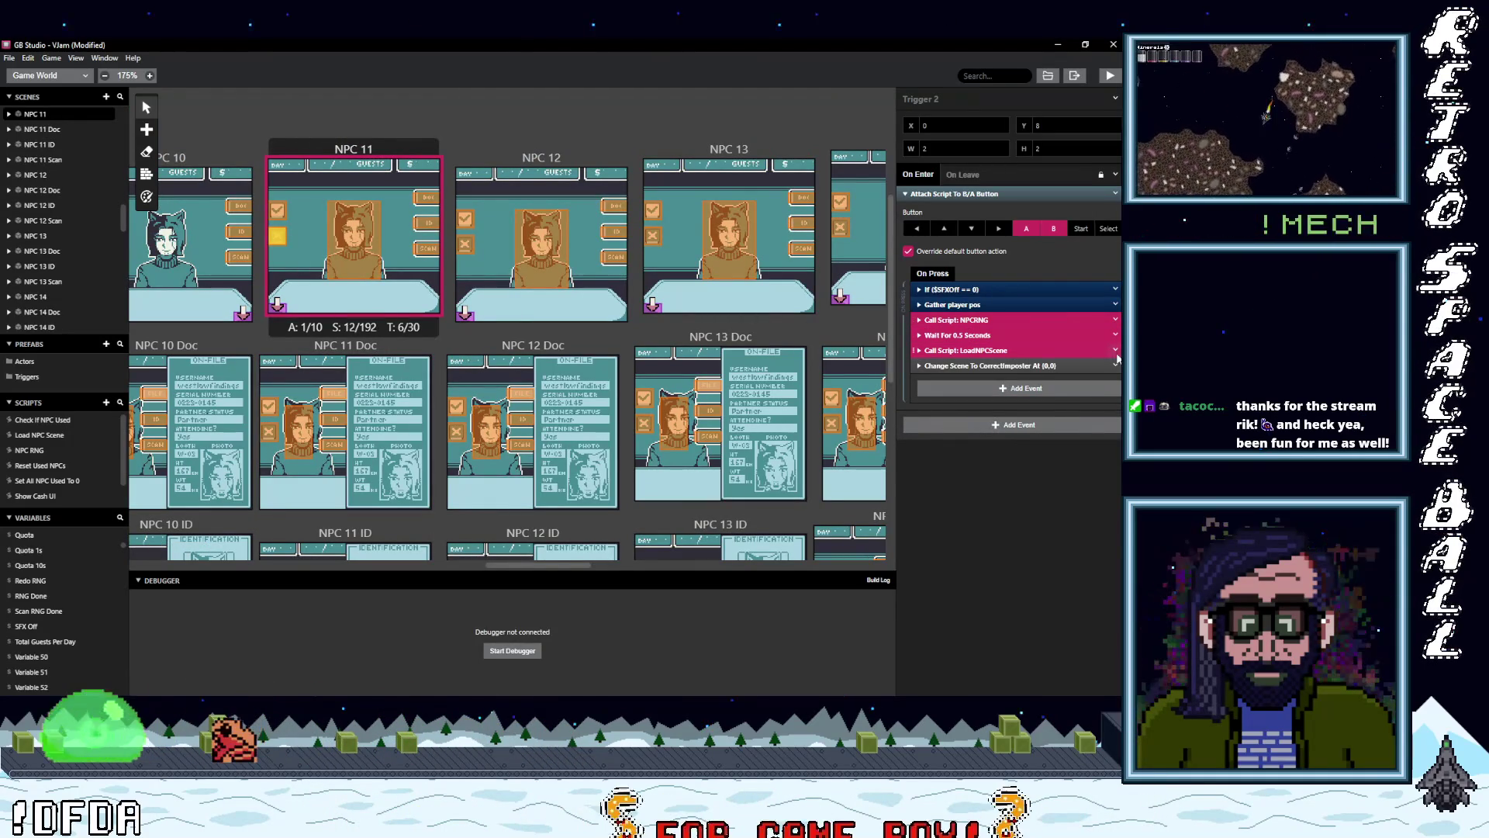
{"action": "left_click", "coordinate": [1115, 350]}
{"action": "left_click", "coordinate": [1171, 521]}
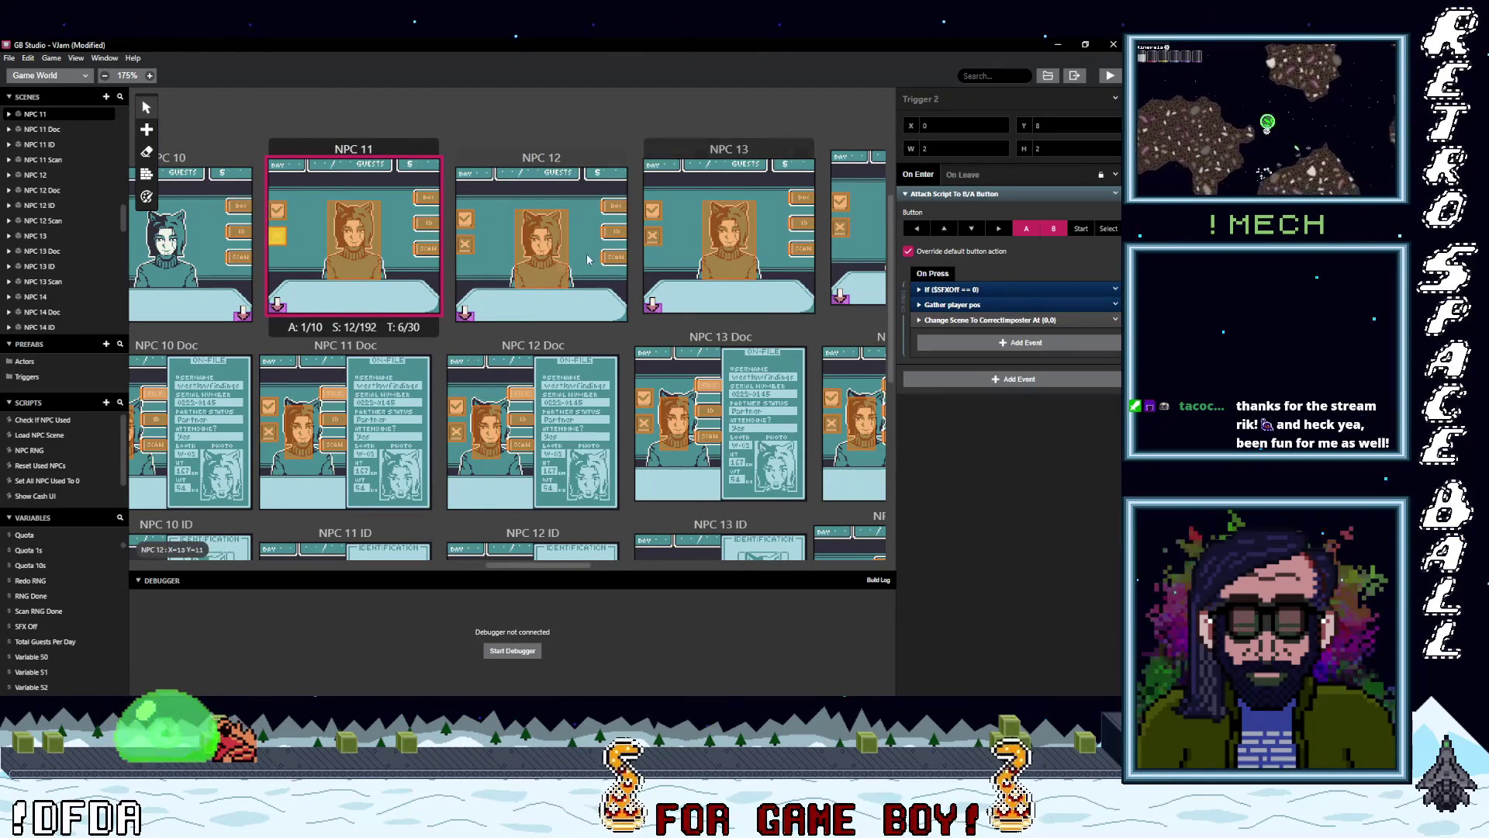
{"action": "left_click", "coordinate": [465, 244]}
{"action": "left_click_drag", "start_coordinate": [971, 363], "coordinate": [957, 342]}
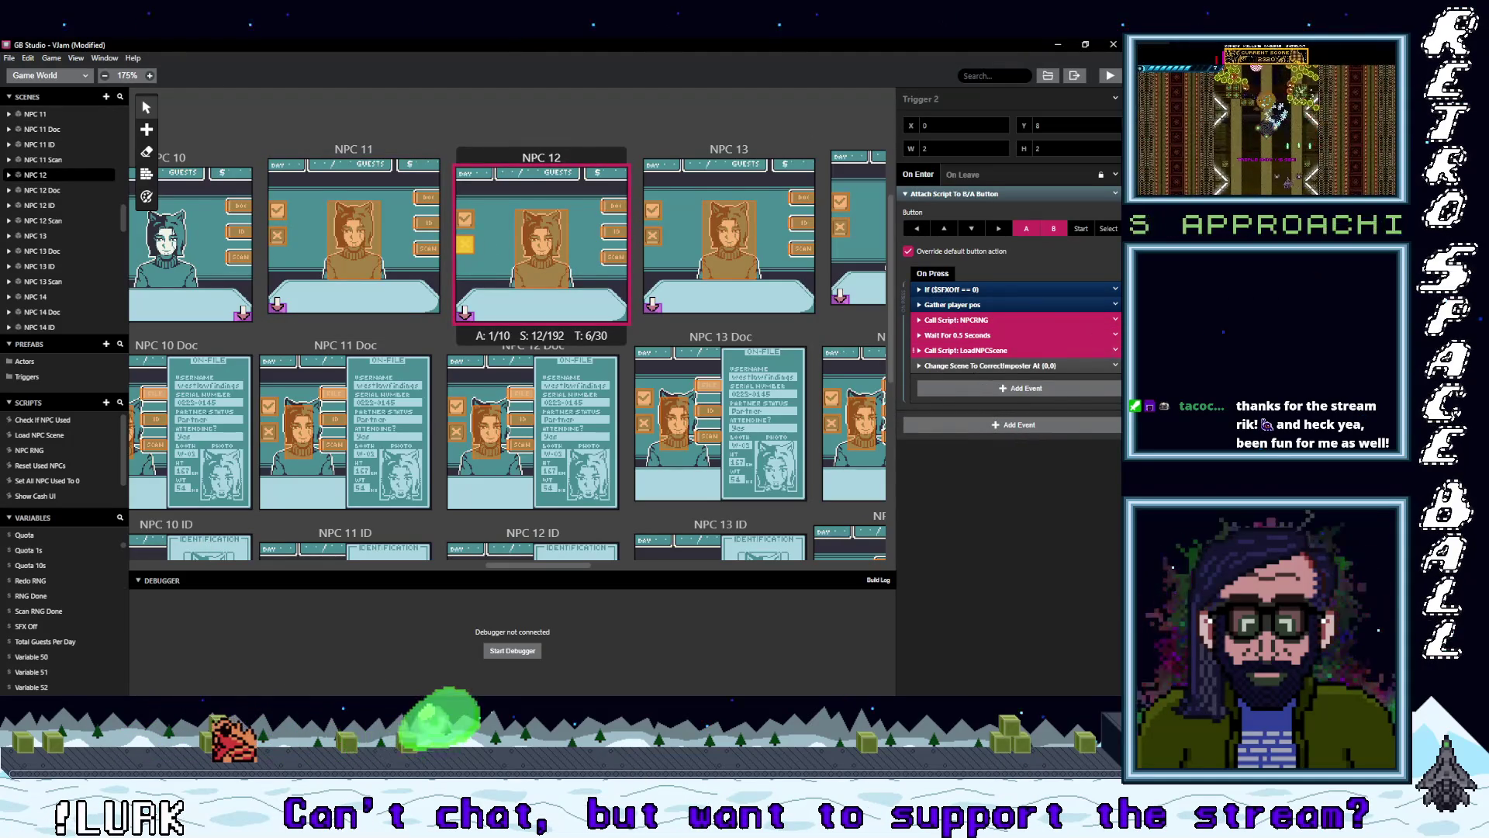
{"action": "left_click", "coordinate": [1115, 349]}
{"action": "left_click", "coordinate": [1077, 539]}
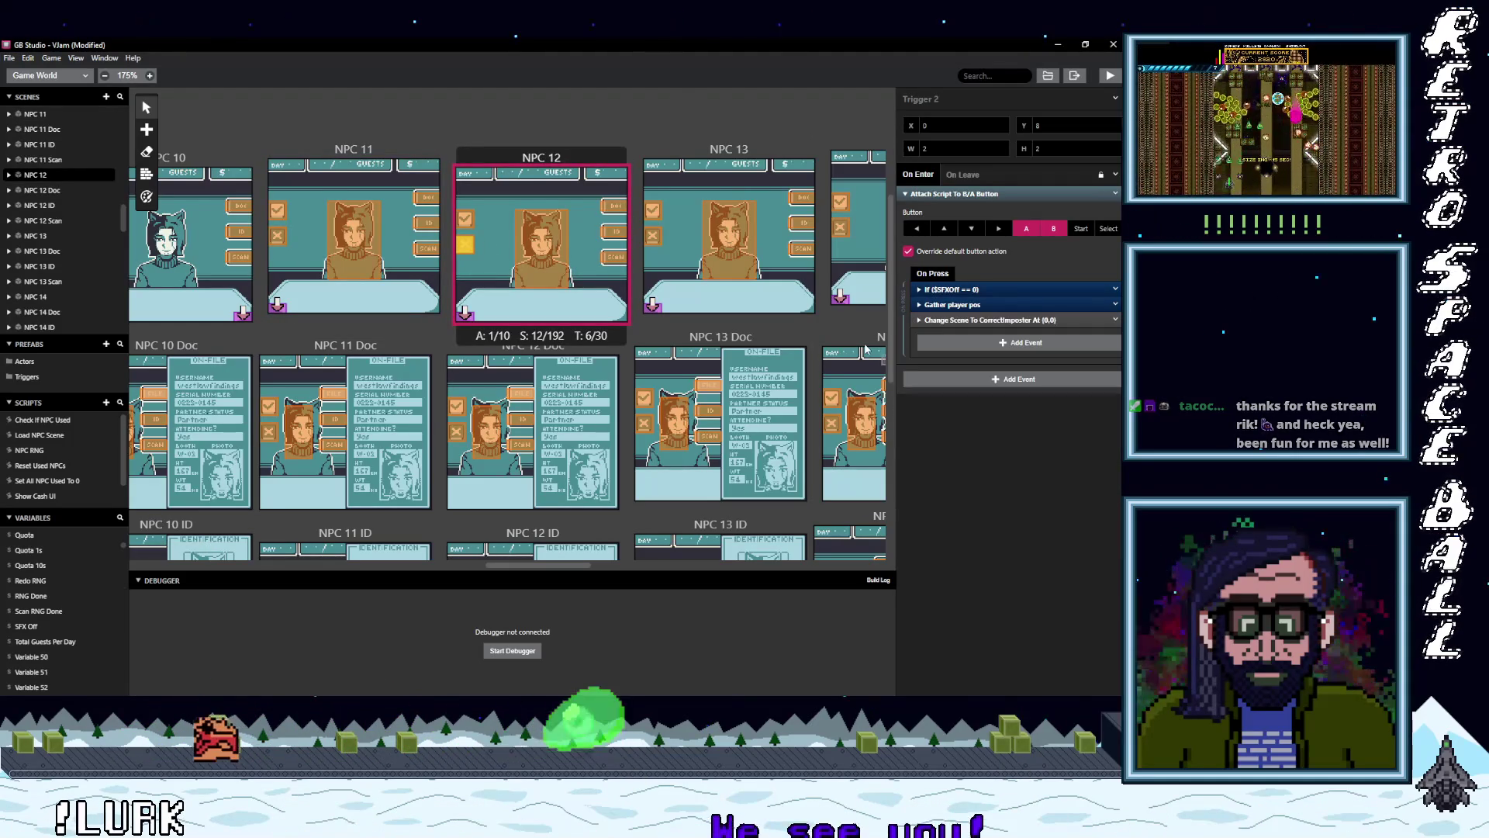
- Check the NPC 13, 13 Doc, 13 ID and 13 Scan triggers, then save the project
{"action": "left_click", "coordinate": [651, 236]}
{"action": "left_click", "coordinate": [644, 424]}
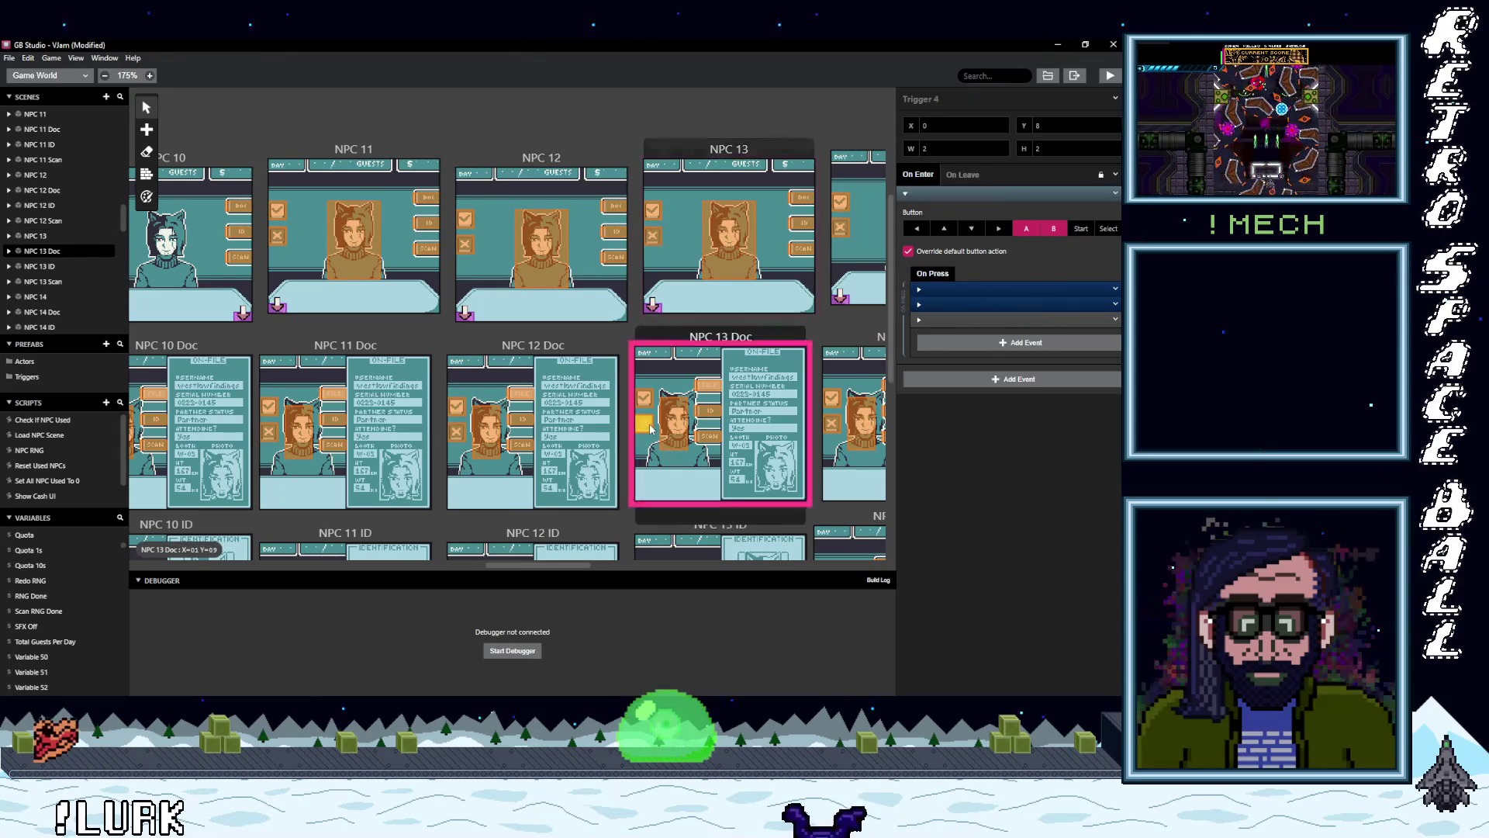
{"action": "scroll", "coordinate": [642, 364], "scroll_direction": "down", "scroll_amount": 3}
{"action": "left_click", "coordinate": [642, 365]}
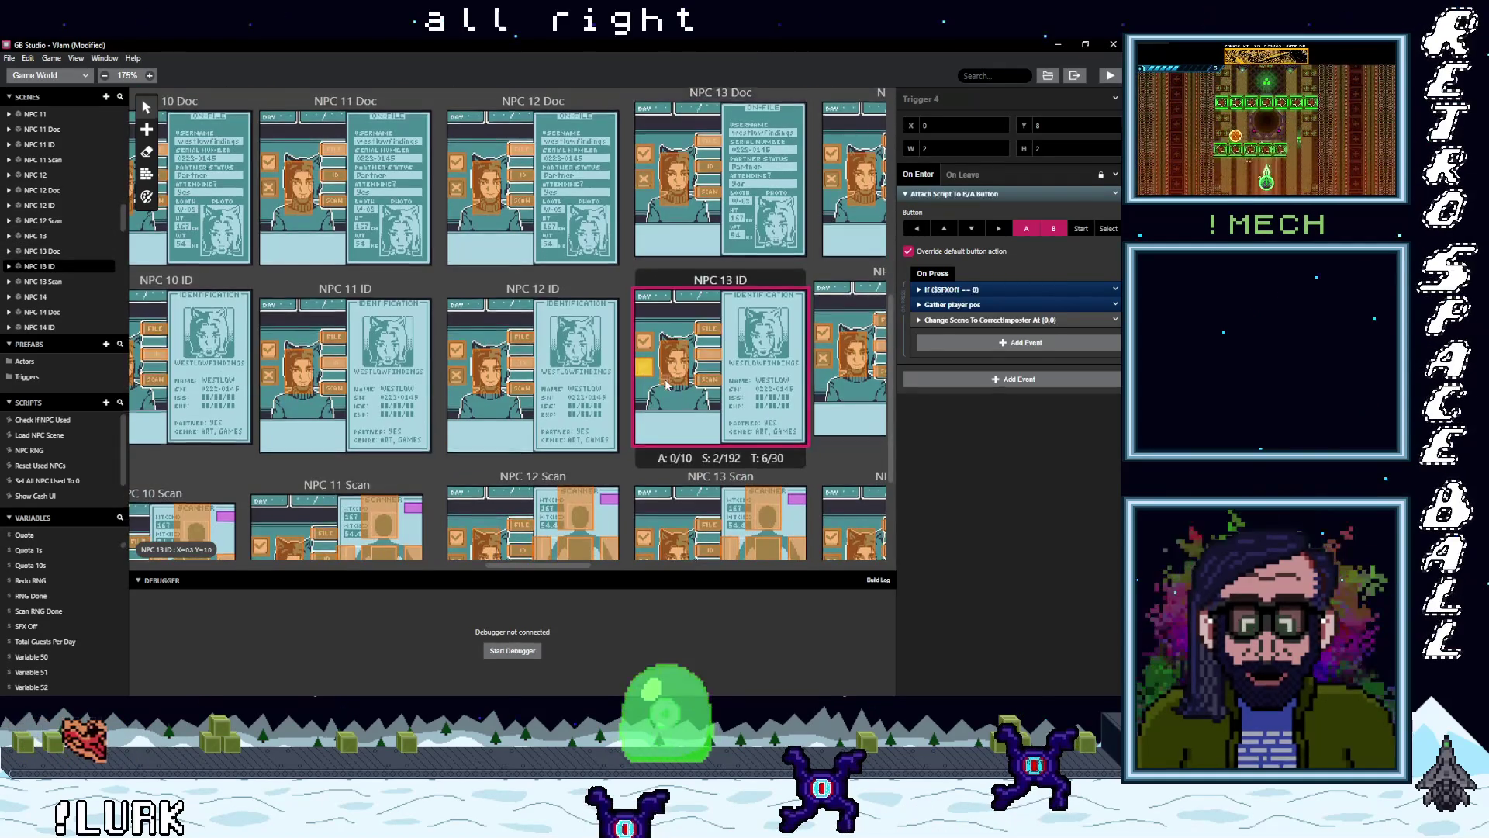
{"action": "scroll", "coordinate": [648, 376], "scroll_direction": "down", "scroll_amount": 2}
{"action": "left_click", "coordinate": [650, 383]}
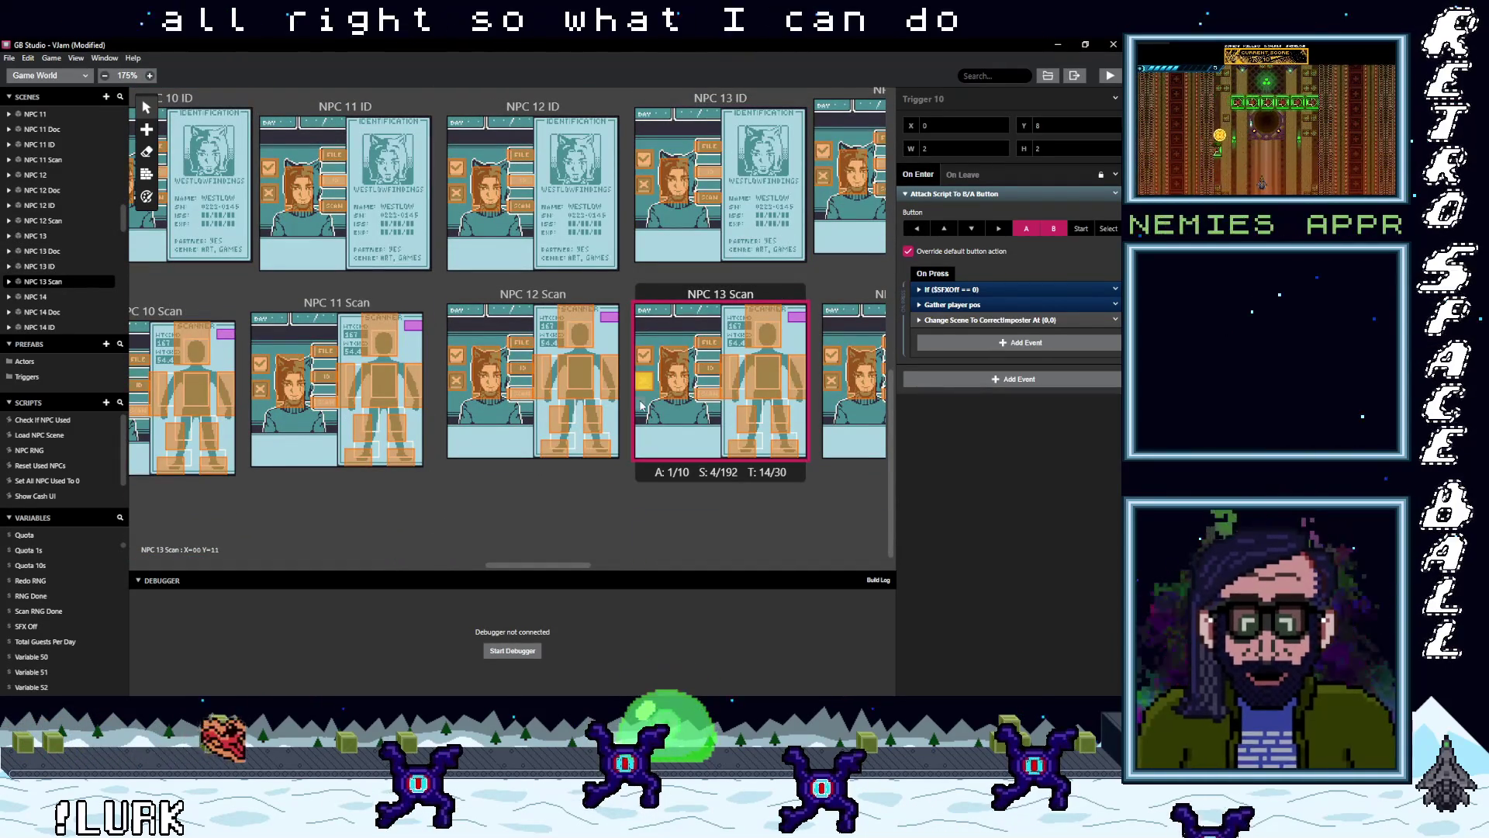
{"action": "key", "text": "ctrl+s"}
- Change the NPC RNG script's Random Max from 24 to 16 and save the project
{"action": "left_click_drag", "start_coordinate": [550, 561], "coordinate": [524, 561]}
{"action": "left_click", "coordinate": [47, 449]}
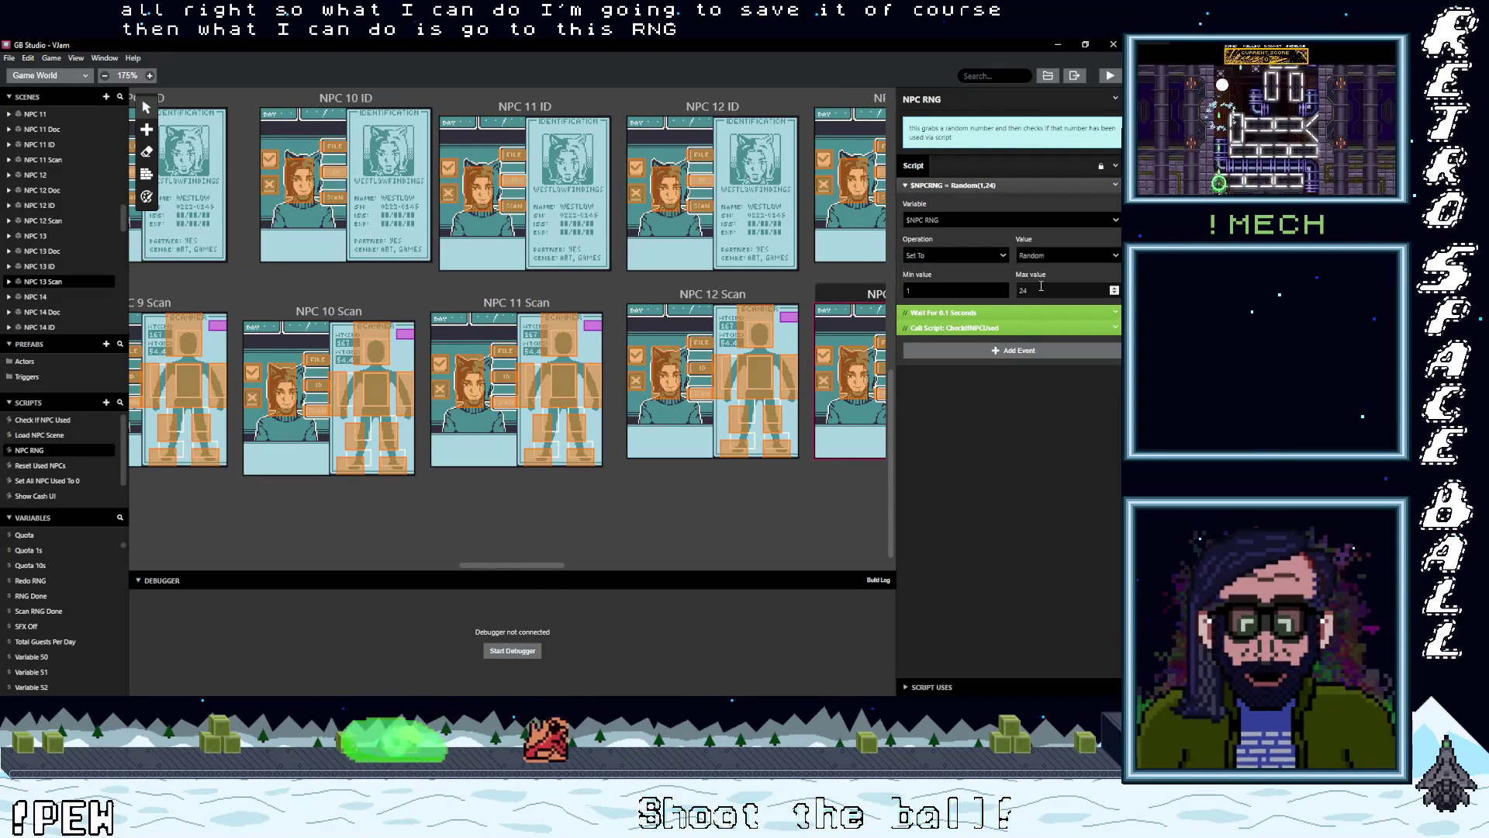
{"action": "double_click", "coordinate": [1024, 290]}
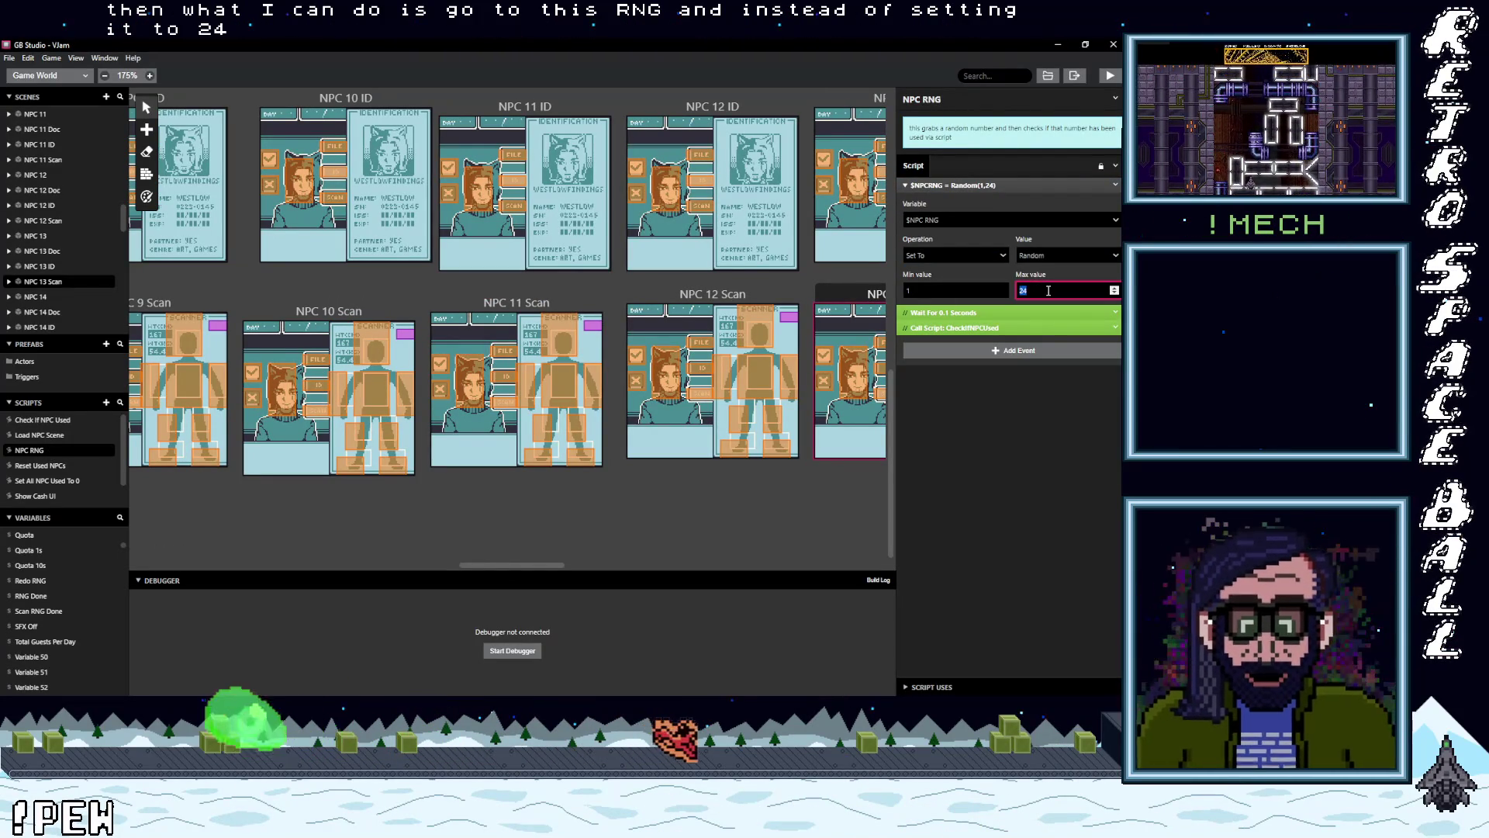
{"action": "type", "text": "16"}
{"action": "left_click", "coordinate": [923, 440]}
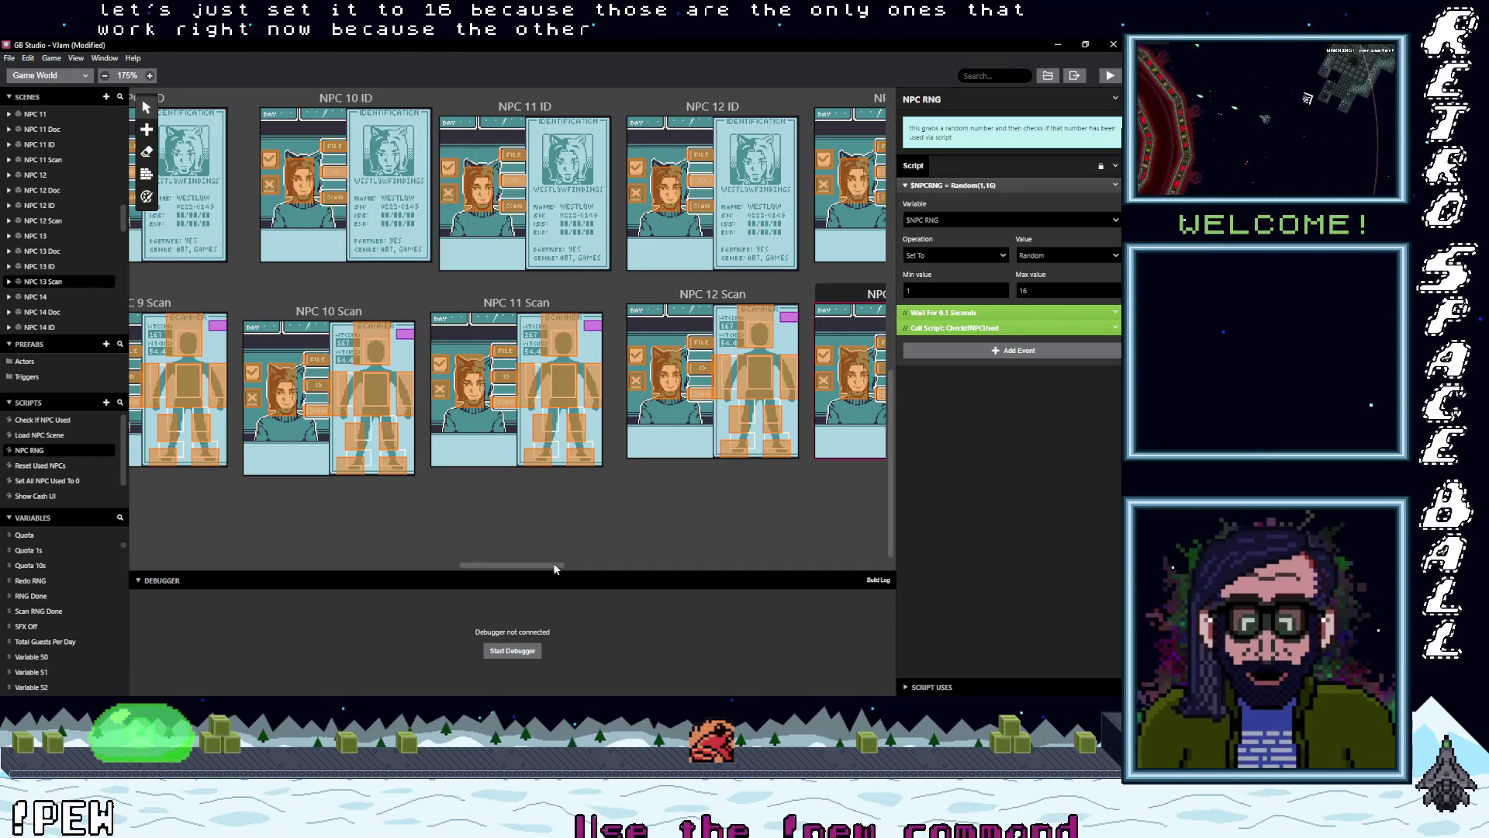
{"action": "scroll", "coordinate": [555, 565], "scroll_direction": "left", "scroll_amount": 1}
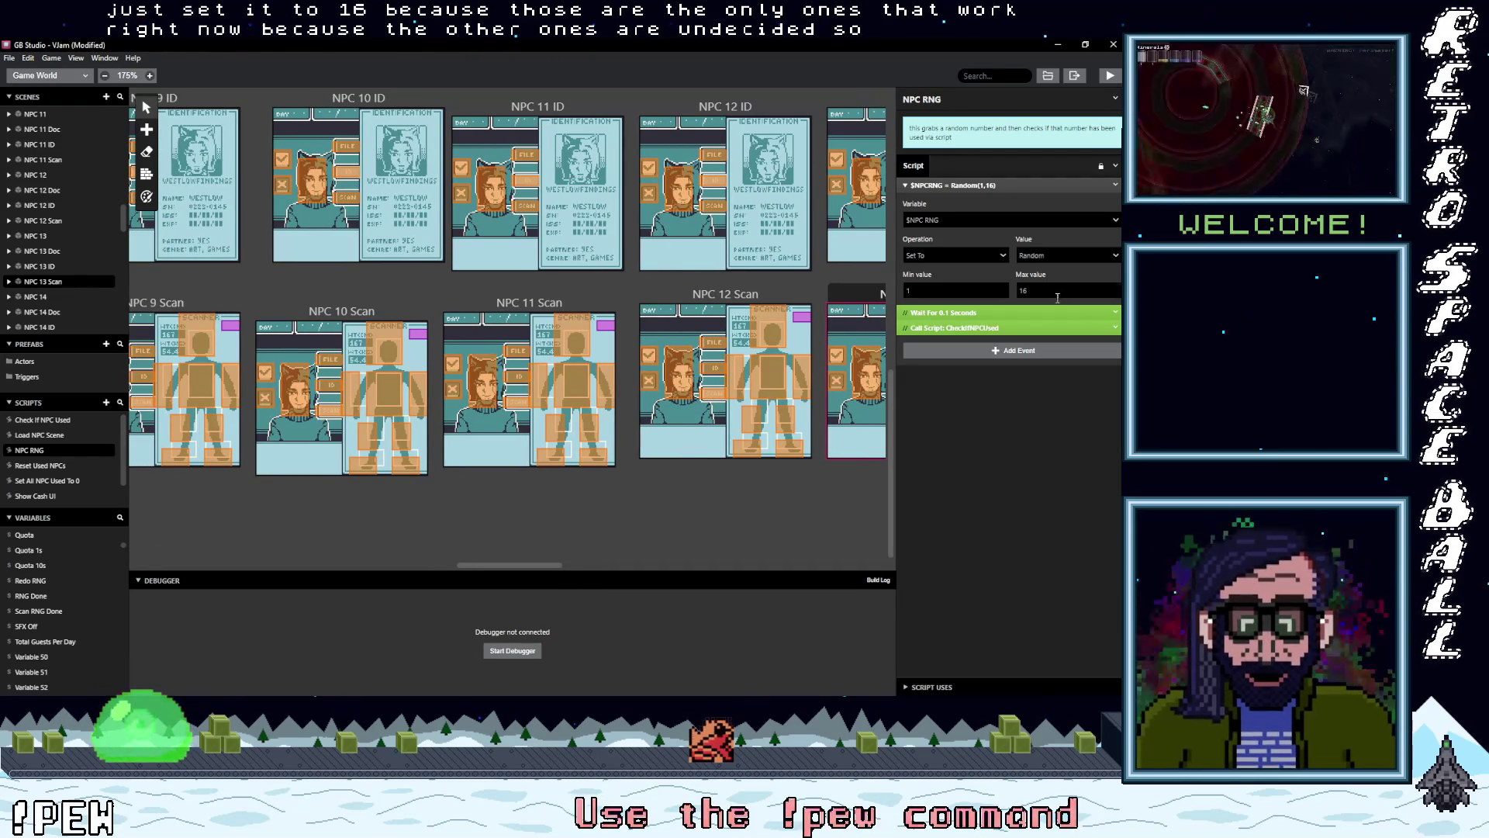
{"action": "left_click", "coordinate": [598, 503]}
{"action": "key", "text": "ctrl+s"}
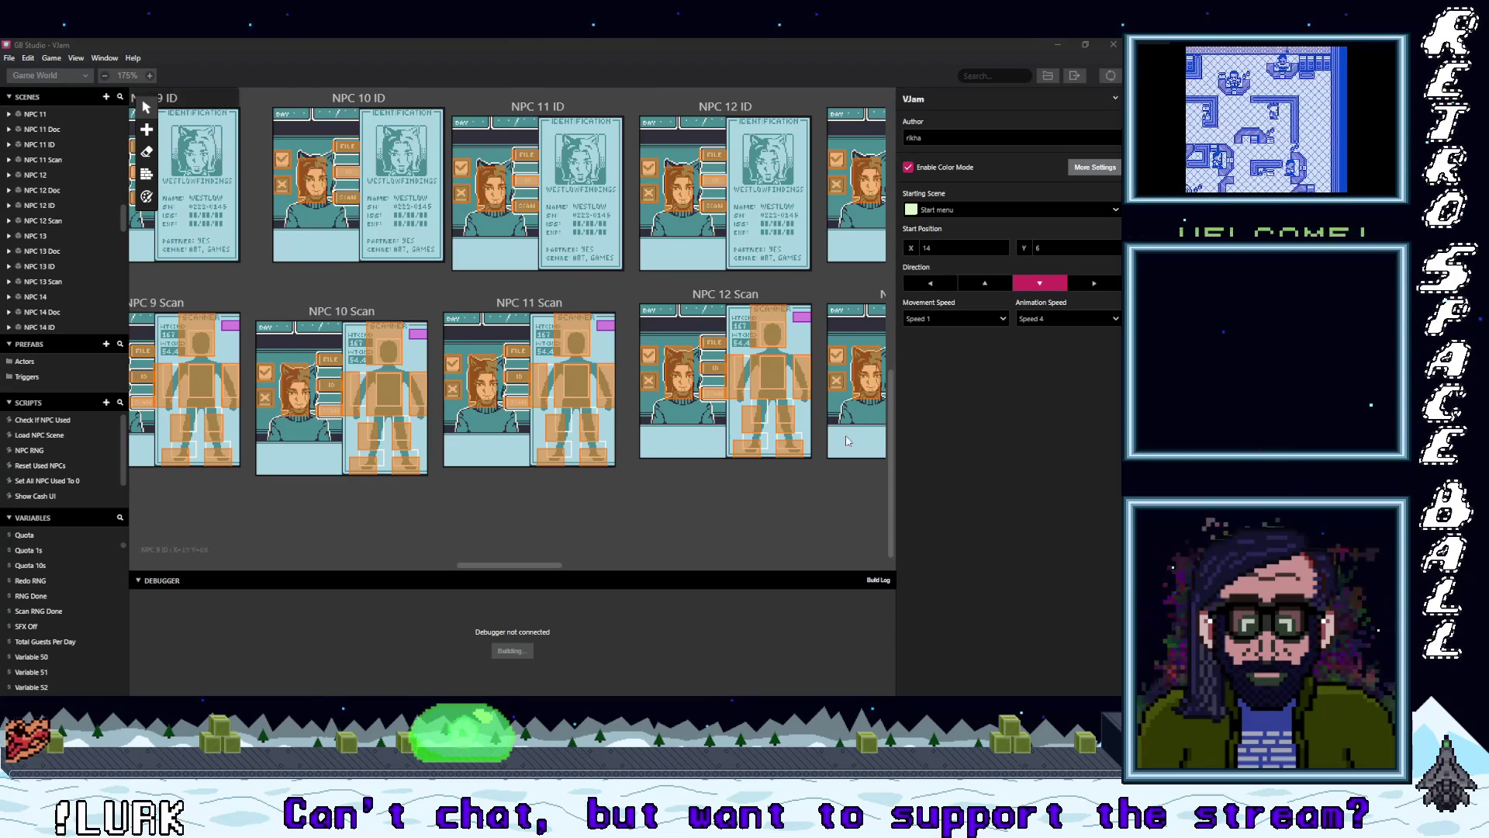
- Bring the GB Studio editor into focus while the Vjam build starts
{"action": "left_click", "coordinate": [878, 582]}
- Show the Build Log and resize the output panel to follow the compile until the game launches
{"action": "left_click", "coordinate": [879, 581]}
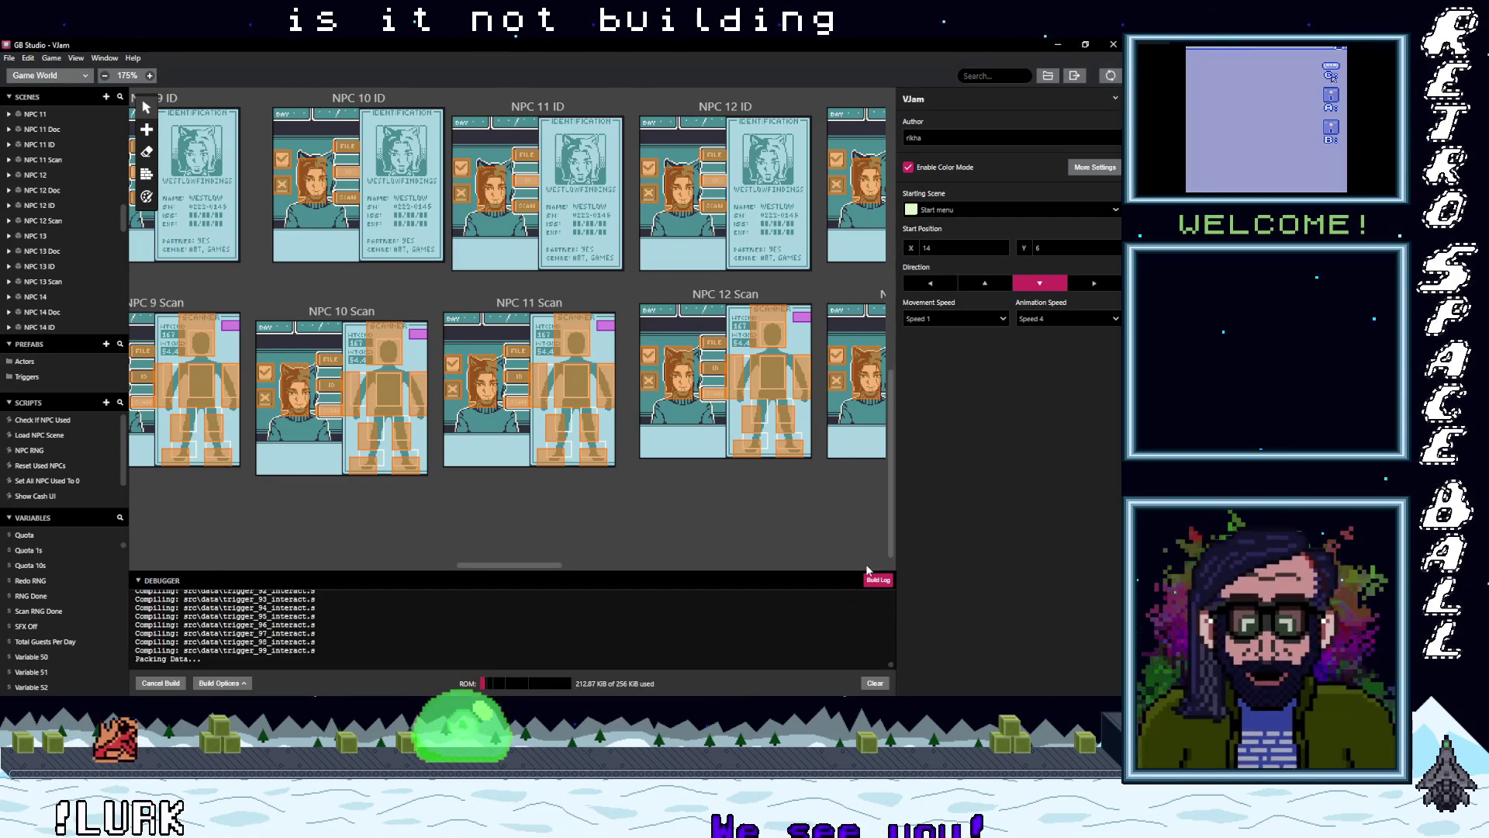
{"action": "left_click_drag", "start_coordinate": [427, 574], "coordinate": [470, 324]}
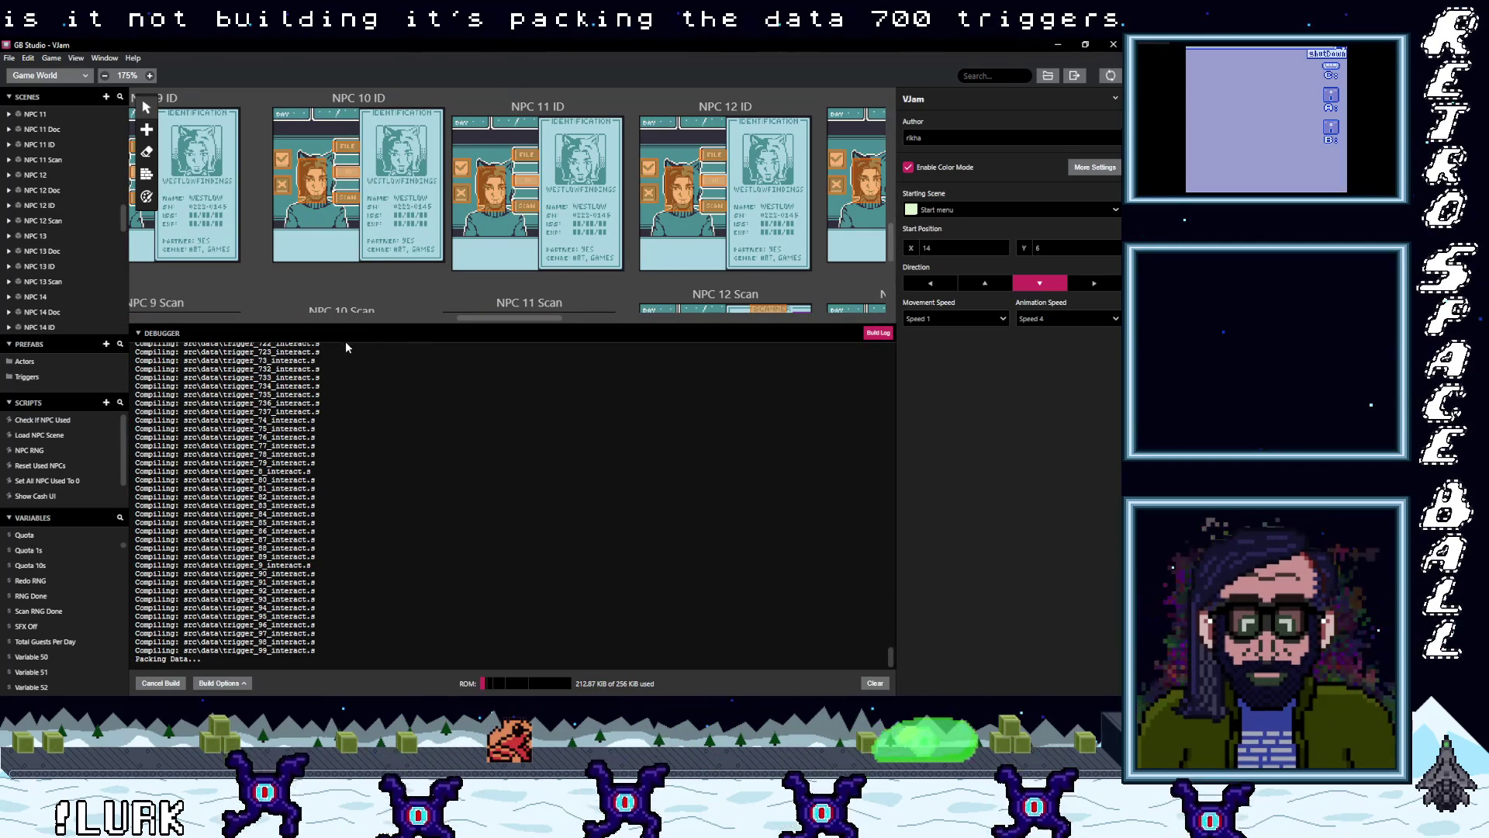
{"action": "left_click_drag", "start_coordinate": [385, 325], "coordinate": [408, 463]}
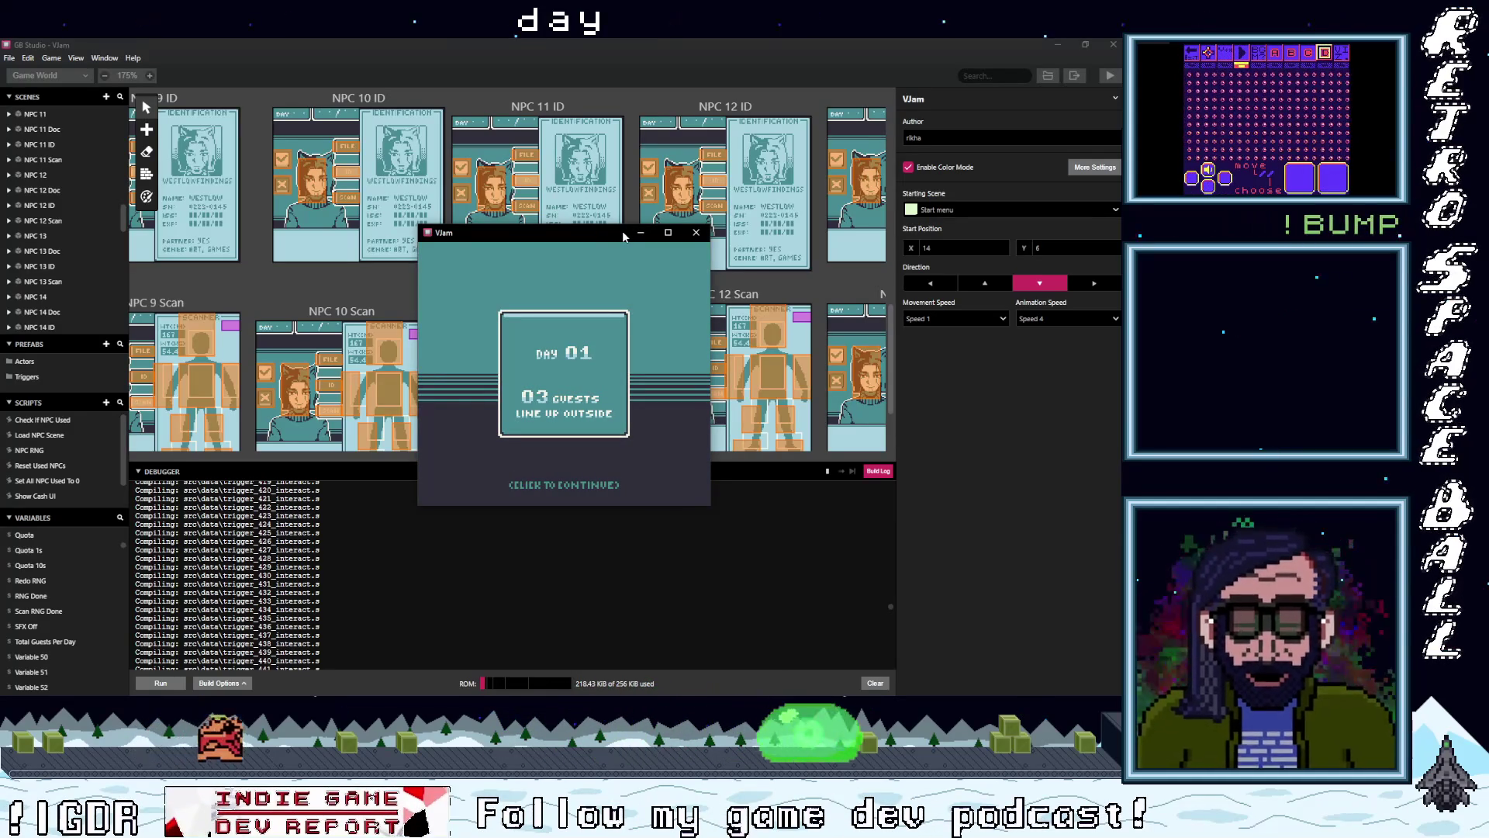
- Start Day 01 and move the selector to the first guest's accept option
{"action": "key", "text": "z"}
{"action": "key", "text": "Left"}
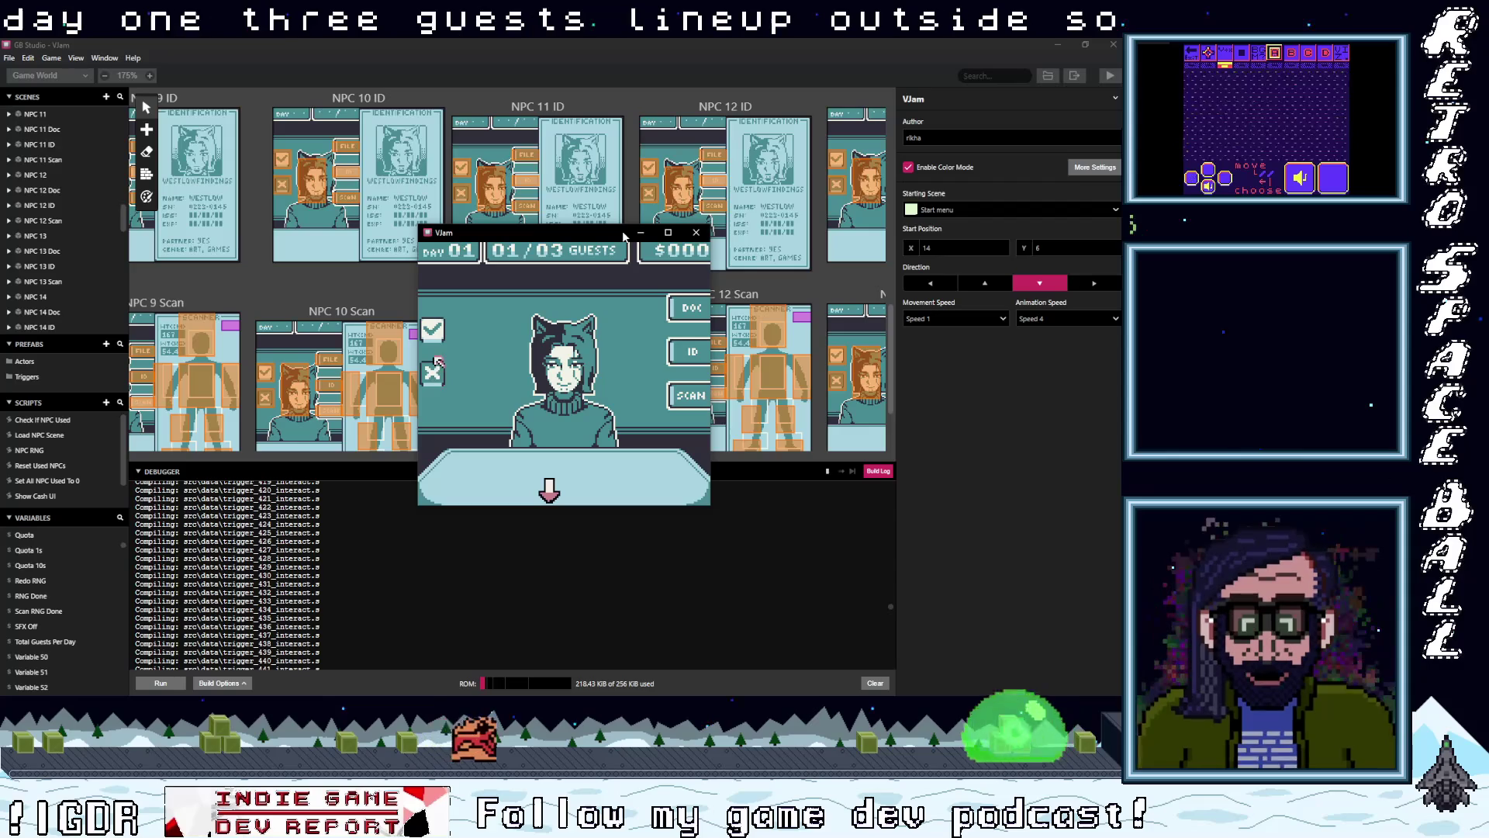
{"action": "key", "text": "Up"}
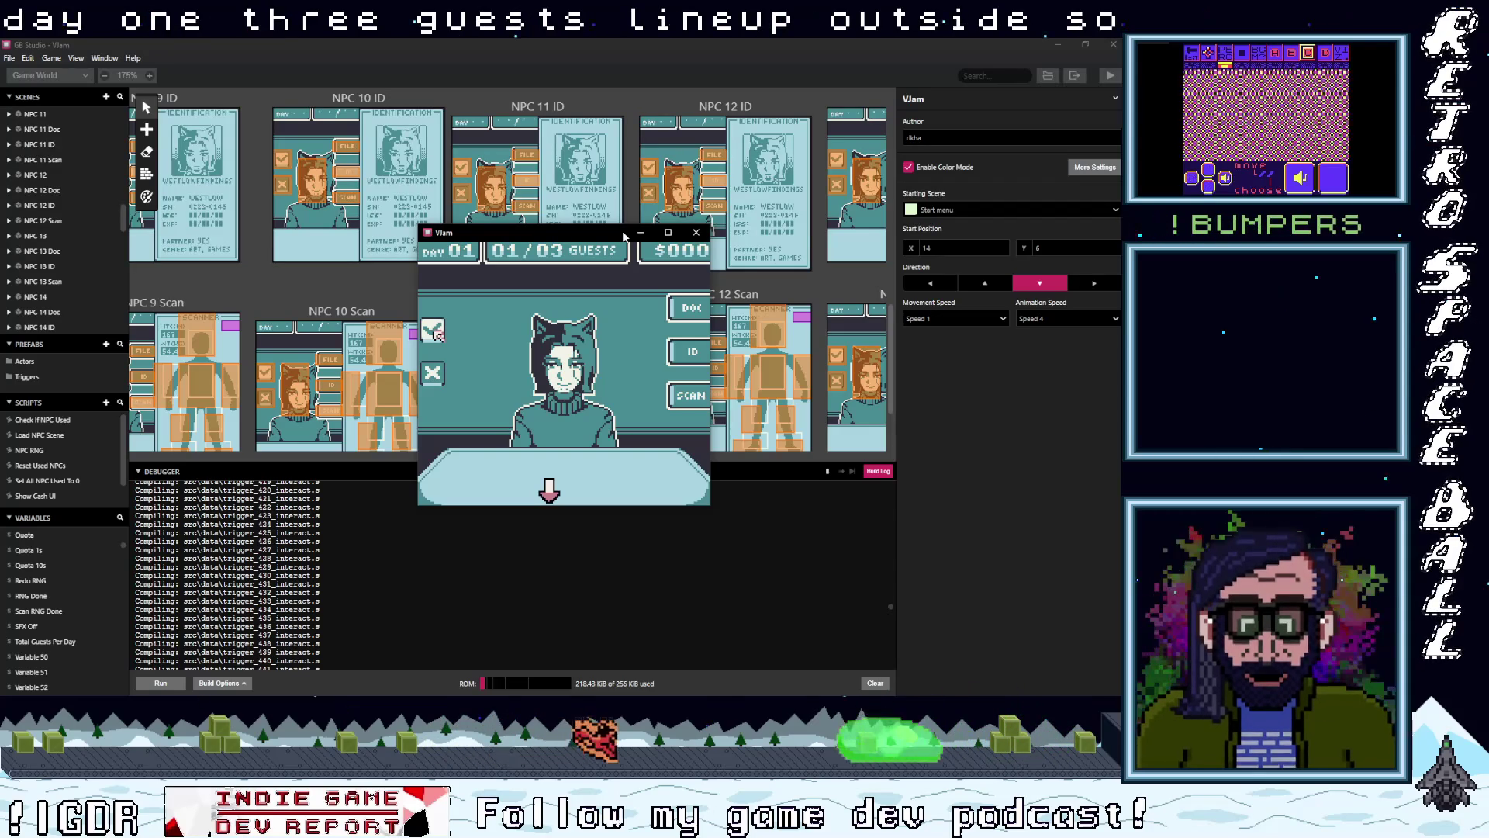
- Reopen the debugger showing live variables, then submit the verdict on the first guest
{"action": "left_click", "coordinate": [771, 468]}
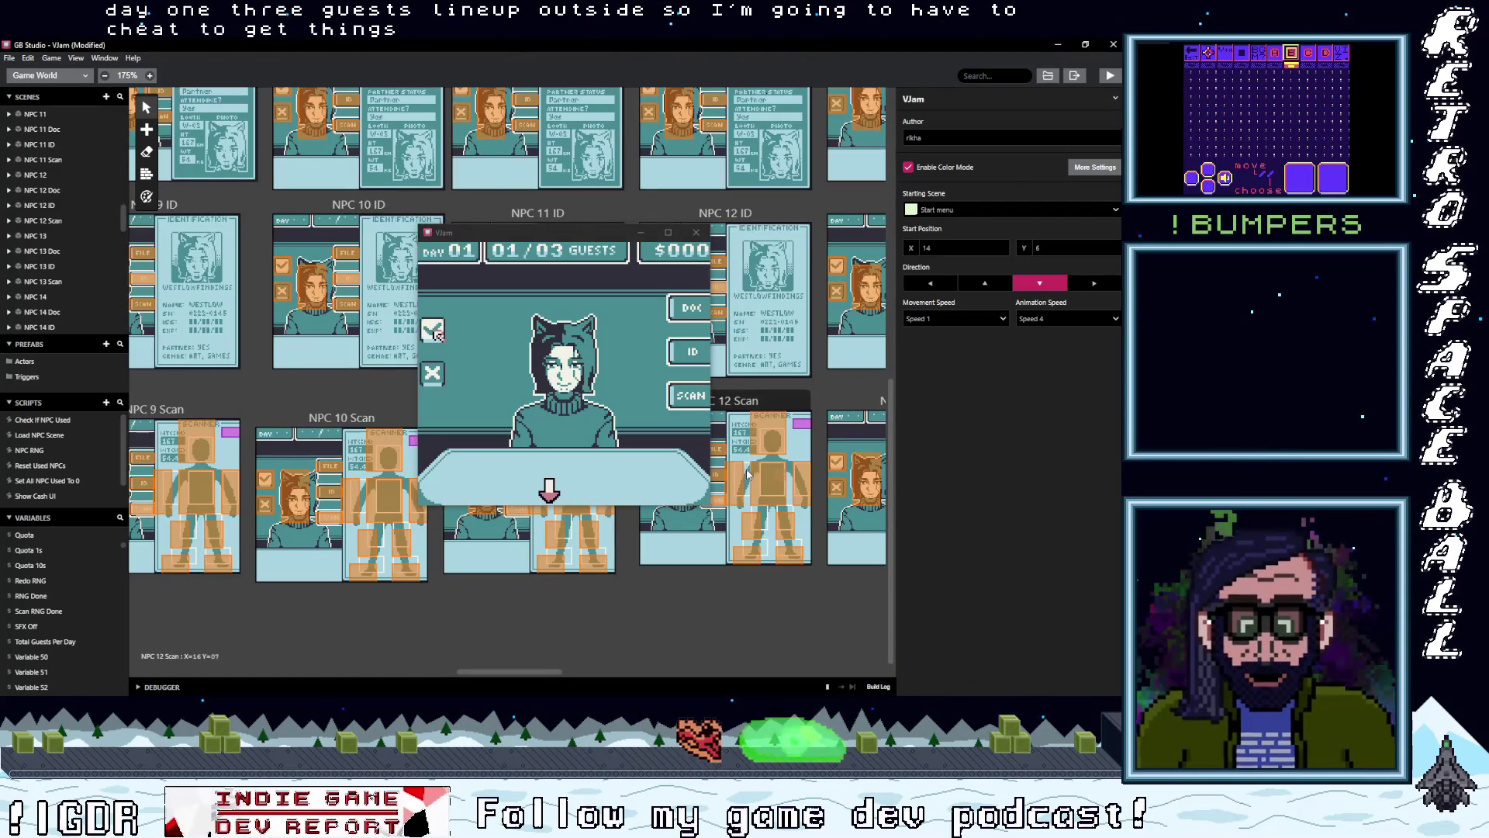
{"action": "left_click", "coordinate": [793, 681]}
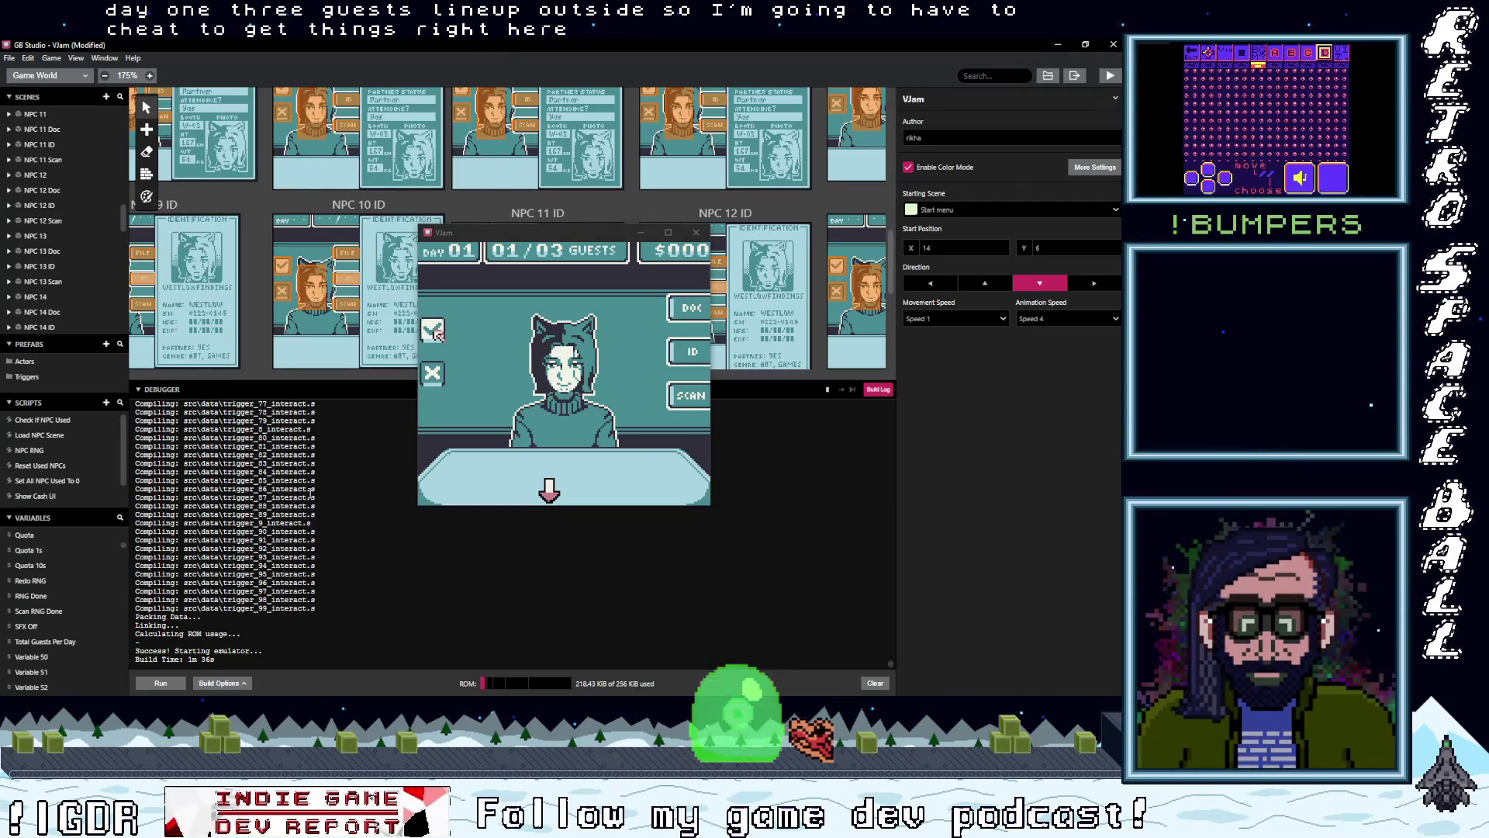
{"action": "left_click", "coordinate": [878, 390]}
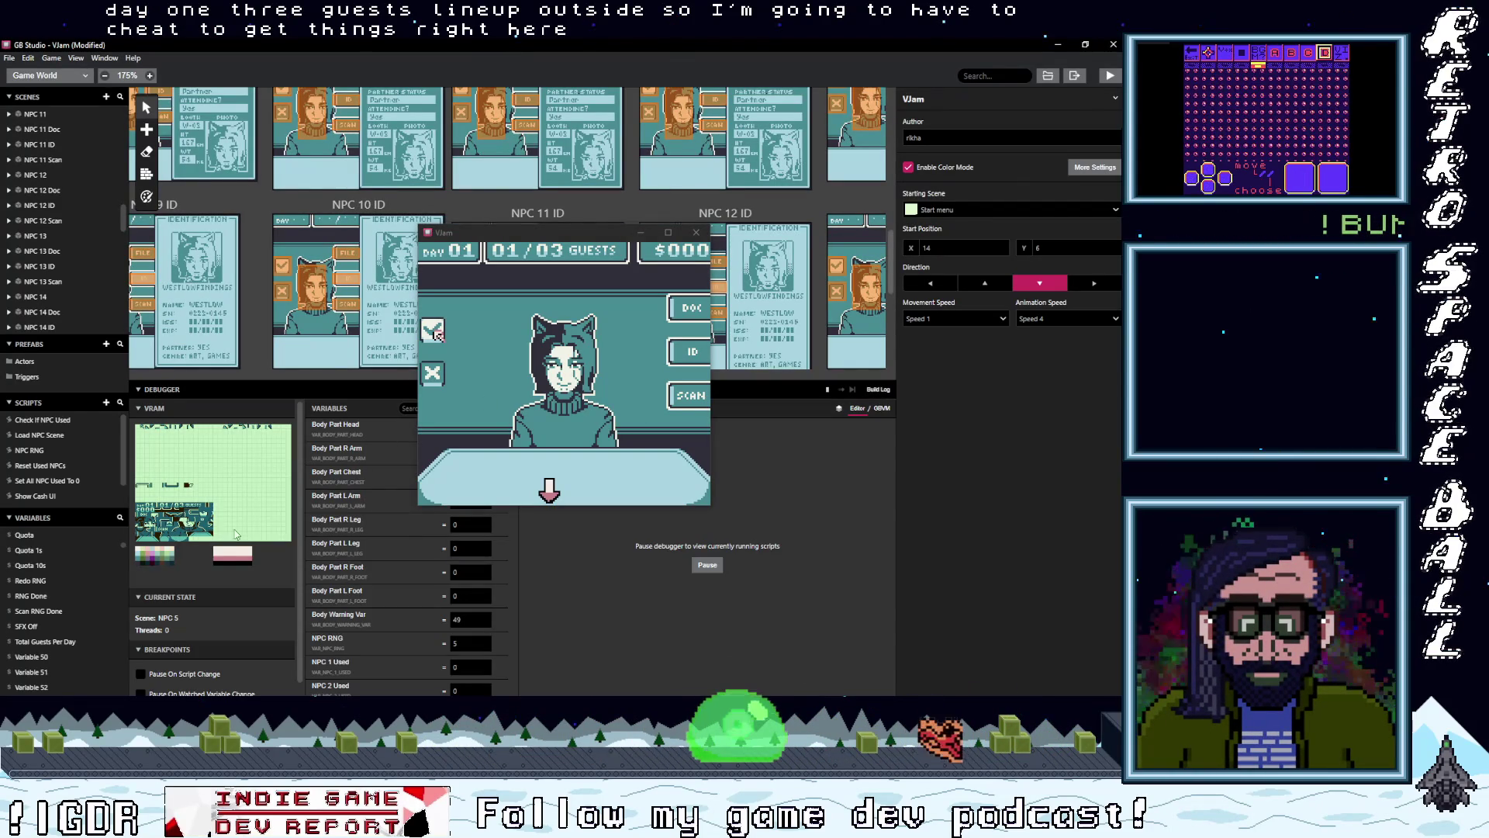
{"action": "left_click", "coordinate": [593, 385]}
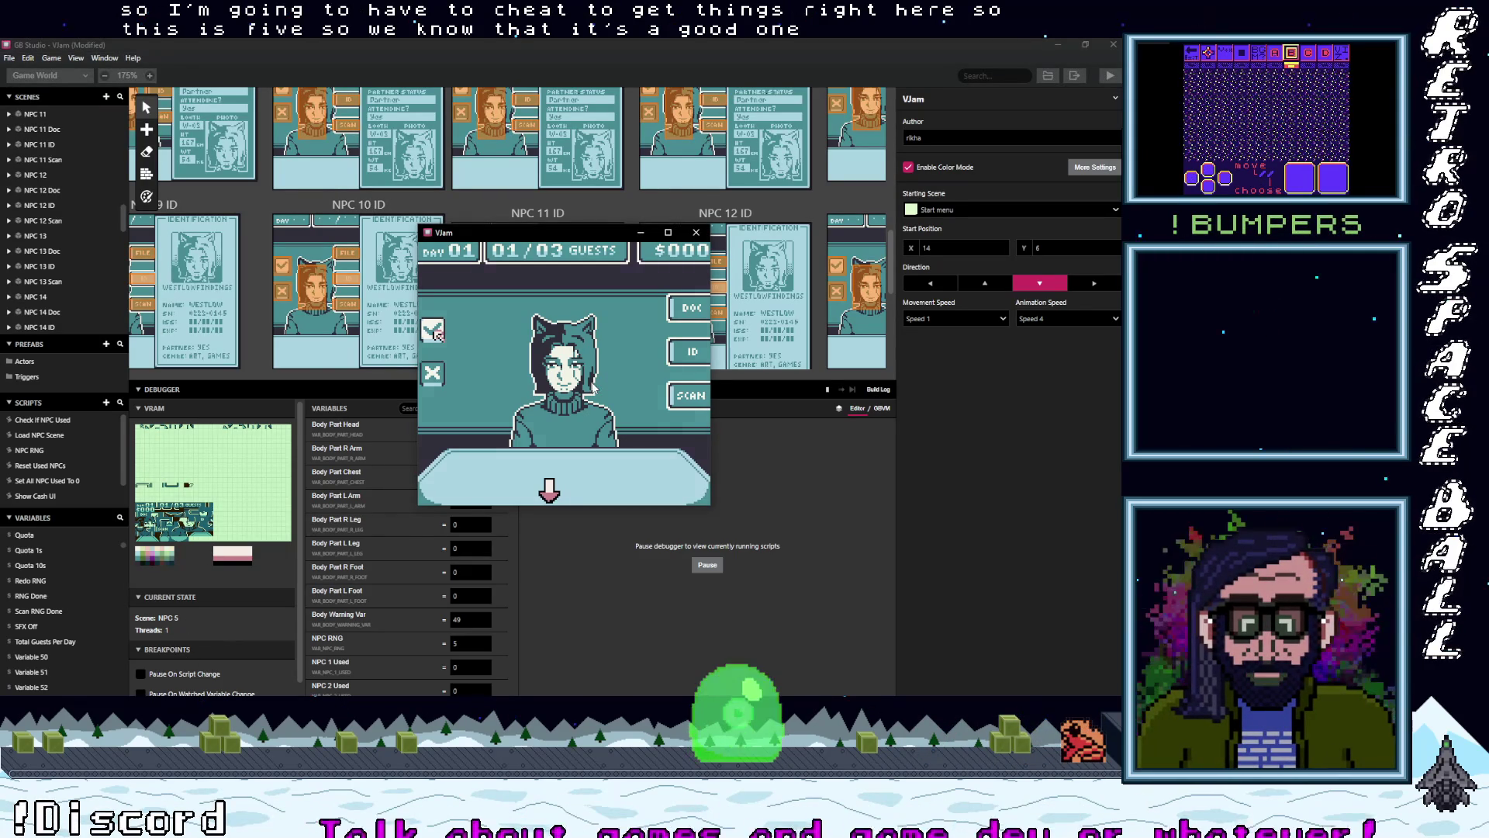
{"action": "key", "text": "x"}
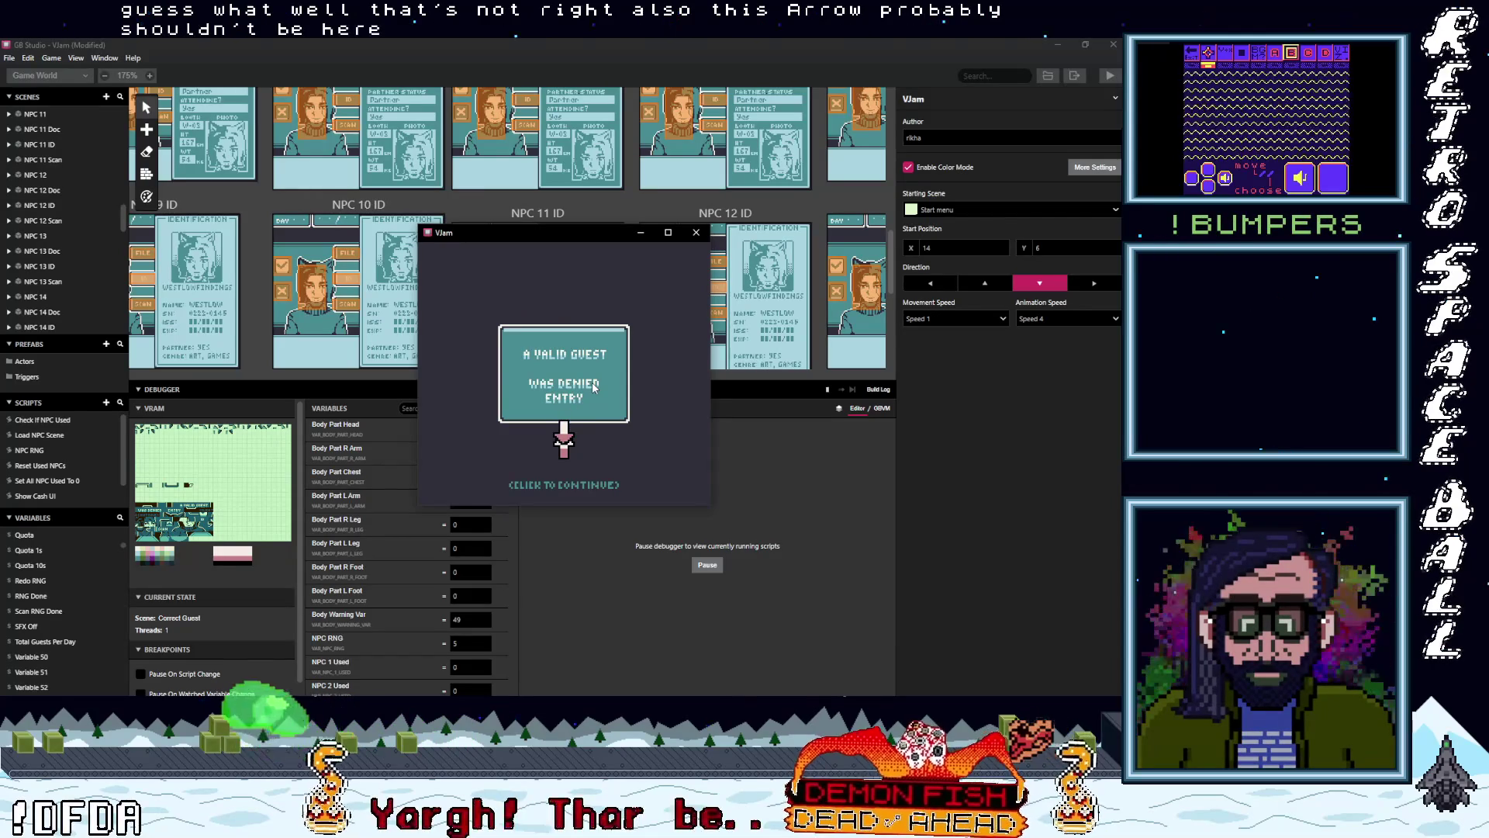
- Dismiss the denial message and move the selector to the check mark for guest 02/03
{"action": "left_click", "coordinate": [594, 388]}
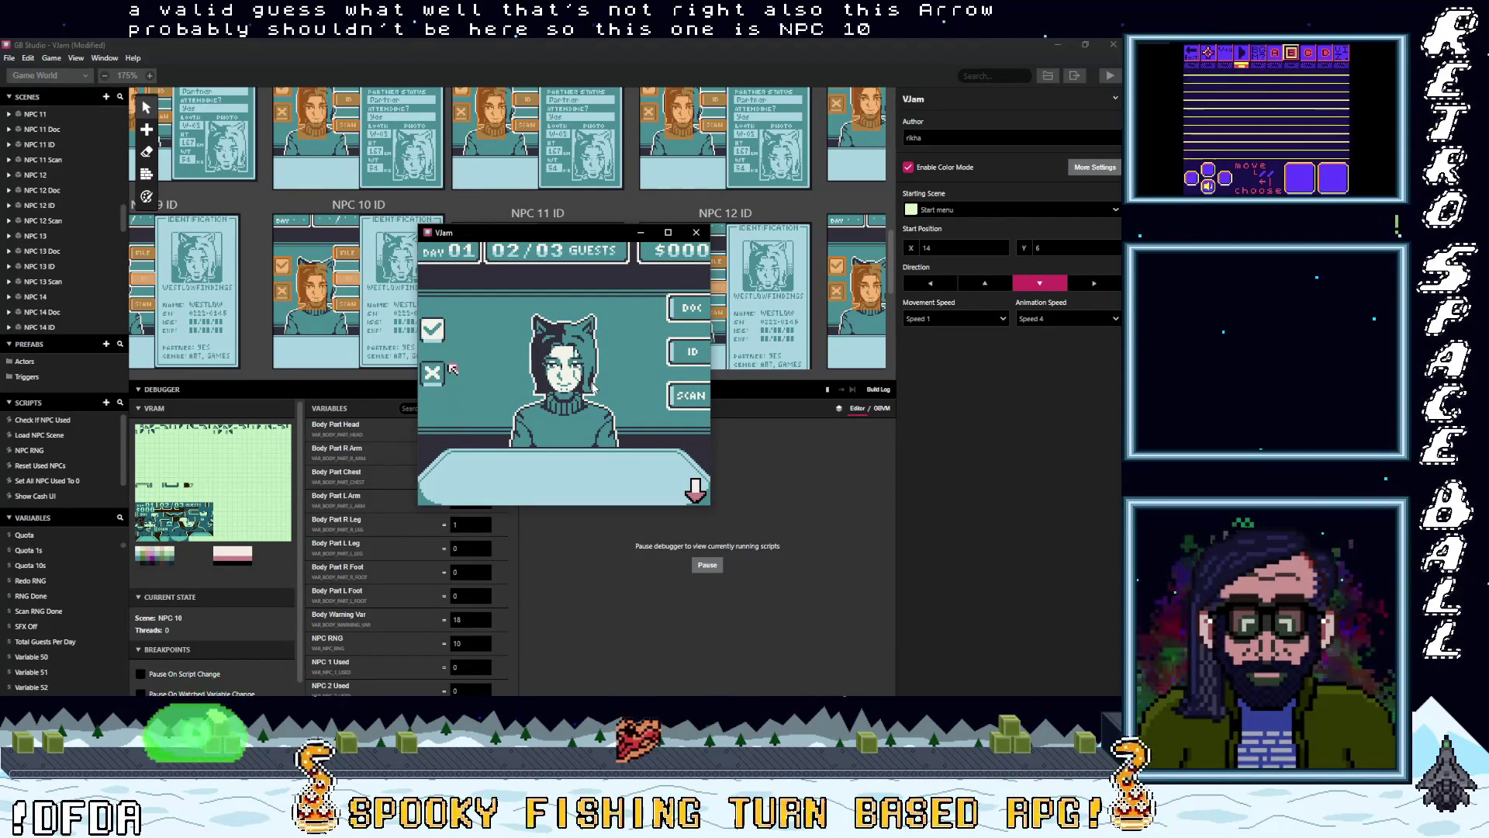
{"action": "key", "text": "Up"}
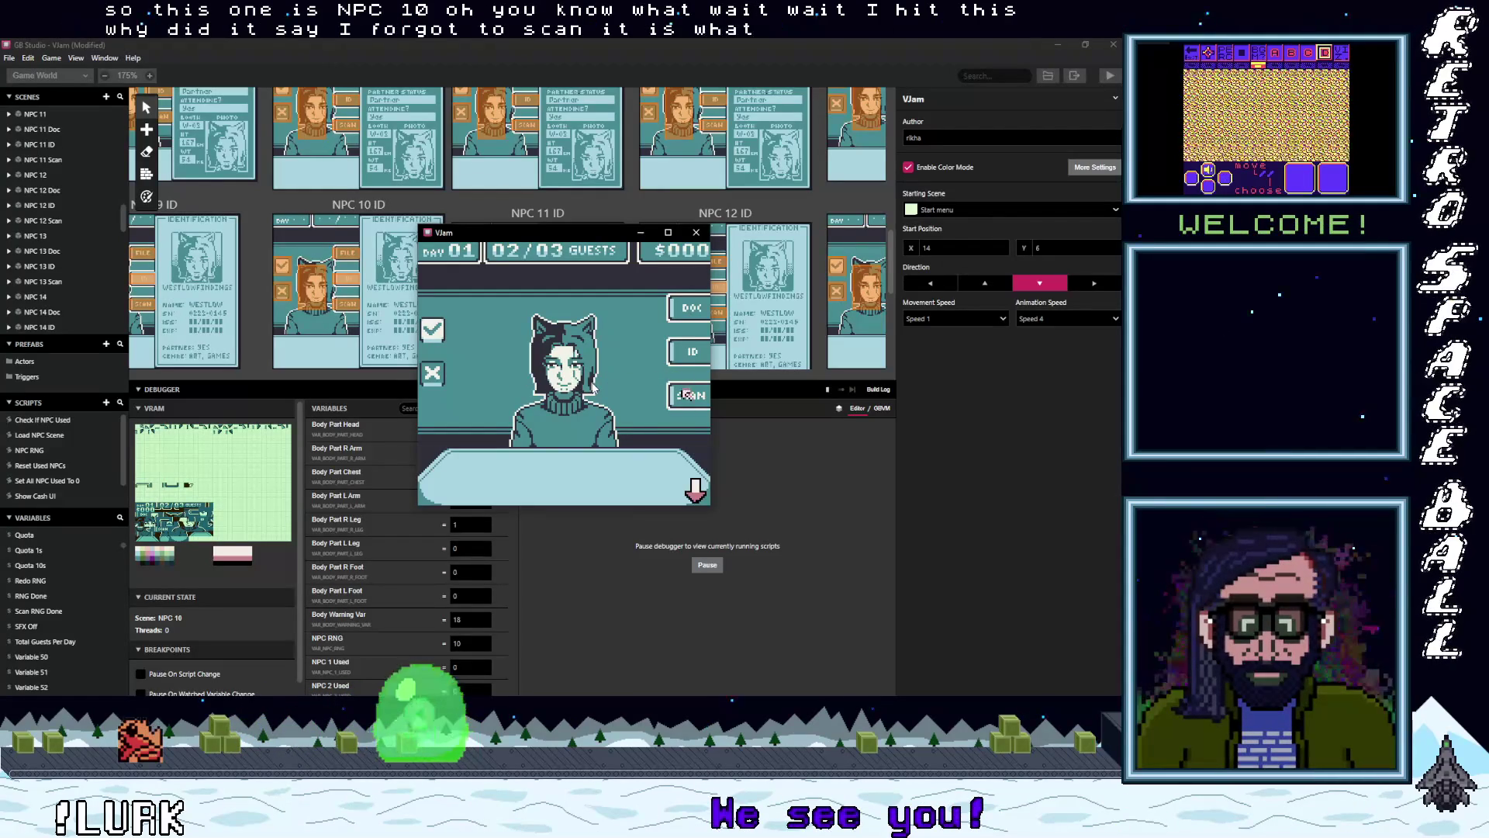
- Scan the second guest's arm, then both feet
{"action": "key", "text": "z"}
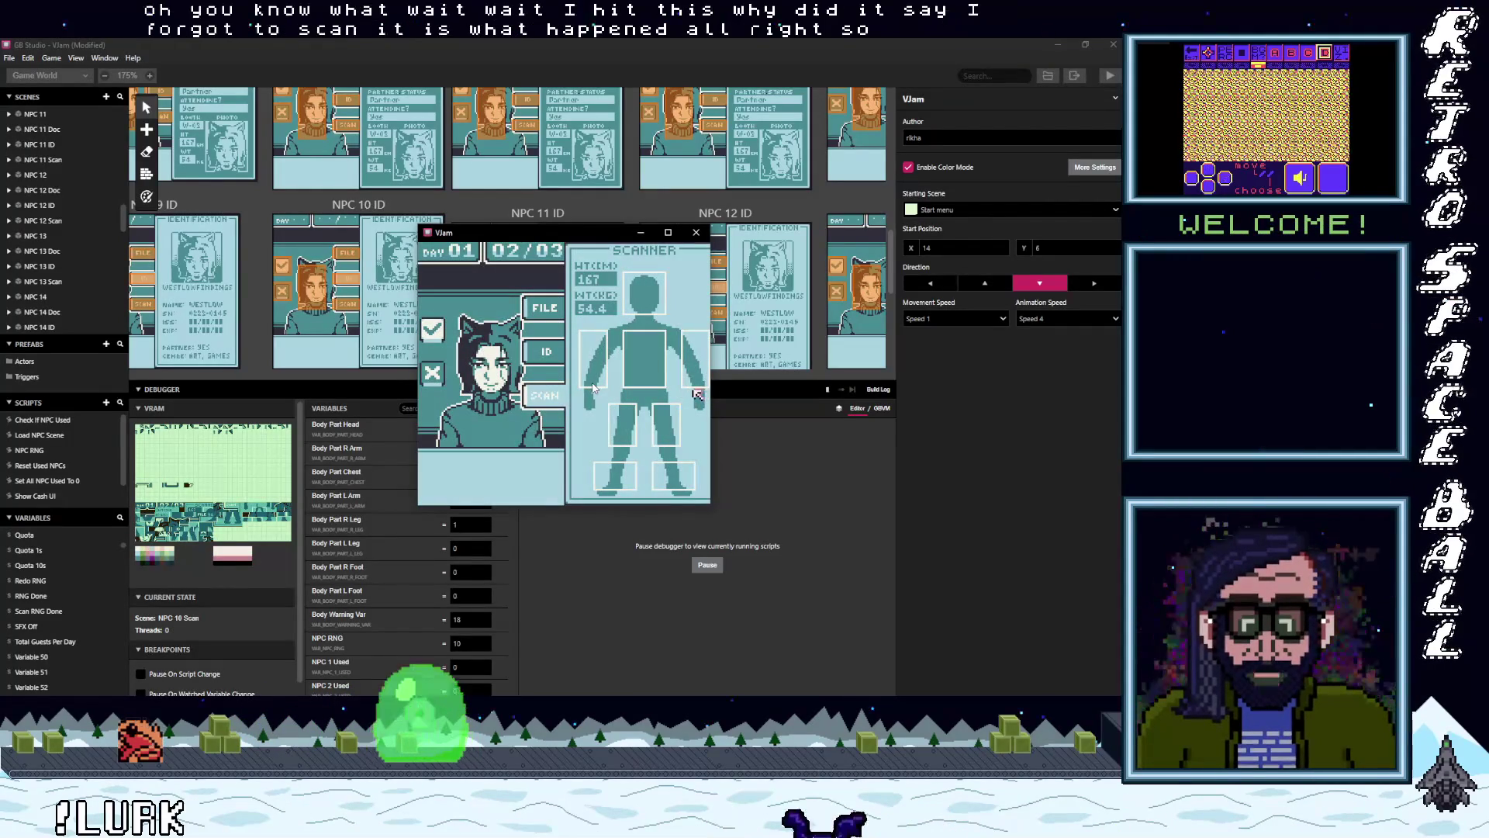
{"action": "key", "text": "Up"}
{"action": "key", "text": "Right"}
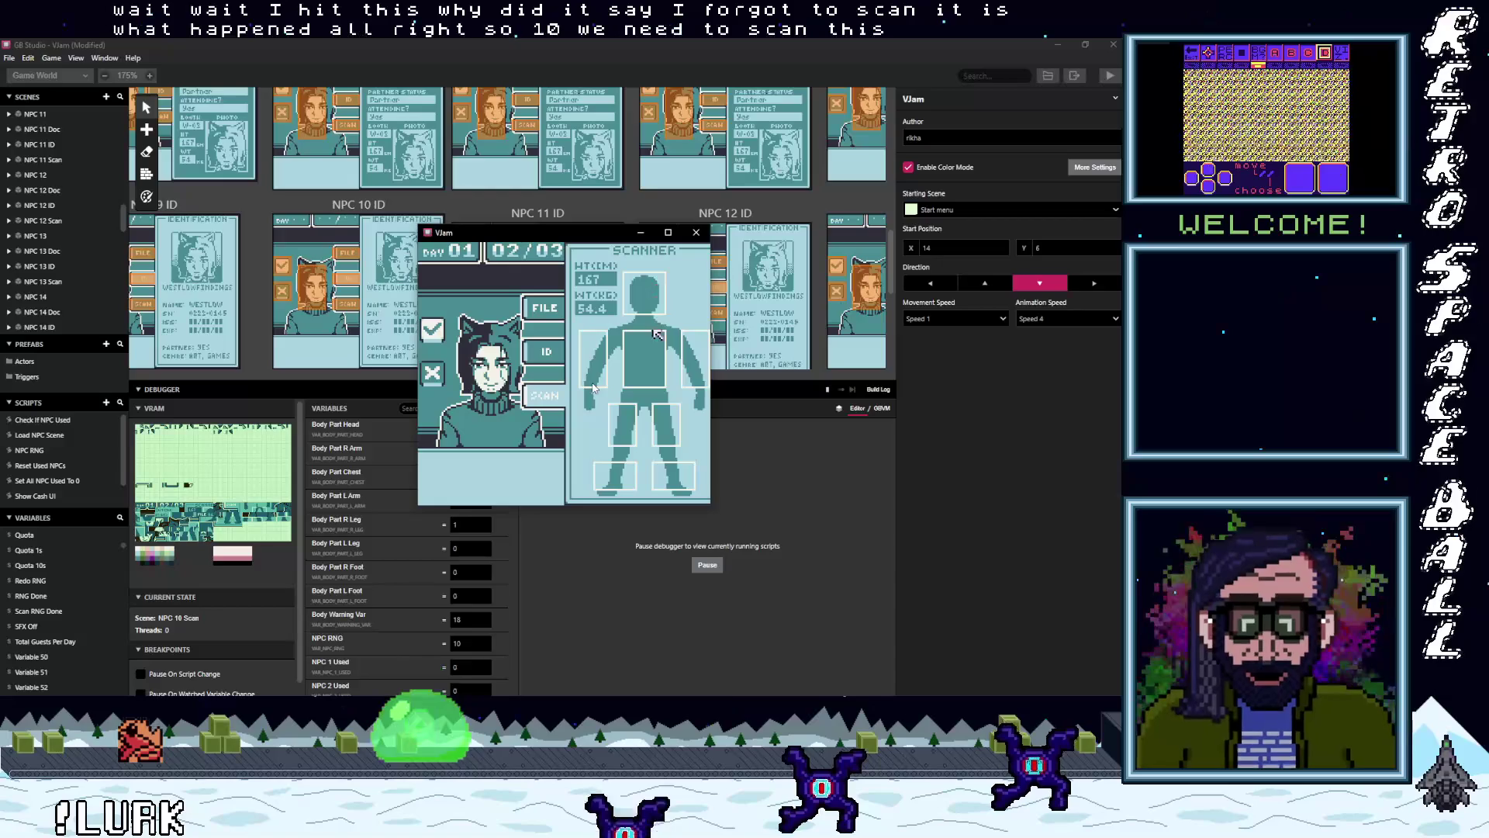
{"action": "key", "text": "Left"}
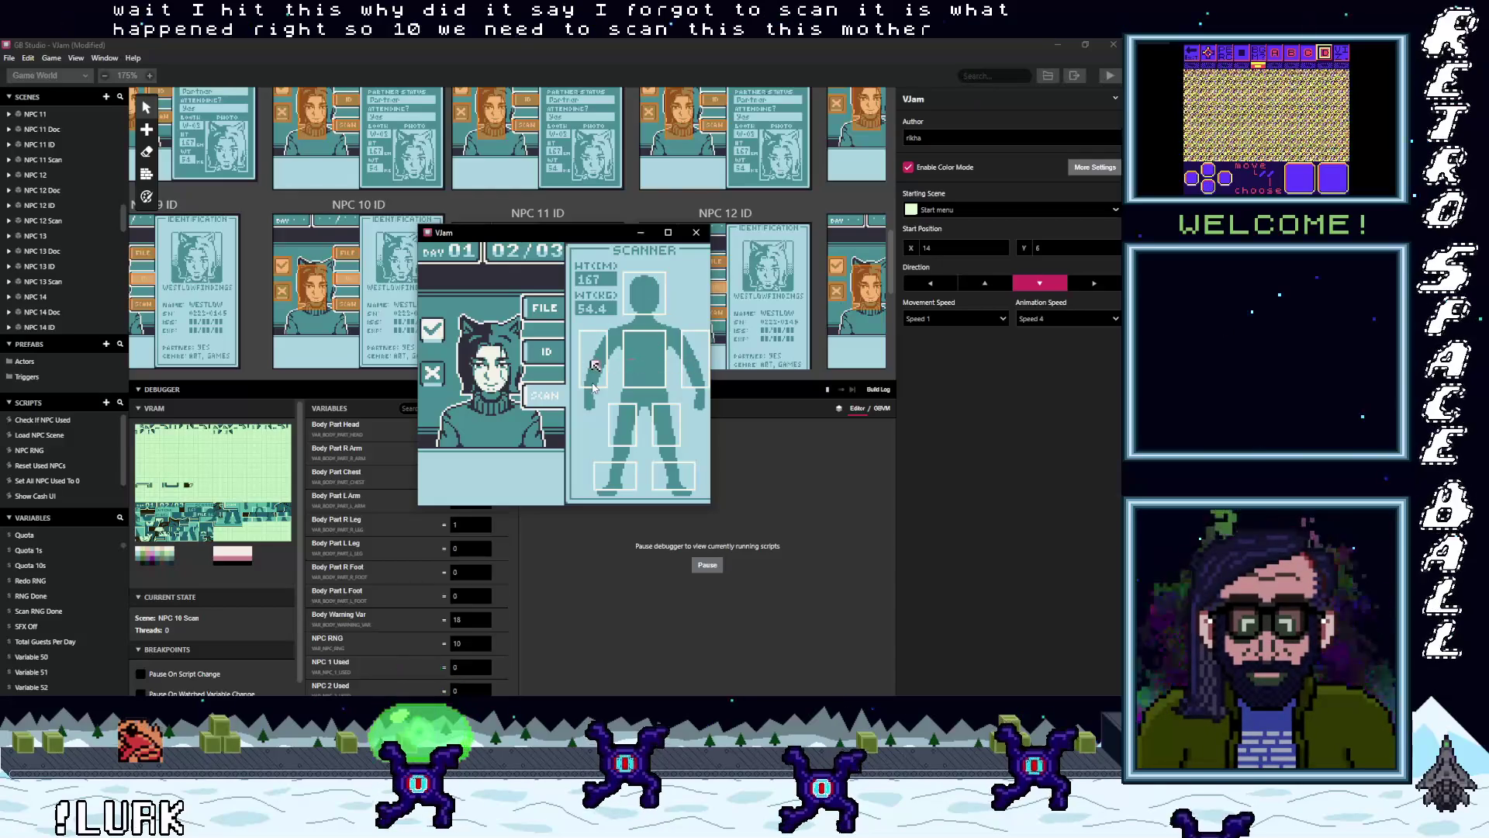
{"action": "key", "text": "Right"}
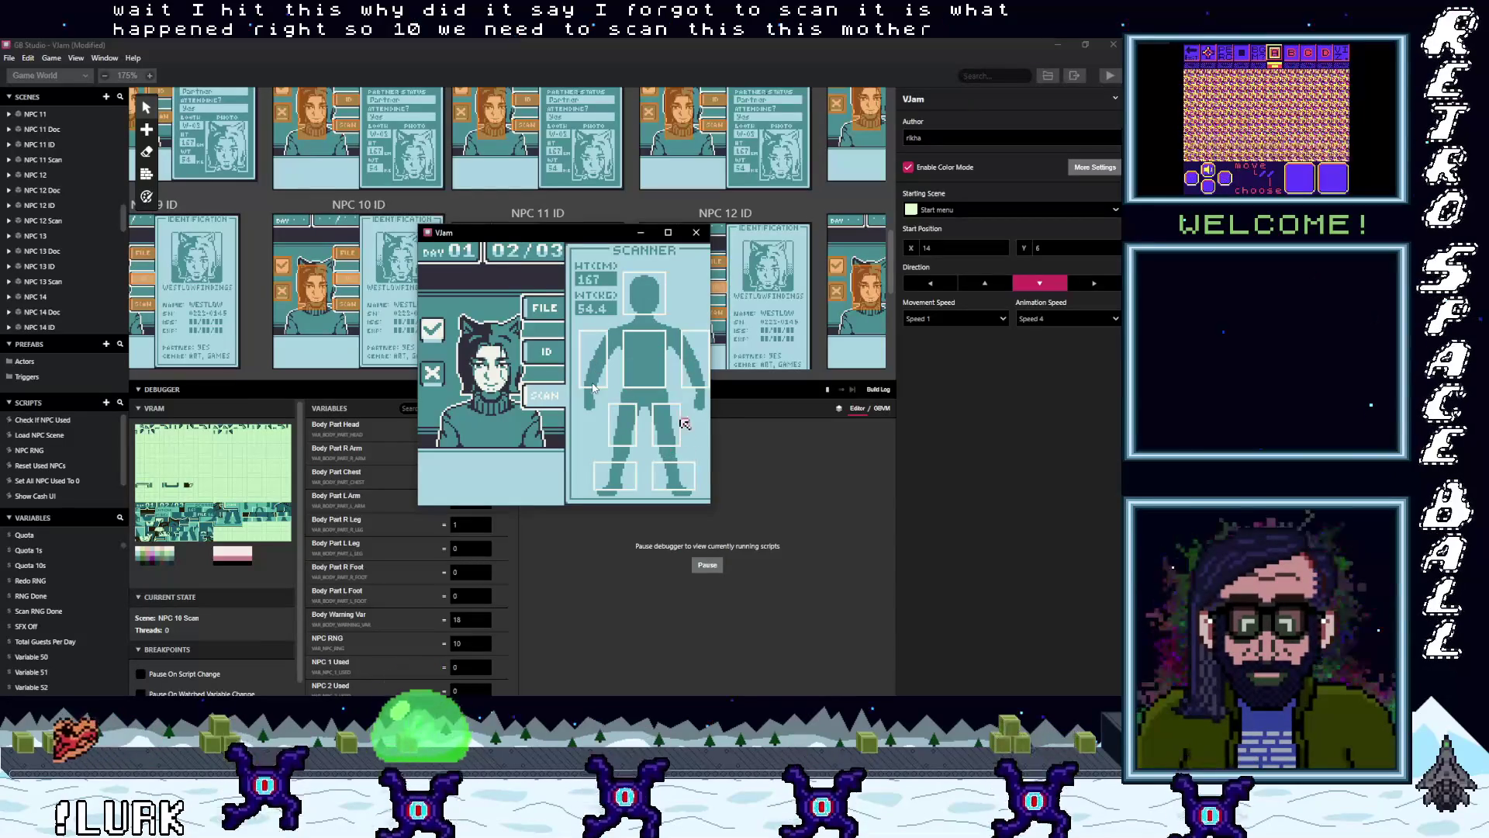
{"action": "key", "text": "Down"}
{"action": "key", "text": "Right"}
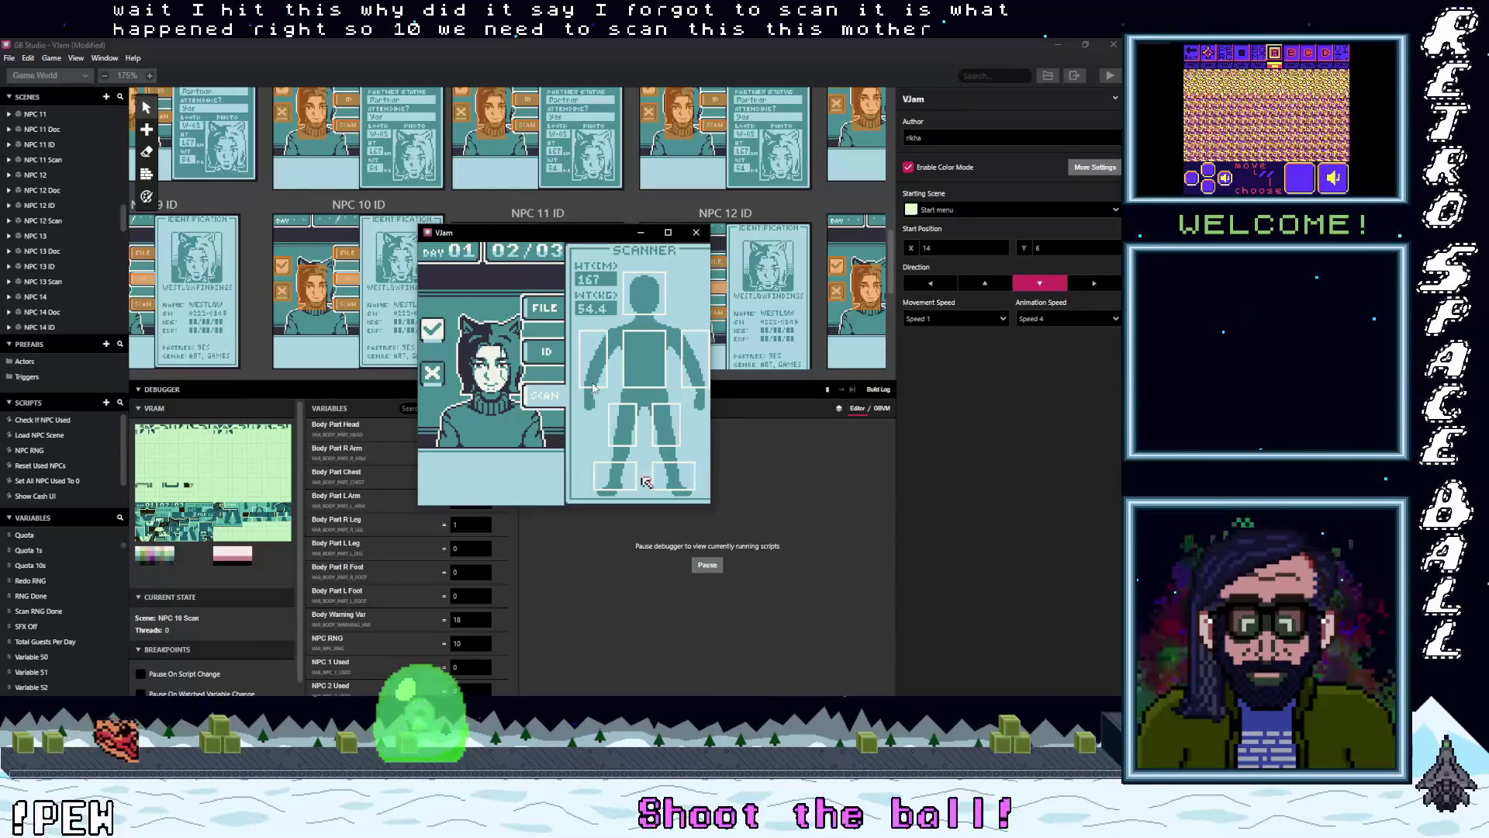
{"action": "key", "text": "Down"}
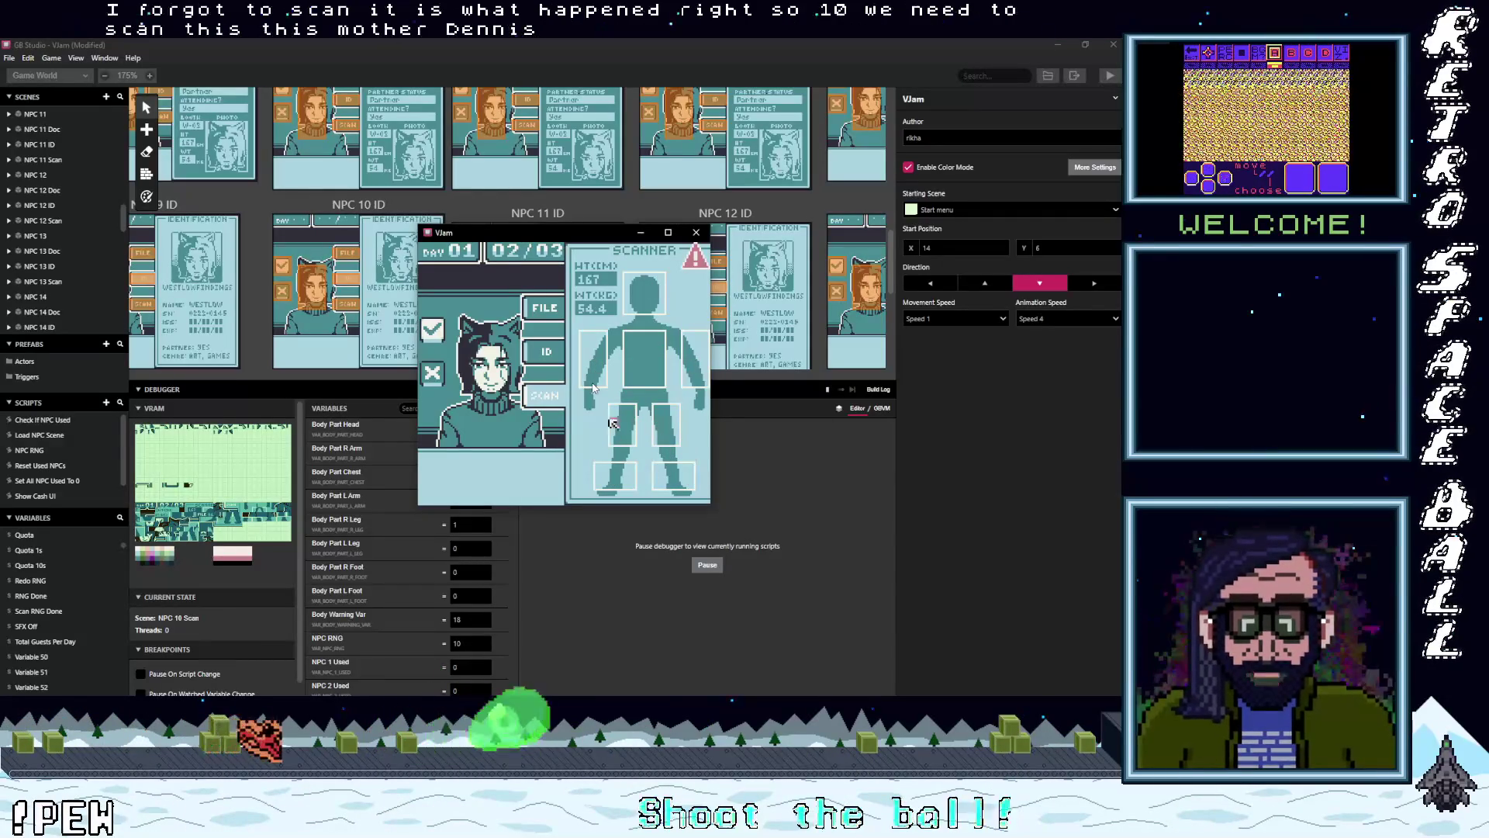
- Scan the chest, both arms and left leg, then reject the second guest
{"action": "key", "text": "Up"}
{"action": "key", "text": "Up"}
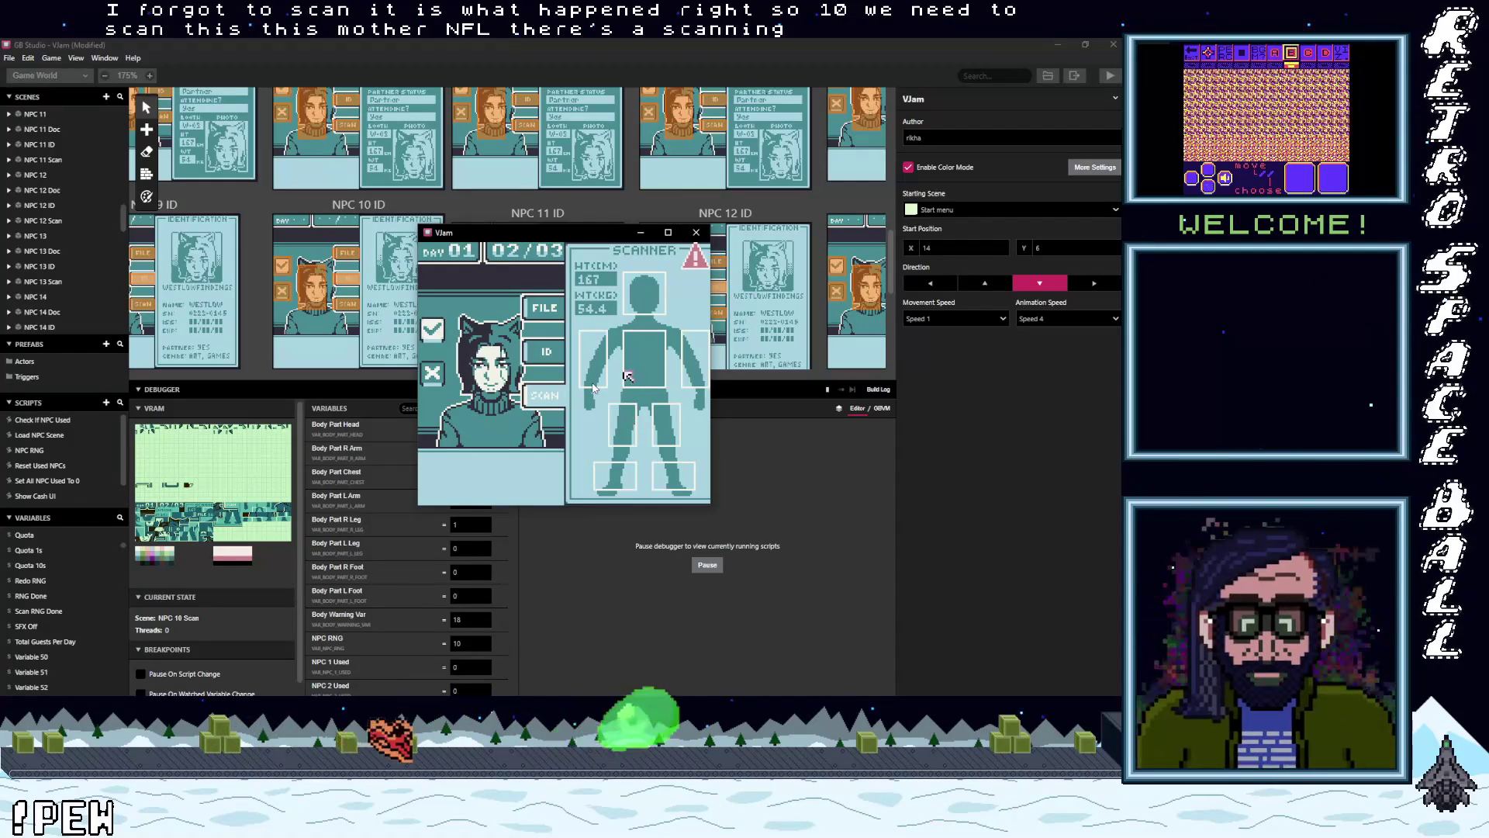
{"action": "key", "text": "Left"}
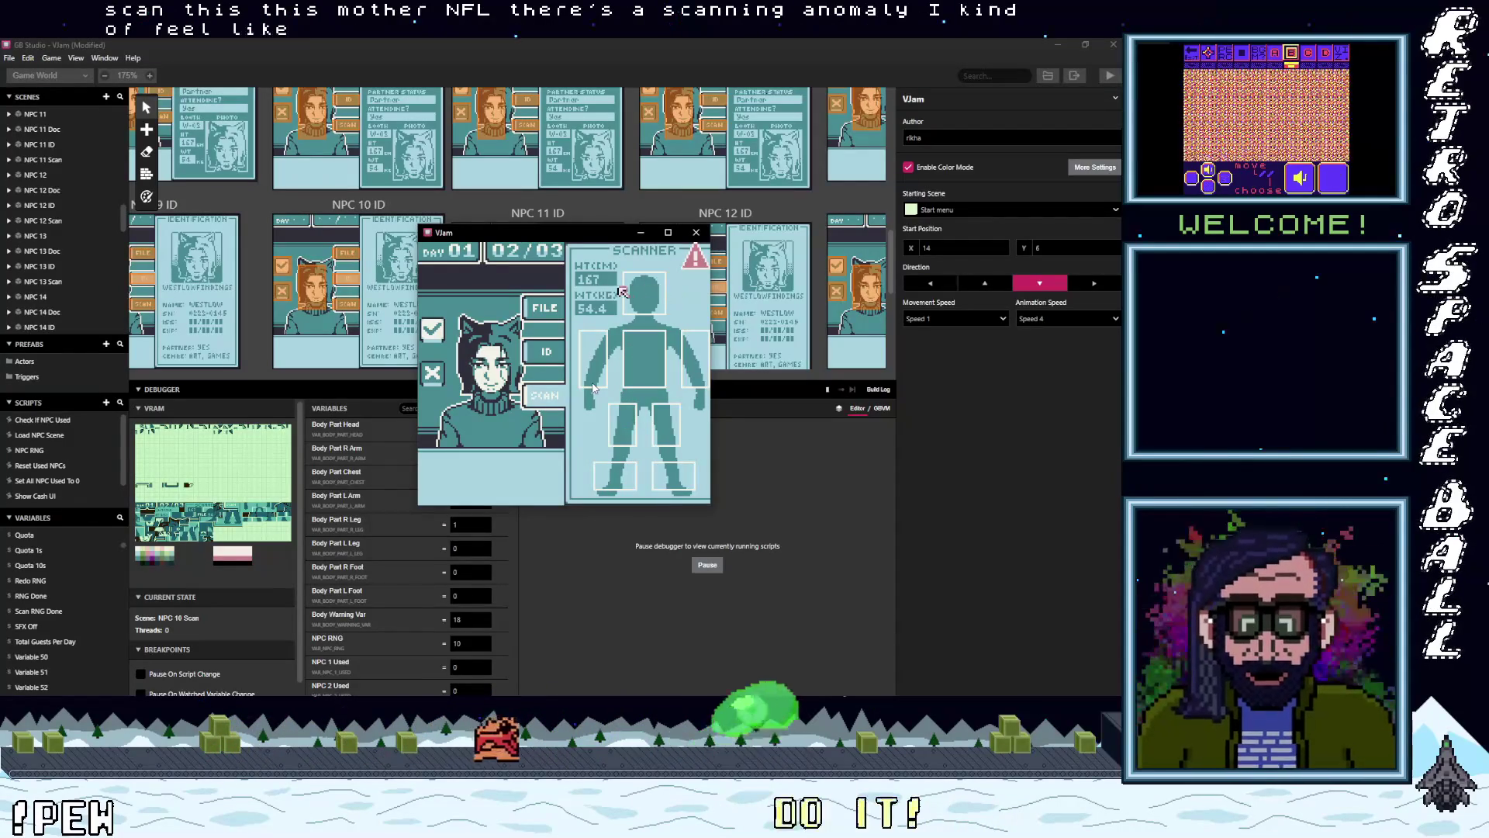
{"action": "key", "text": "Right"}
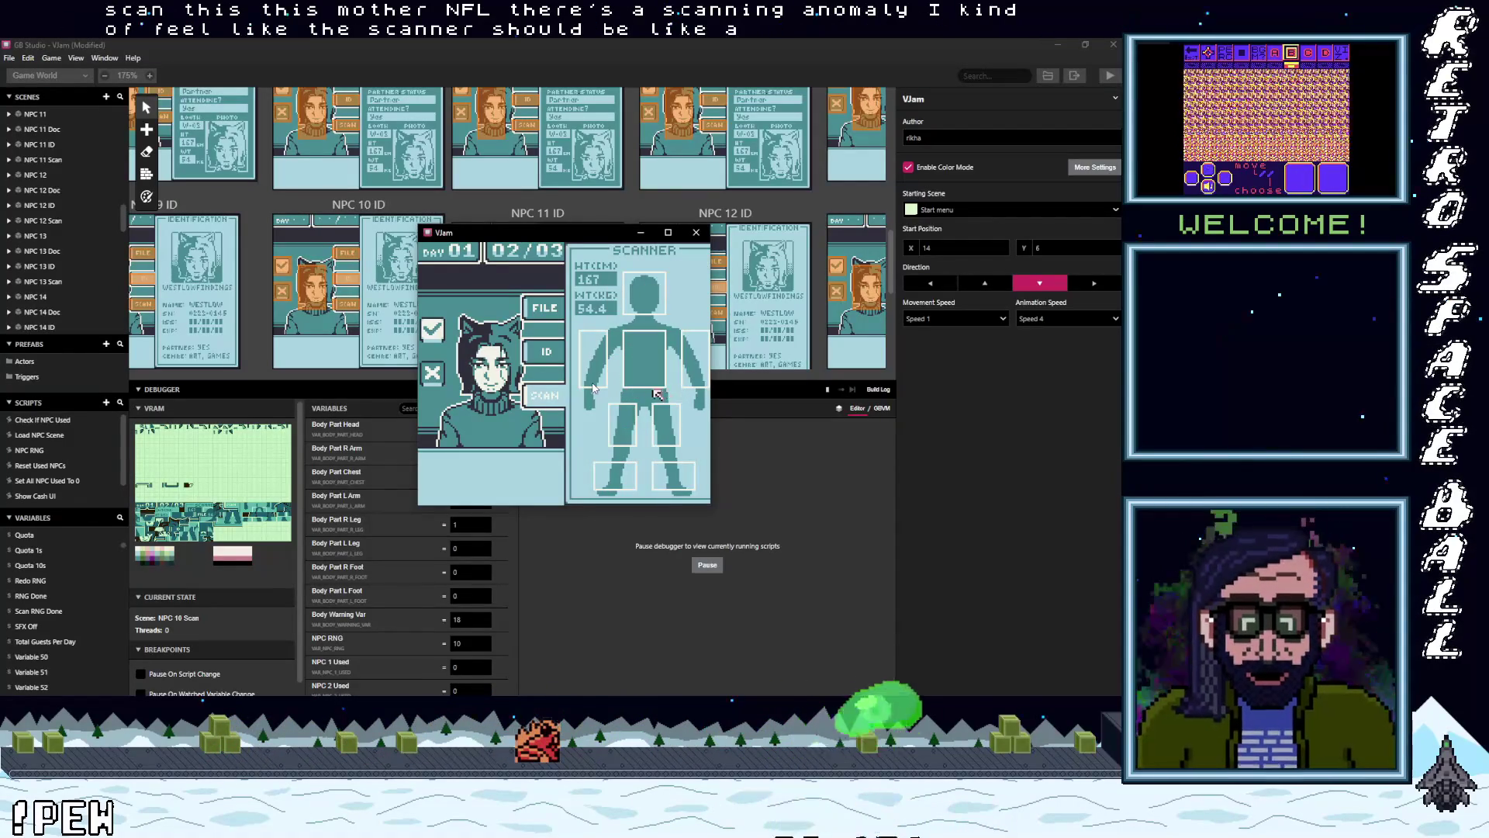
{"action": "key", "text": "Down"}
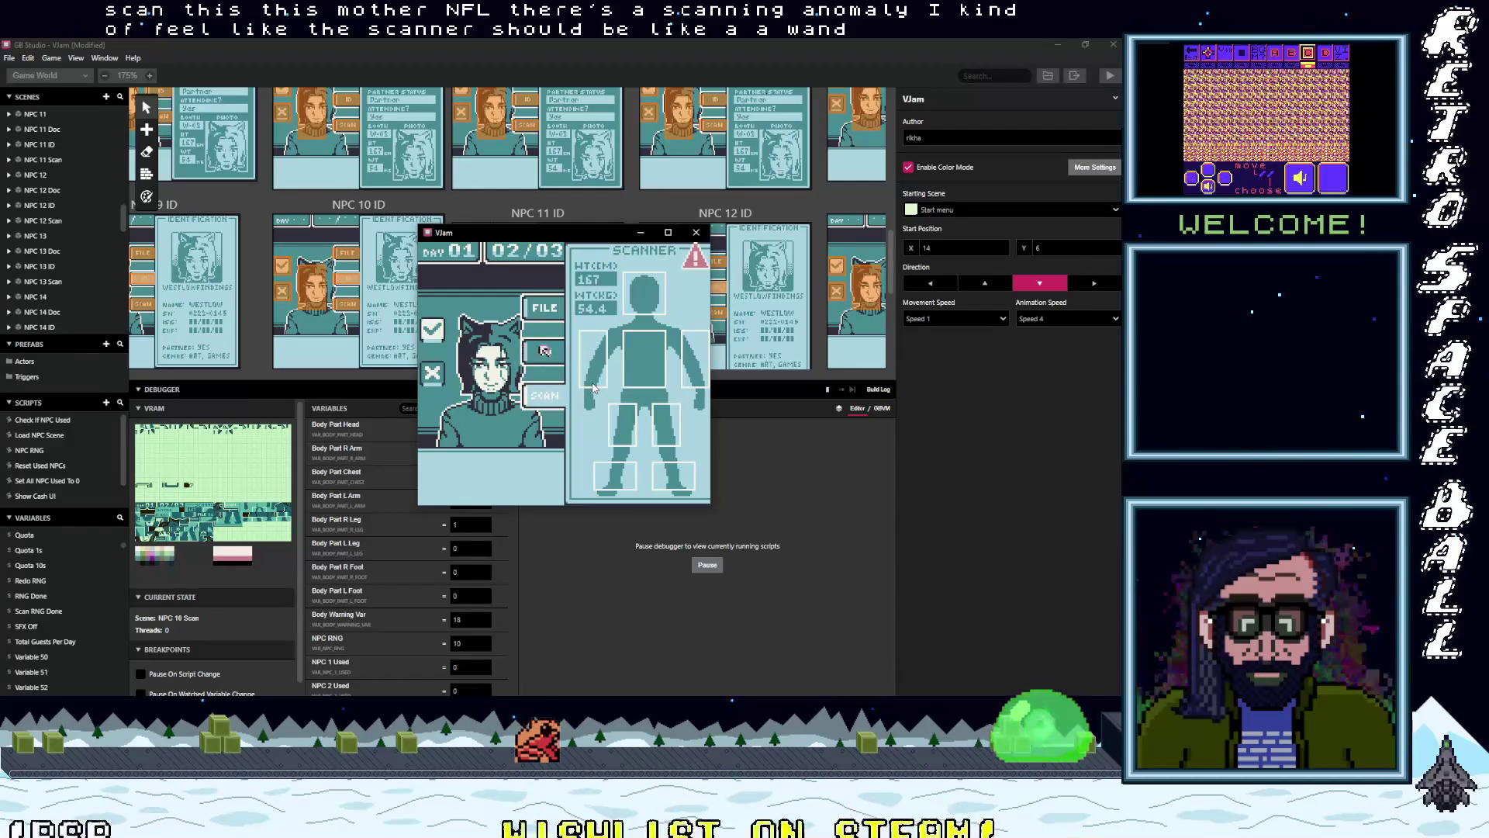
{"action": "key", "text": "Right"}
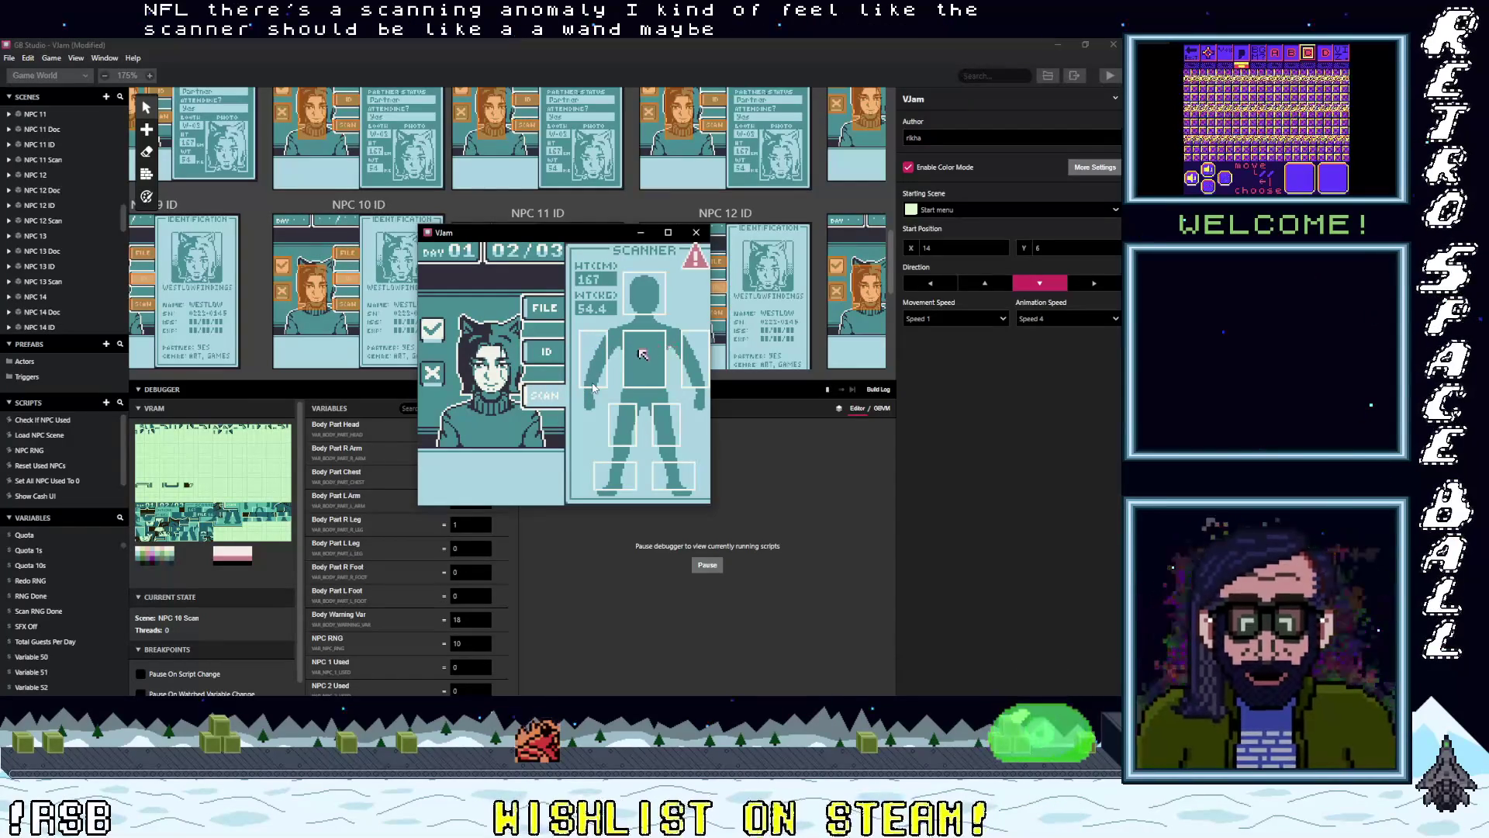
{"action": "key", "text": "Up"}
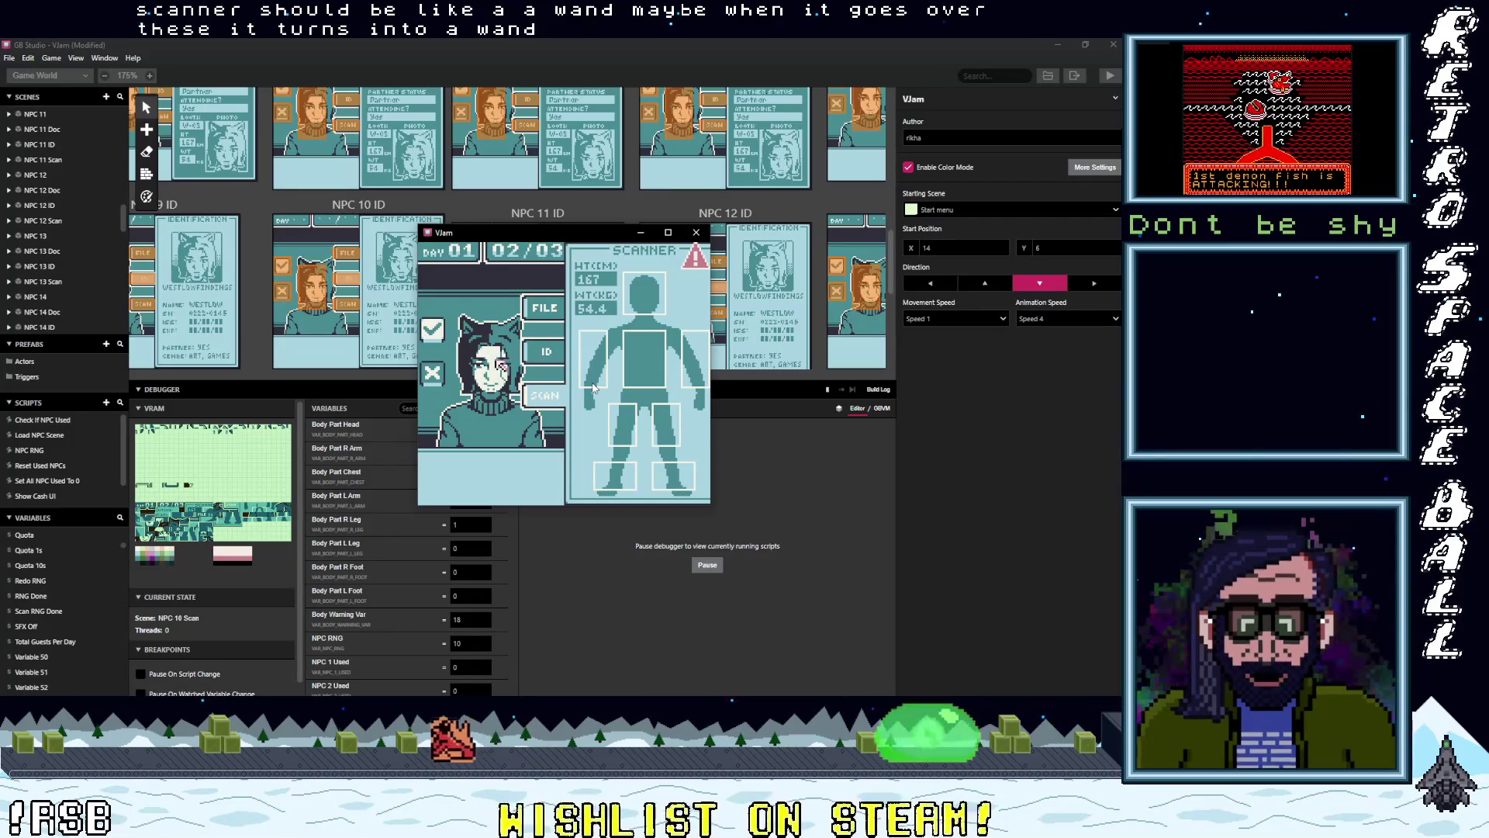
{"action": "key", "text": "Left"}
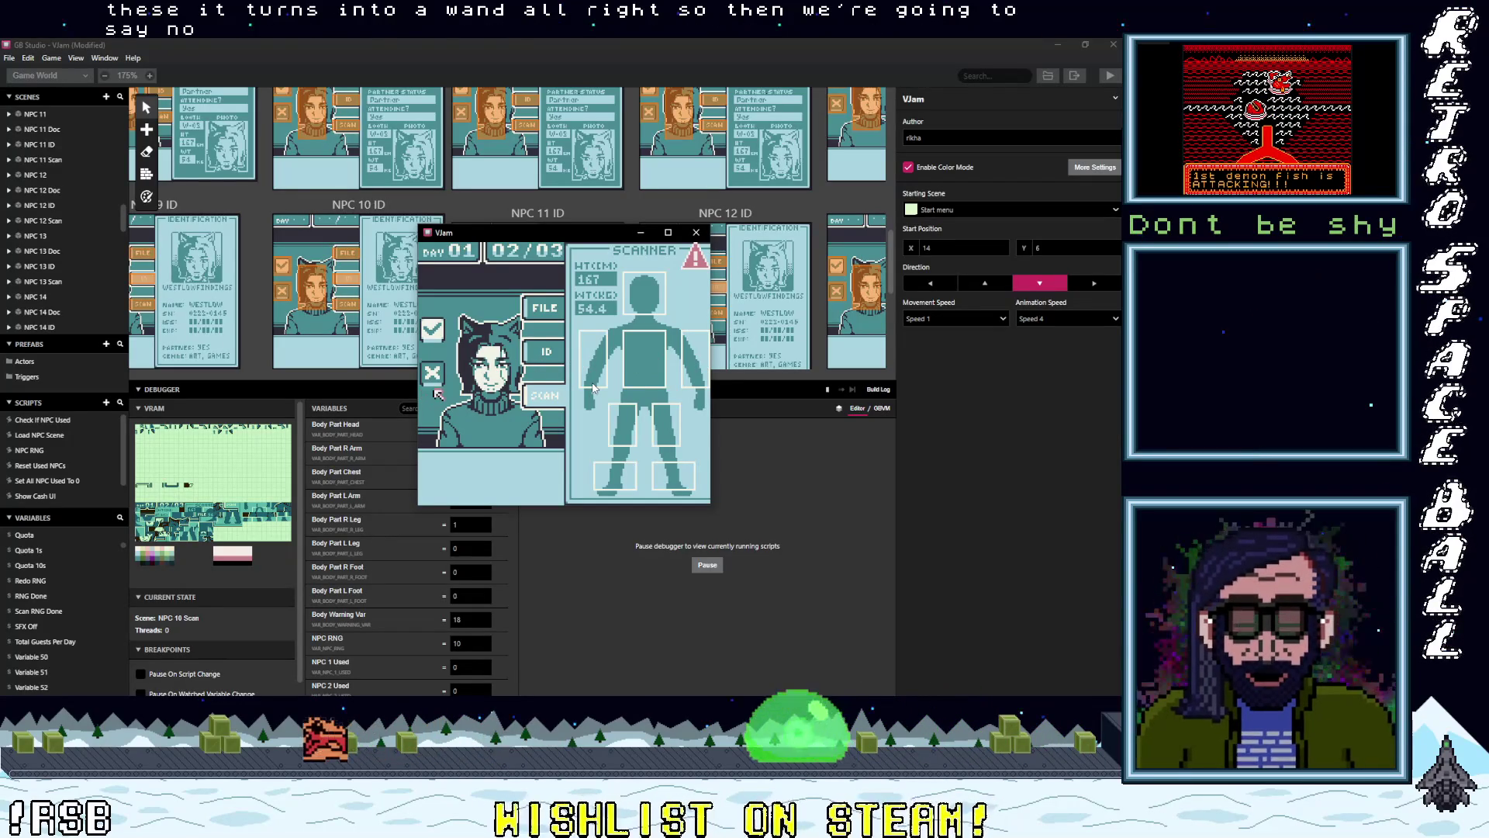
{"action": "key", "text": "z"}
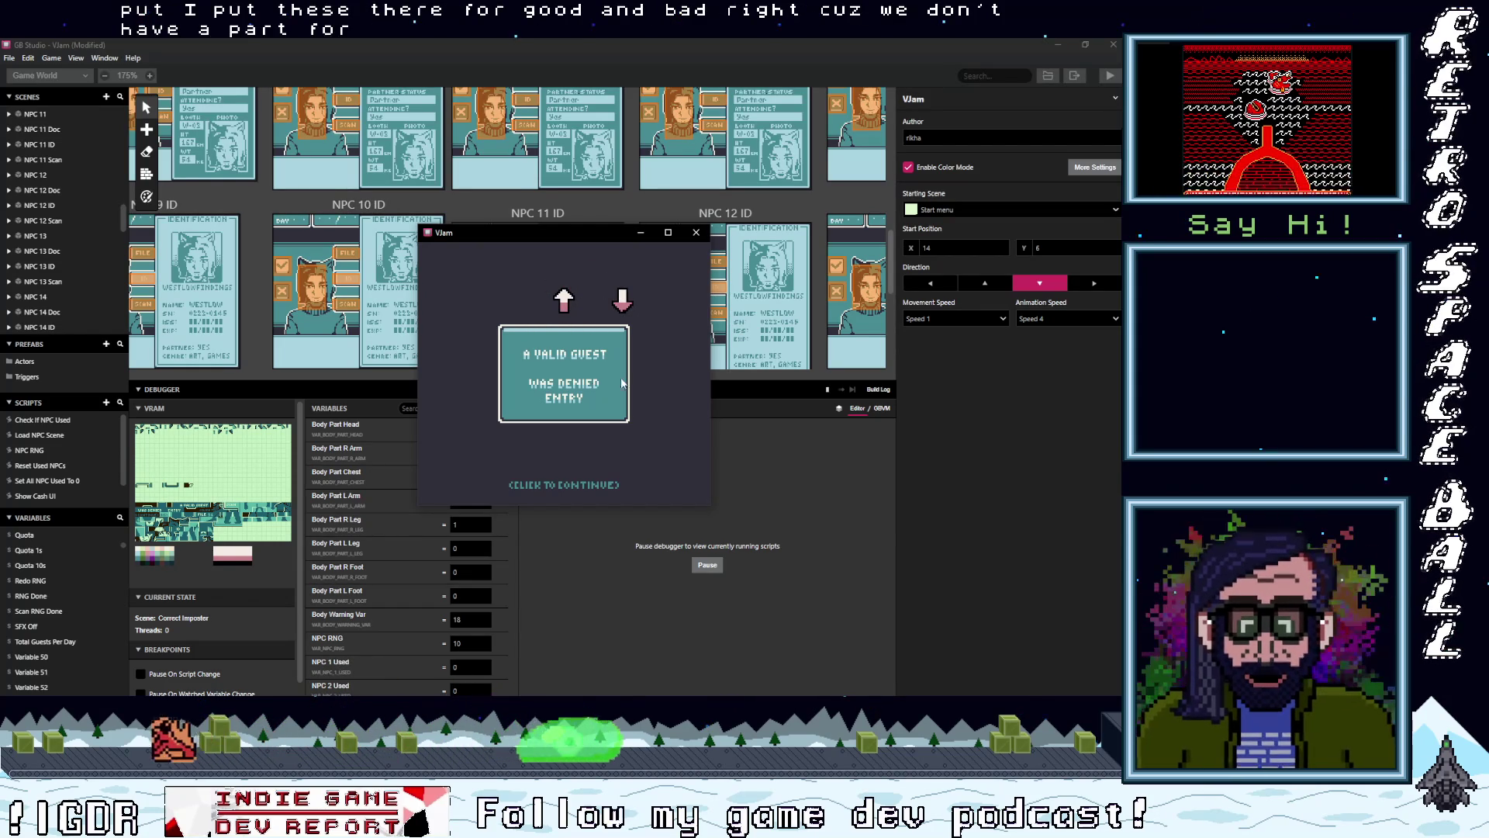
- Move the game window over the scene canvas and advance past the result card to guest NPC 13
{"action": "scroll", "coordinate": [422, 217], "scroll_direction": "up", "scroll_amount": 3}
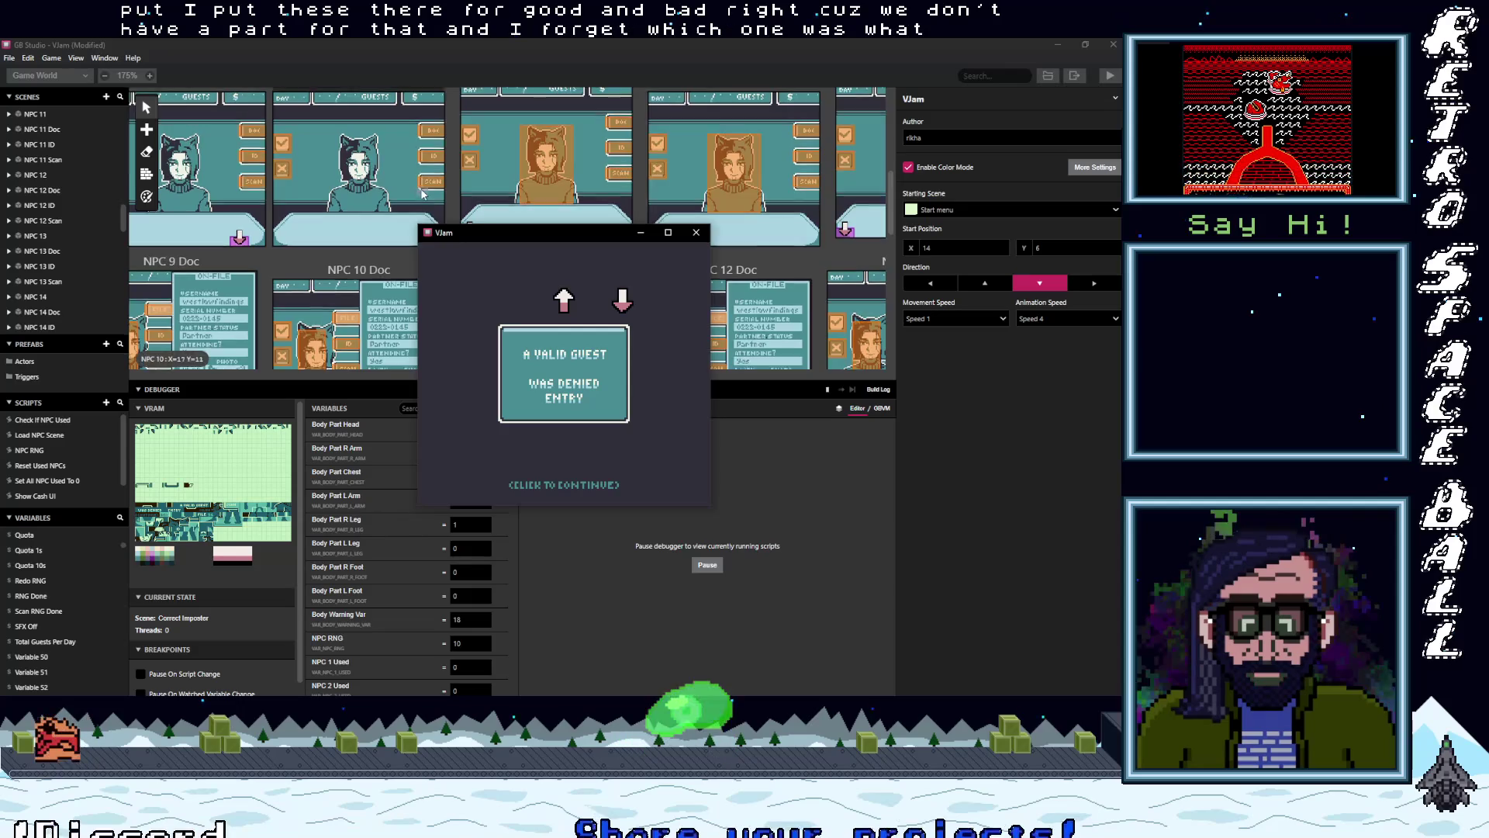
{"action": "scroll", "coordinate": [418, 190], "scroll_direction": "up", "scroll_amount": 2}
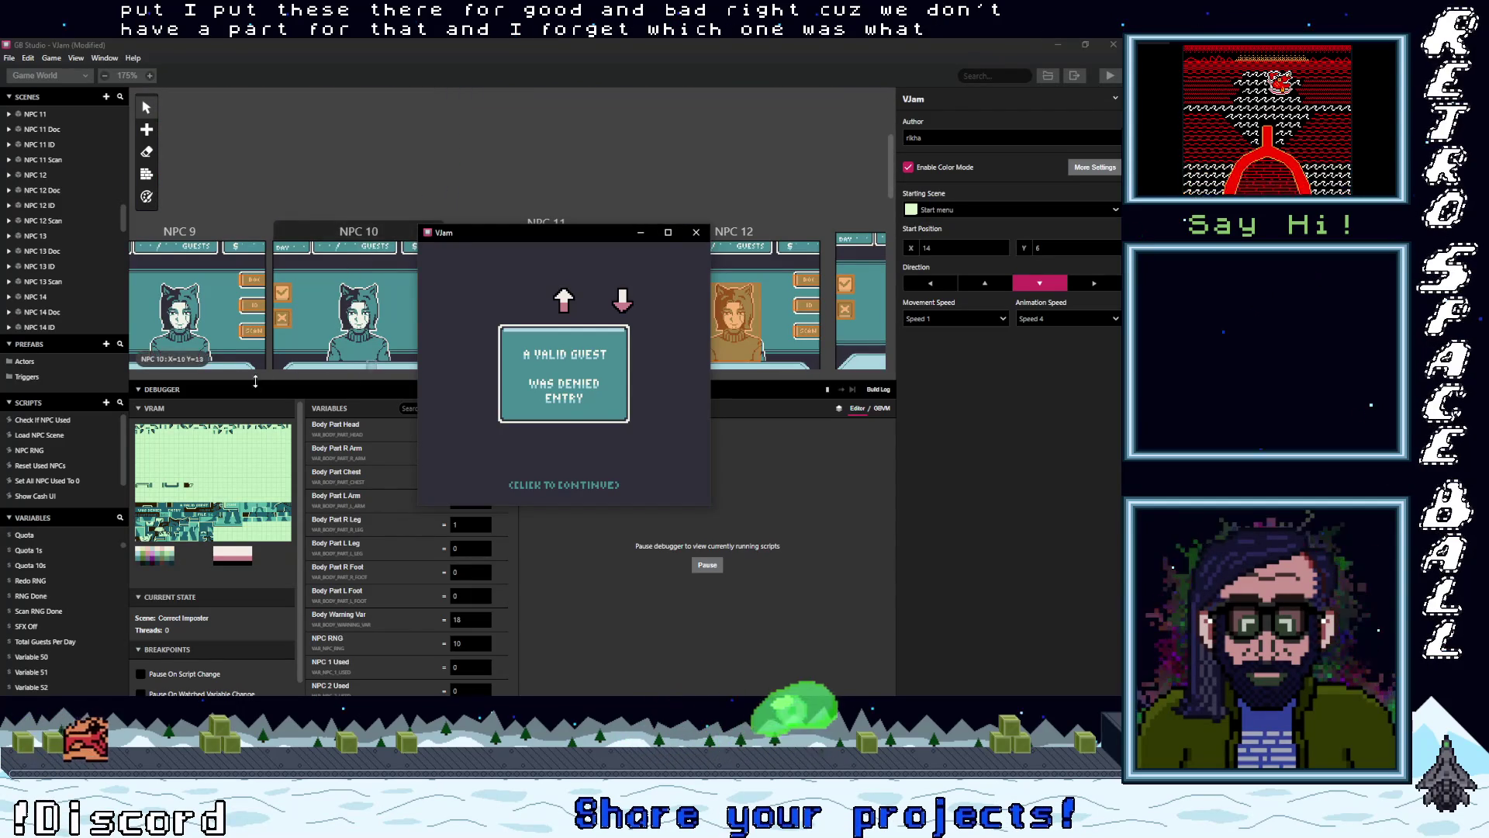
{"action": "left_click_drag", "start_coordinate": [569, 234], "coordinate": [671, 442]}
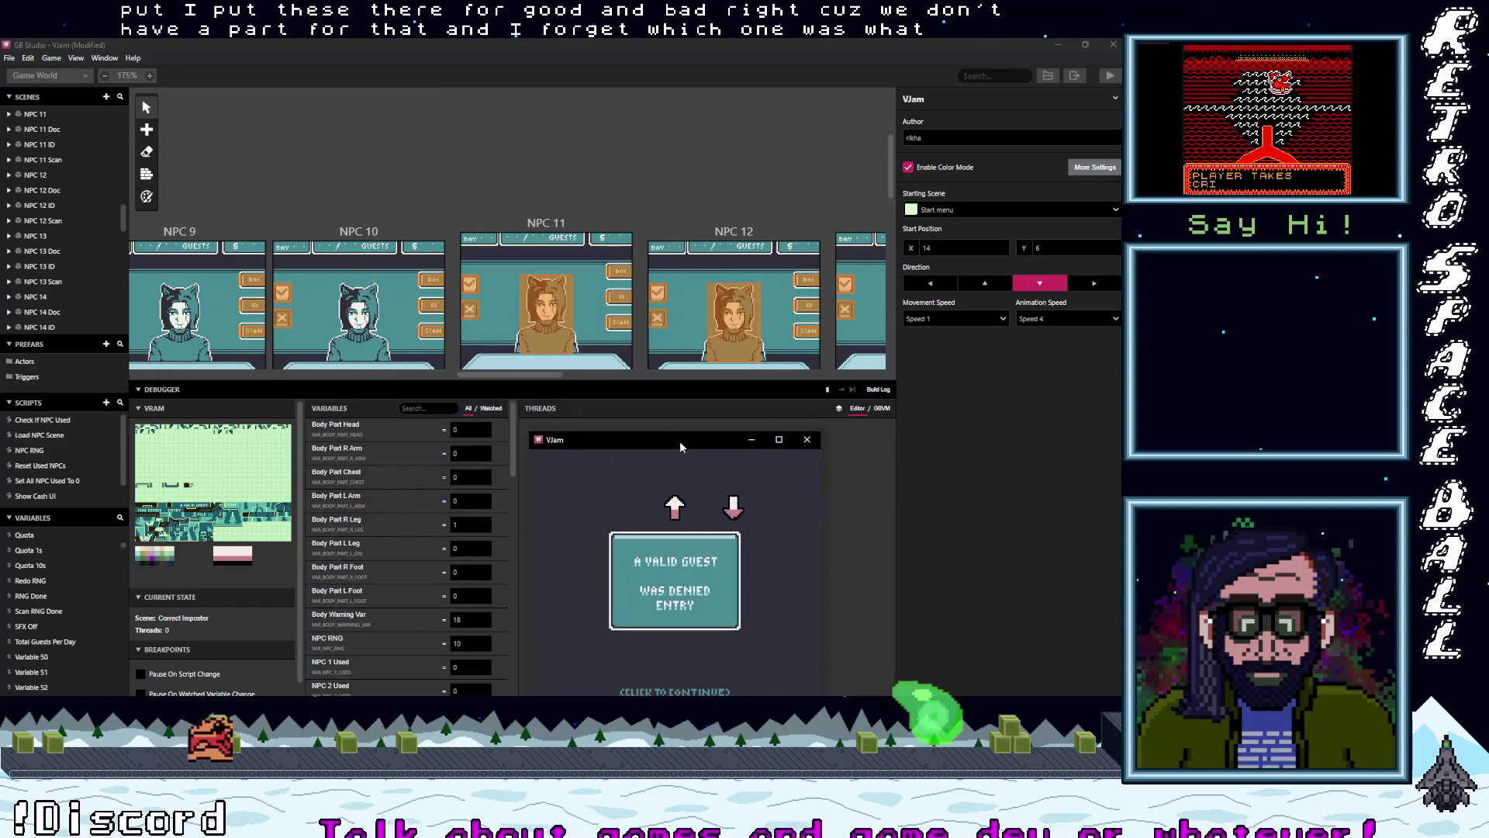
{"action": "left_click_drag", "start_coordinate": [512, 377], "coordinate": [353, 386]}
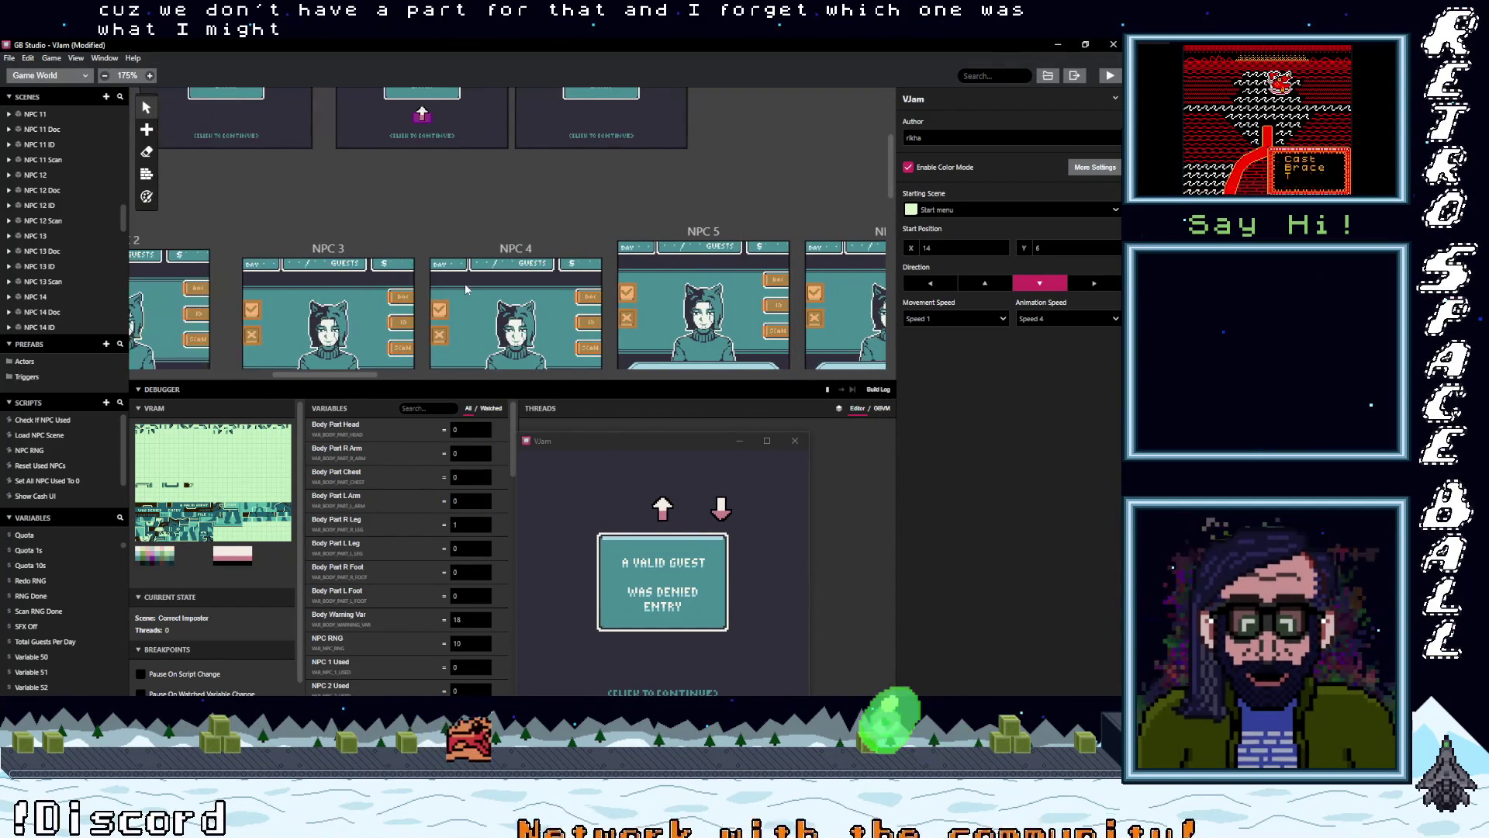
{"action": "scroll", "coordinate": [526, 249], "scroll_direction": "up", "scroll_amount": 3}
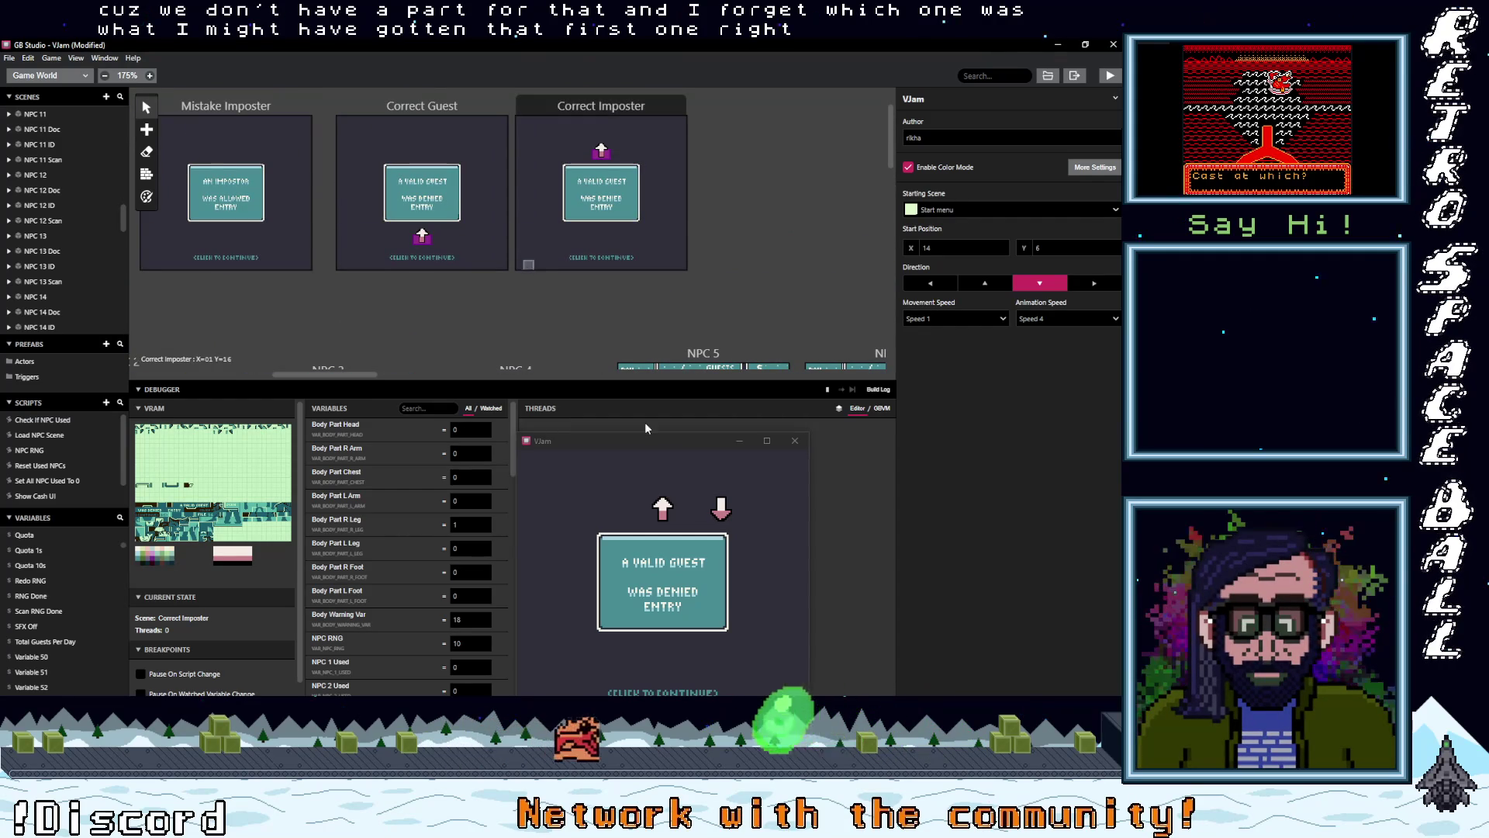
{"action": "mouse_move", "coordinate": [651, 440]}
{"action": "left_mouse_down"}
{"action": "mouse_move", "coordinate": [669, 219]}
{"action": "mouse_move", "coordinate": [701, 198]}
{"action": "mouse_move", "coordinate": [673, 151]}
{"action": "left_mouse_up"}
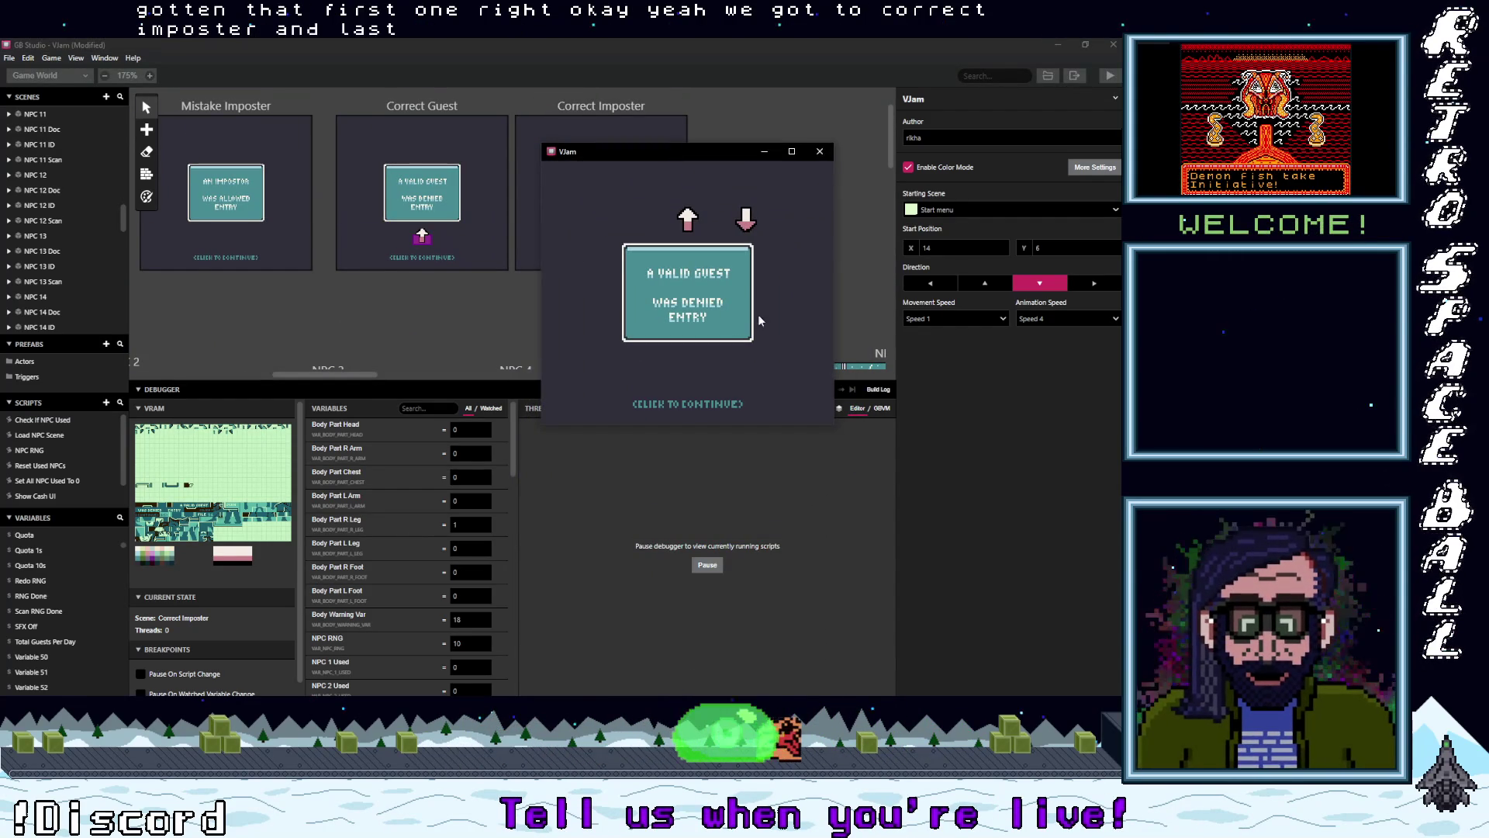
{"action": "key", "text": "Left"}
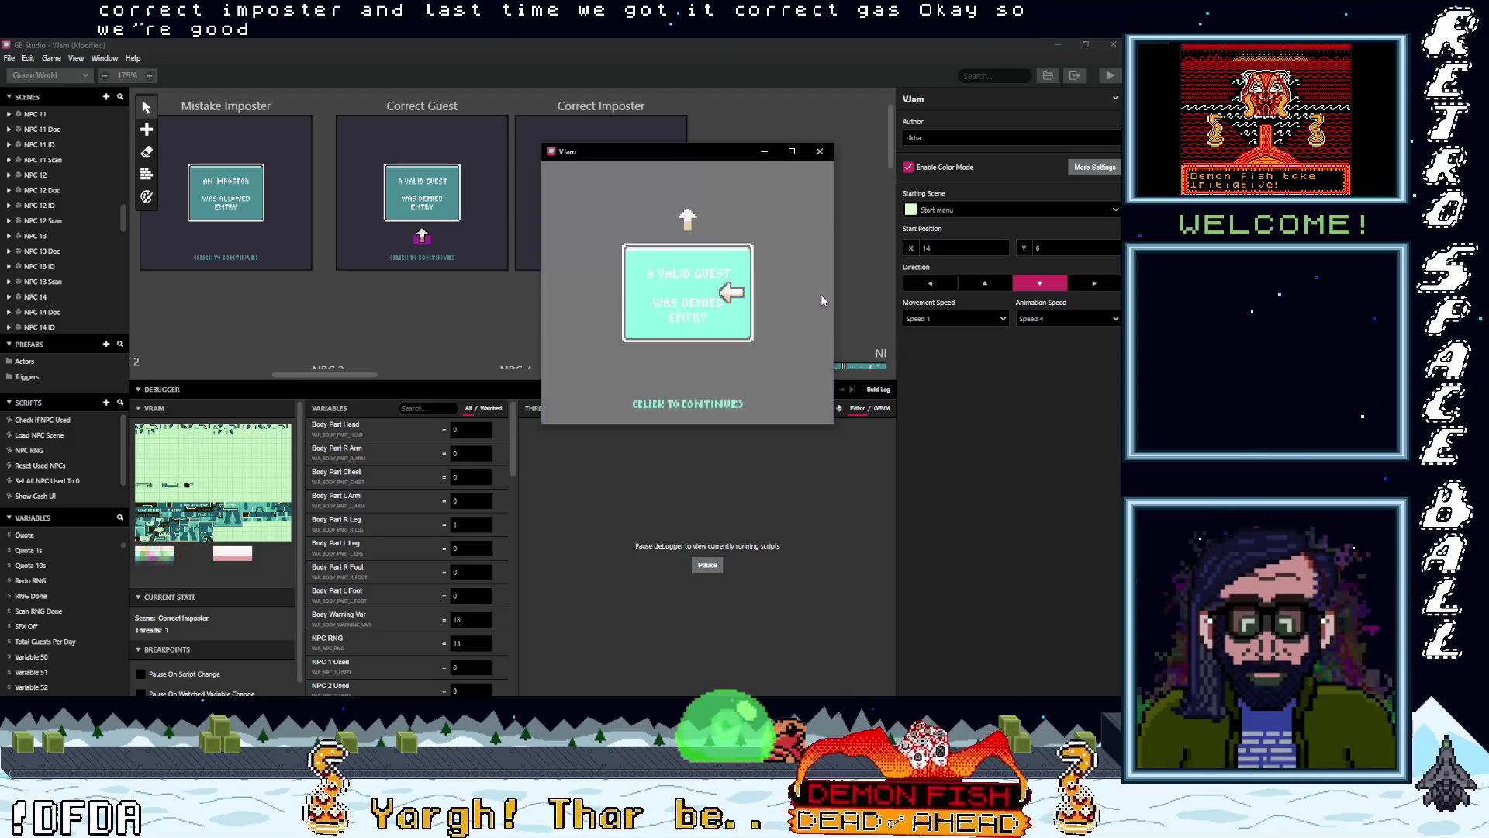
{"action": "key", "text": "z"}
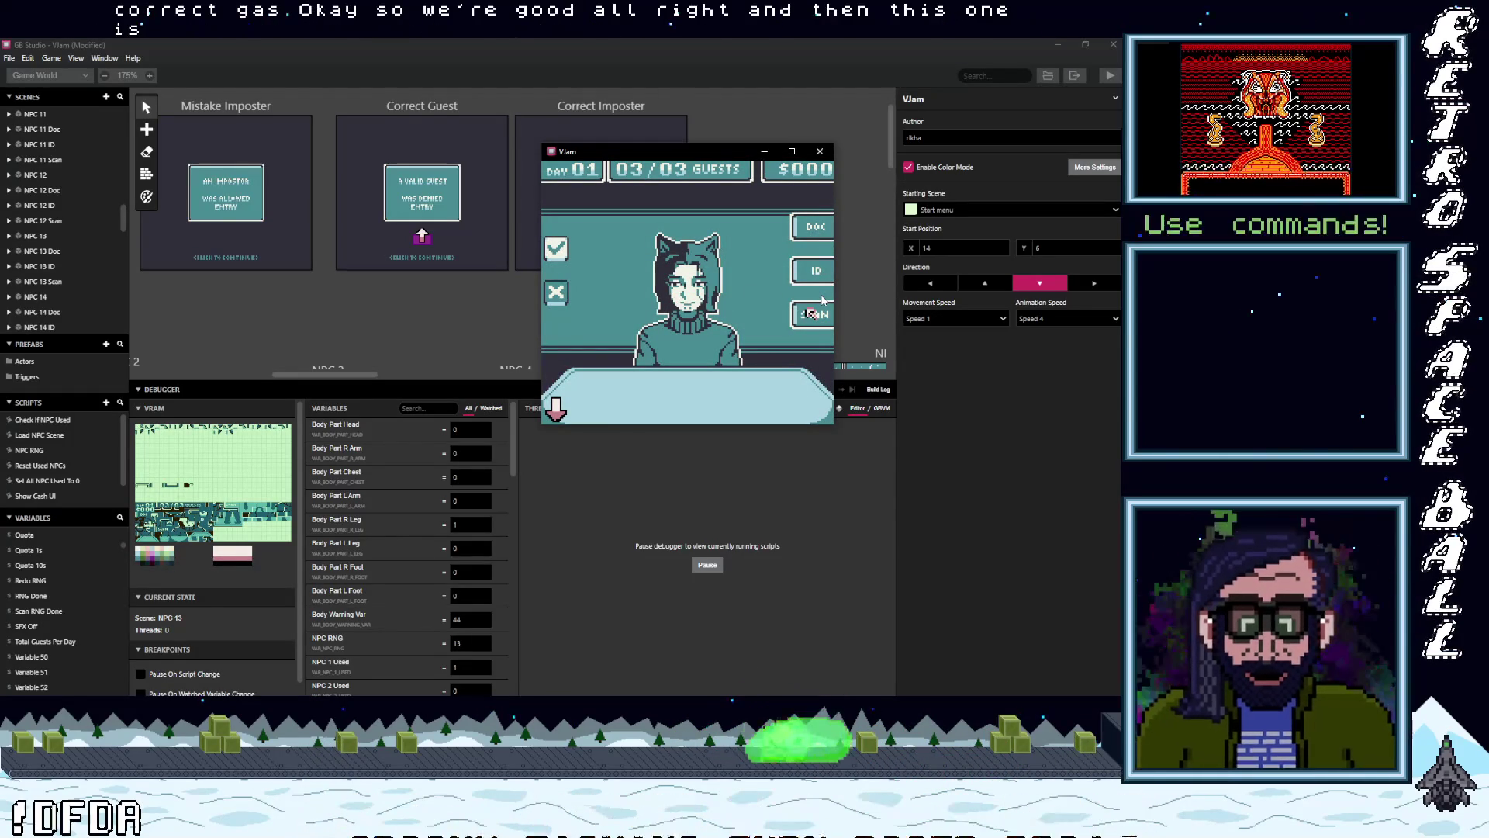
- Select SCAN and check NPC 13's head, left arm, hip, upper leg and left foot
{"action": "key", "text": "Up"}
{"action": "key", "text": "Right"}
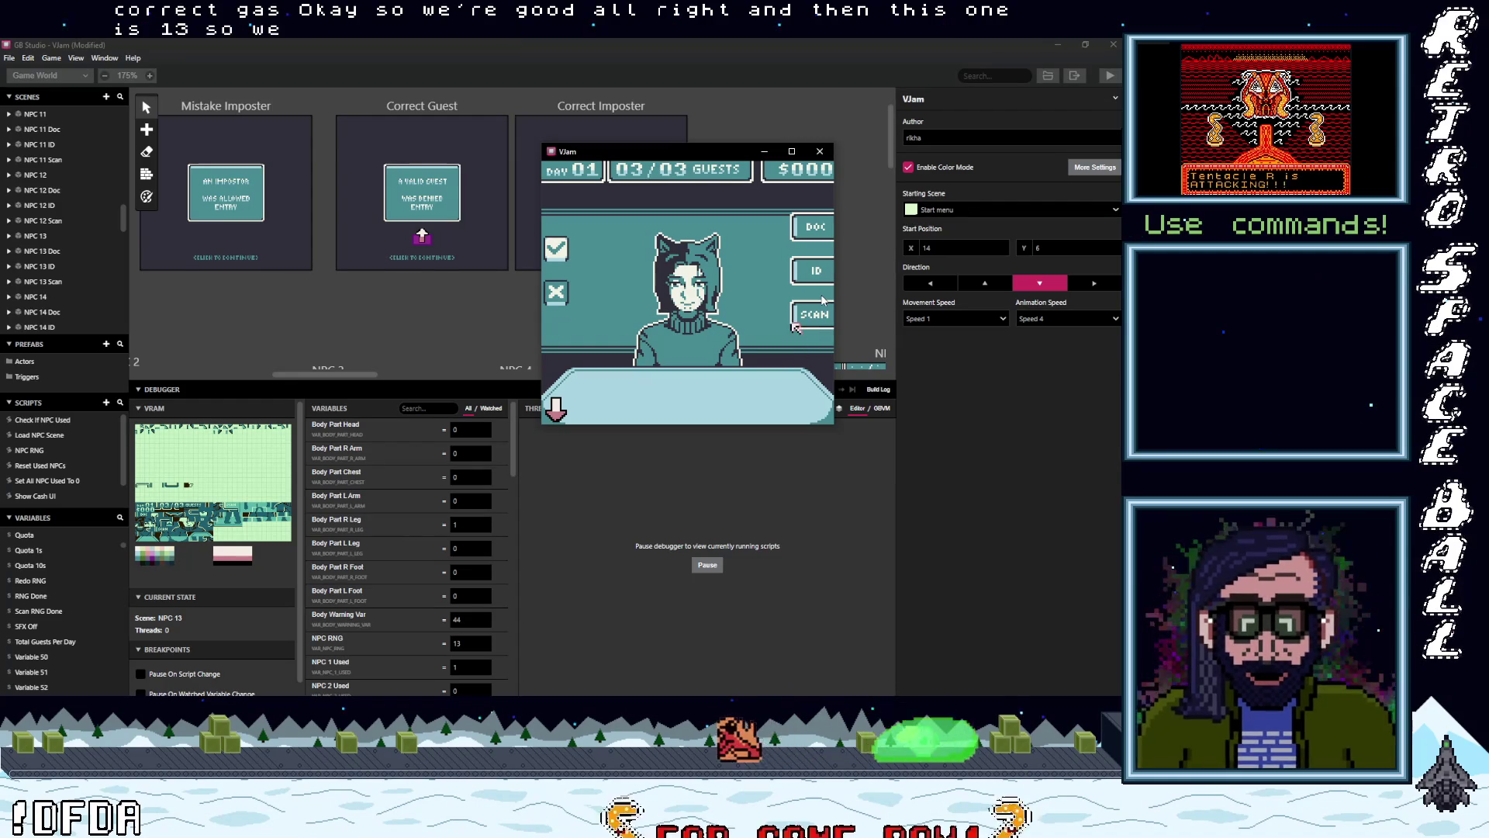
{"action": "key", "text": "z"}
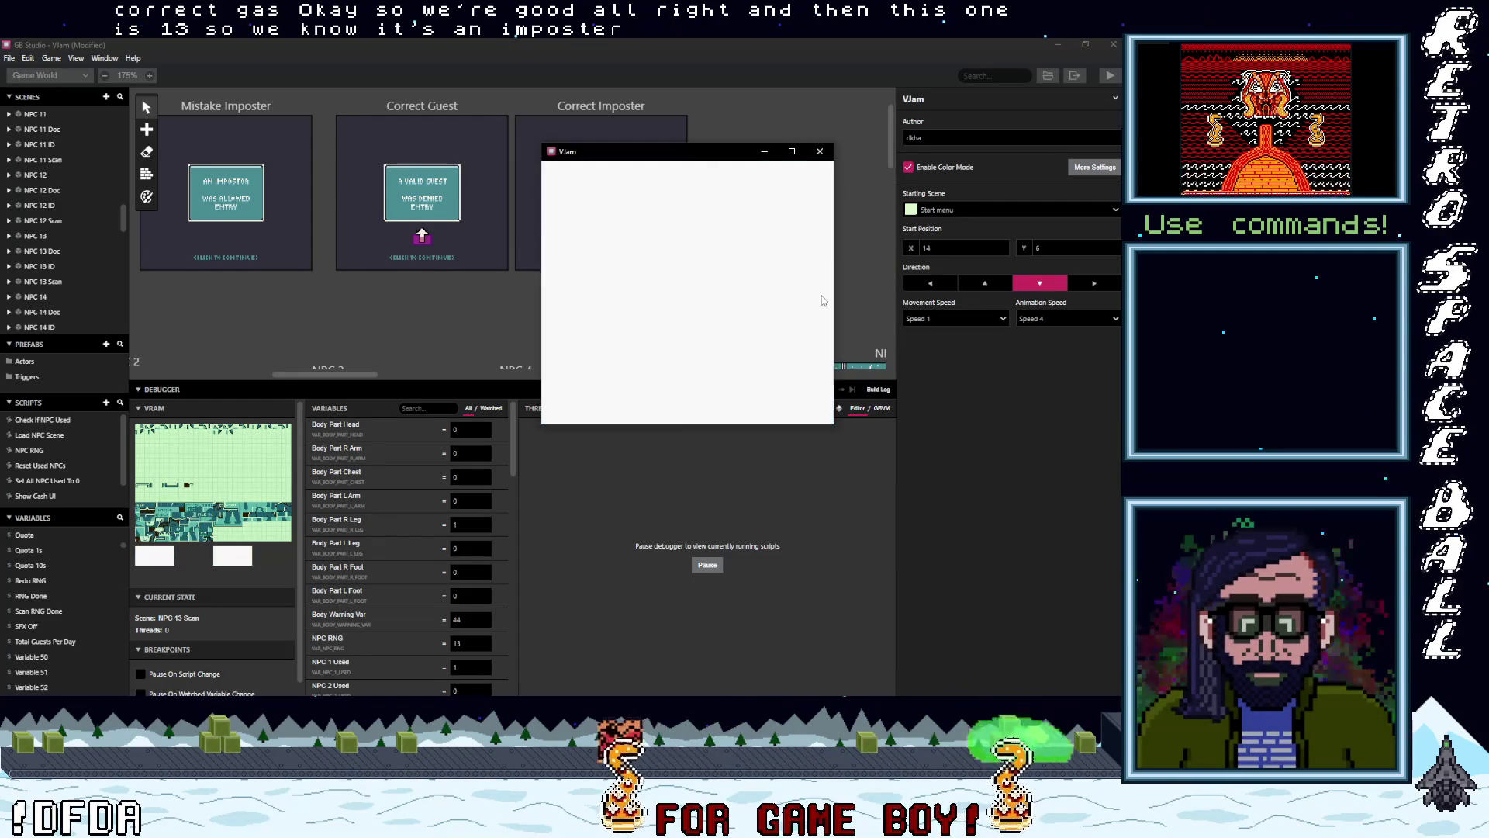
{"action": "key", "text": "Up"}
{"action": "key", "text": "Up"}
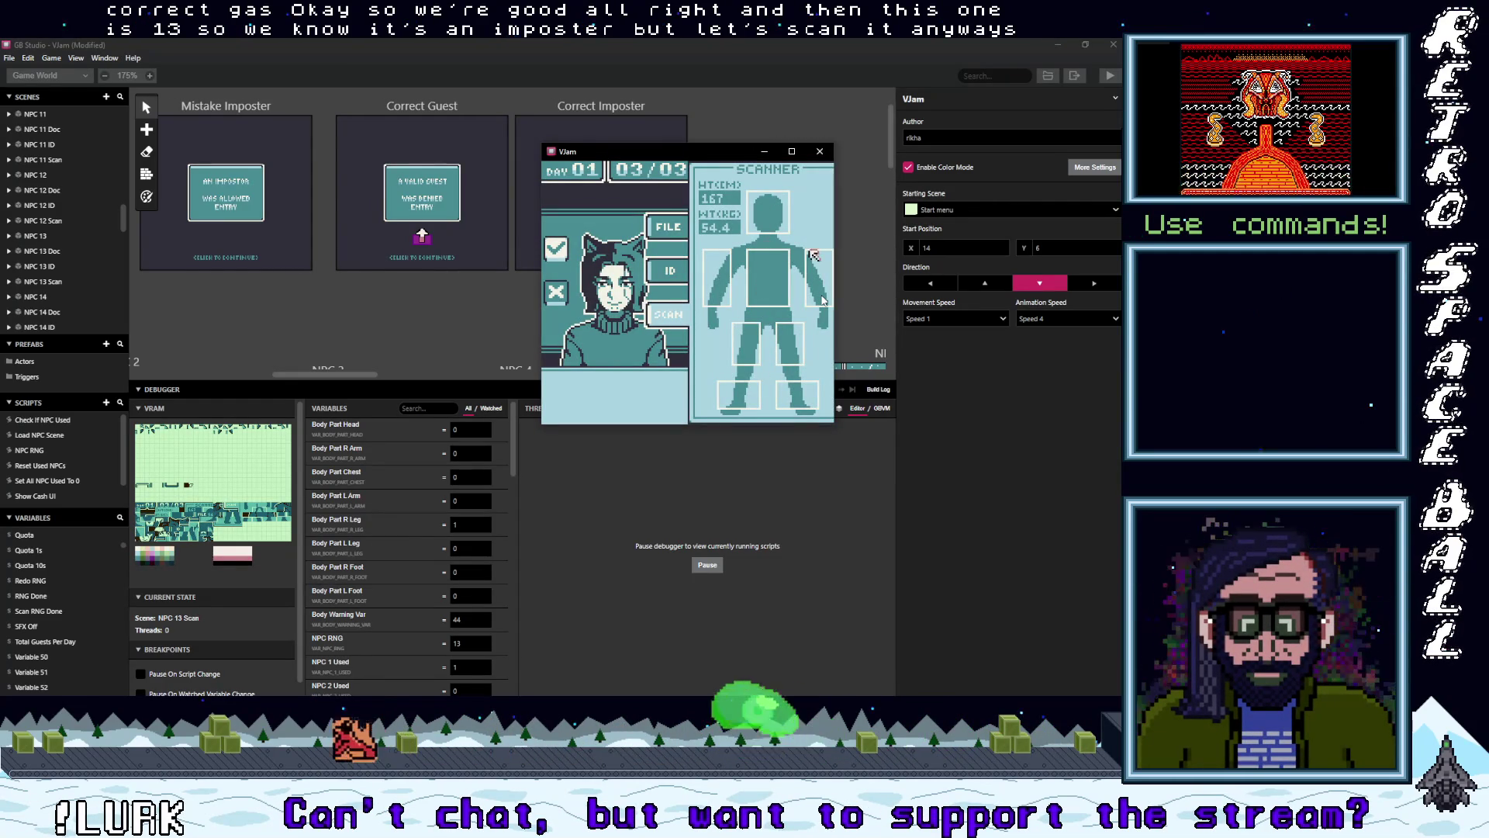
{"action": "key", "text": "z"}
{"action": "key", "text": "Left"}
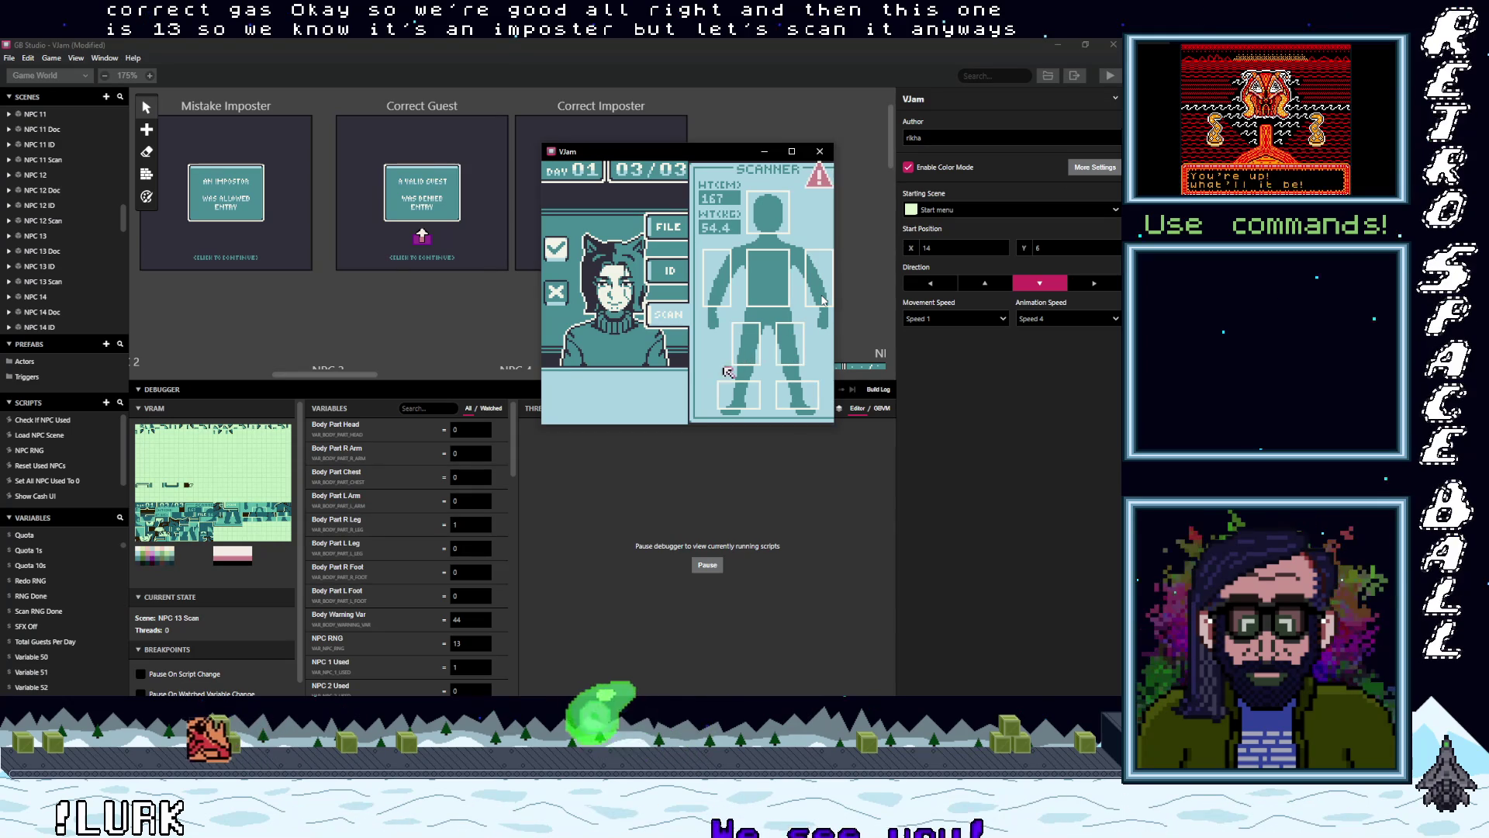
{"action": "key", "text": "Up"}
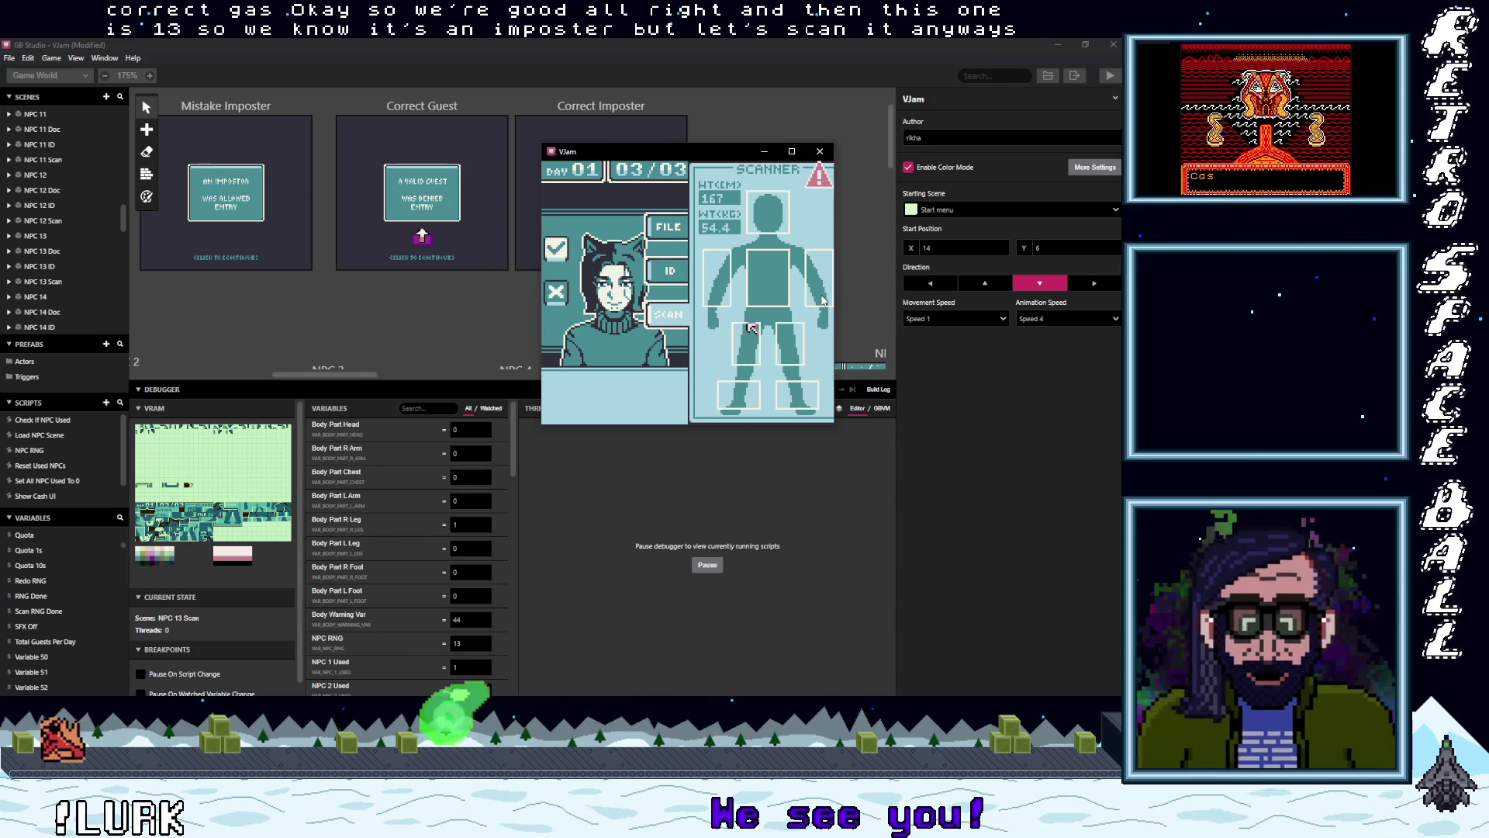
{"action": "key", "text": "Down"}
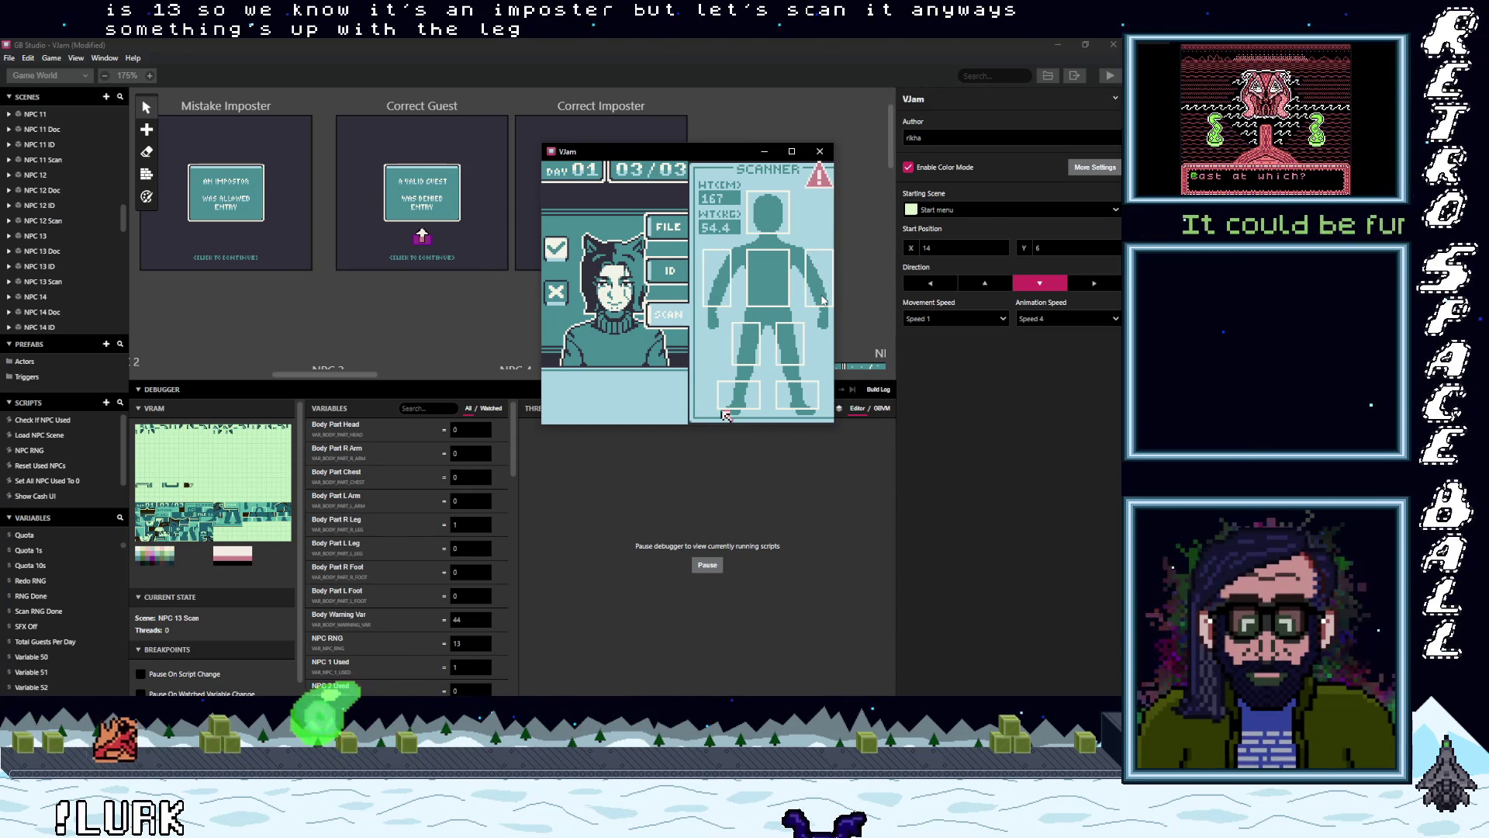
{"action": "key", "text": "Down"}
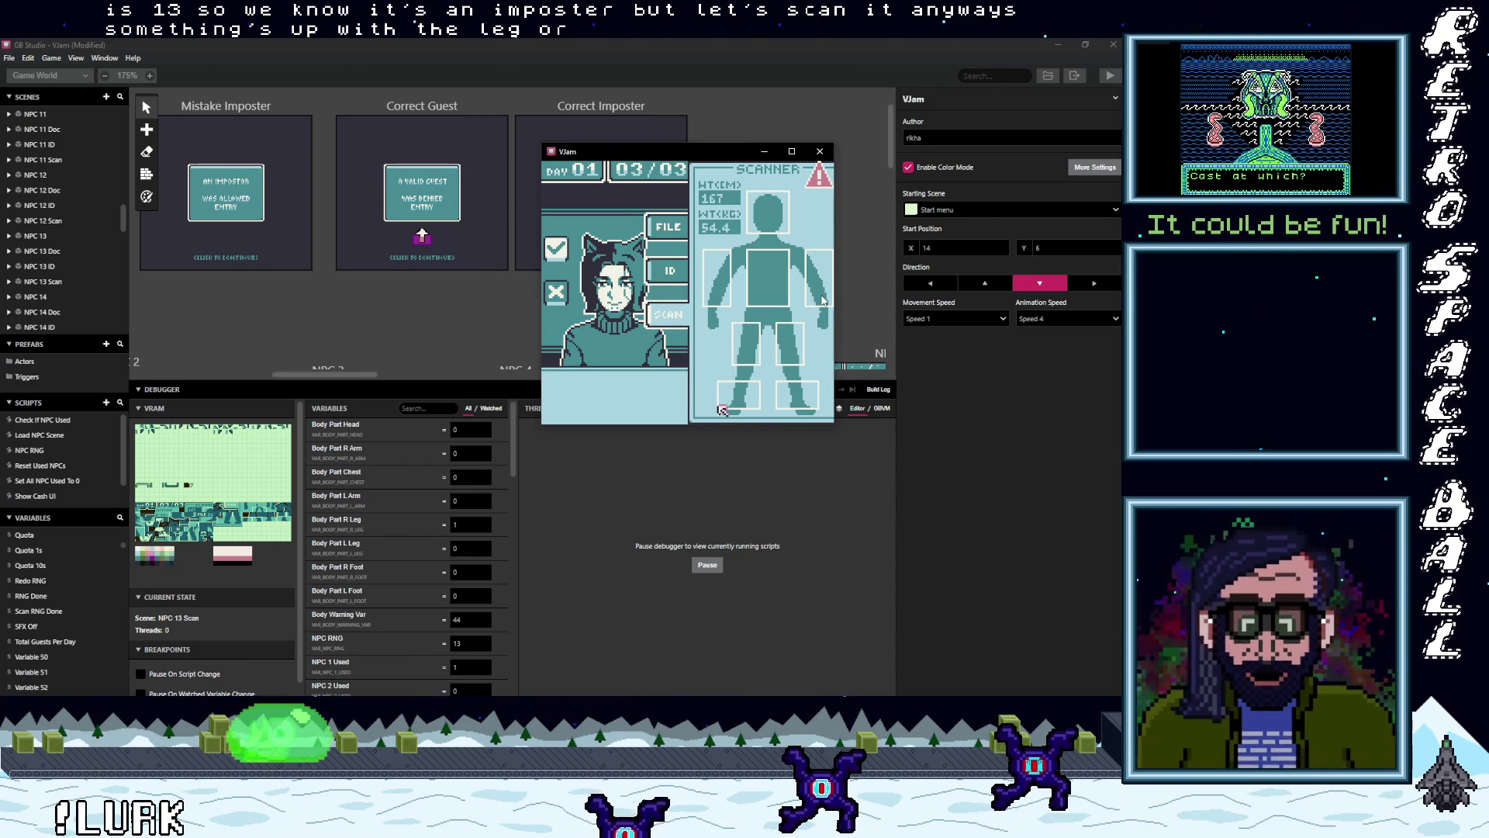
- Scan back up and across the legs, then choose the X to deny entry
{"action": "key", "text": "Up"}
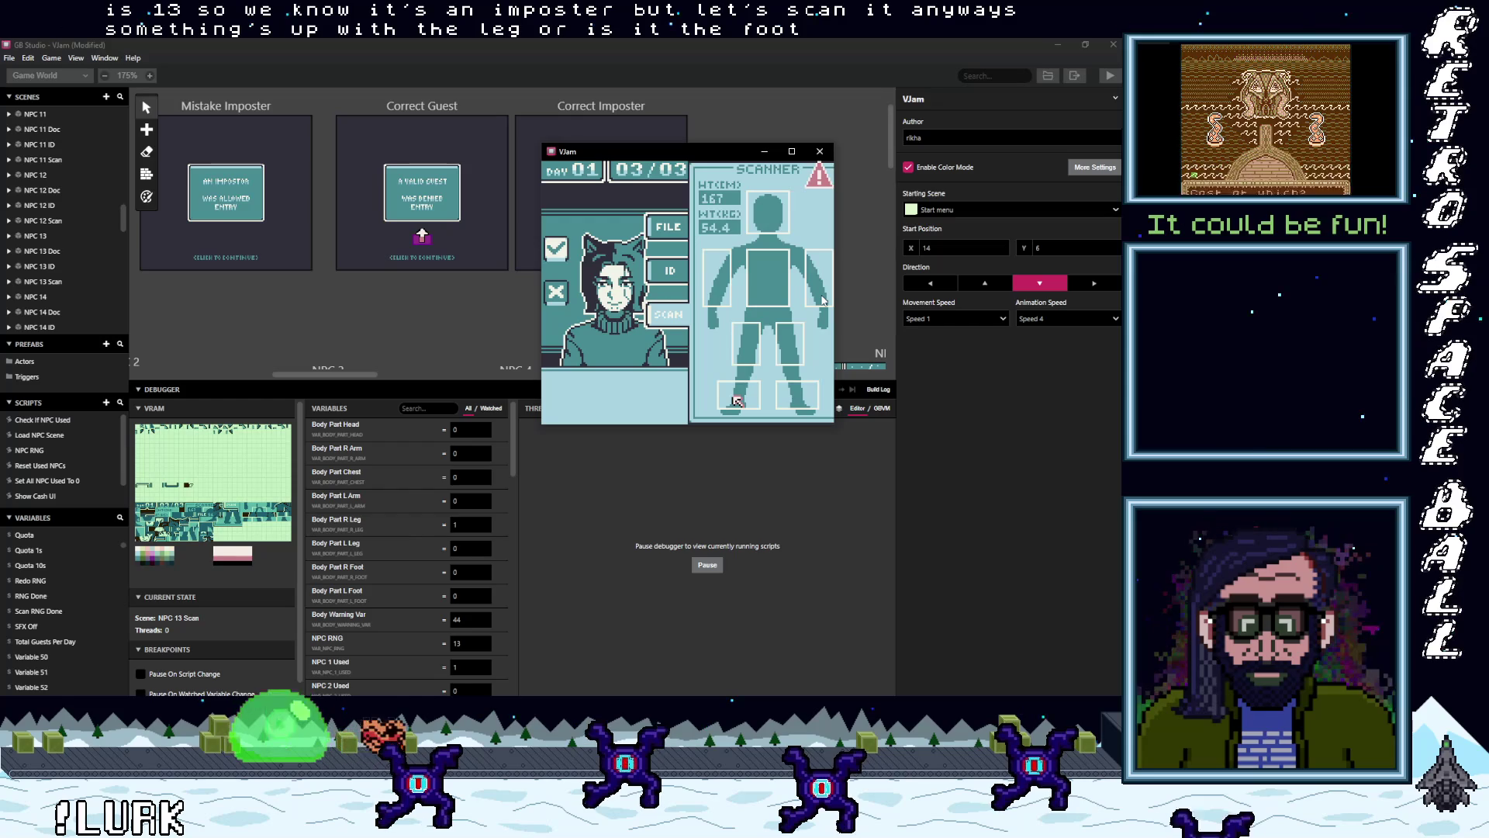
{"action": "key", "text": "Up"}
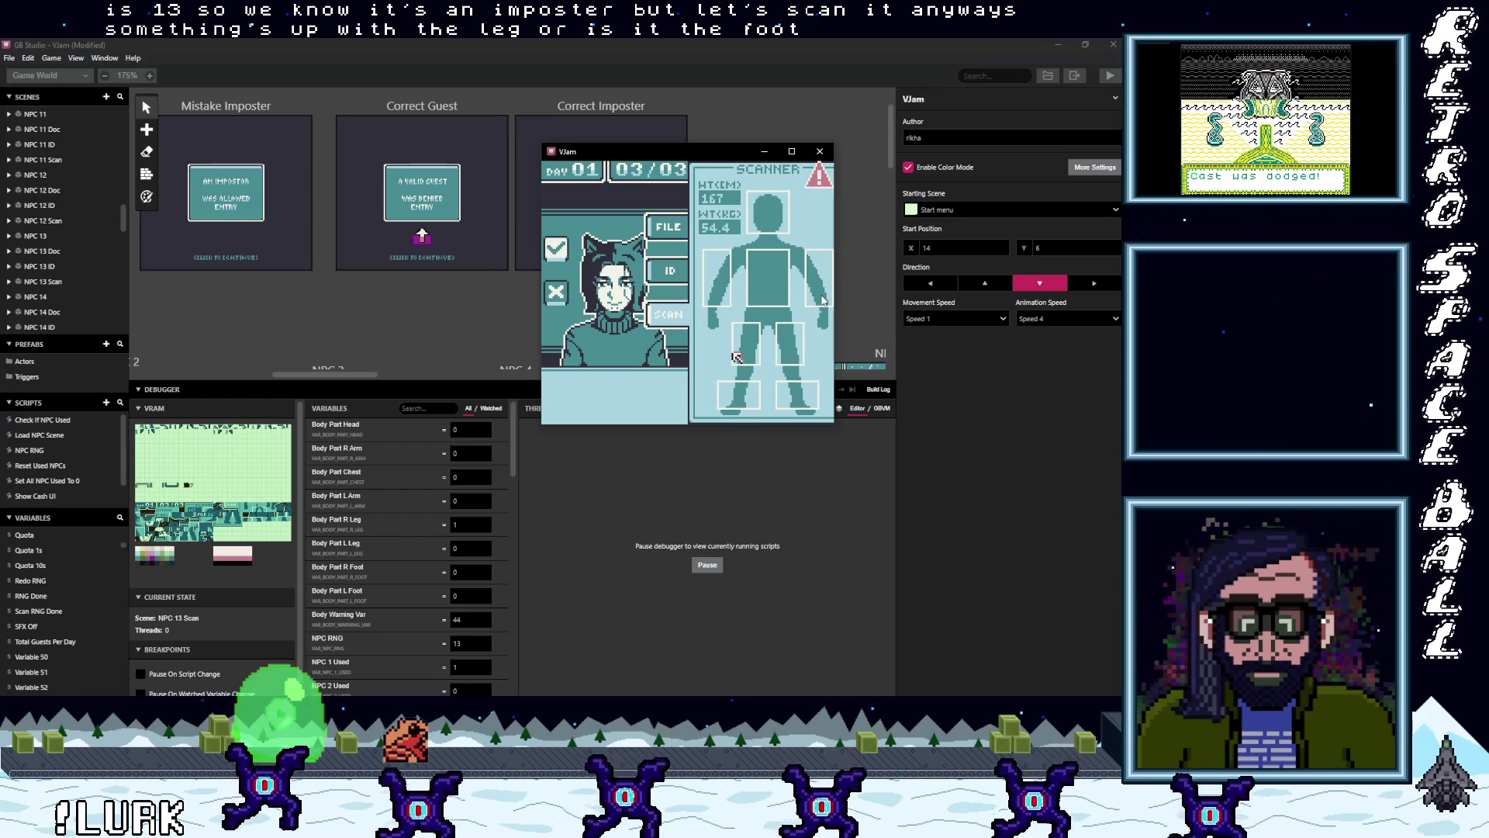
{"action": "key", "text": "Up"}
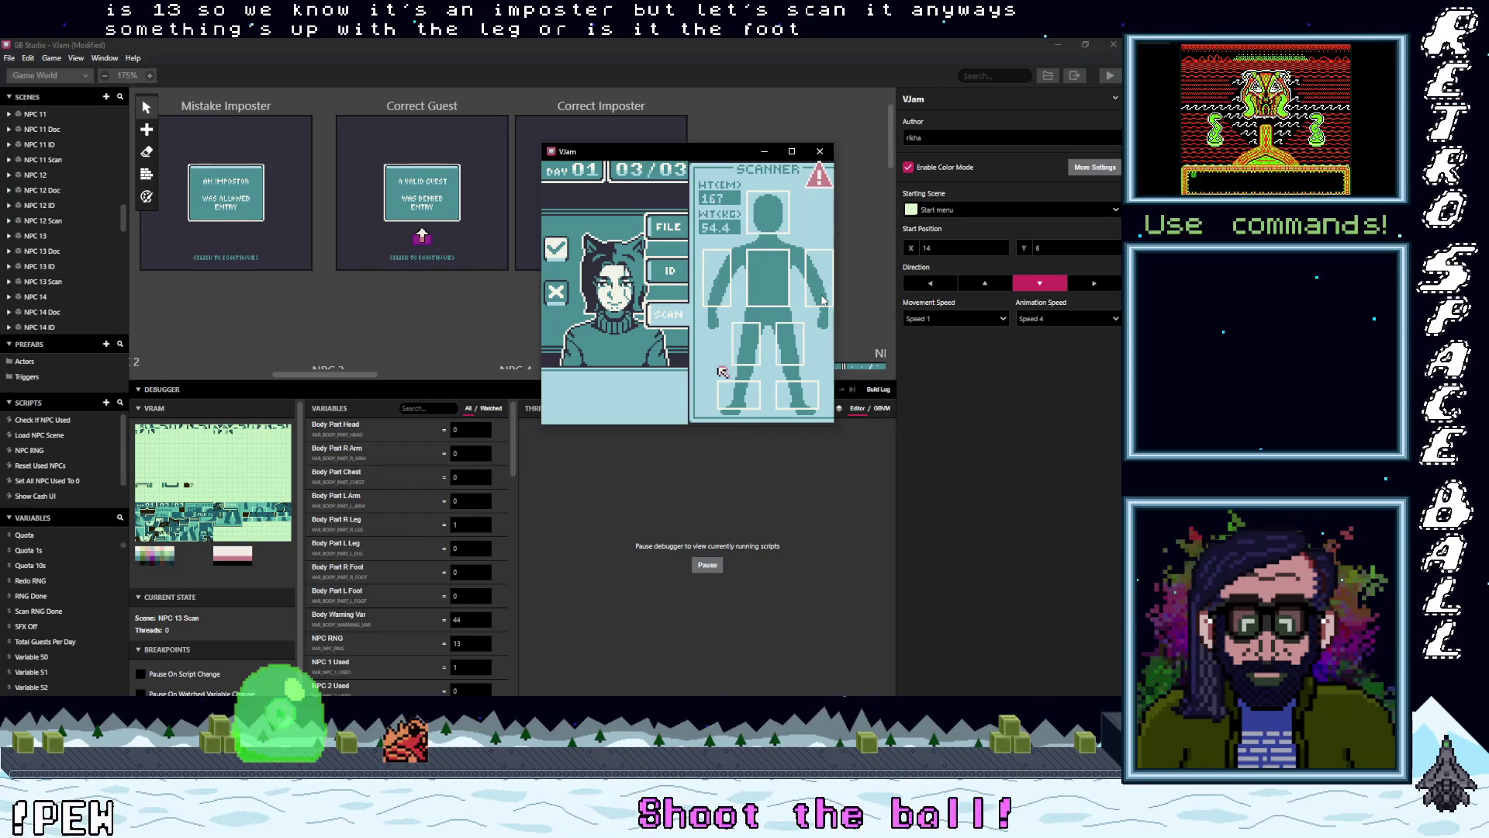
{"action": "key", "text": "Left"}
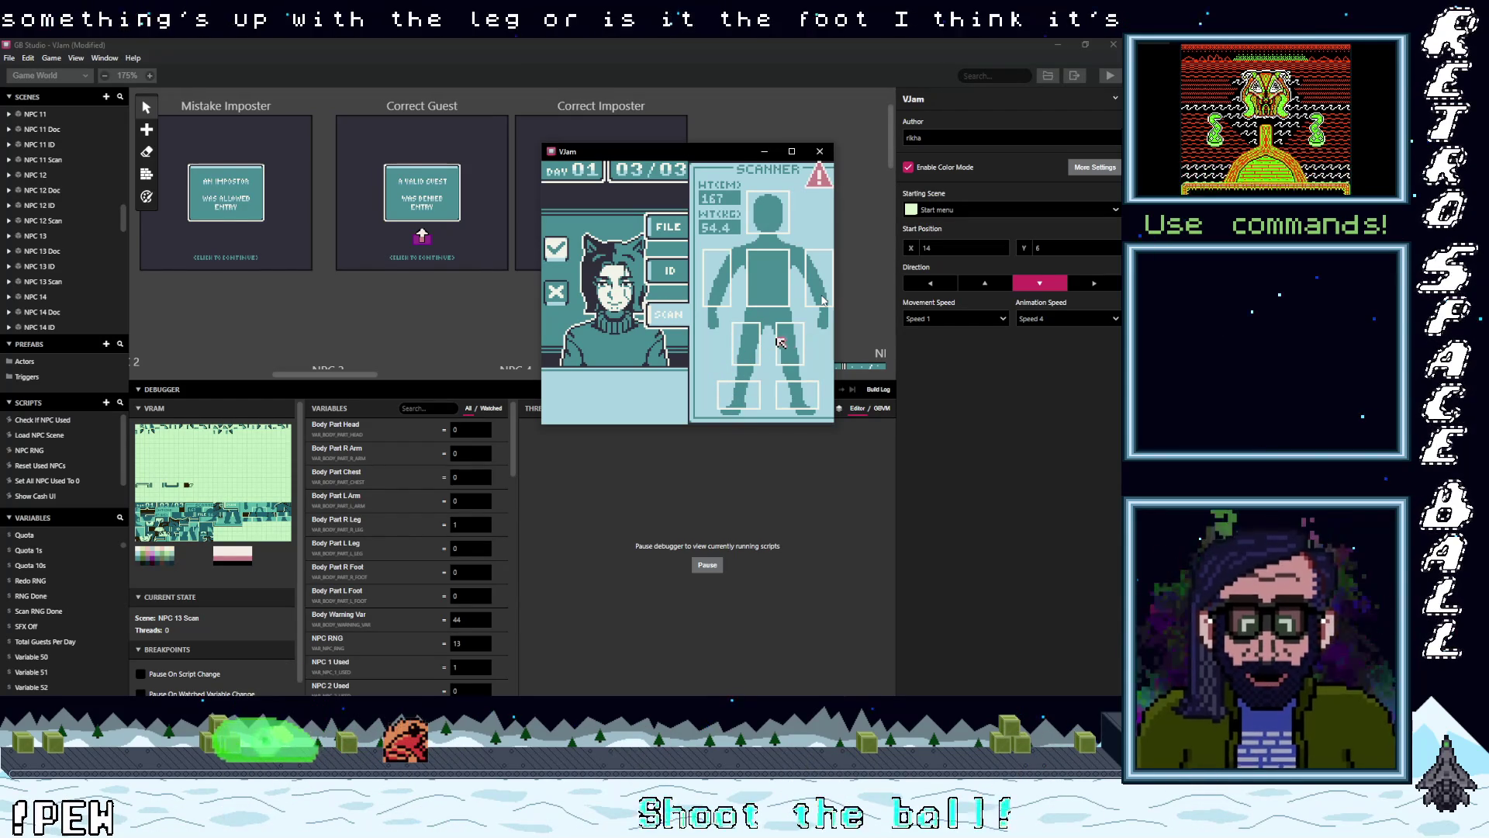
{"action": "key", "text": "Down"}
{"action": "key", "text": "Left"}
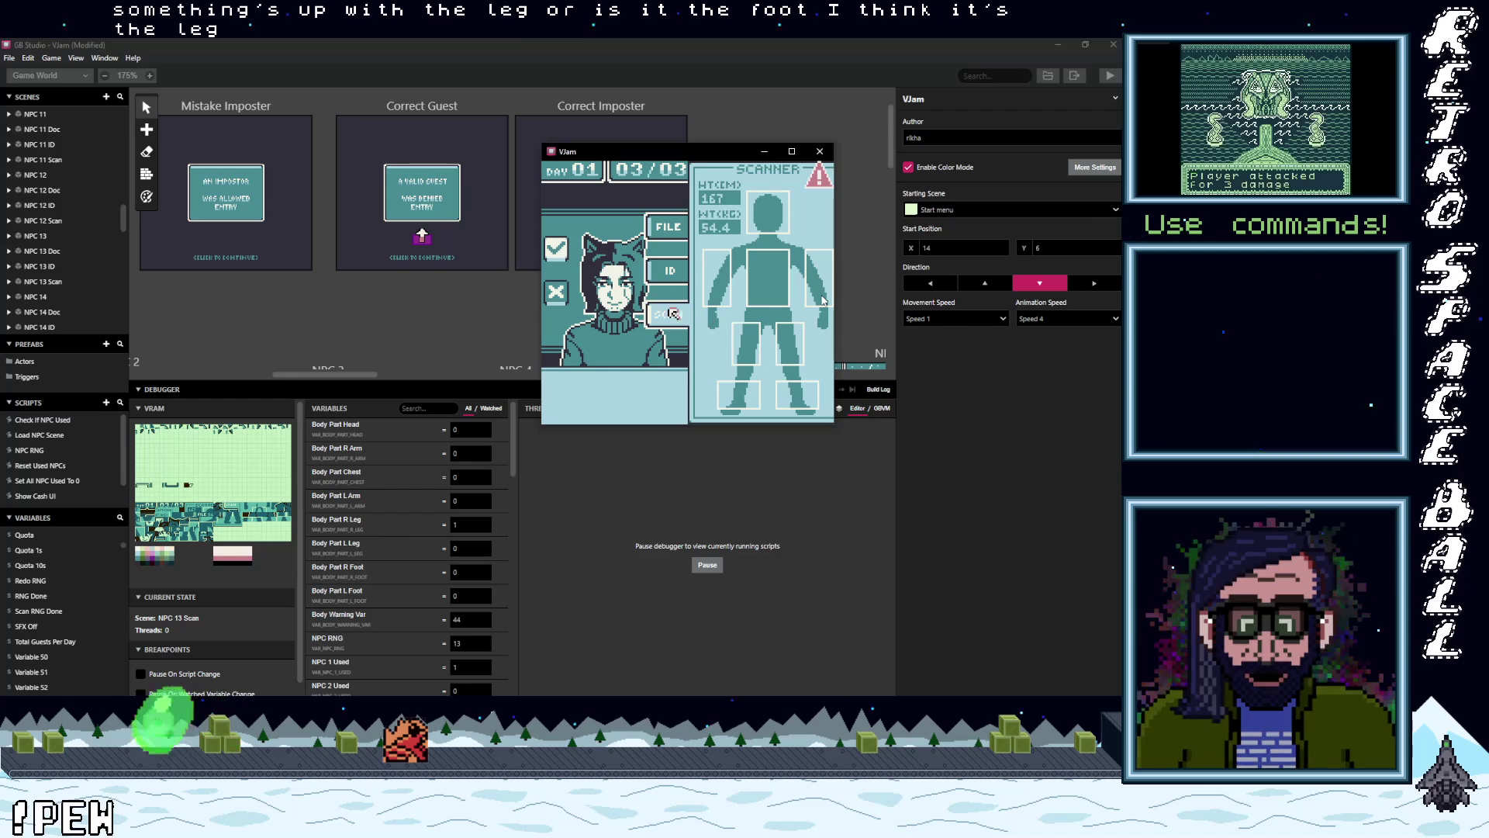
{"action": "key", "text": "Left"}
{"action": "key", "text": "Down"}
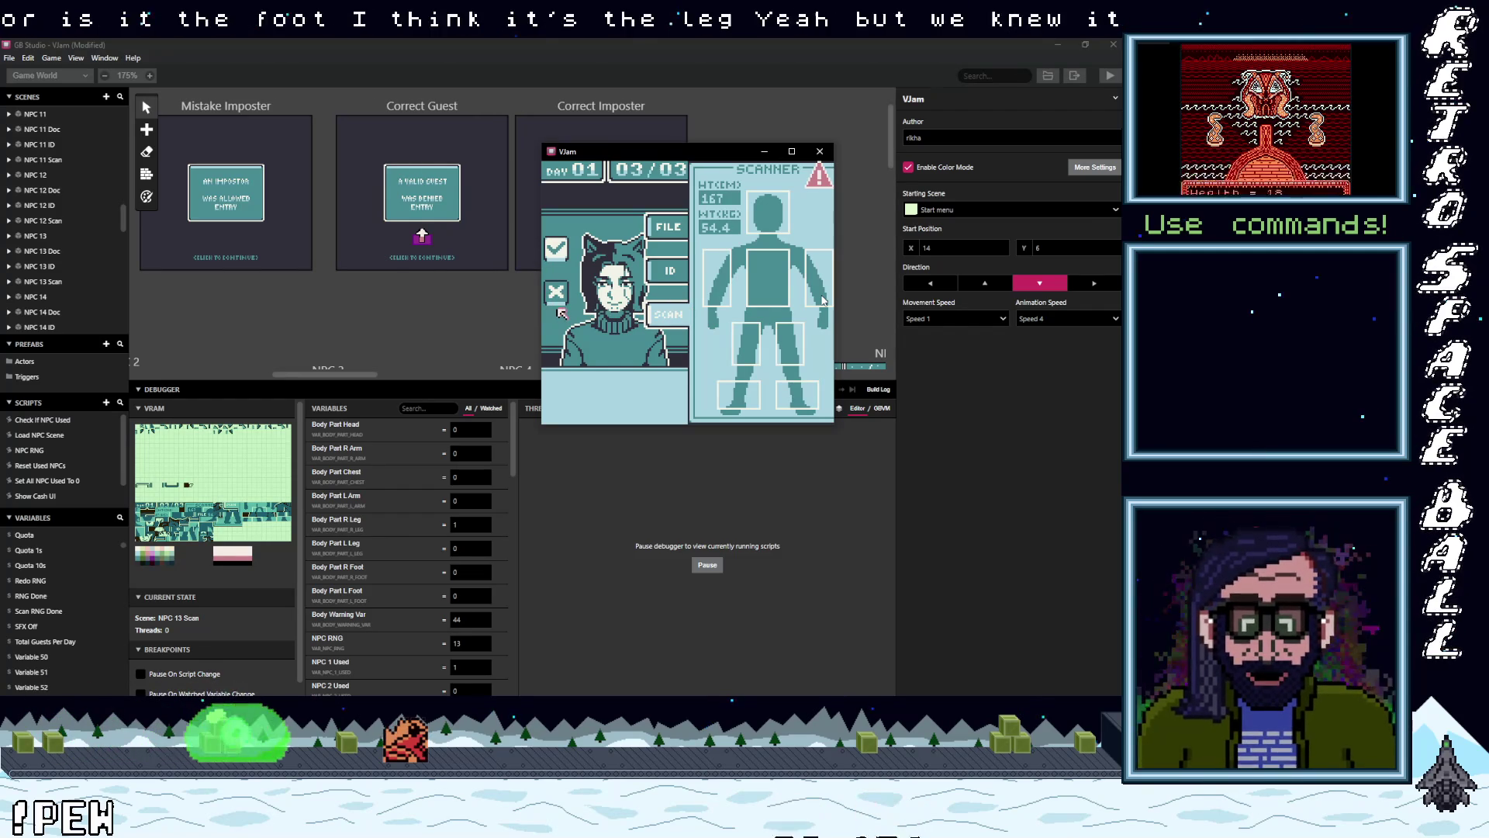
{"action": "key", "text": "z"}
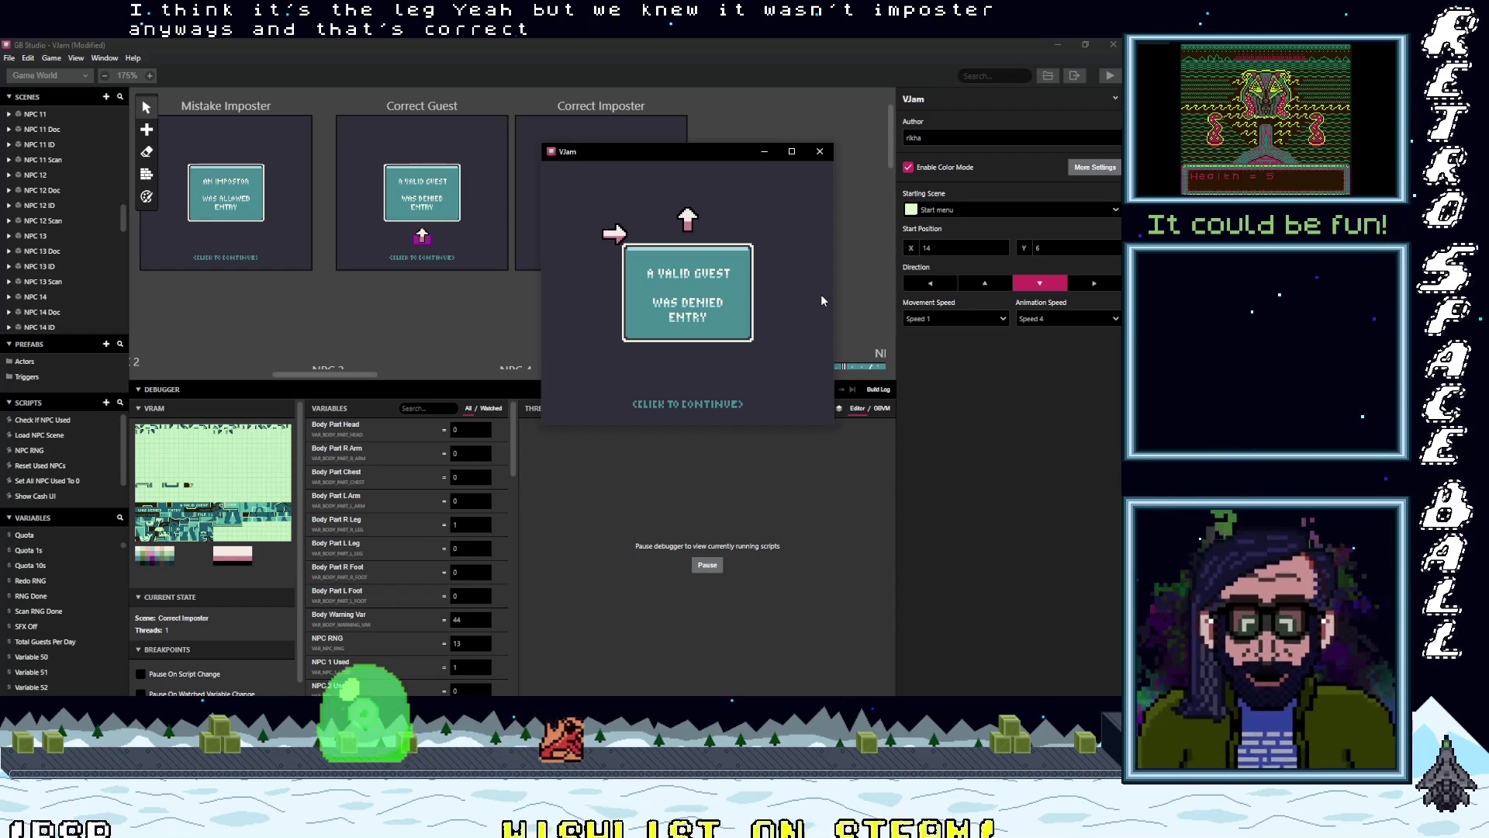
- Advance to the Day 02 summary (05 mistakes, $000) and close the game window
{"action": "key", "text": "z"}
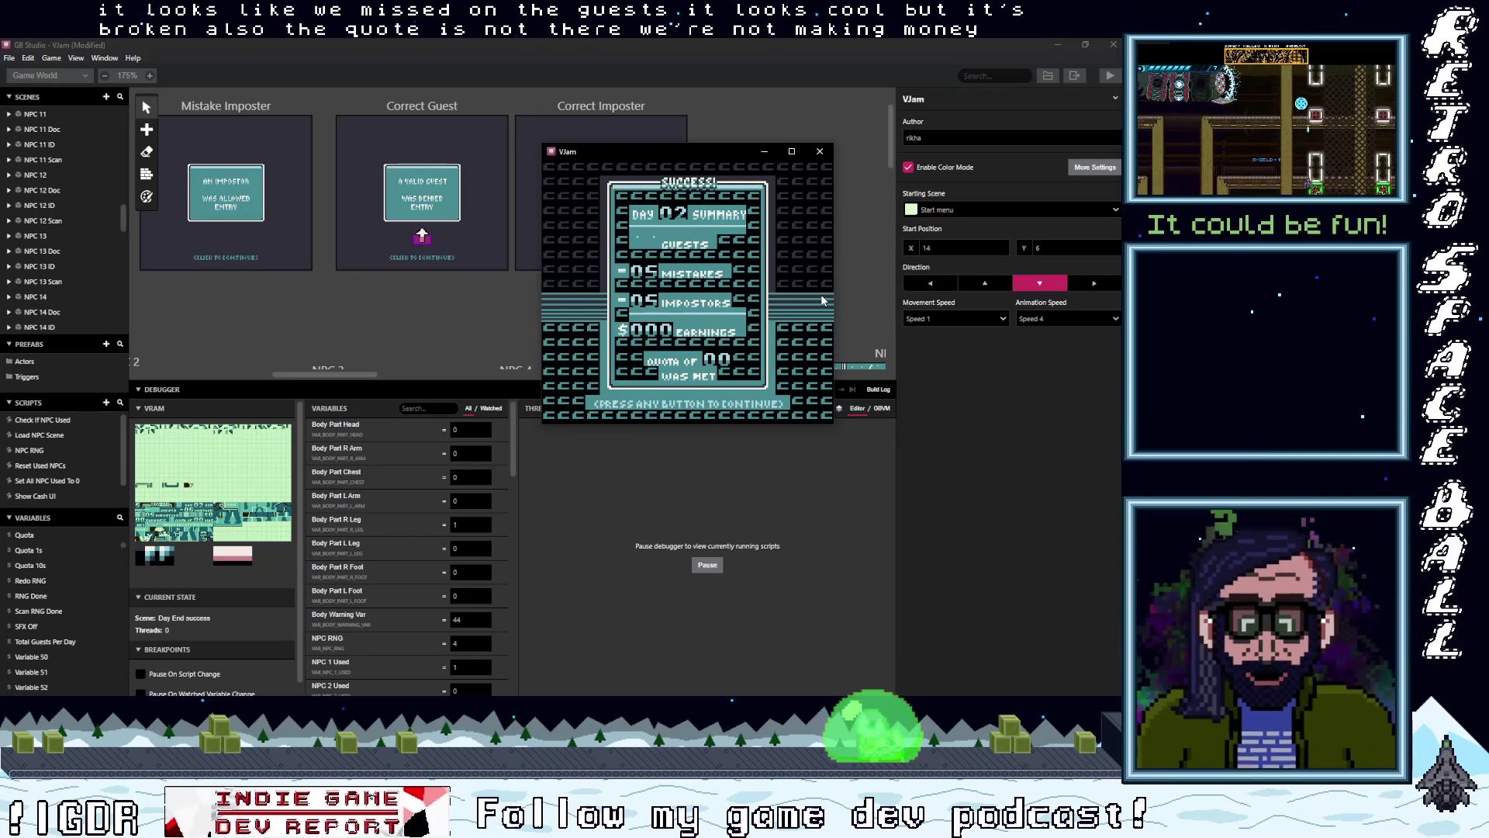
{"action": "left_click", "coordinate": [820, 152]}
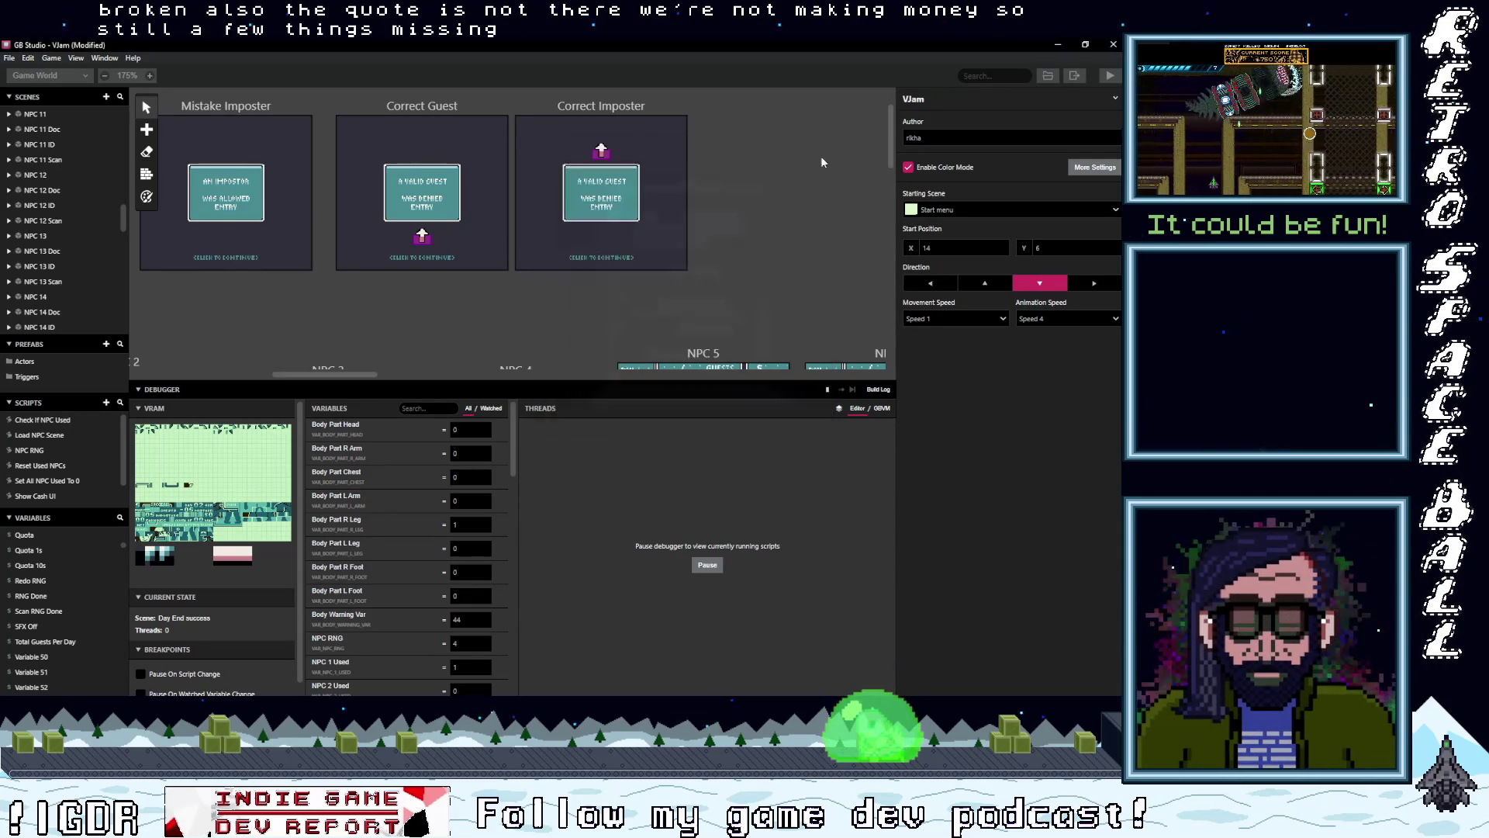
- Enlarge the scene canvas, select Day End success and expand its Guests UI Tile Swap event
{"action": "left_click_drag", "start_coordinate": [572, 383], "coordinate": [543, 550]}
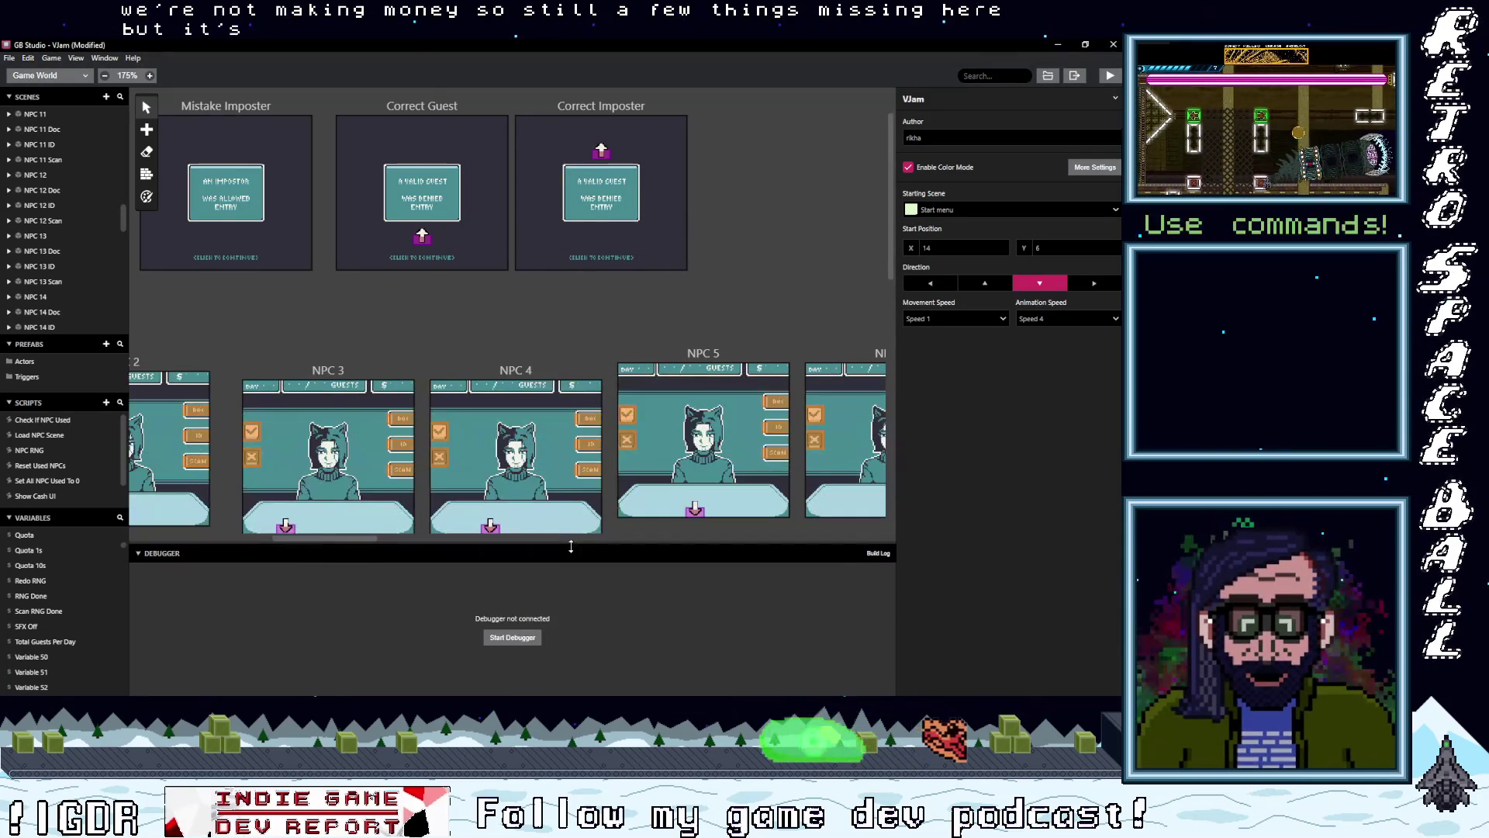
{"action": "mouse_move", "coordinate": [368, 545]}
{"action": "left_mouse_down"}
{"action": "mouse_move", "coordinate": [226, 556]}
{"action": "mouse_move", "coordinate": [239, 556]}
{"action": "left_mouse_up"}
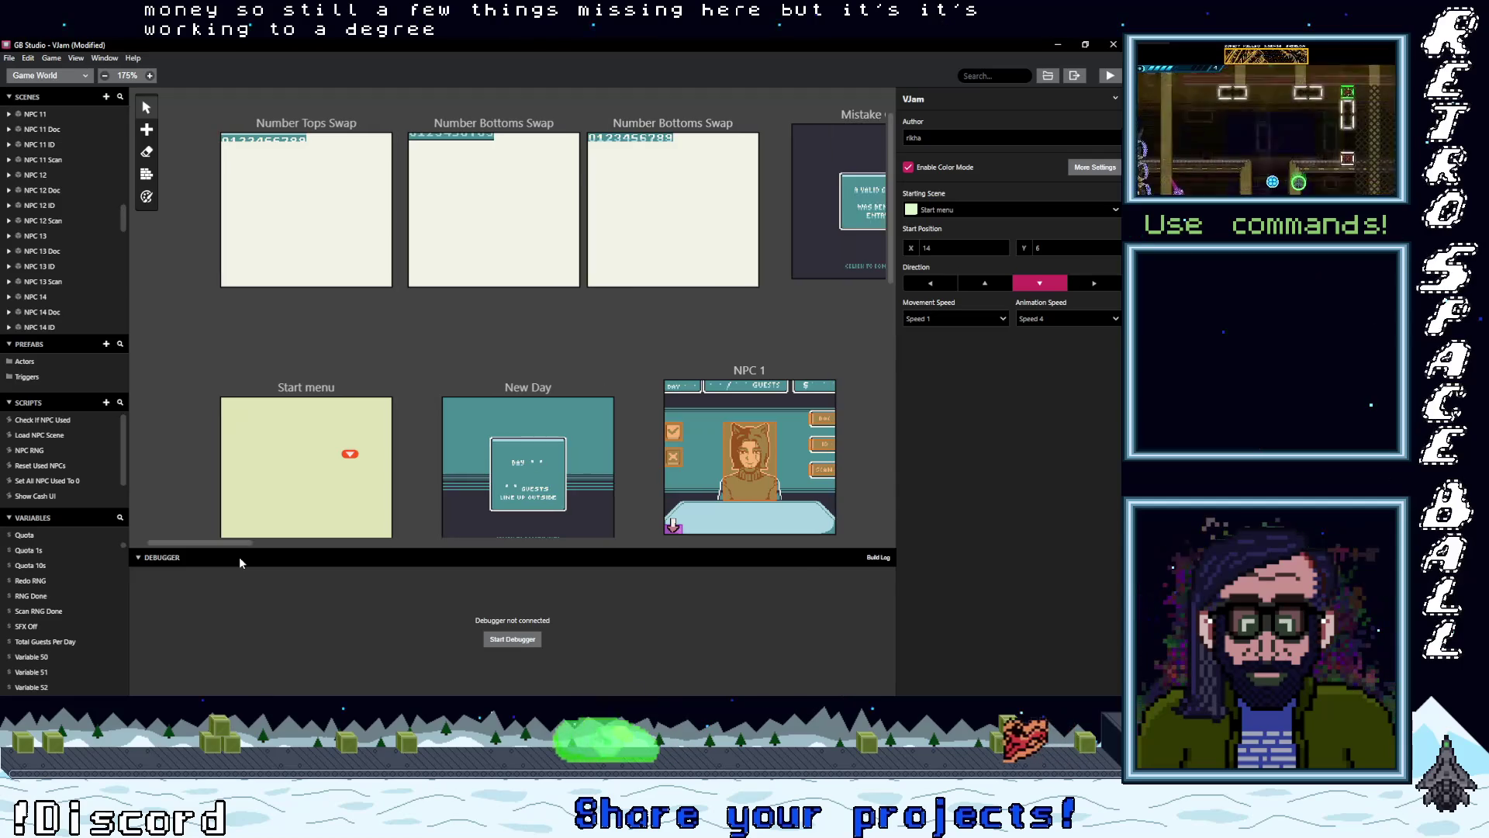
{"action": "scroll", "coordinate": [417, 424], "scroll_direction": "down", "scroll_amount": 3}
{"action": "scroll", "coordinate": [411, 430], "scroll_direction": "down", "scroll_amount": 2}
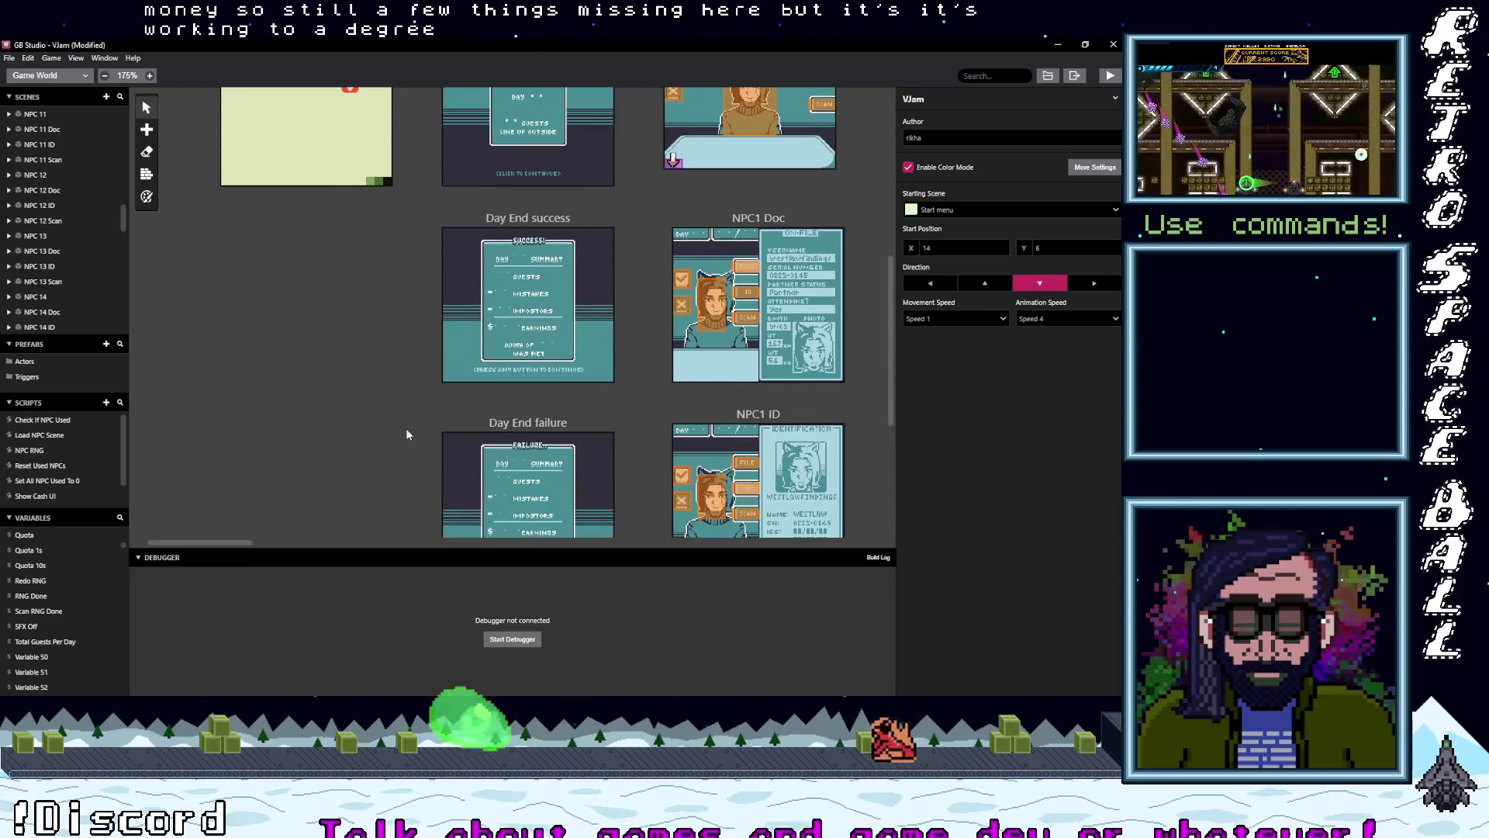
{"action": "left_click", "coordinate": [531, 224]}
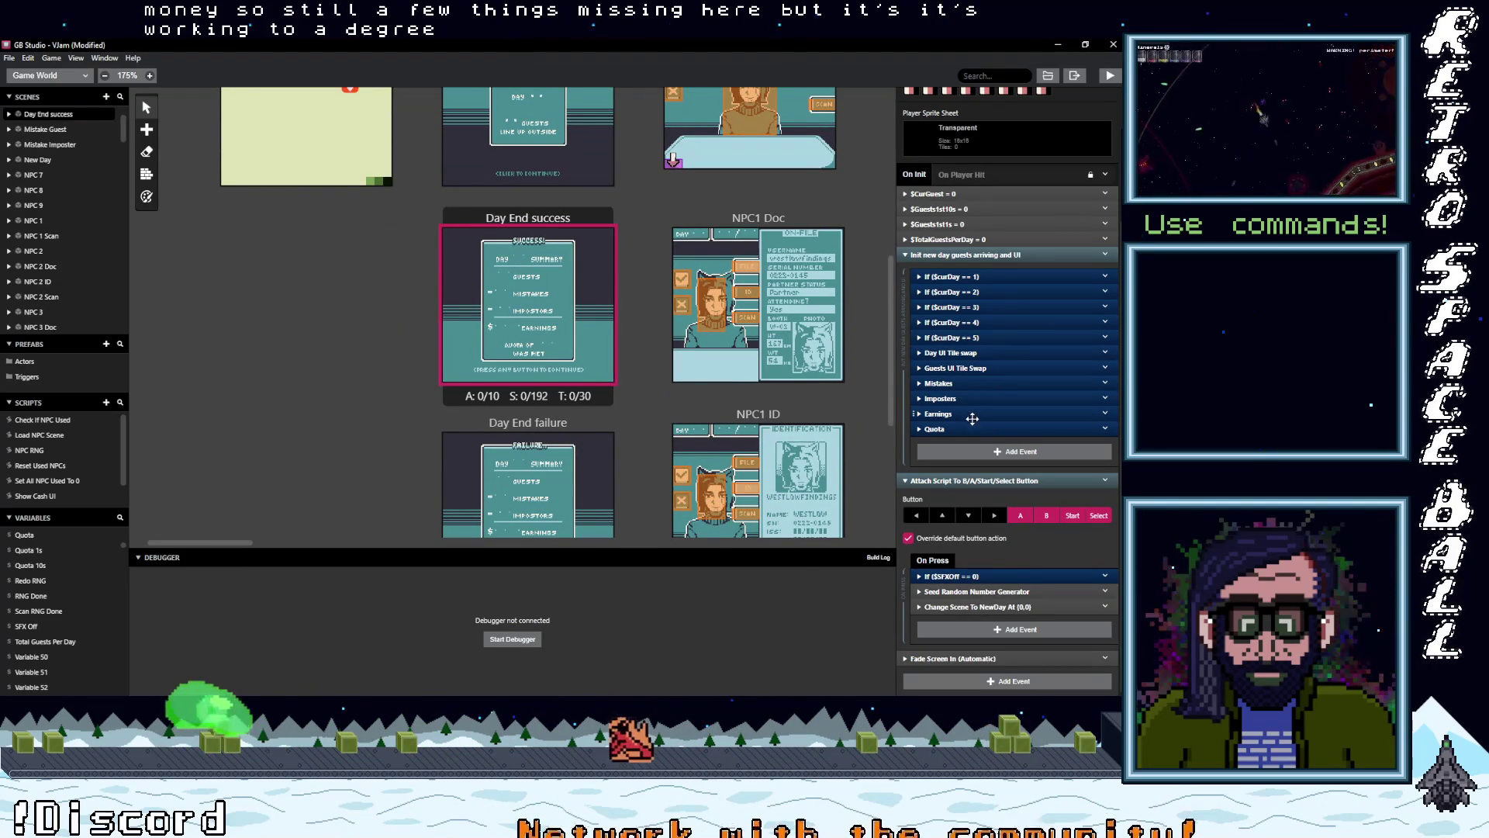
{"action": "left_click", "coordinate": [978, 369]}
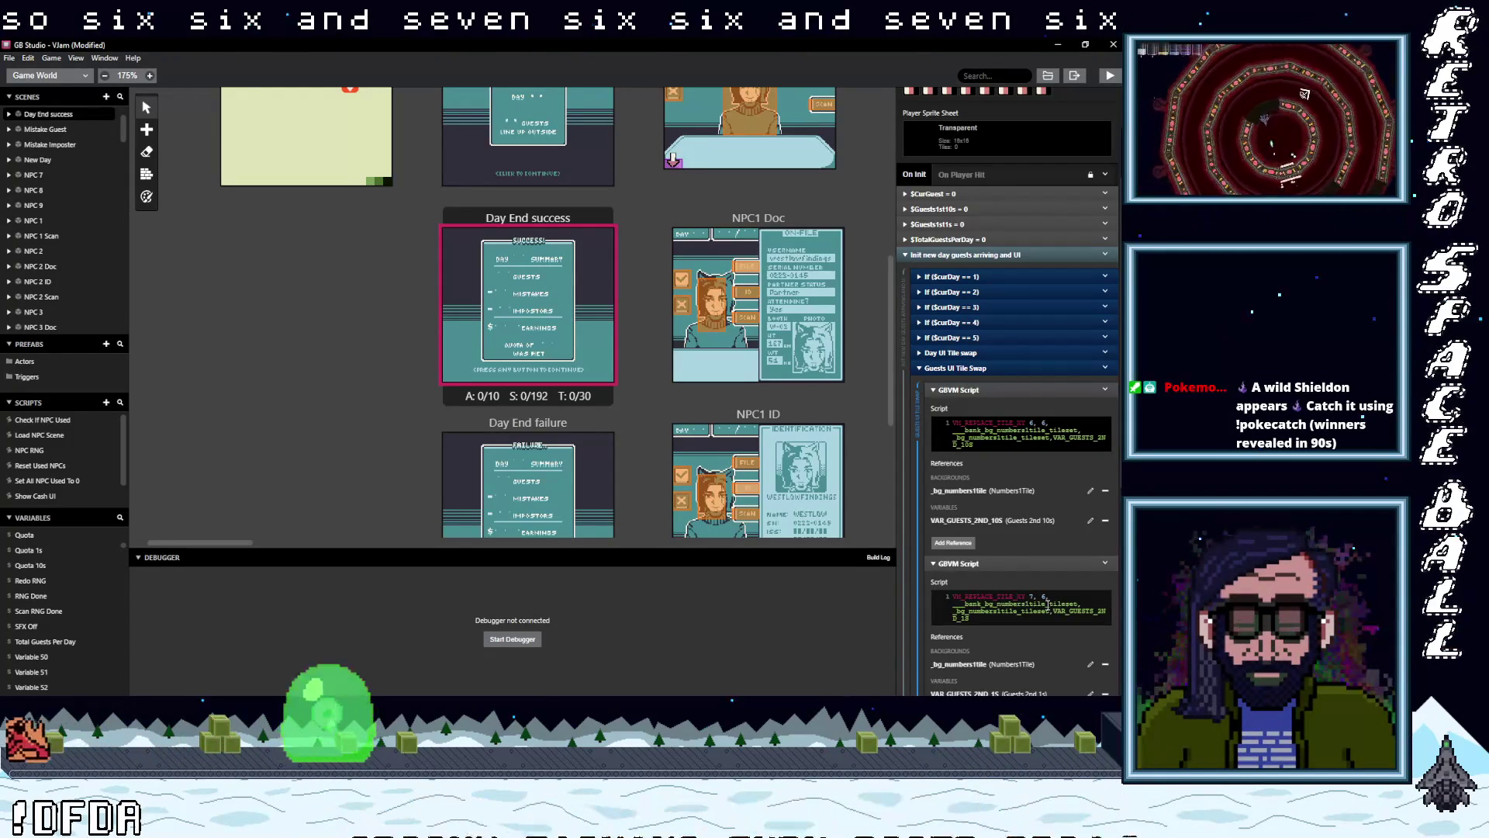
- Scroll the Guests UI Tile Swap event to view its two GBVM scripts for VAR_GUESTS_2ND_10S and VAR_GUESTS_2ND_1S
{"action": "scroll", "coordinate": [1047, 603], "scroll_direction": "down", "scroll_amount": 2}
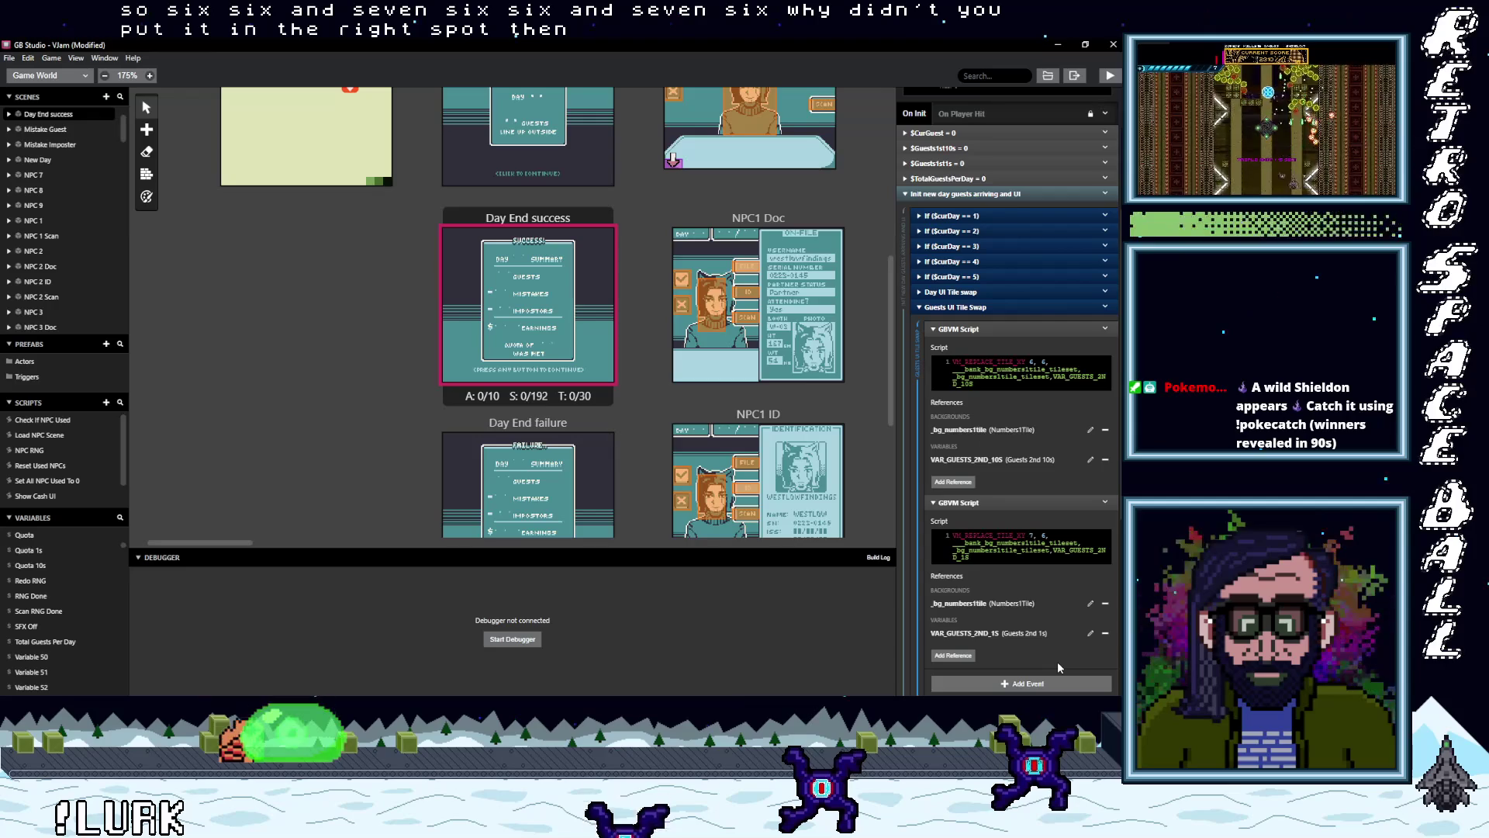
{"action": "scroll", "coordinate": [1058, 661], "scroll_direction": "down", "scroll_amount": 1}
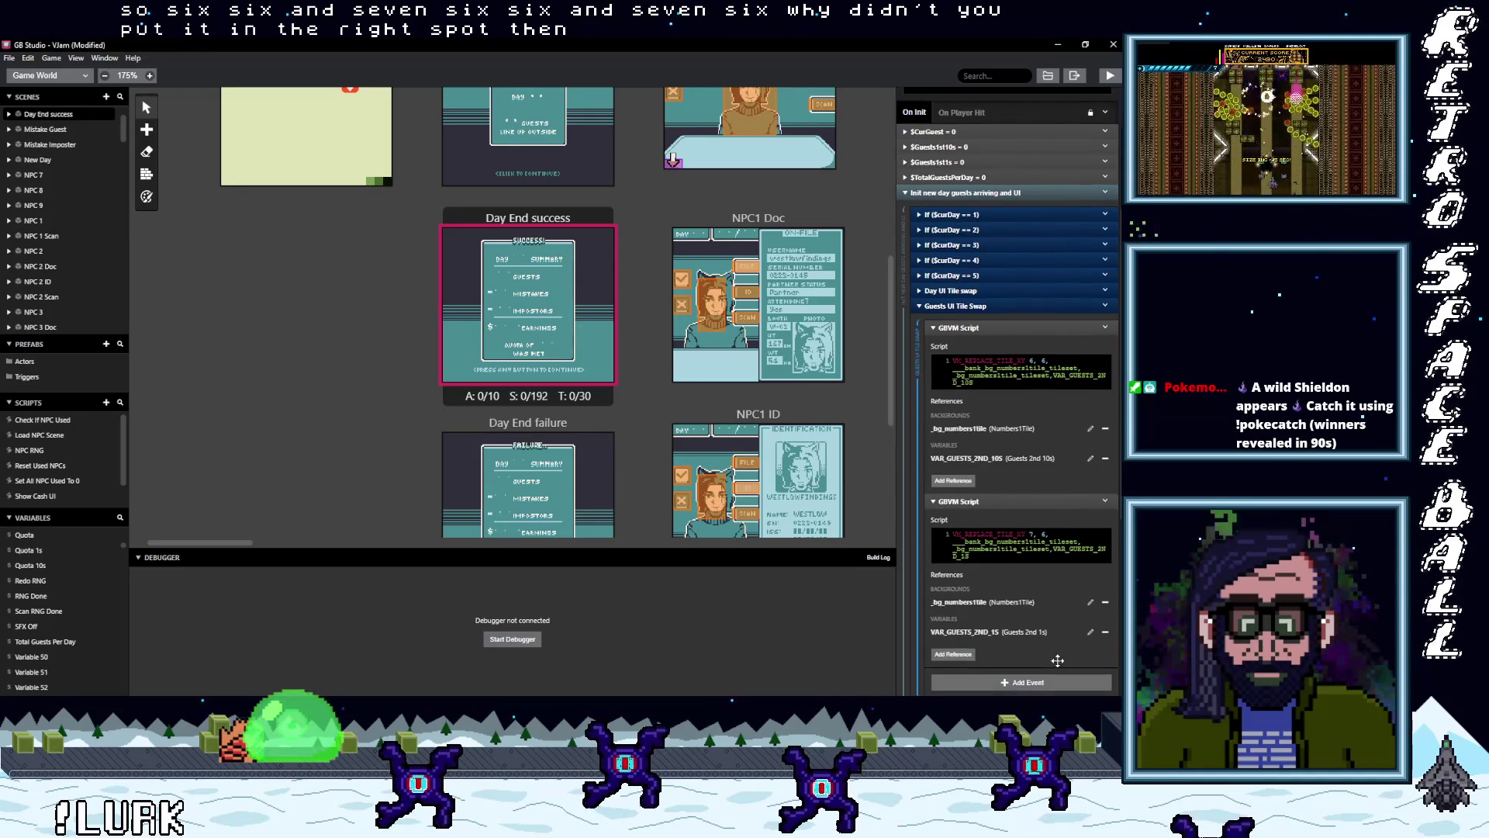
{"action": "scroll", "coordinate": [1058, 656], "scroll_direction": "down", "scroll_amount": 1}
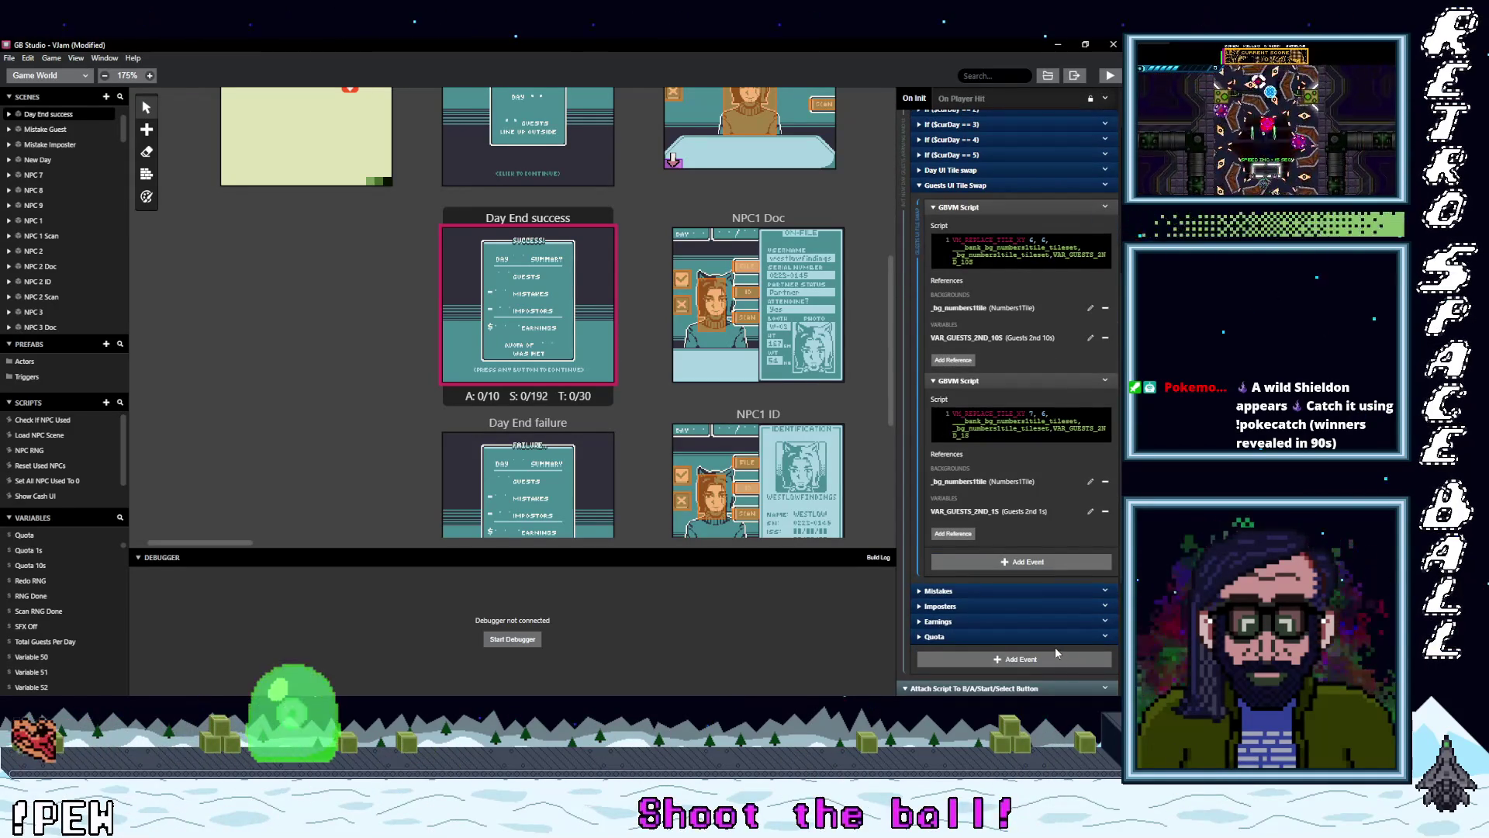
- Expand the Mistakes and Imposters groups and scroll through their tile-swap scripts
{"action": "left_click", "coordinate": [969, 591]}
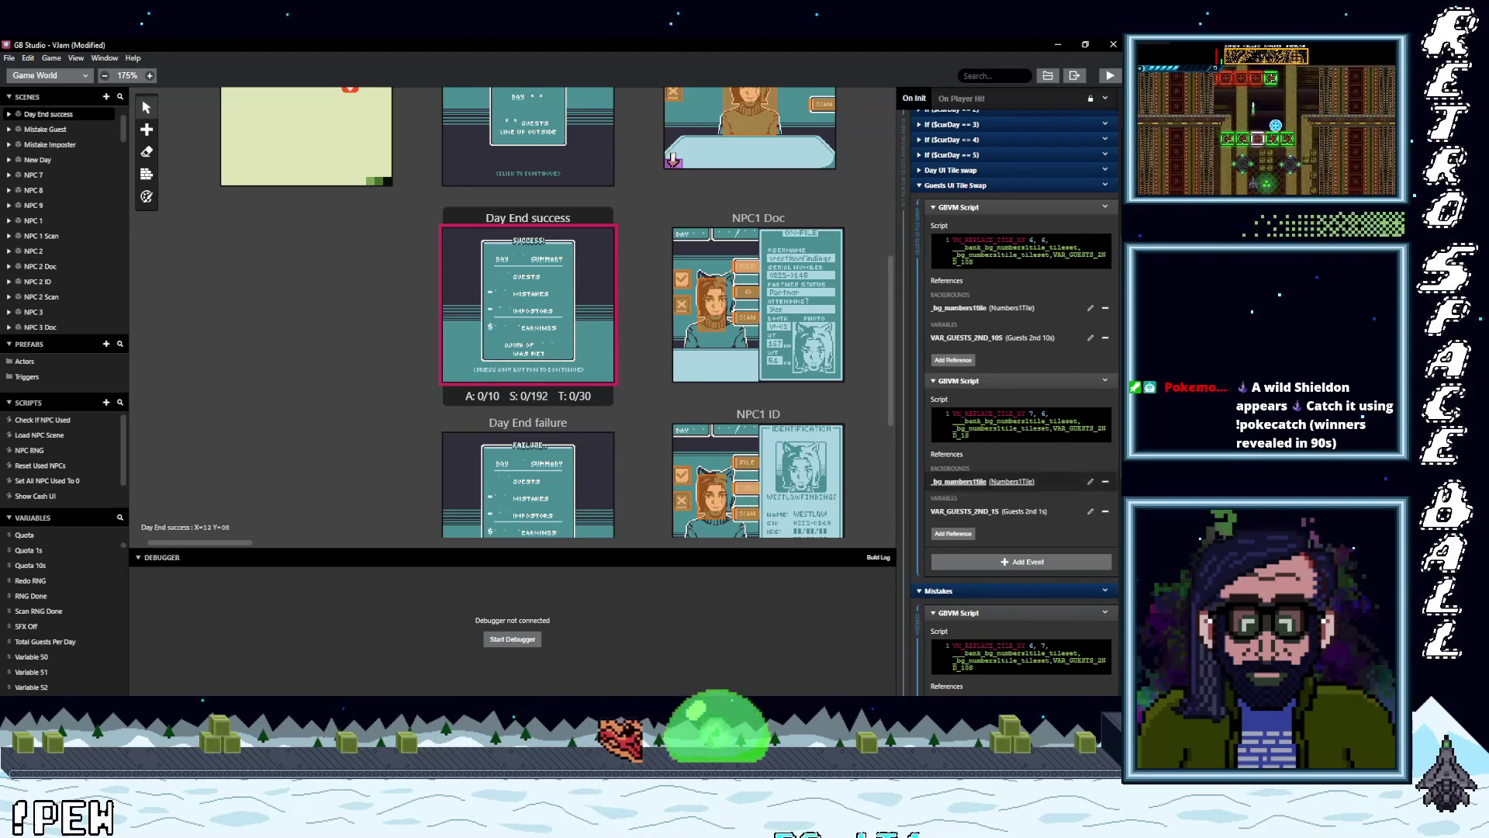
{"action": "scroll", "coordinate": [1054, 575], "scroll_direction": "down", "scroll_amount": 5}
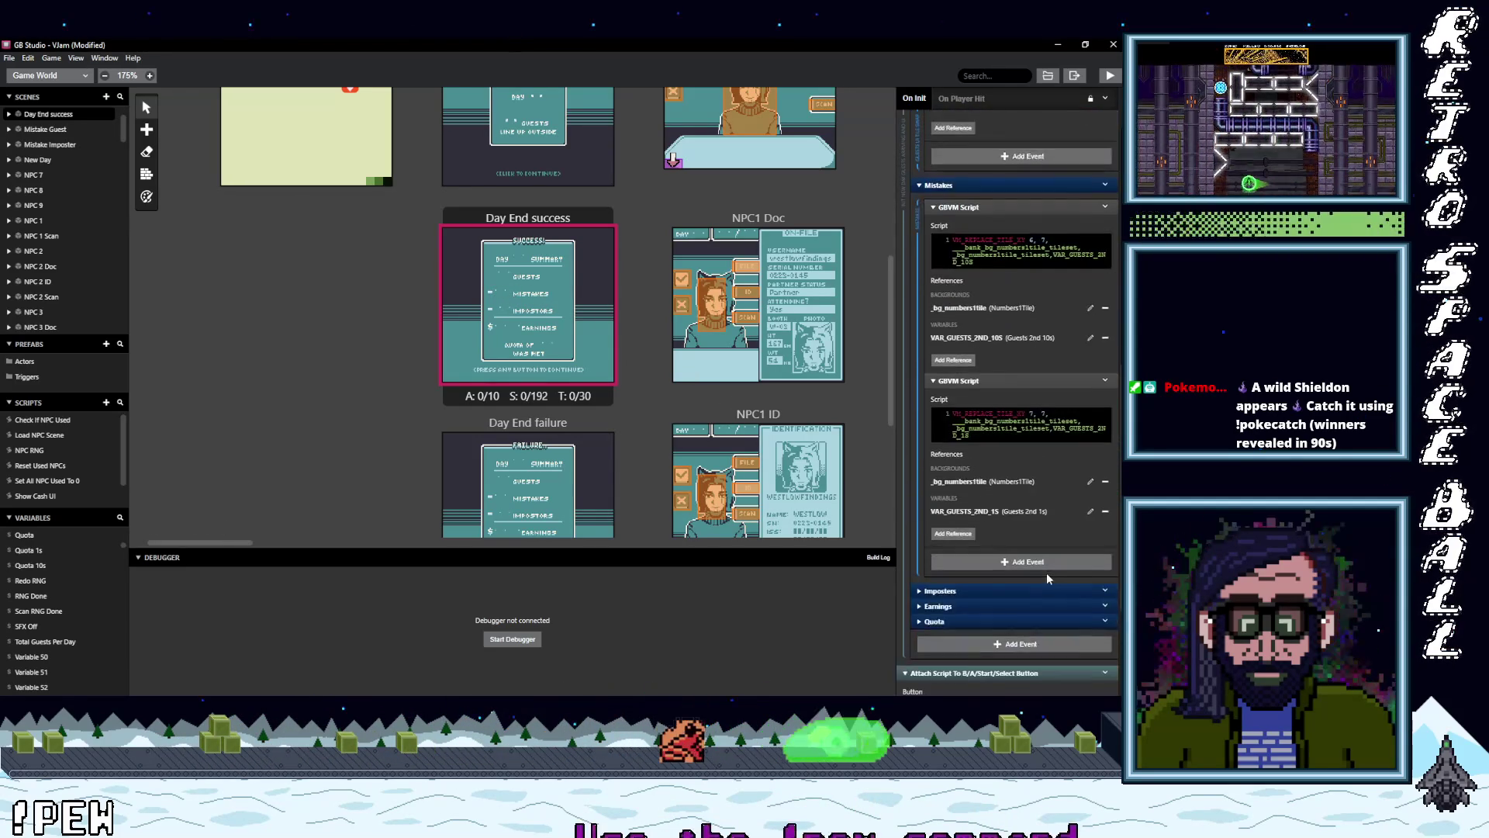
{"action": "scroll", "coordinate": [1041, 574], "scroll_direction": "down", "scroll_amount": 2}
{"action": "left_click", "coordinate": [959, 467]}
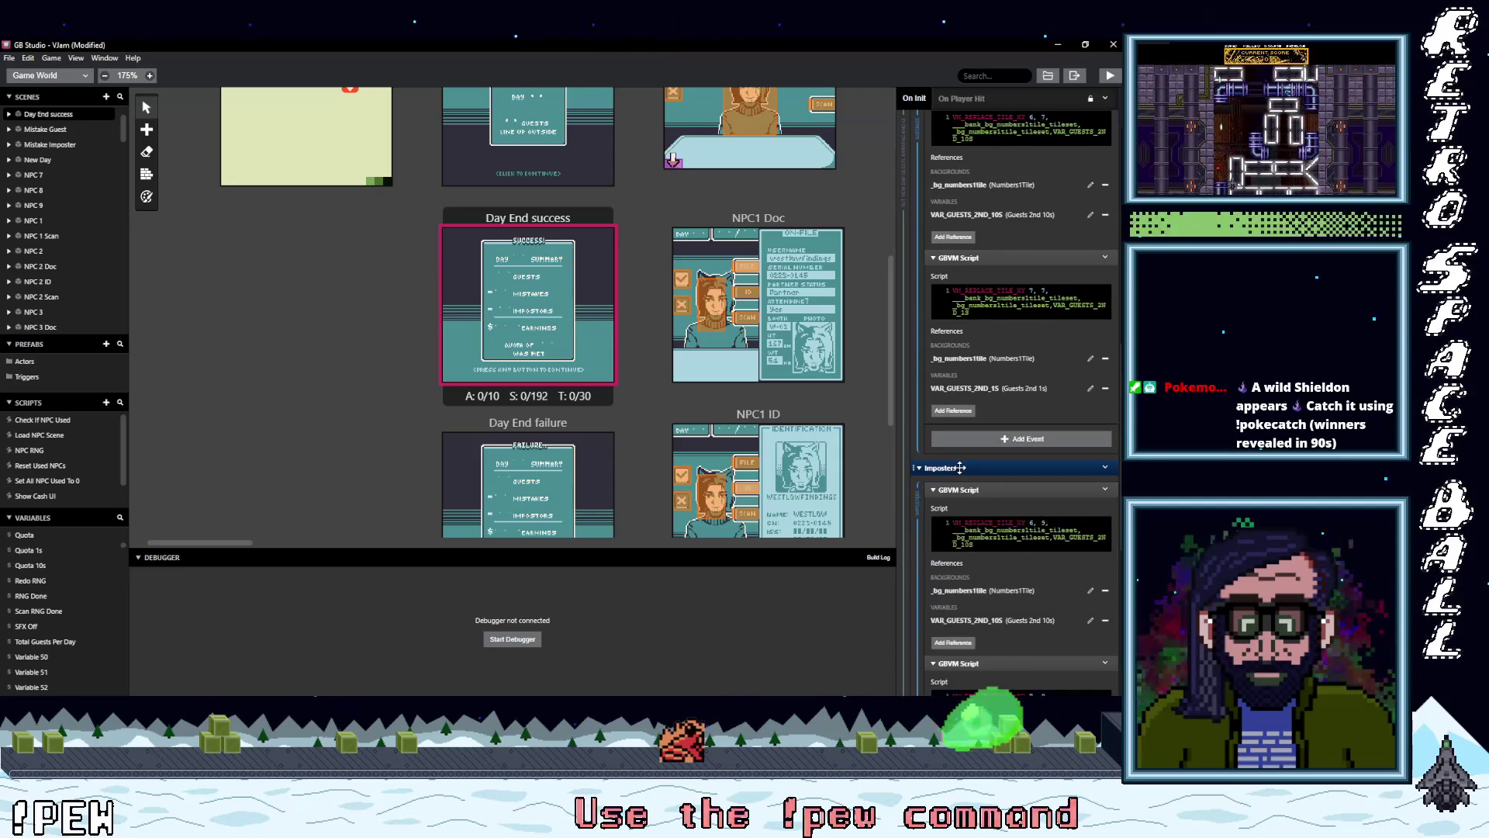
{"action": "scroll", "coordinate": [923, 477], "scroll_direction": "down", "scroll_amount": 2}
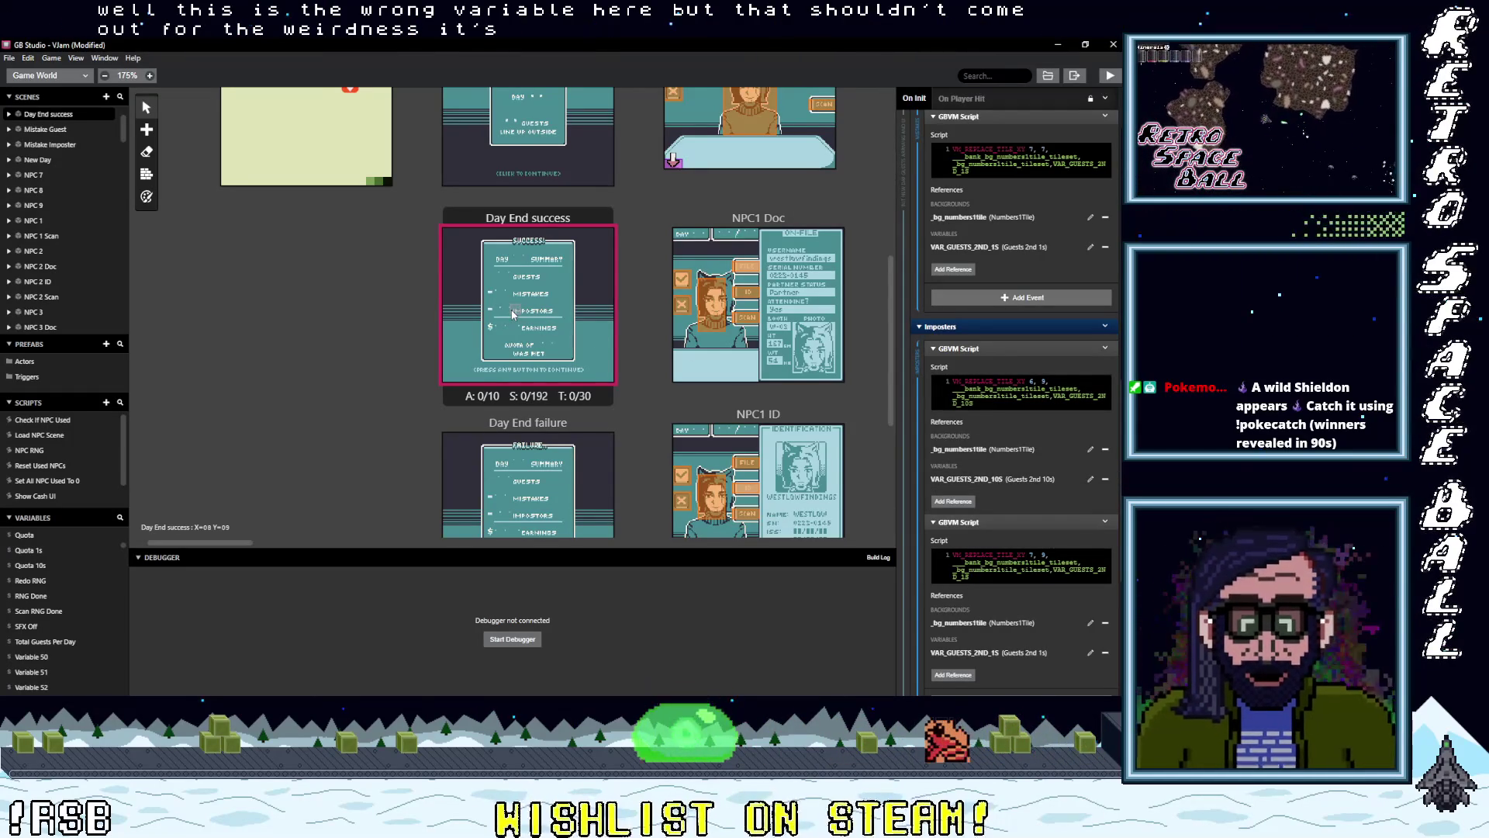
{"action": "scroll", "coordinate": [1034, 501], "scroll_direction": "down", "scroll_amount": 5}
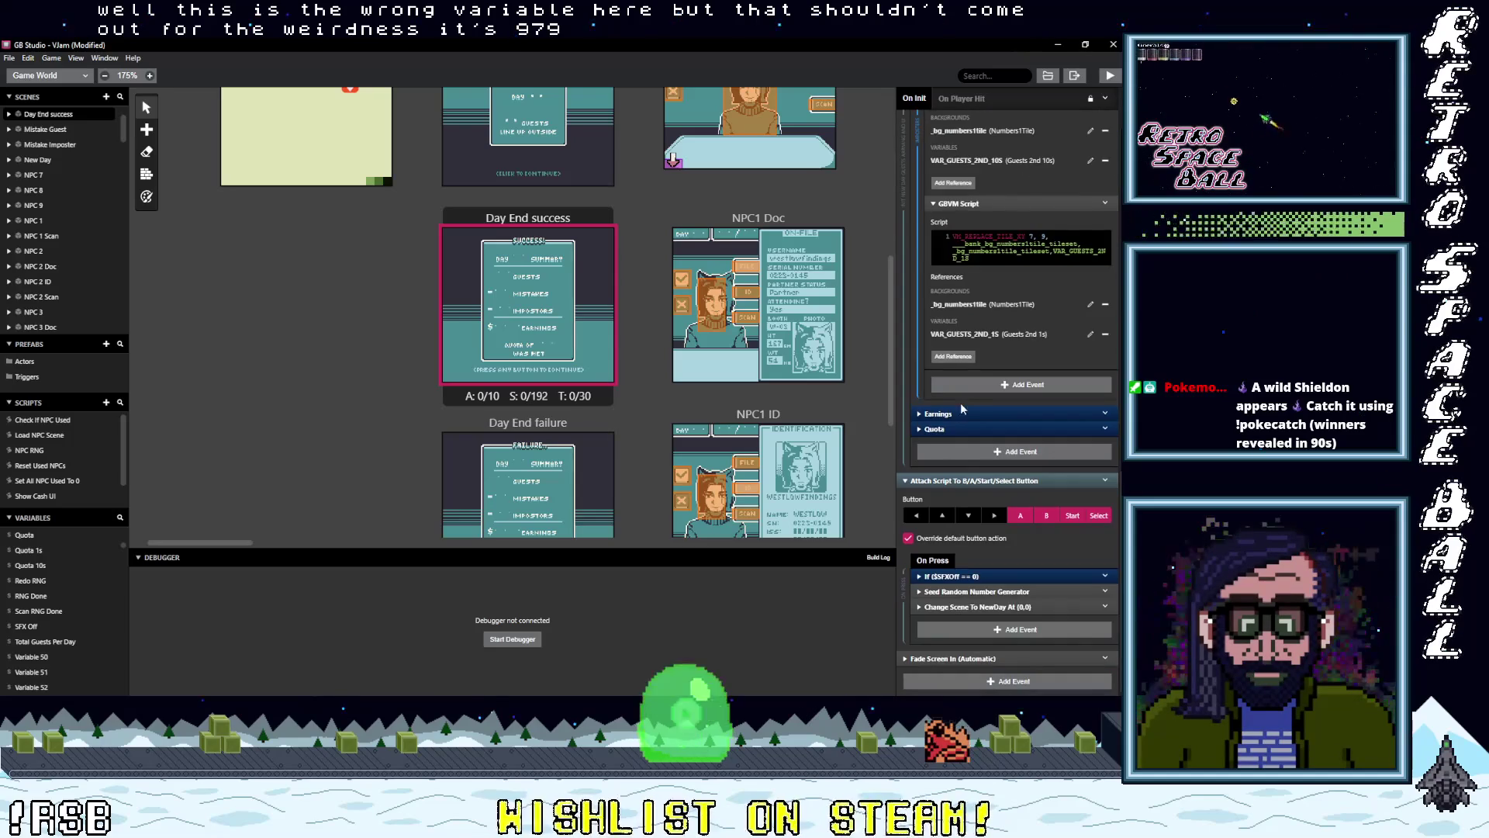
- Expand the Earnings and Quota groups and review their GBVM scripts
{"action": "left_click", "coordinate": [959, 414]}
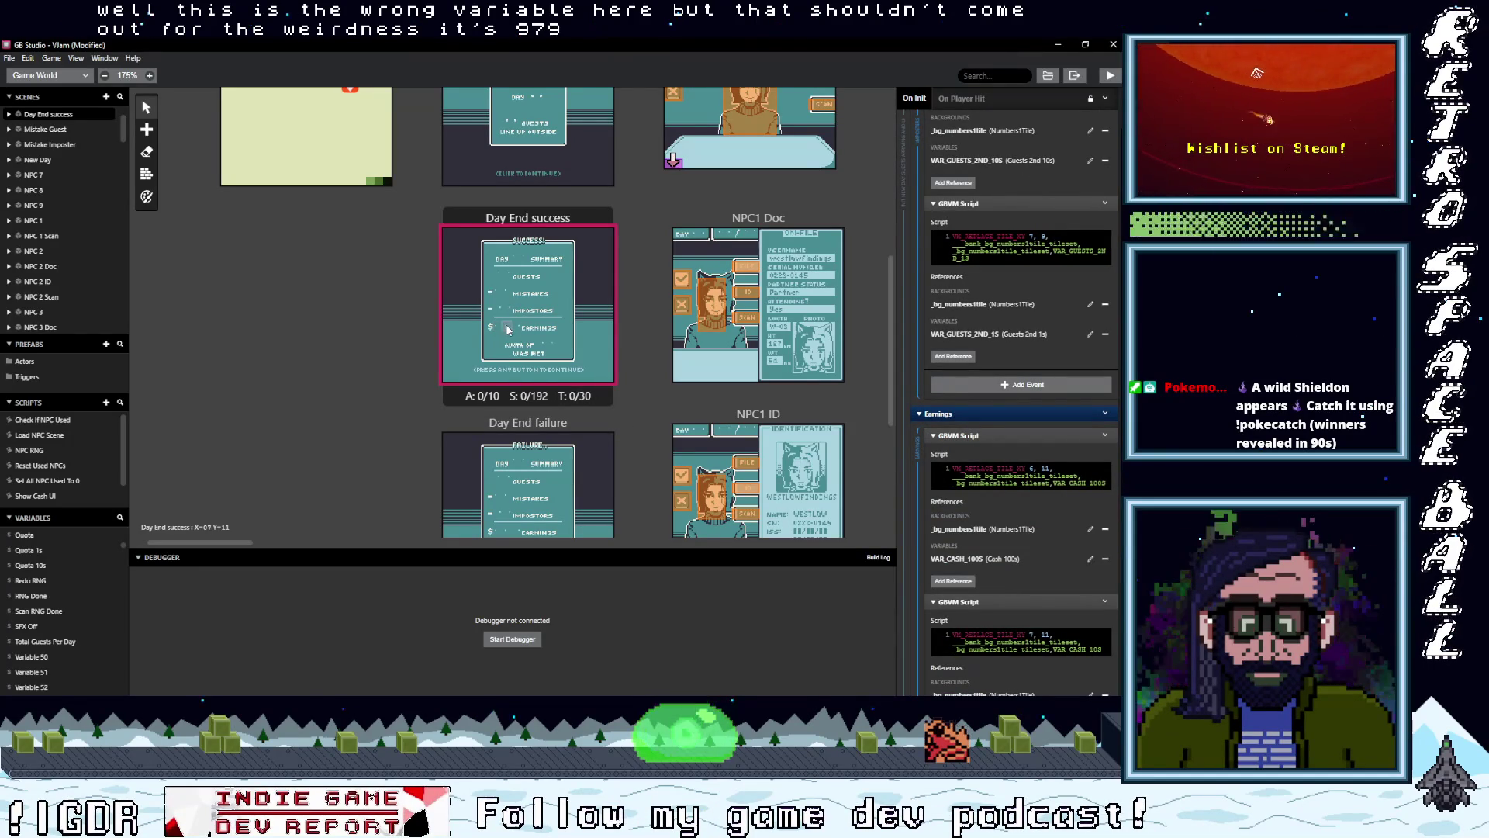
{"action": "scroll", "coordinate": [1074, 561], "scroll_direction": "down", "scroll_amount": 5}
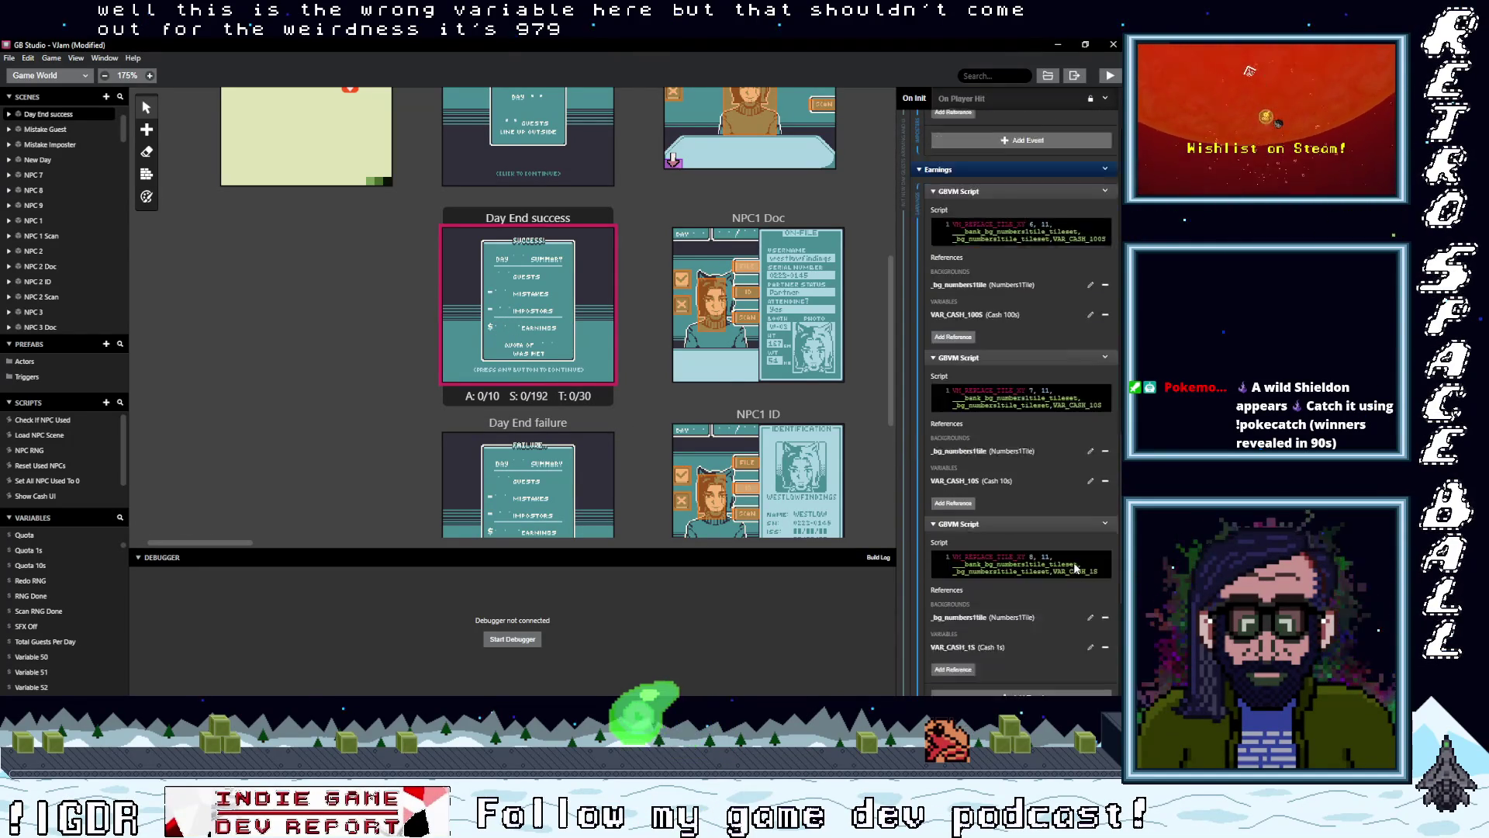
{"action": "left_click", "coordinate": [1058, 561]}
{"action": "scroll", "coordinate": [1027, 558], "scroll_direction": "down", "scroll_amount": 3}
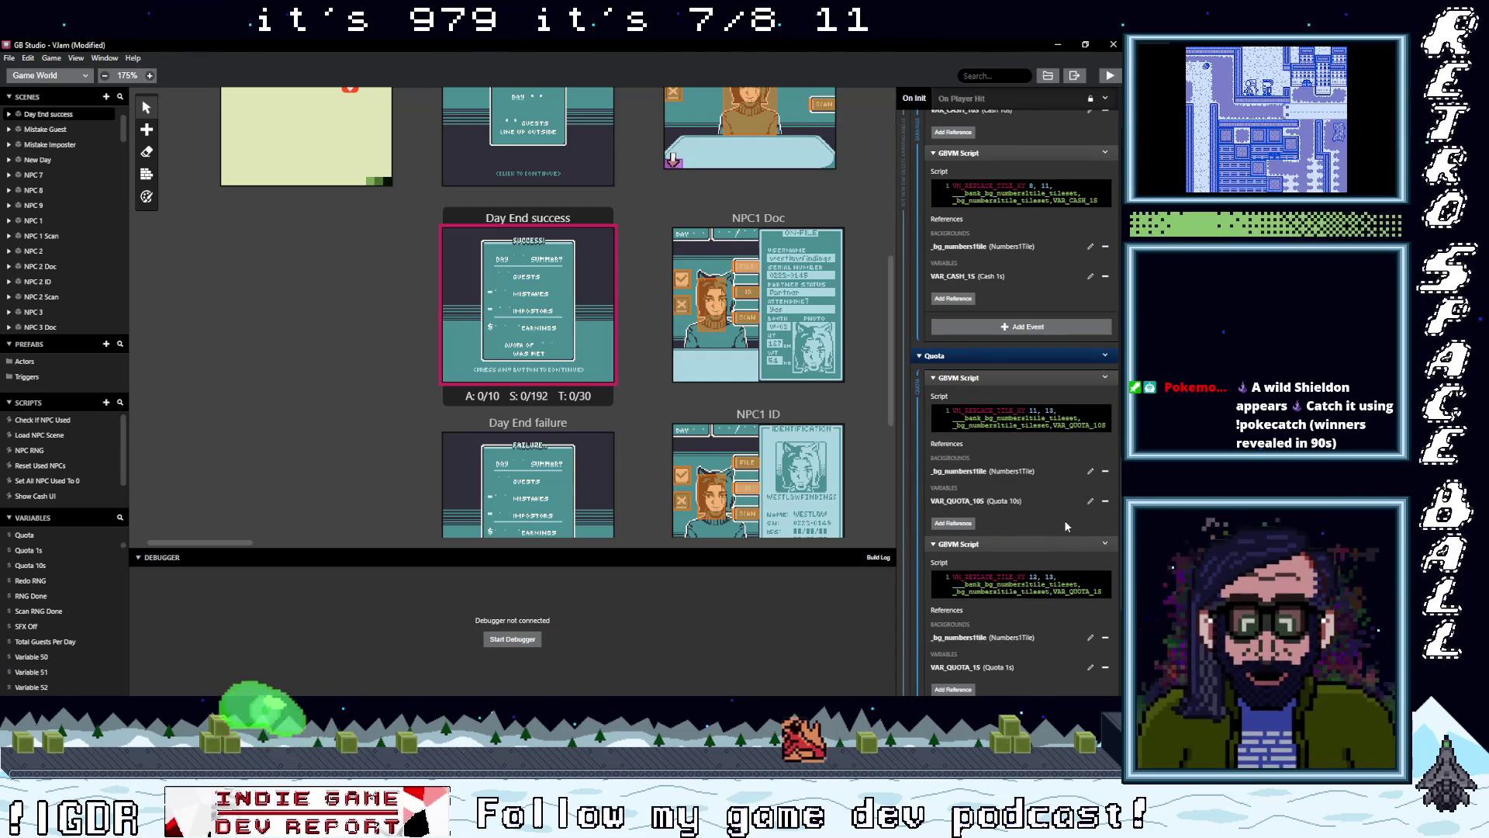
{"action": "scroll", "coordinate": [1066, 525], "scroll_direction": "down", "scroll_amount": 2}
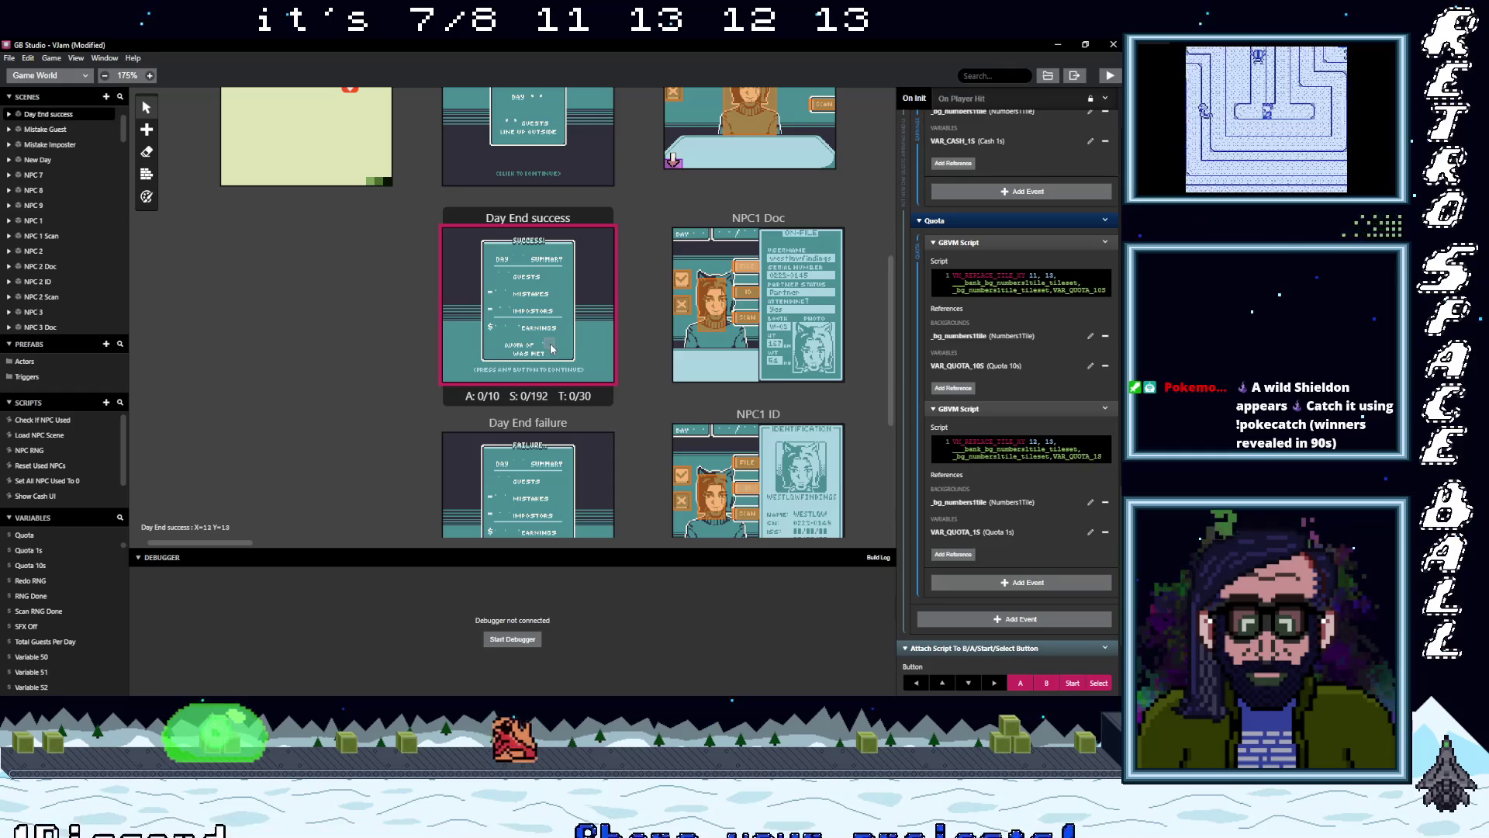
{"action": "scroll", "coordinate": [1013, 532], "scroll_direction": "down", "scroll_amount": 10}
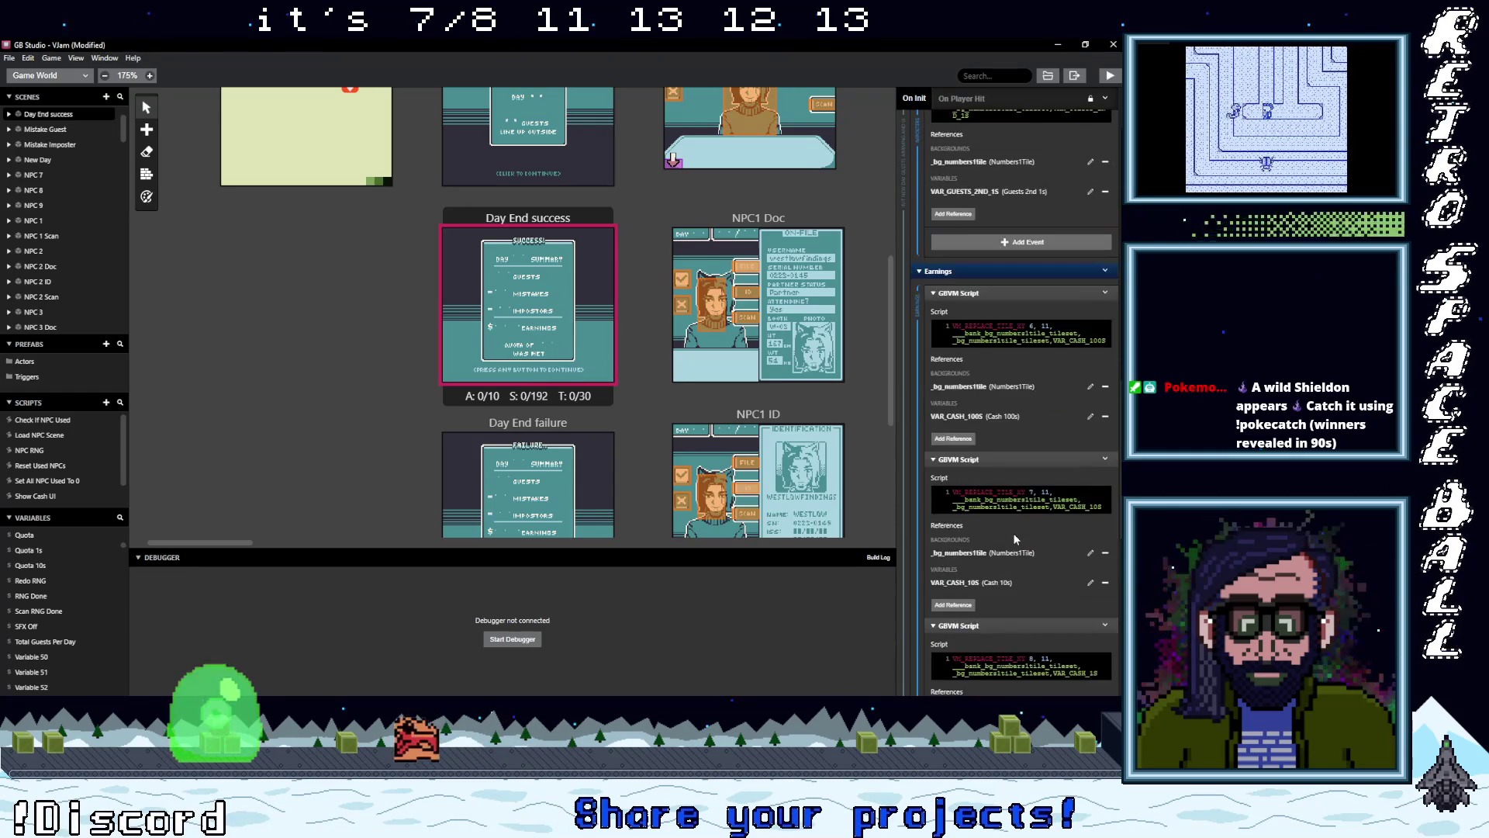
{"action": "scroll", "coordinate": [1013, 533], "scroll_direction": "up", "scroll_amount": 10}
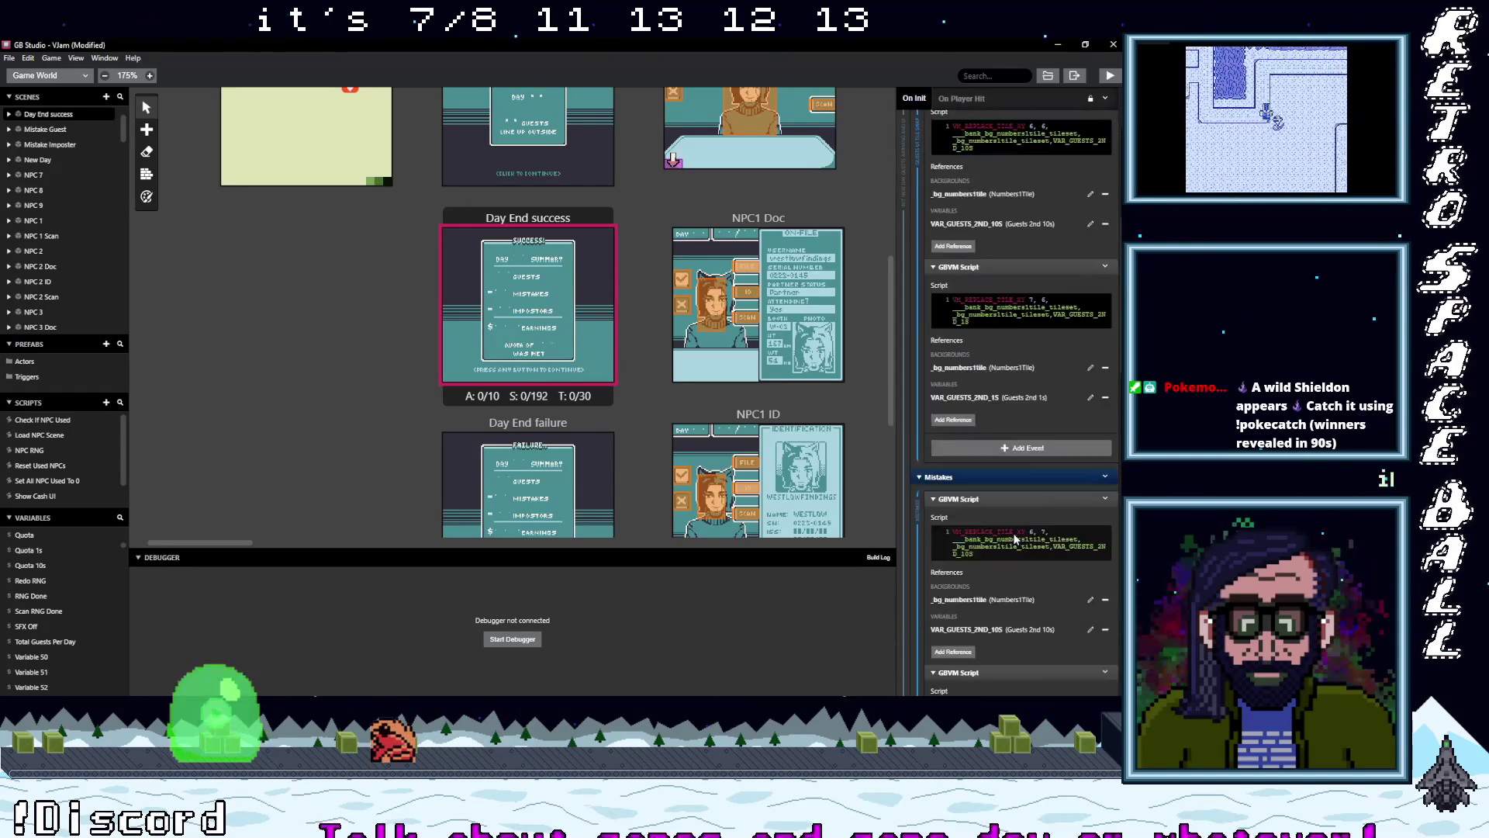
{"action": "scroll", "coordinate": [1013, 533], "scroll_direction": "up", "scroll_amount": 2}
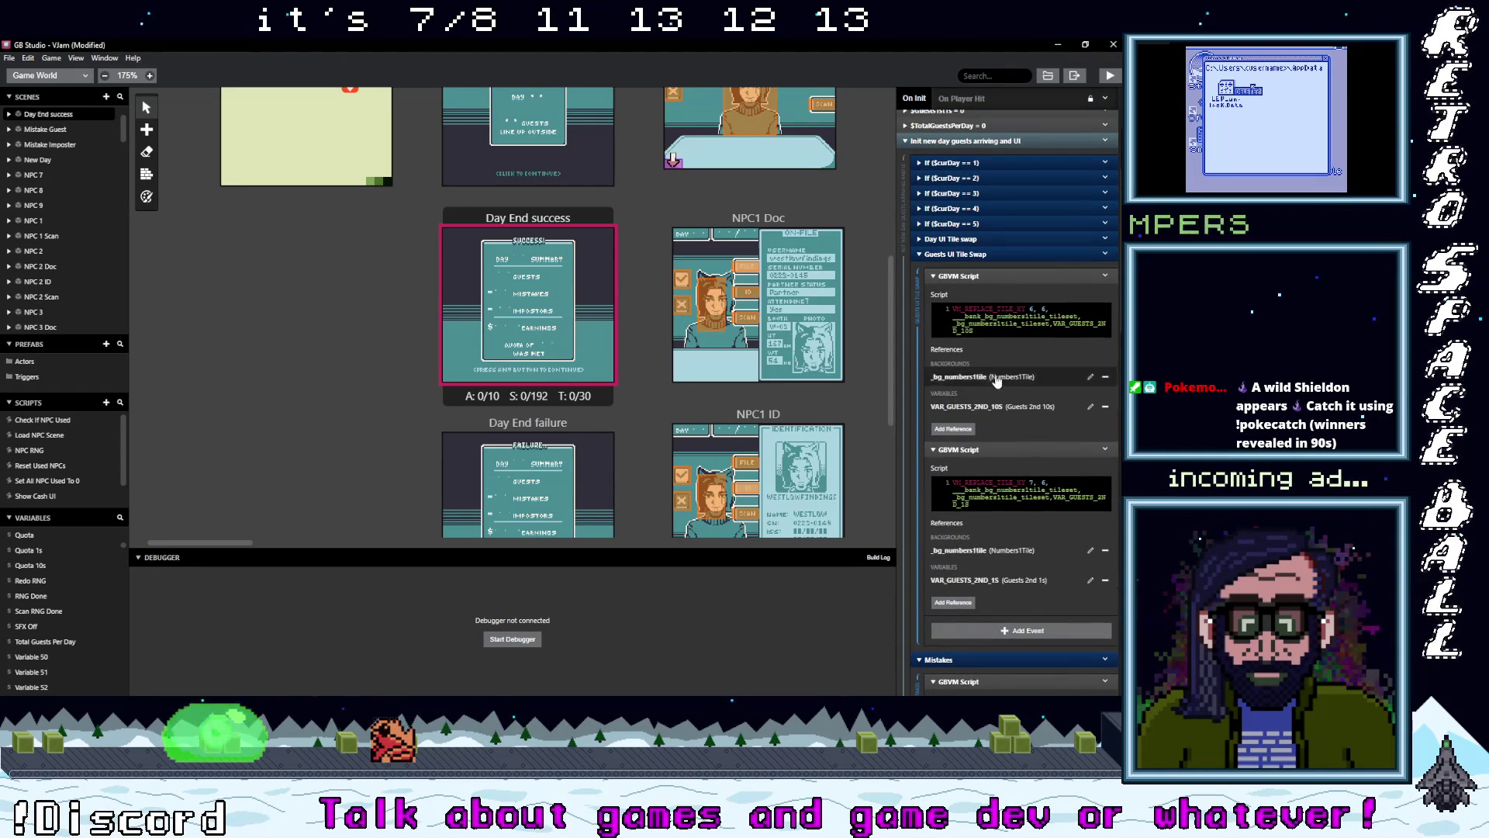
- Expand and review the Day UI Tile swap scripts, then show unused Variable 50's details
{"action": "left_click", "coordinate": [970, 240]}
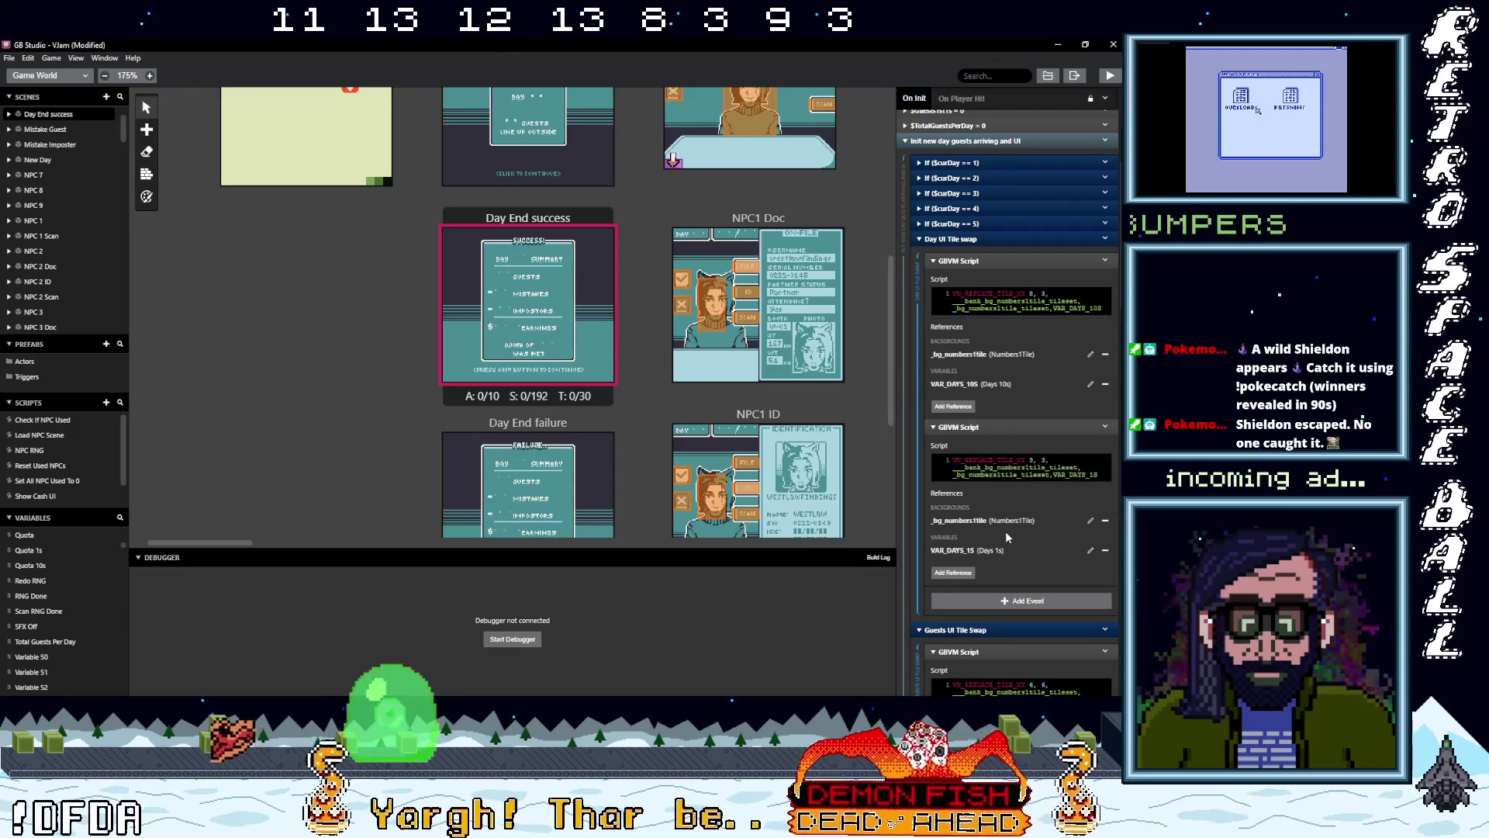
{"action": "scroll", "coordinate": [1012, 554], "scroll_direction": "down", "scroll_amount": 3}
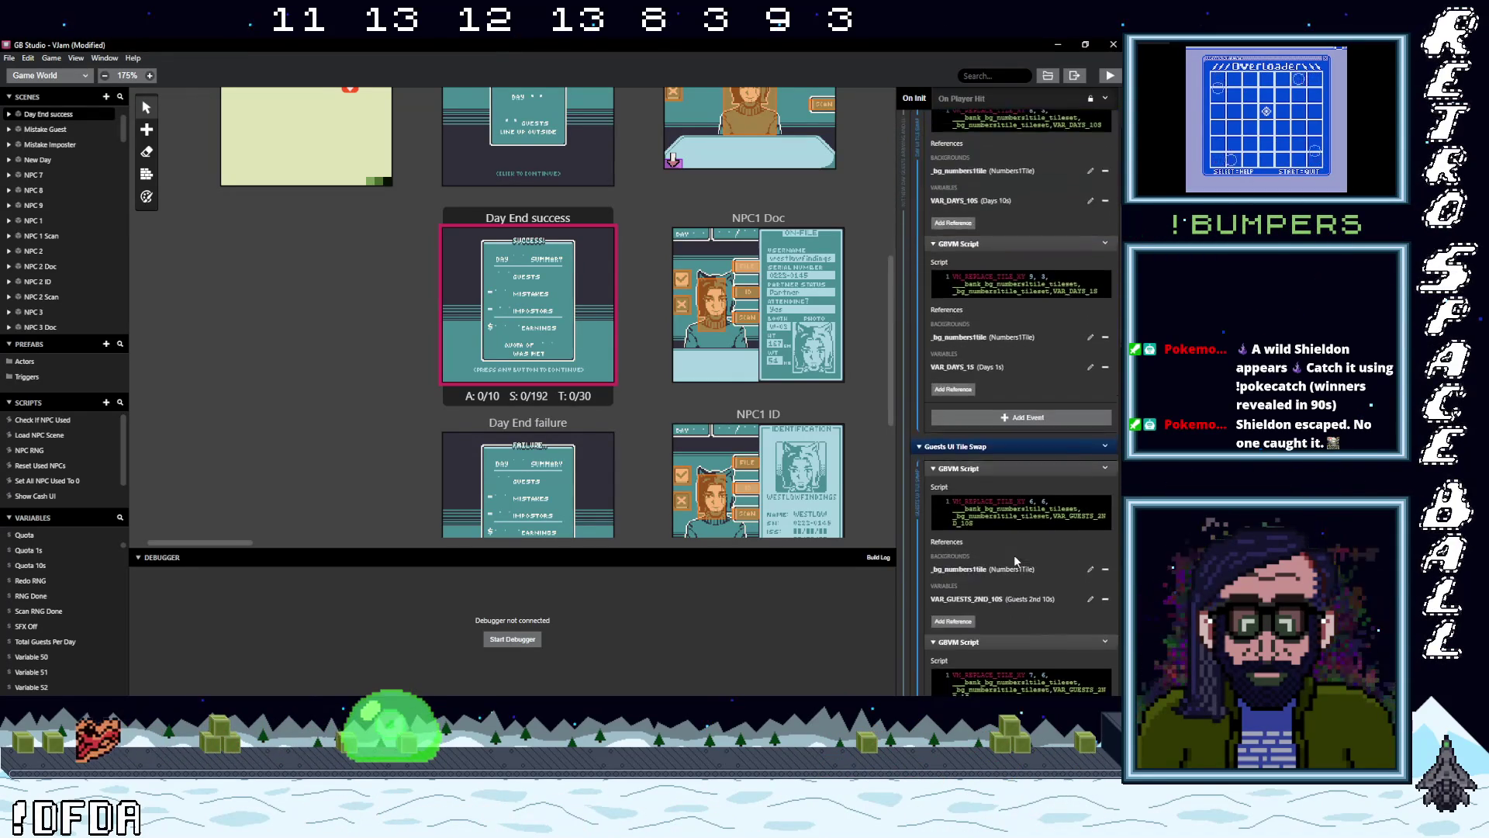
{"action": "scroll", "coordinate": [1013, 555], "scroll_direction": "down", "scroll_amount": 2}
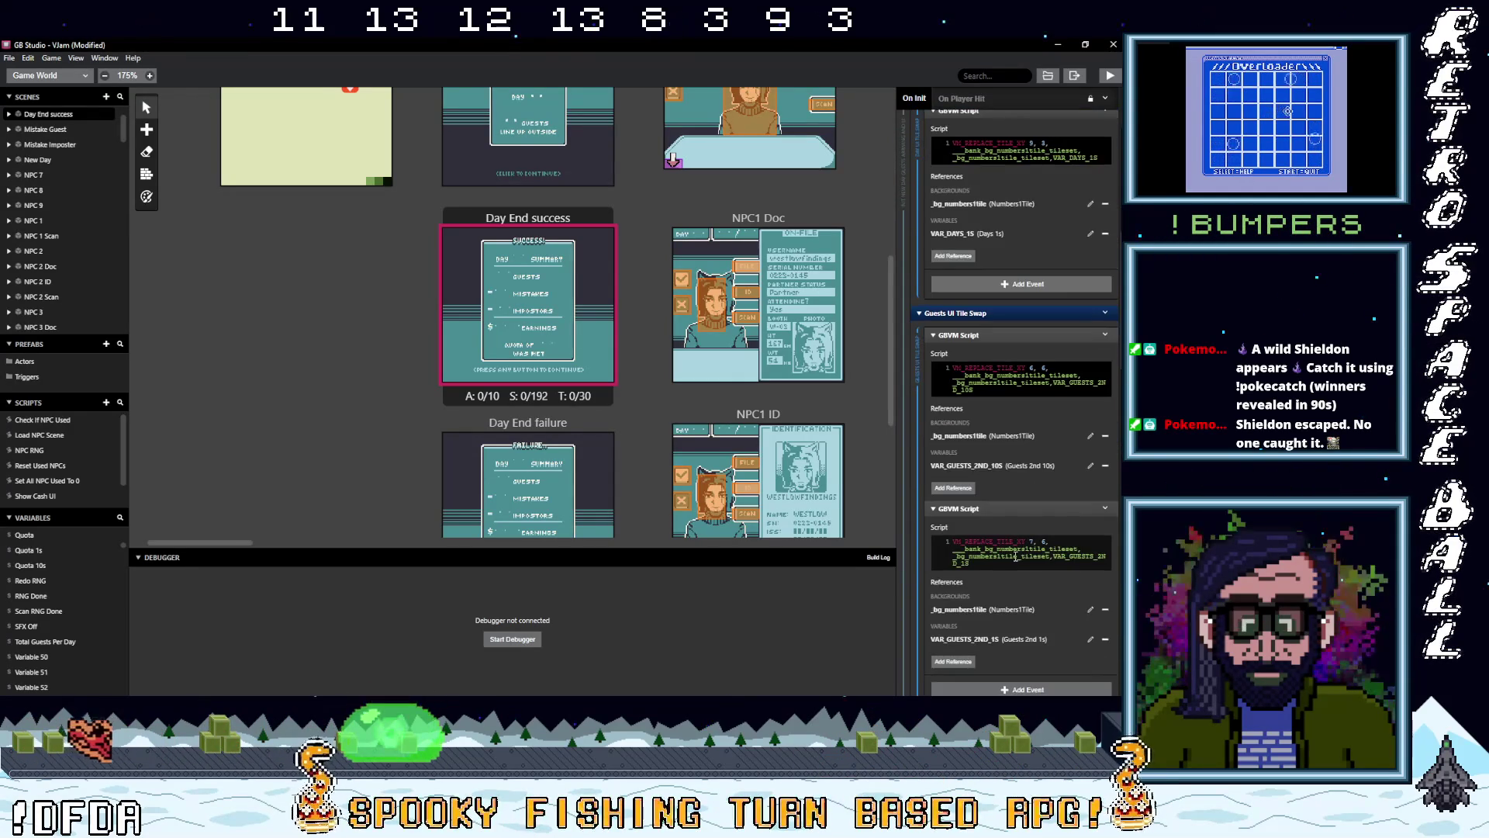
{"action": "scroll", "coordinate": [1033, 589], "scroll_direction": "down", "scroll_amount": 1}
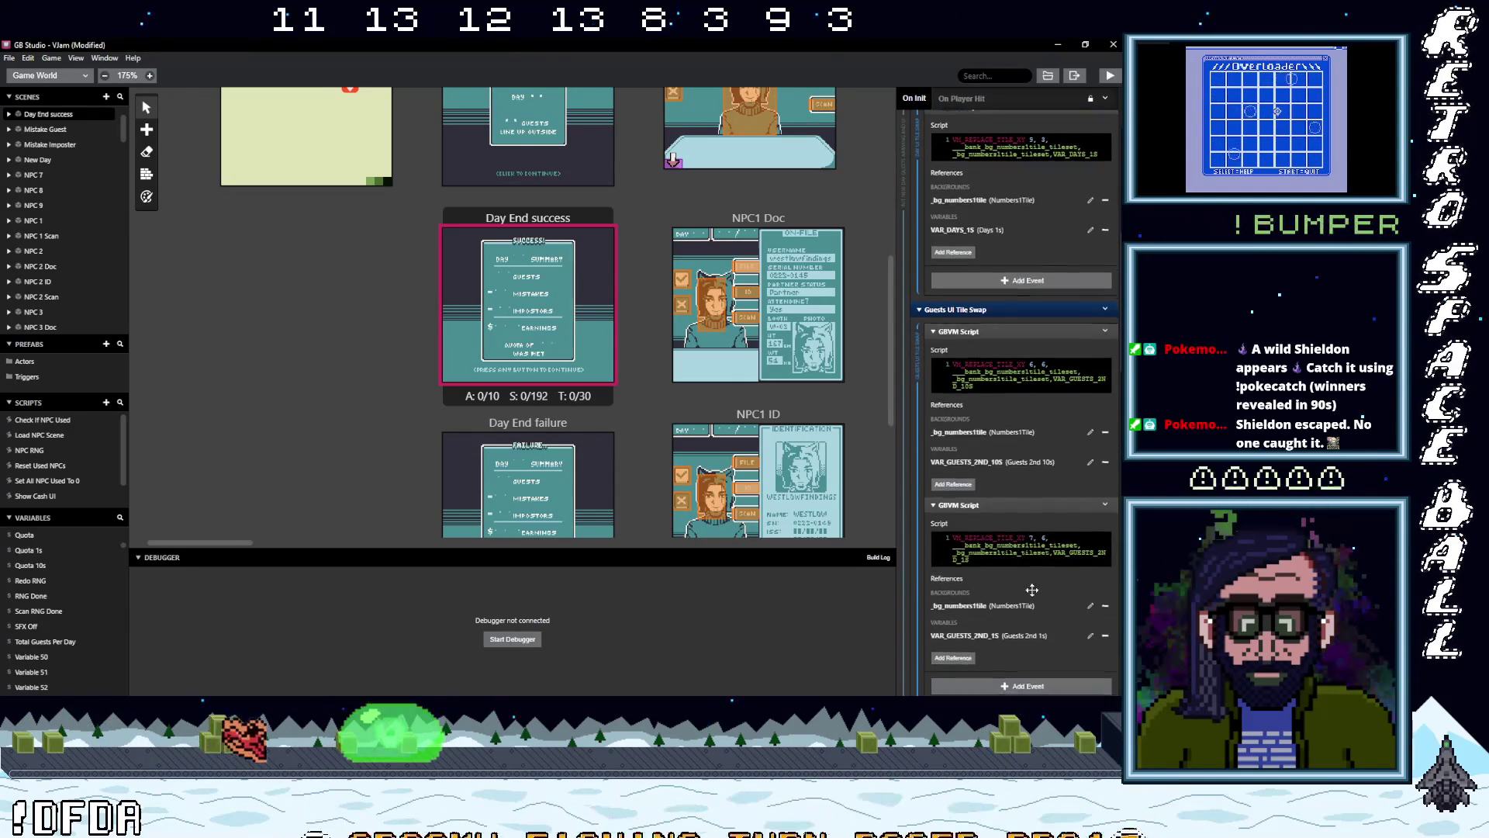
{"action": "scroll", "coordinate": [1032, 589], "scroll_direction": "down", "scroll_amount": 3}
{"action": "scroll", "coordinate": [1035, 583], "scroll_direction": "down", "scroll_amount": 3}
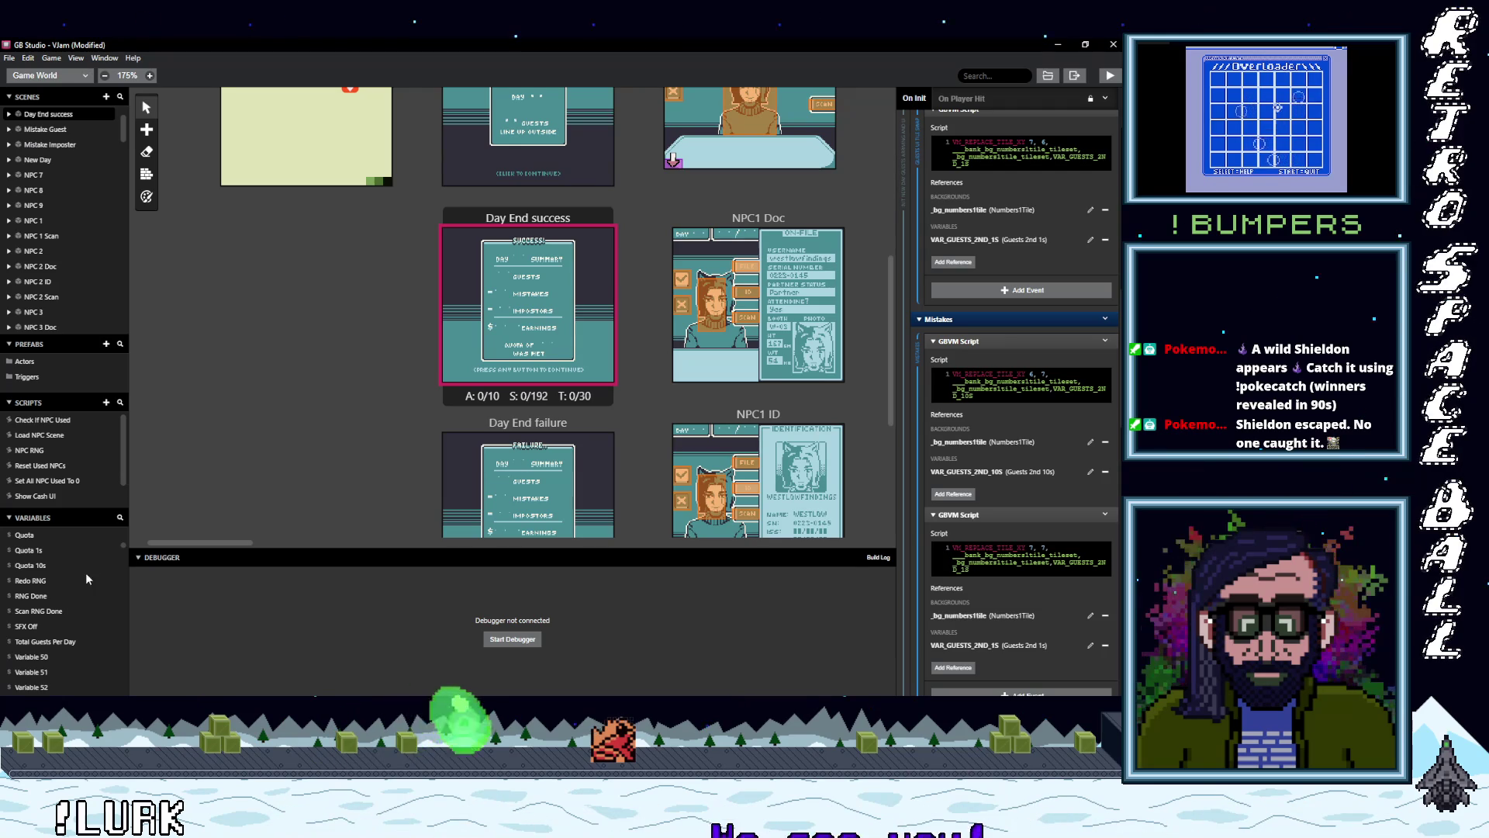
{"action": "scroll", "coordinate": [66, 610], "scroll_direction": "down", "scroll_amount": 1}
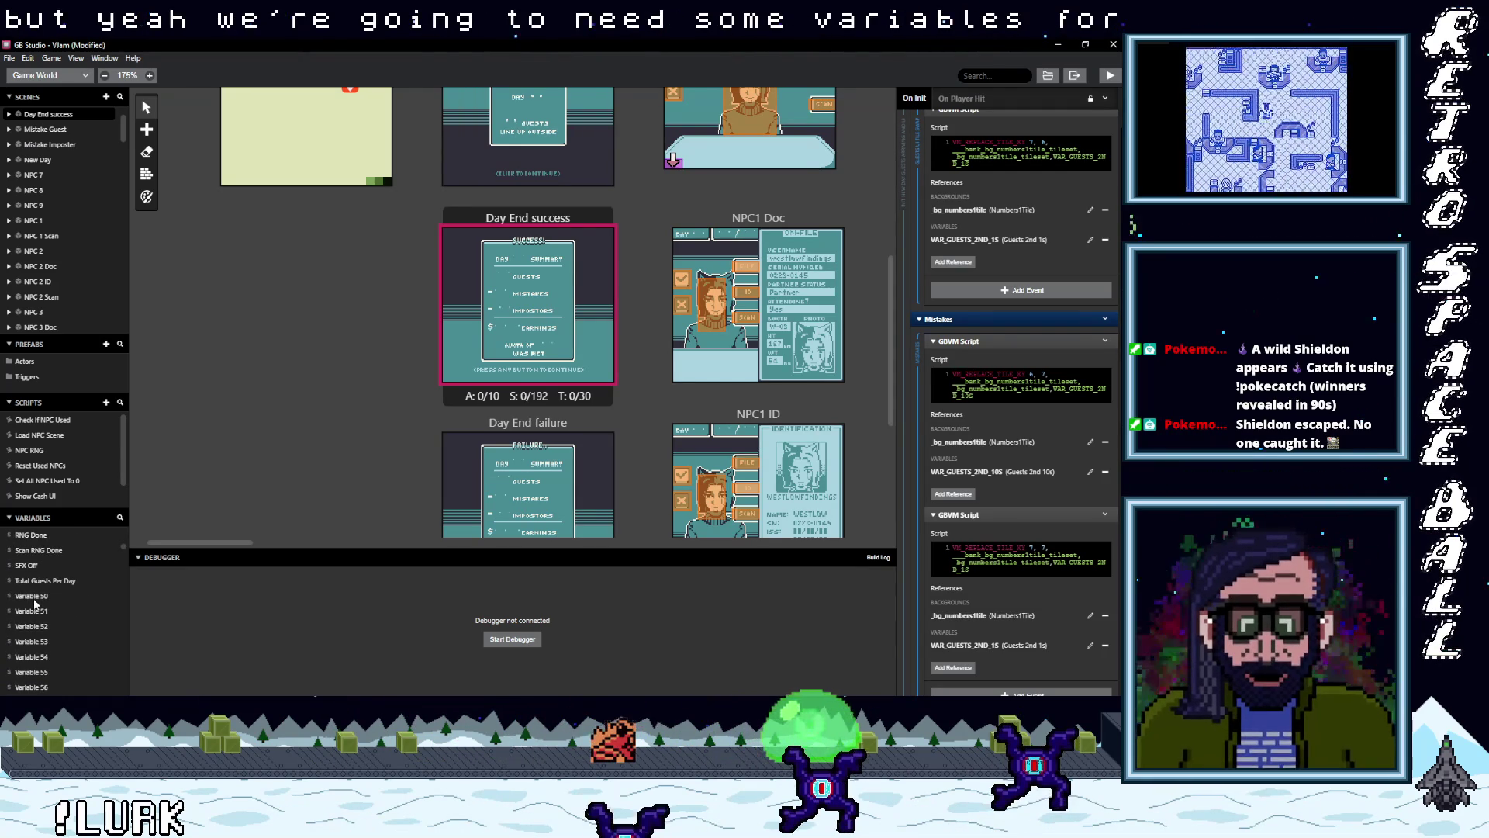
{"action": "left_click", "coordinate": [34, 599]}
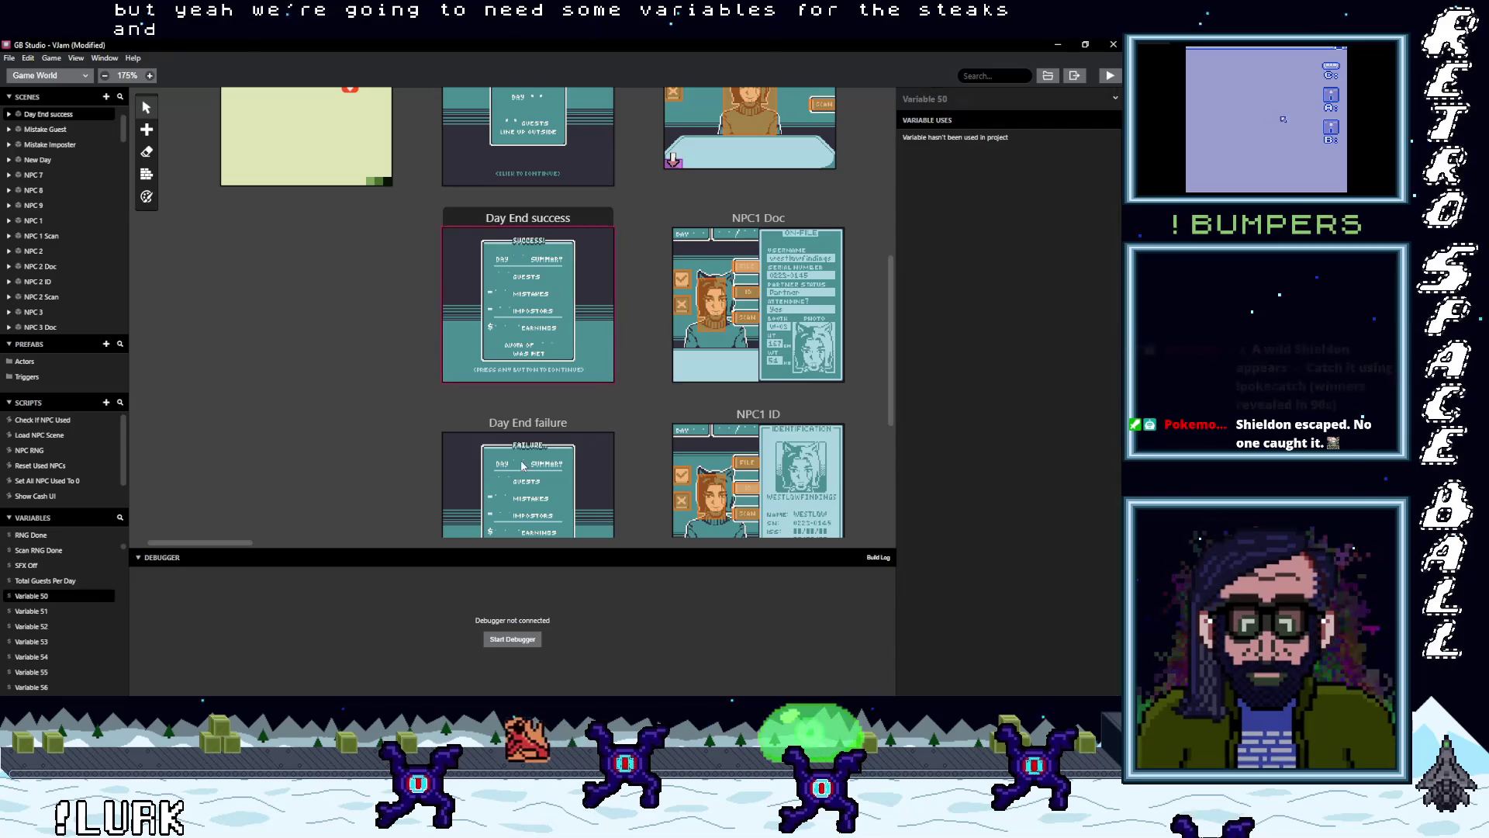
- Rename Variable 50 to 'Mistakes 10s', correcting the capital M
{"action": "left_click", "coordinate": [955, 104]}
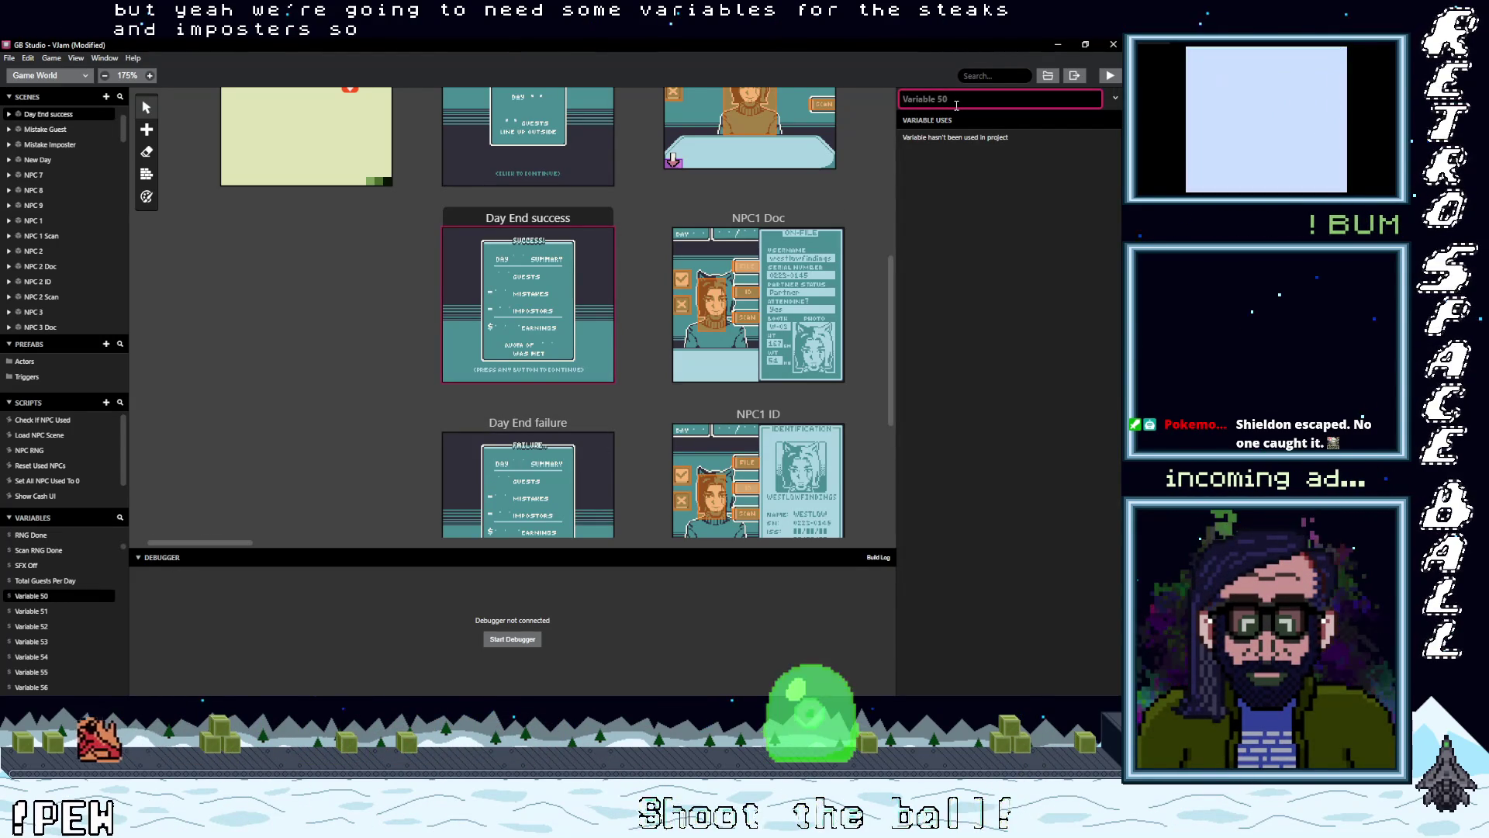
{"action": "type", "text": "miste"}
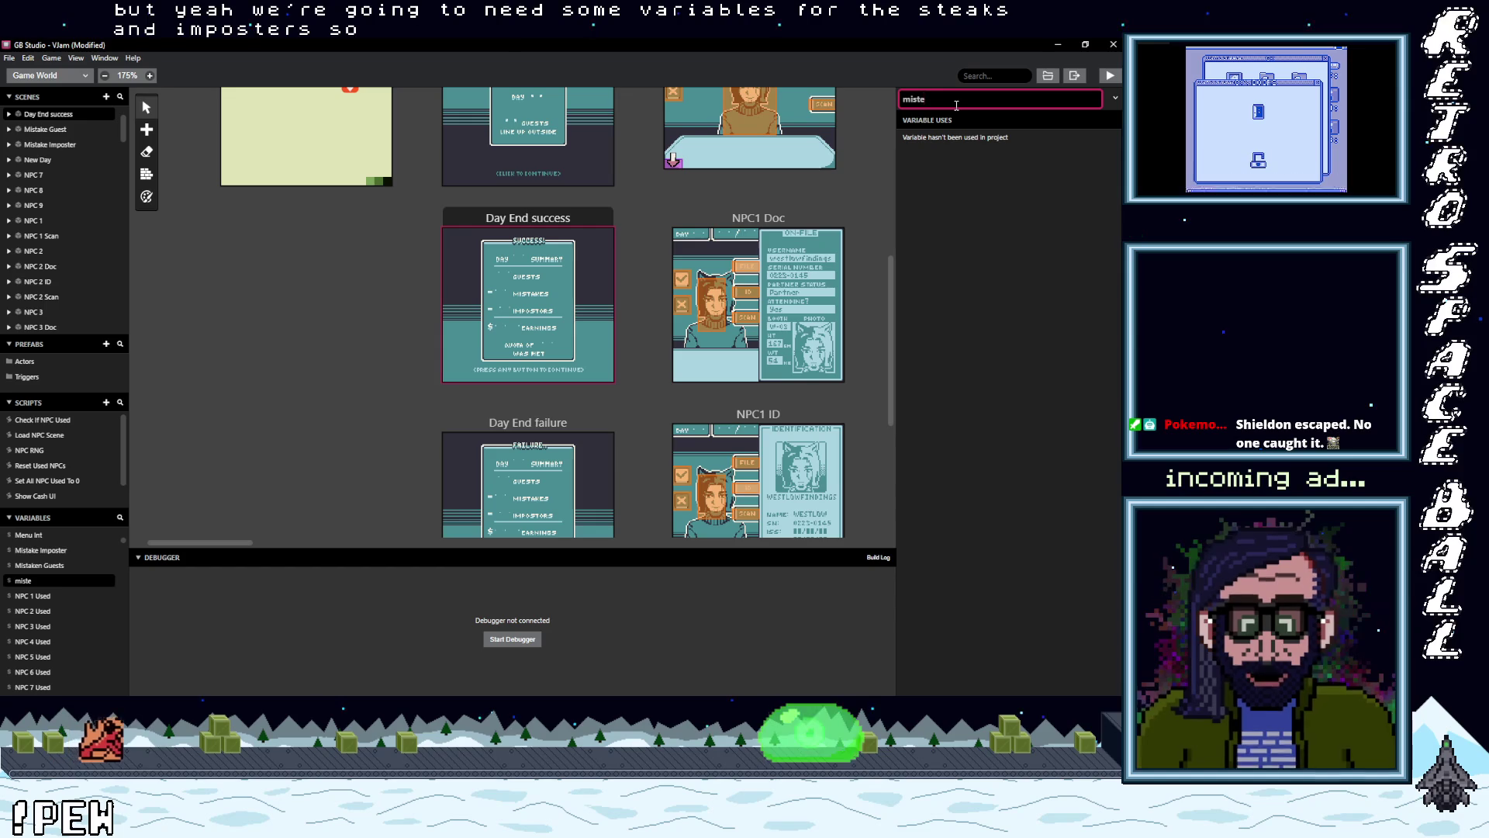
{"action": "key", "text": "BackSpace"}
{"action": "type", "text": "akes"}
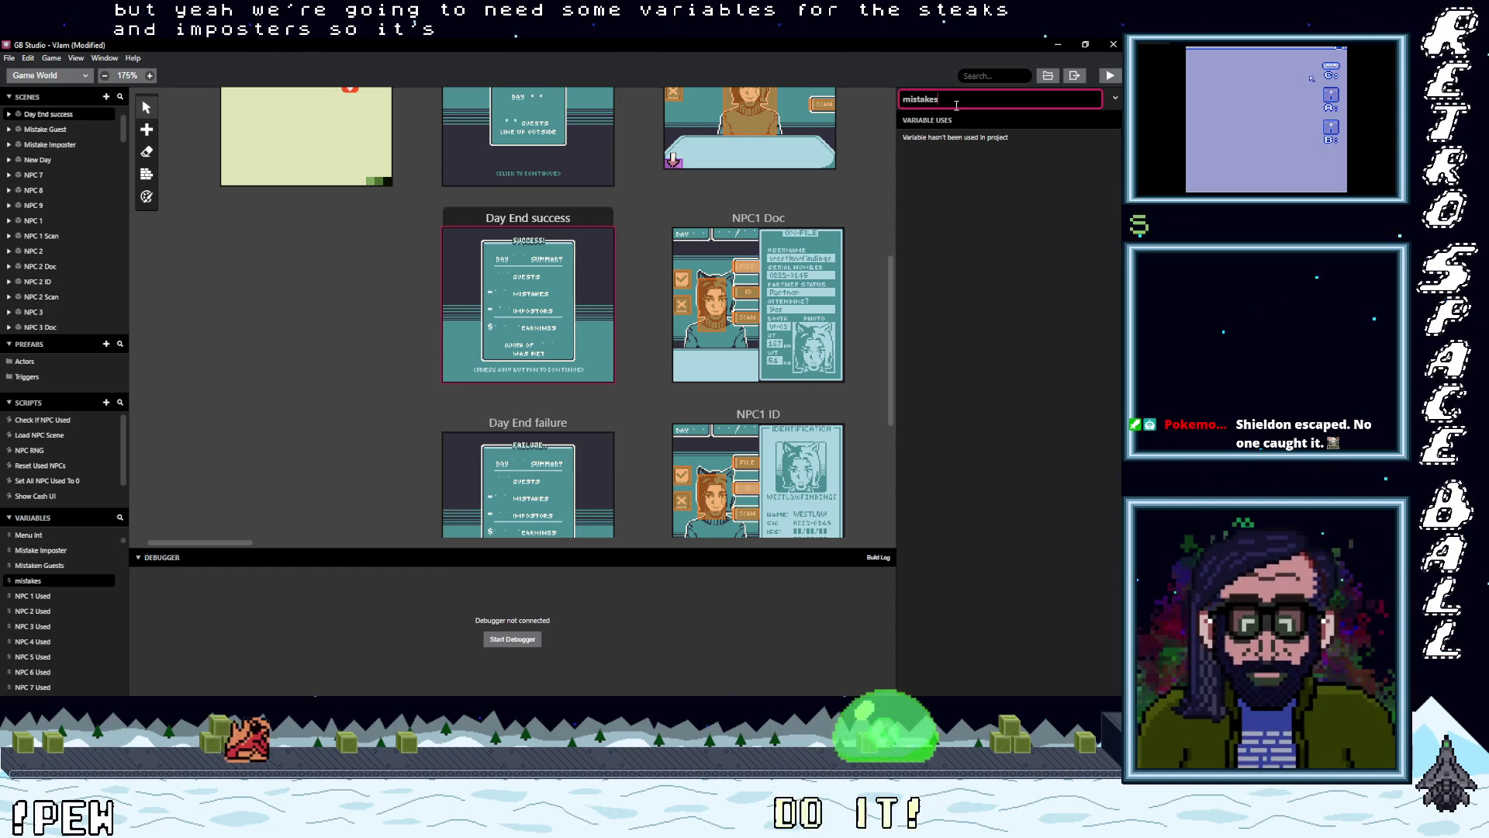
{"action": "type", "text": " 10s"}
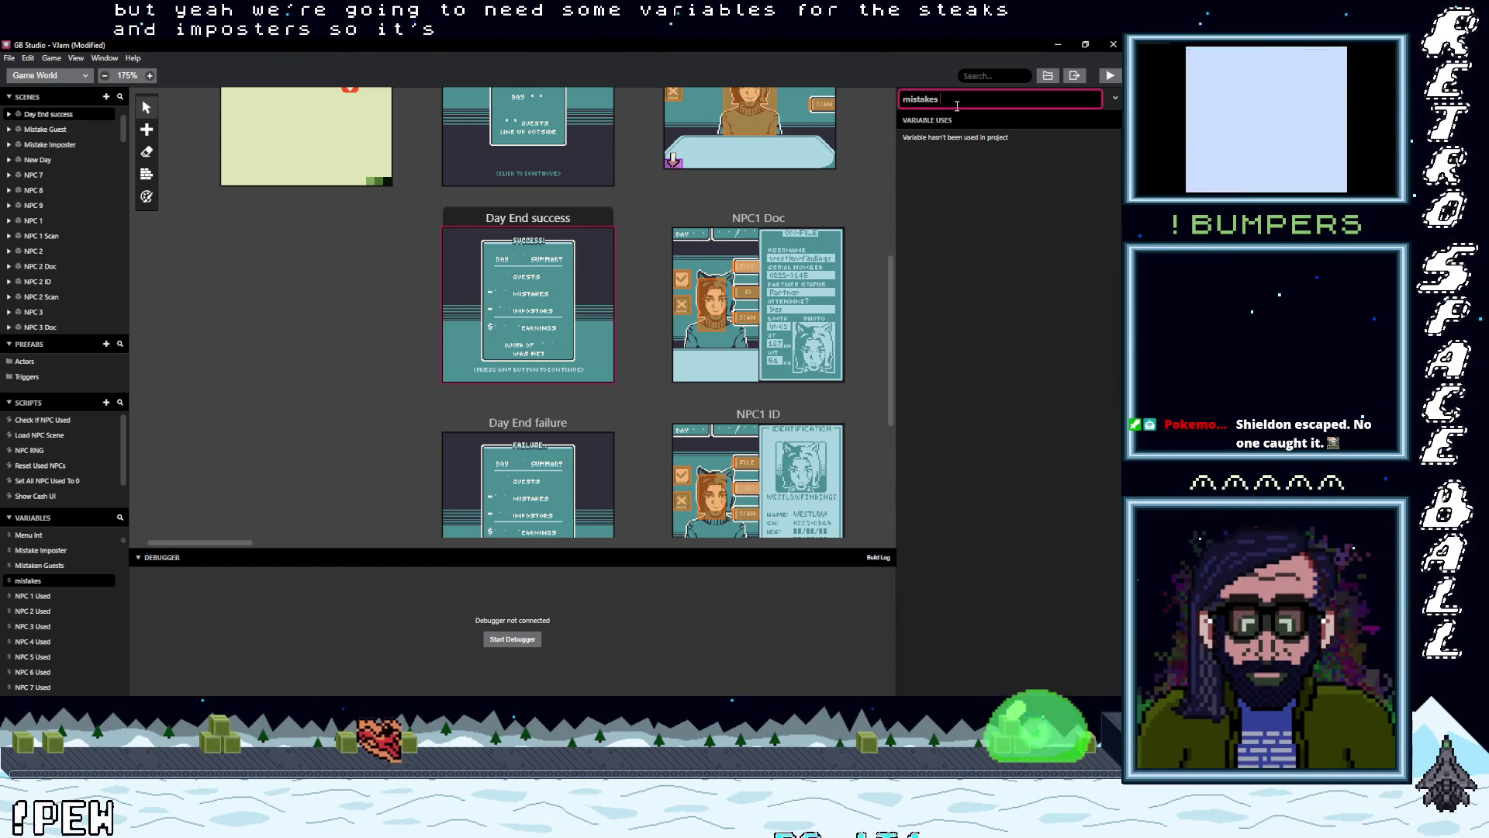
{"action": "left_click", "coordinate": [976, 192]}
{"action": "scroll", "coordinate": [51, 616], "scroll_direction": "down", "scroll_amount": 3}
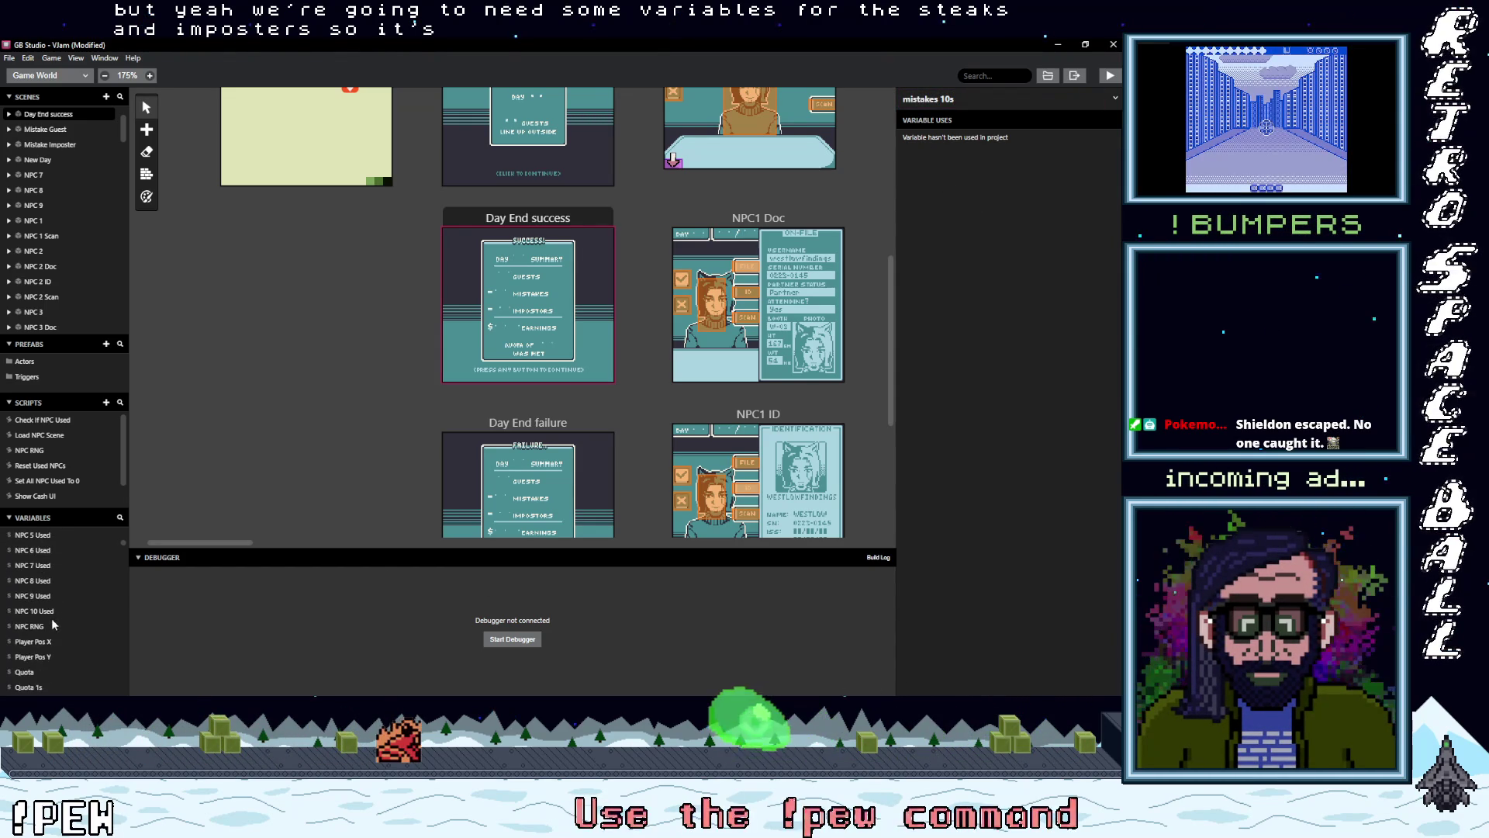
{"action": "left_click", "coordinate": [909, 98]}
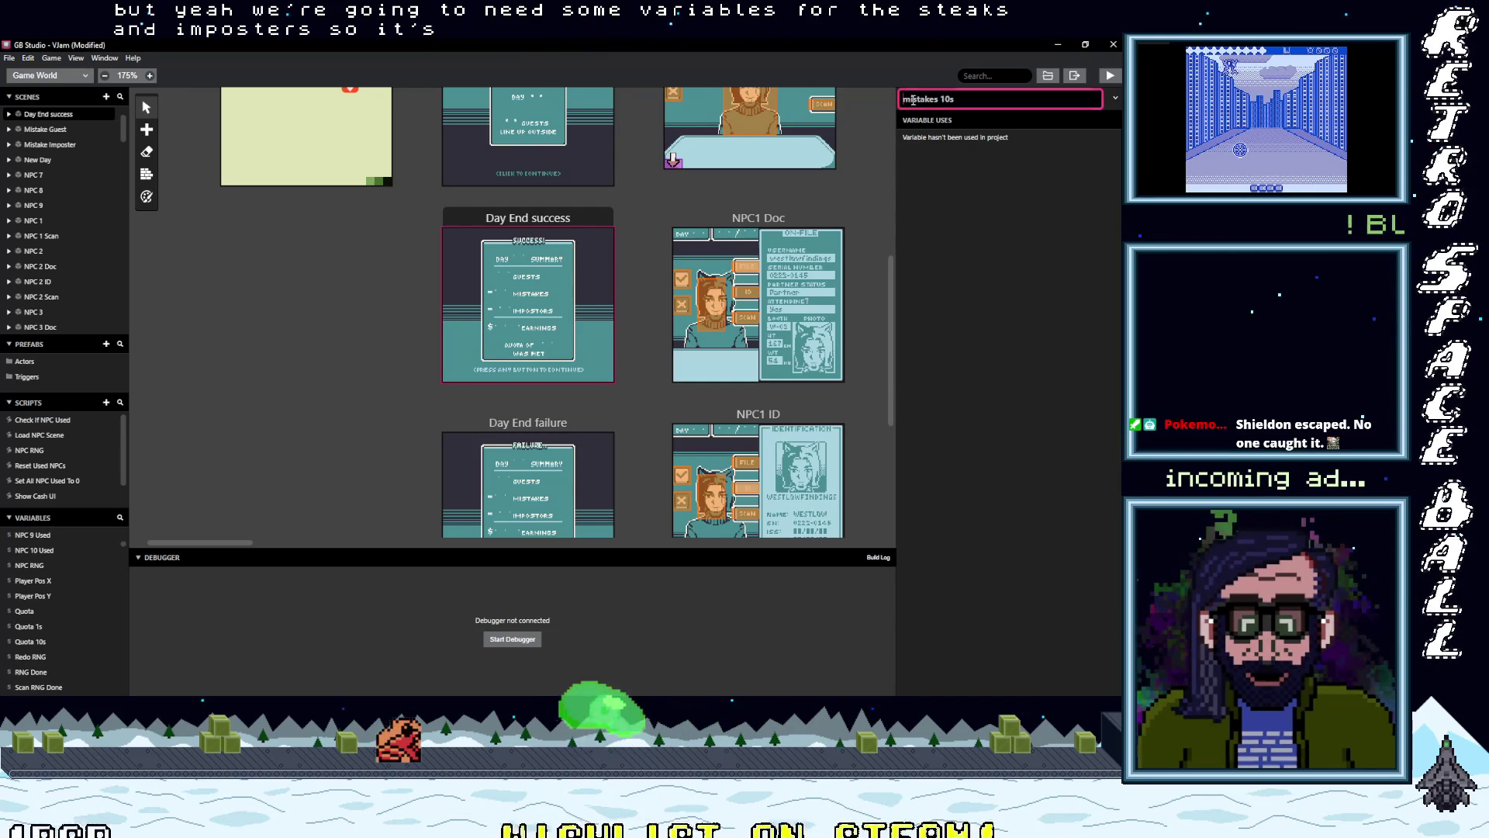
{"action": "key", "text": "BackSpace"}
{"action": "type", "text": "M"}
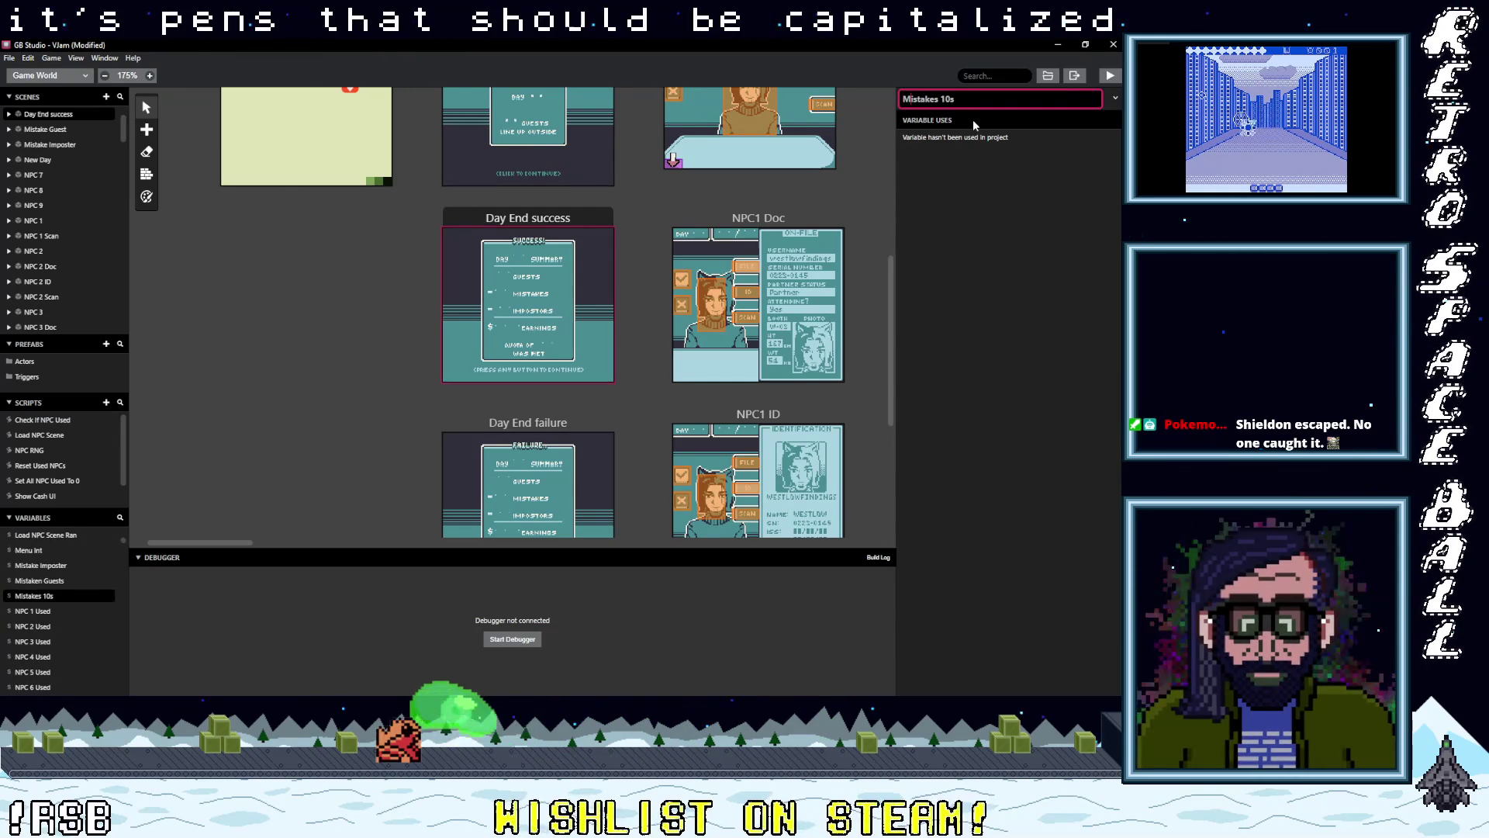
{"action": "left_click", "coordinate": [580, 566]}
- Name the next spare variable 'Mistakes 1s'
{"action": "scroll", "coordinate": [45, 632], "scroll_direction": "down", "scroll_amount": 5}
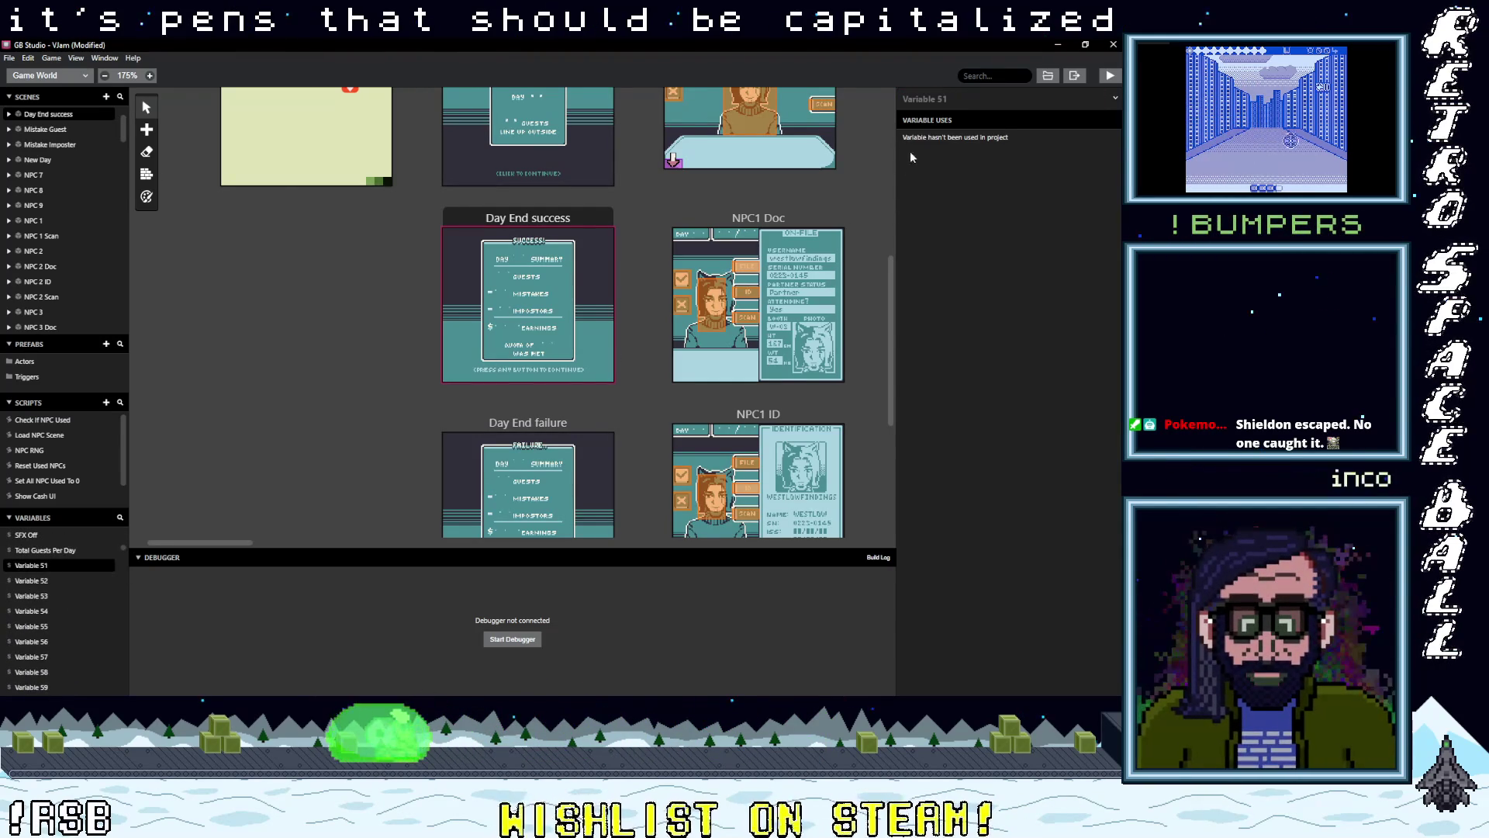
{"action": "type", "text": "Mi"}
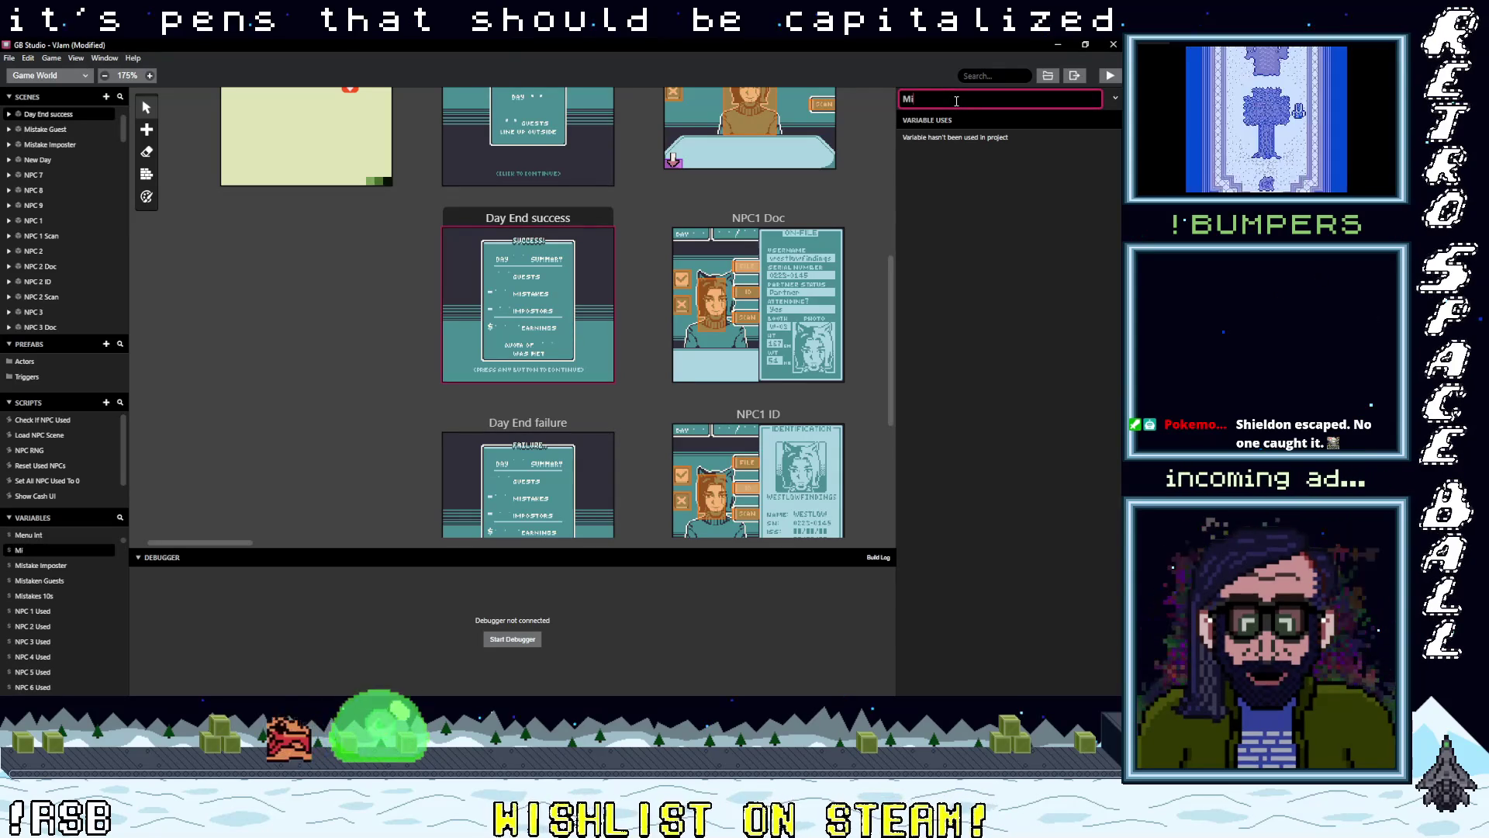
{"action": "type", "text": "stakes 1s"}
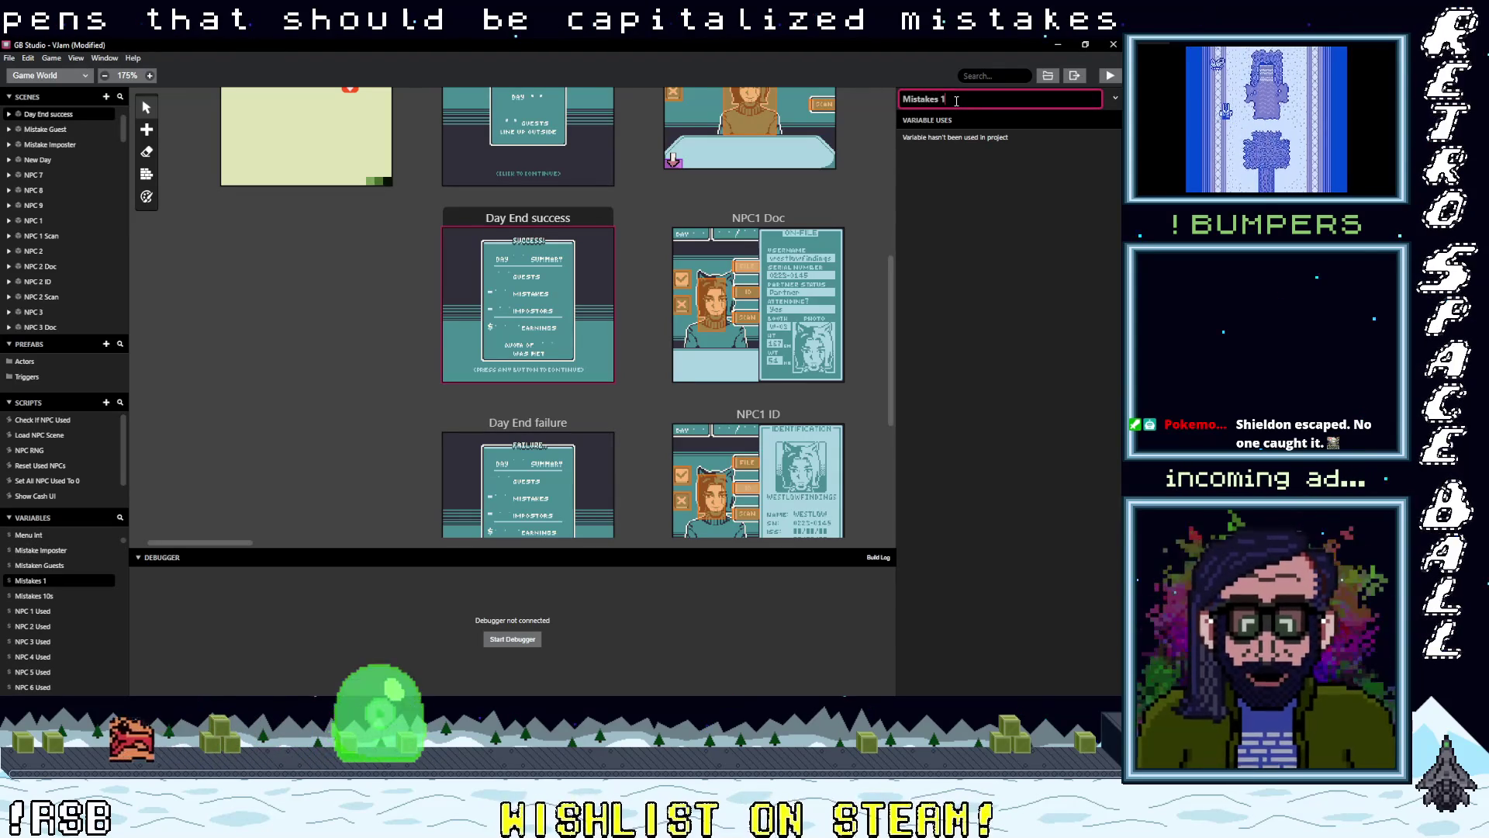
{"action": "key", "text": "Return"}
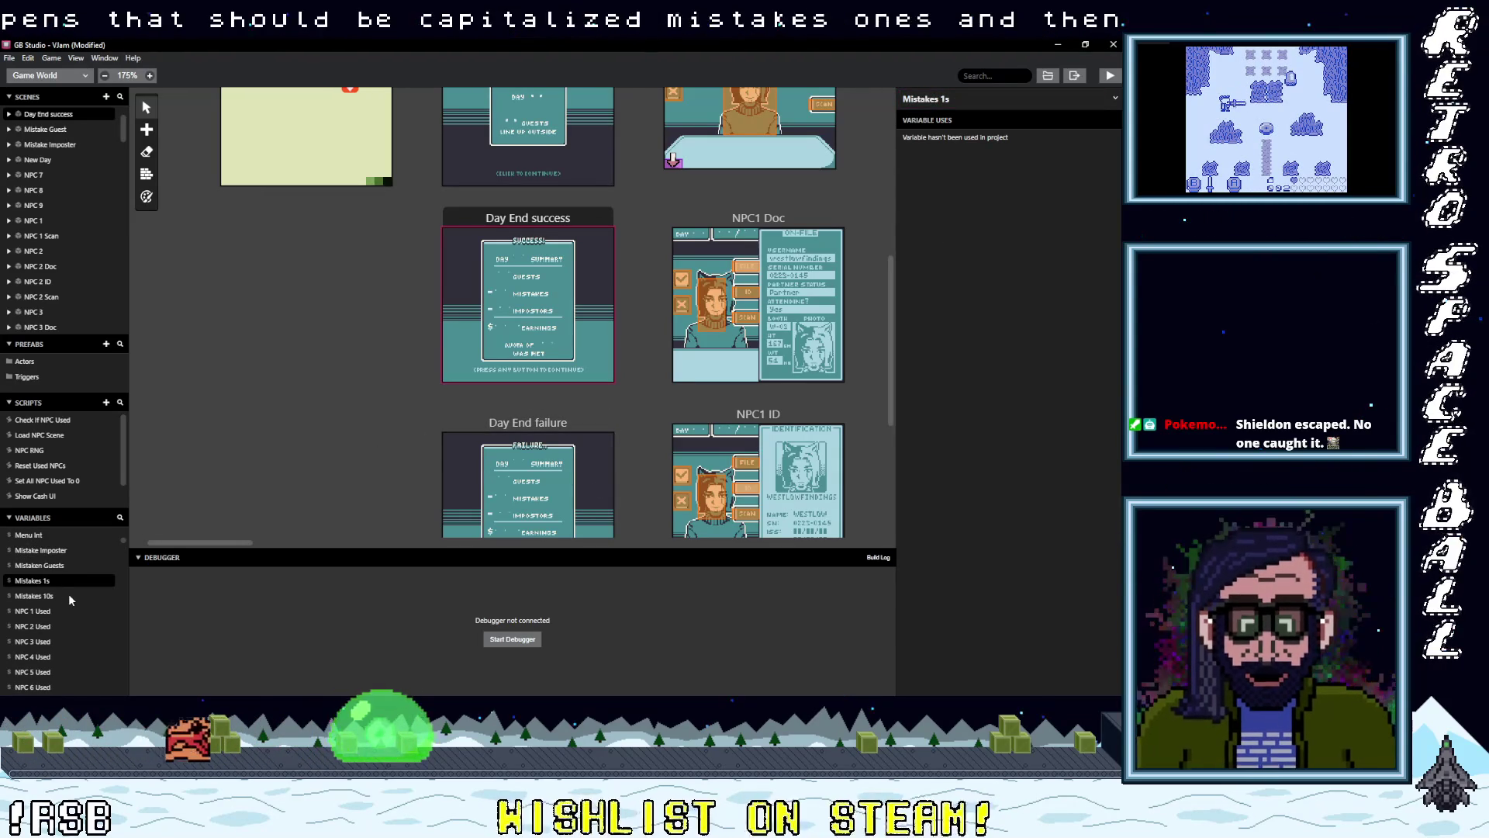
- Select unused Variable 52 and start naming it 'Imposters'
{"action": "scroll", "coordinate": [46, 628], "scroll_direction": "down", "scroll_amount": 3}
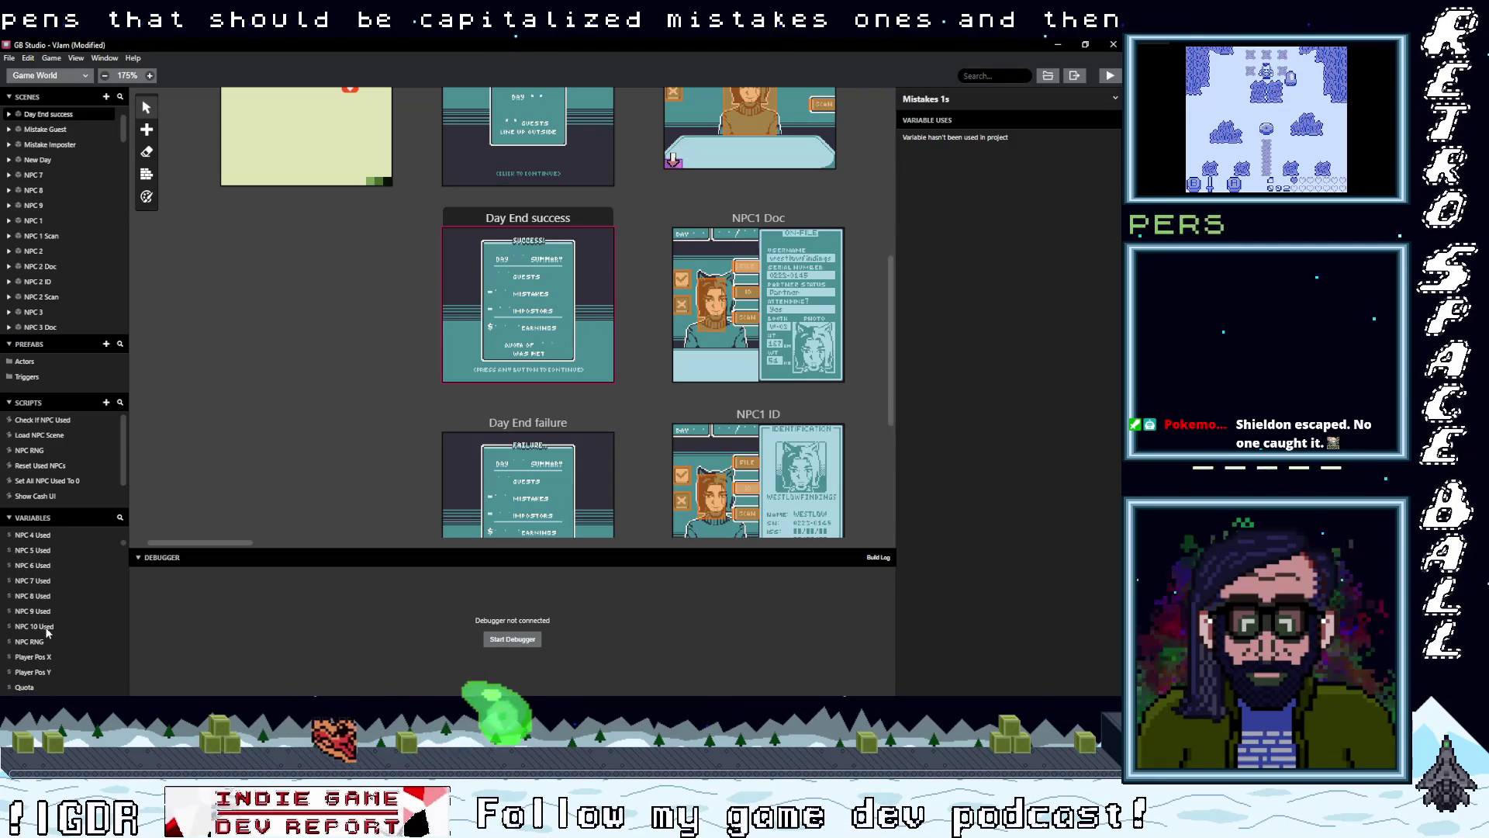
{"action": "scroll", "coordinate": [39, 654], "scroll_direction": "down", "scroll_amount": 3}
{"action": "left_click", "coordinate": [31, 626]}
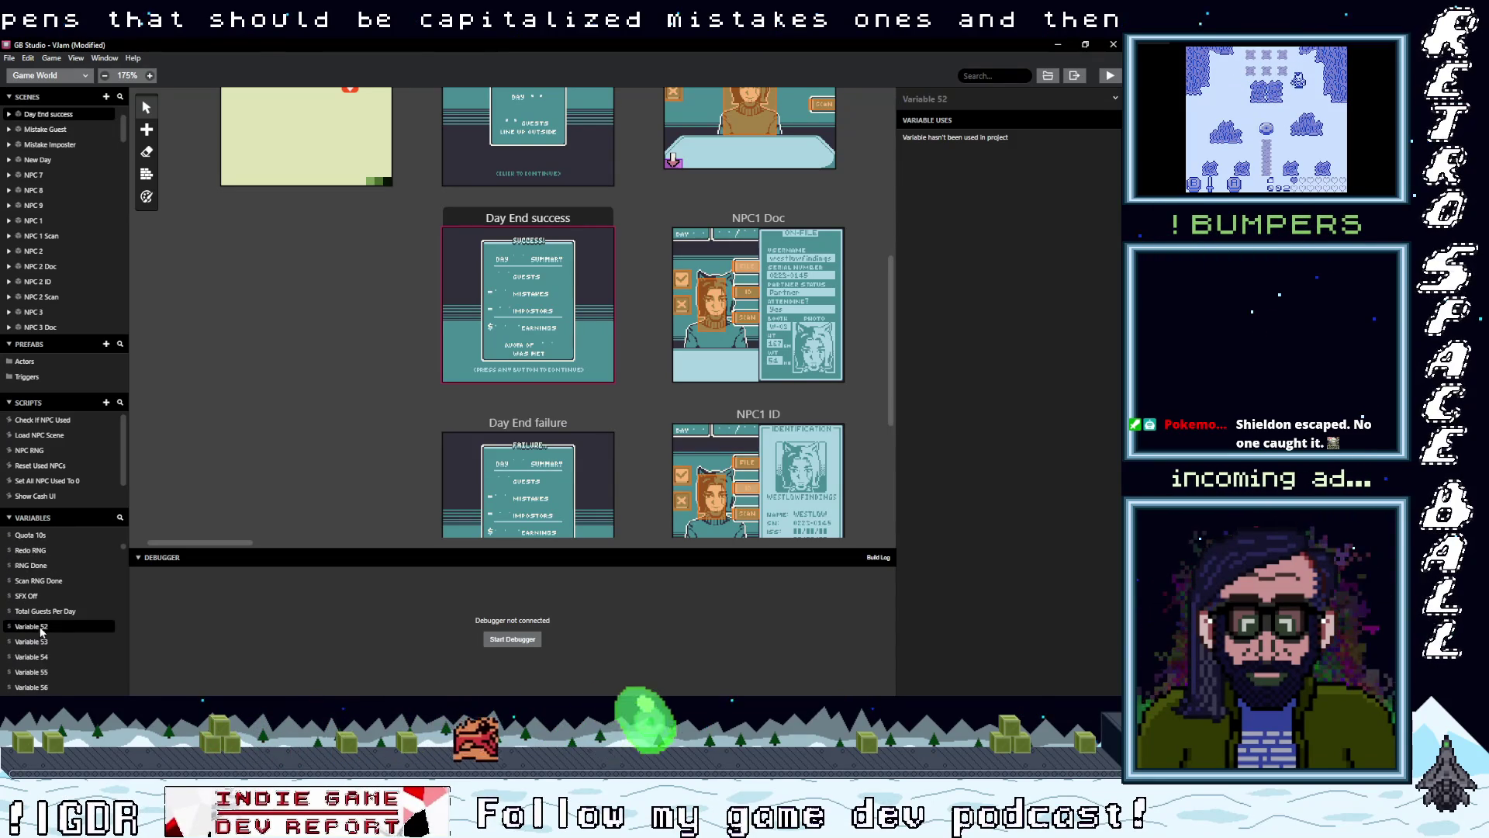
{"action": "left_click", "coordinate": [961, 101]}
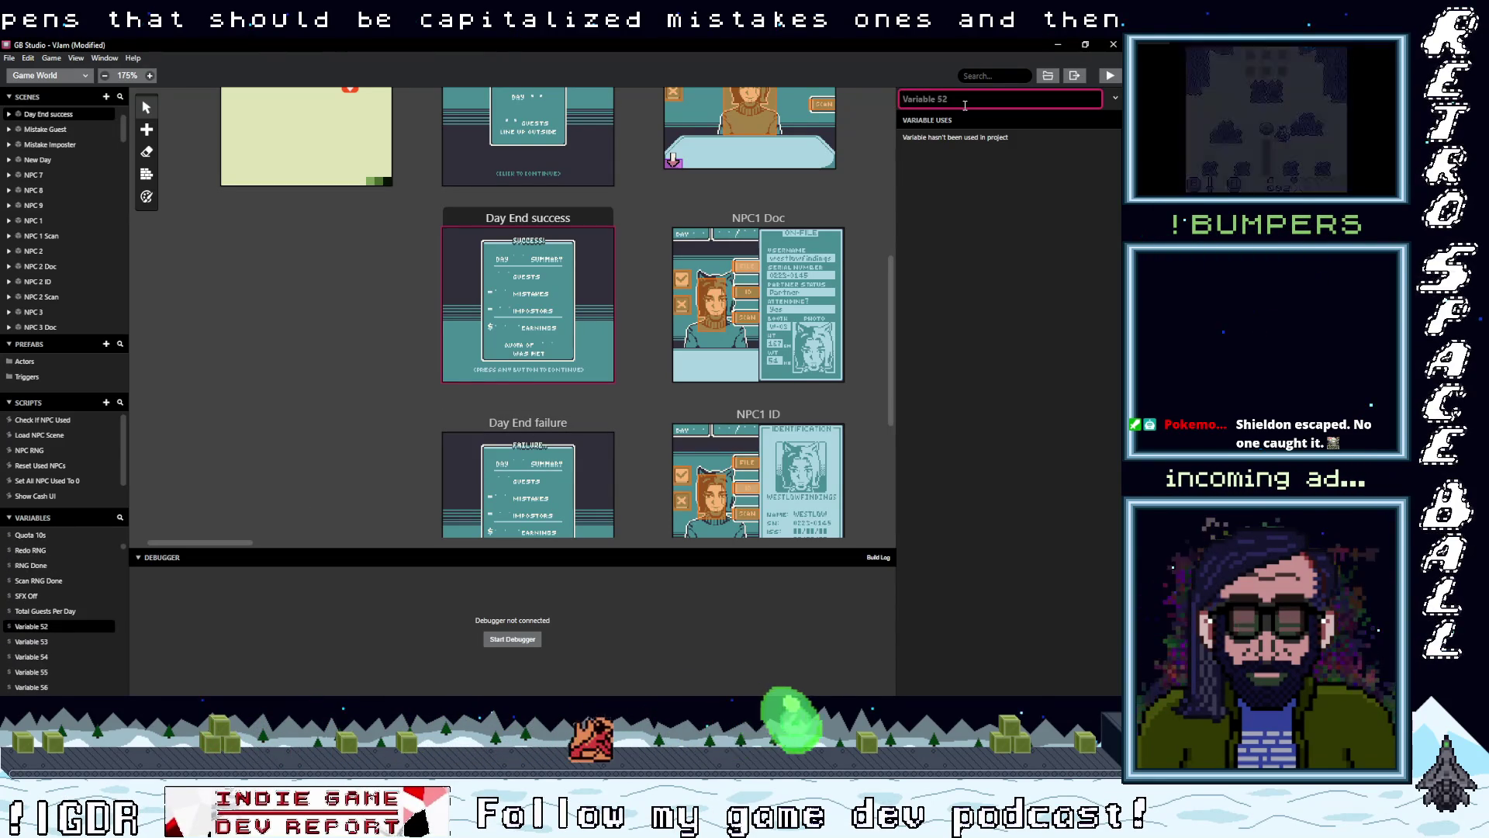
{"action": "type", "text": "Imposters 1s"}
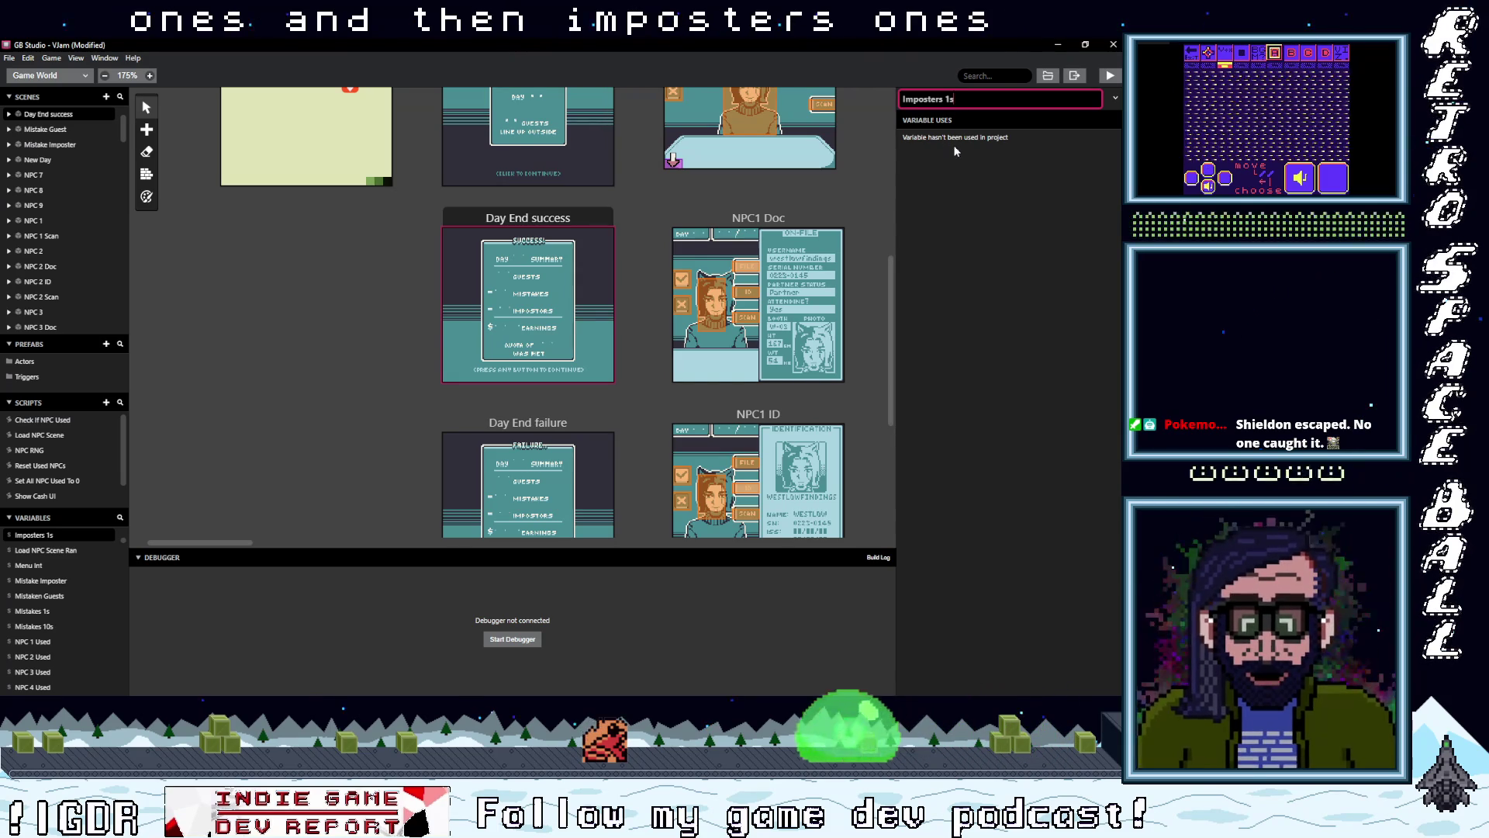
- Finish naming Variable 52 'Imposters 10s'
{"action": "key", "text": "BackSpace"}
{"action": "type", "text": "0"}
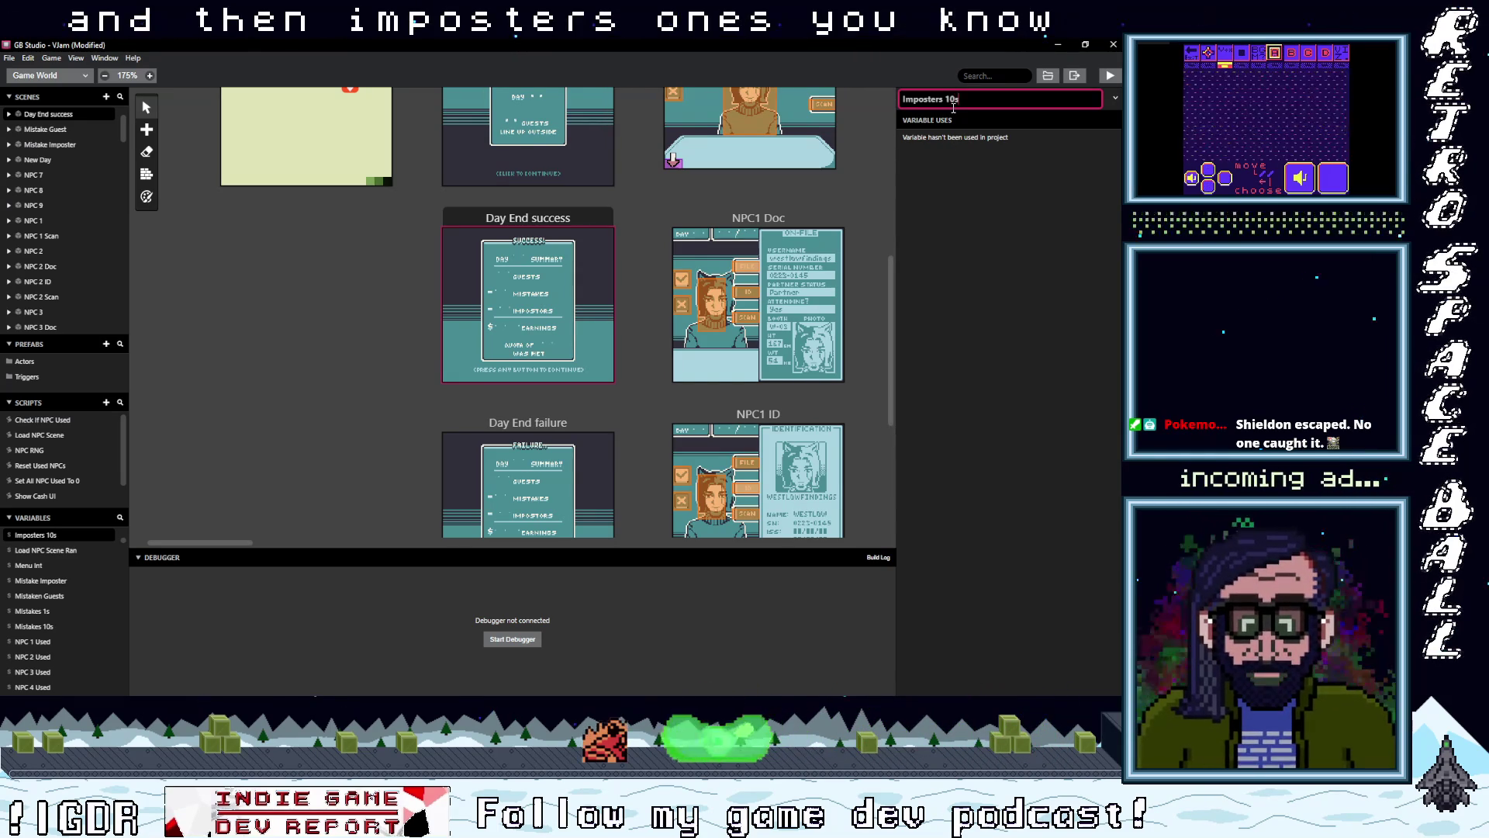
{"action": "scroll", "coordinate": [65, 644], "scroll_direction": "down", "scroll_amount": 5}
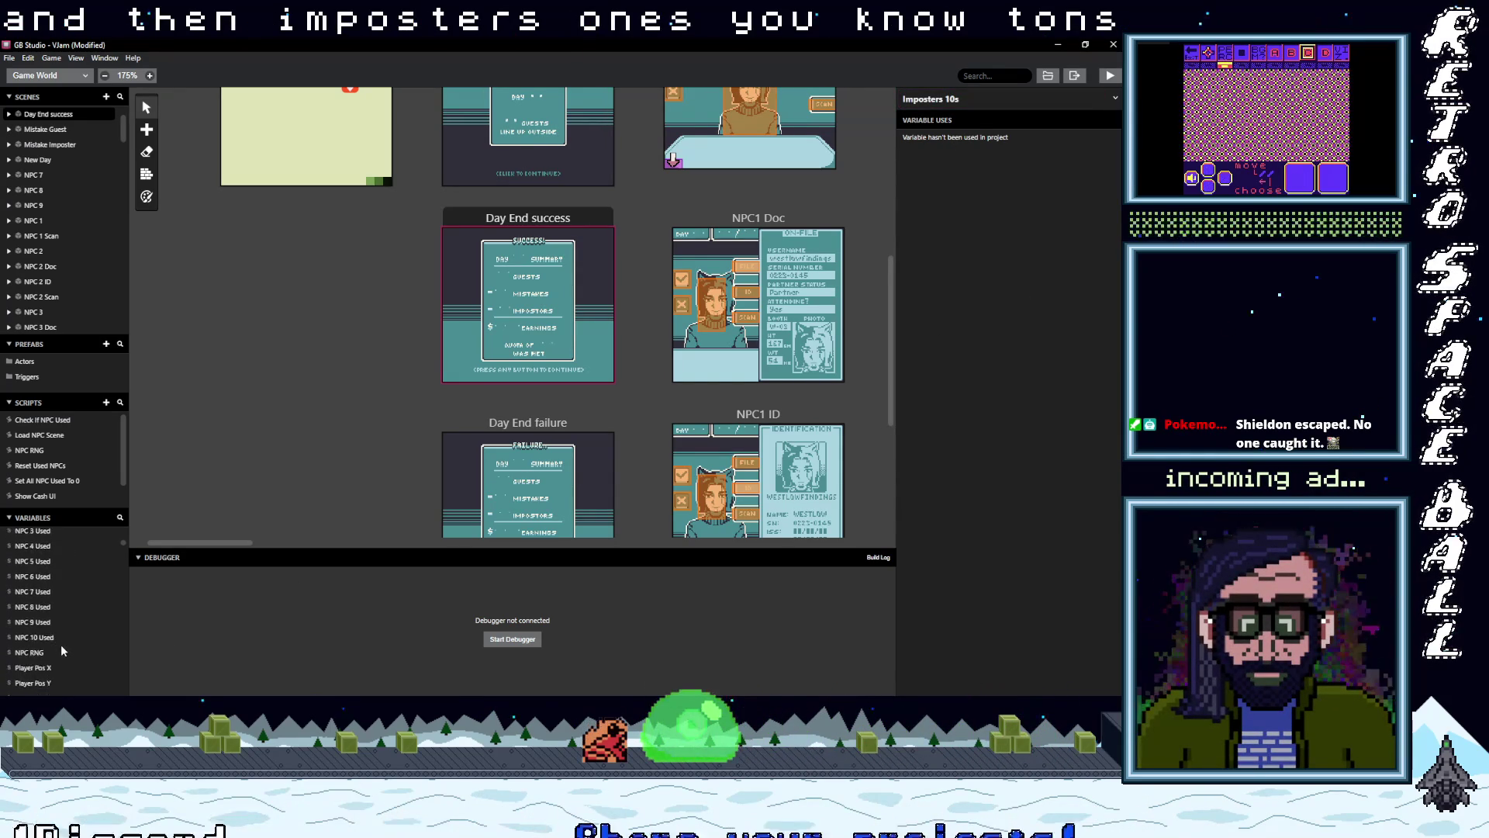
{"action": "scroll", "coordinate": [57, 646], "scroll_direction": "down", "scroll_amount": 4}
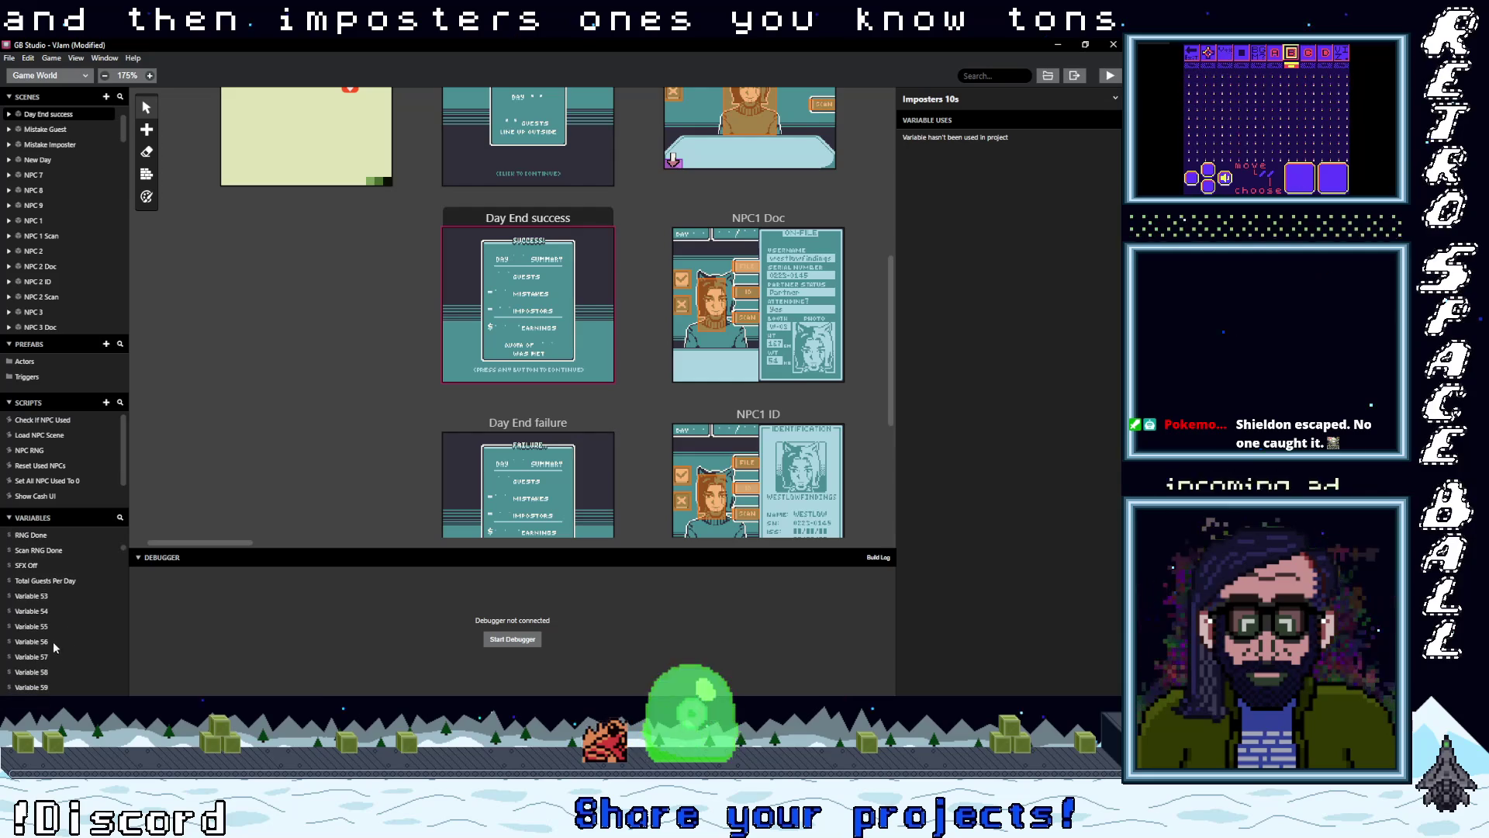
- Rename Variable 53 to 'Imposters 1s' and return to the Day End success scene
{"action": "left_click", "coordinate": [42, 596]}
{"action": "left_click", "coordinate": [946, 99]}
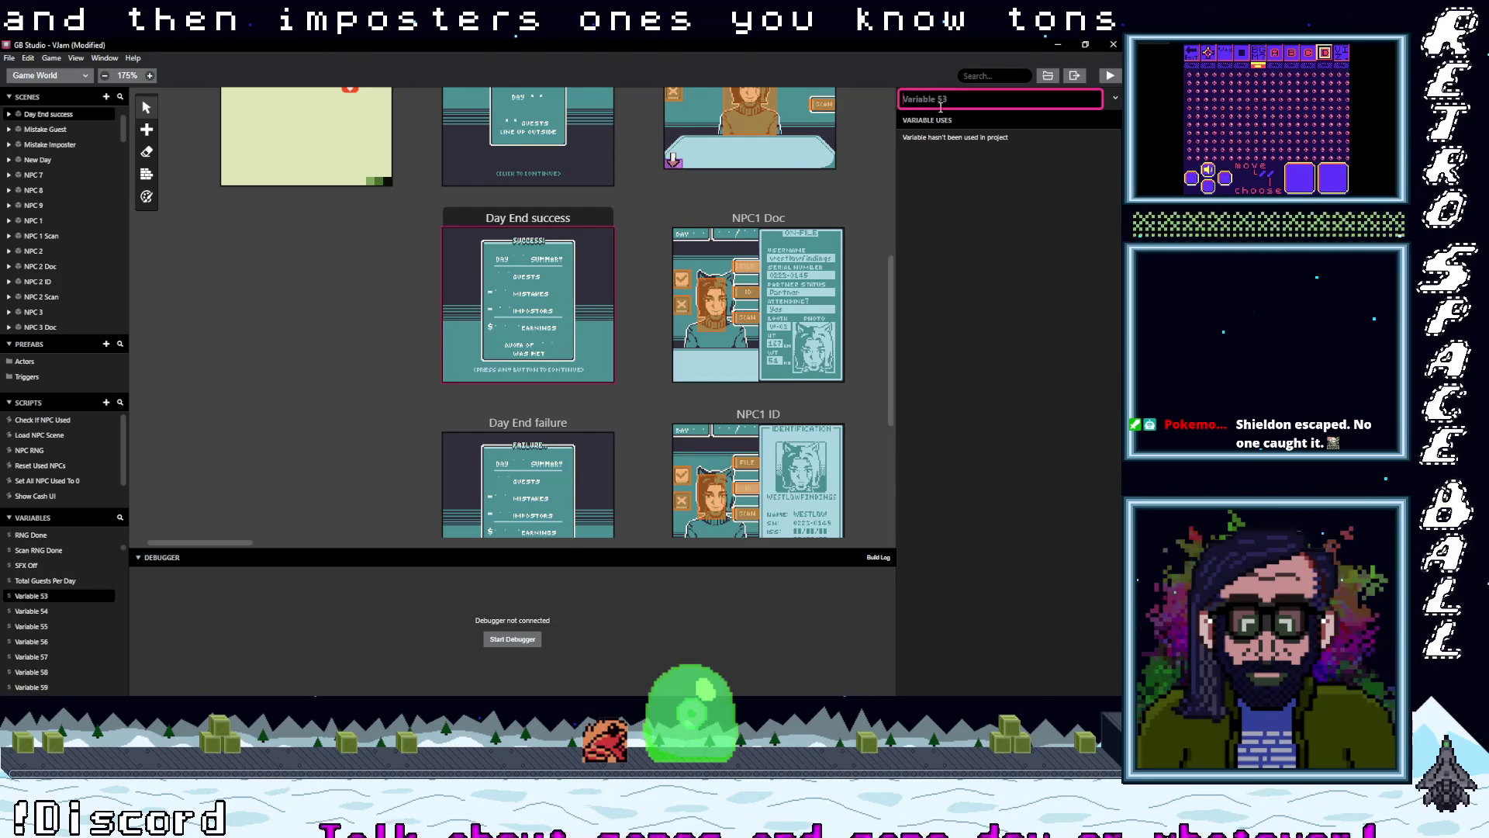
{"action": "type", "text": "imposter"}
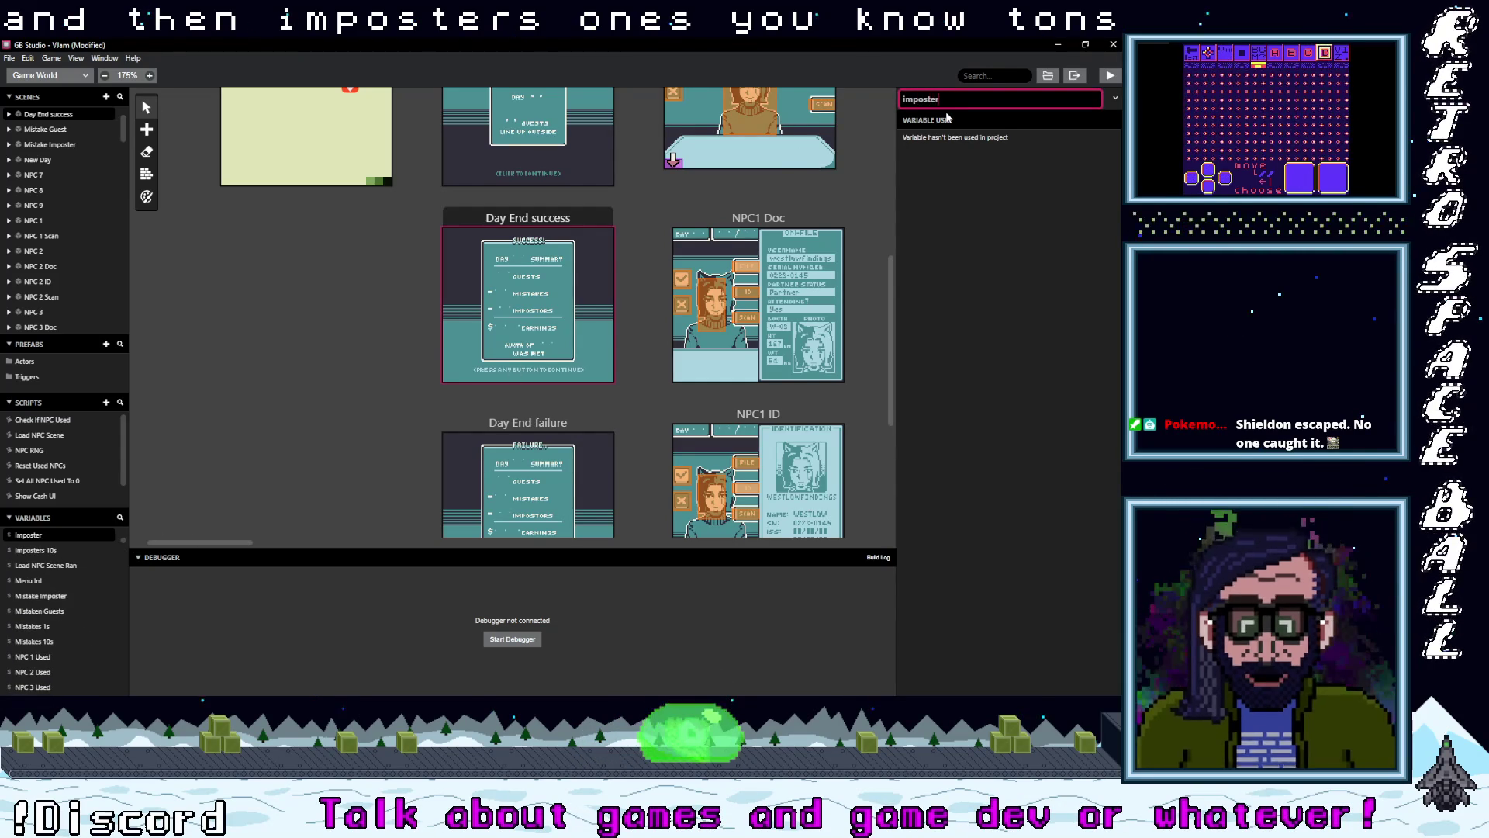
{"action": "key", "text": "ctrl+a"}
{"action": "key", "text": "BackSpace"}
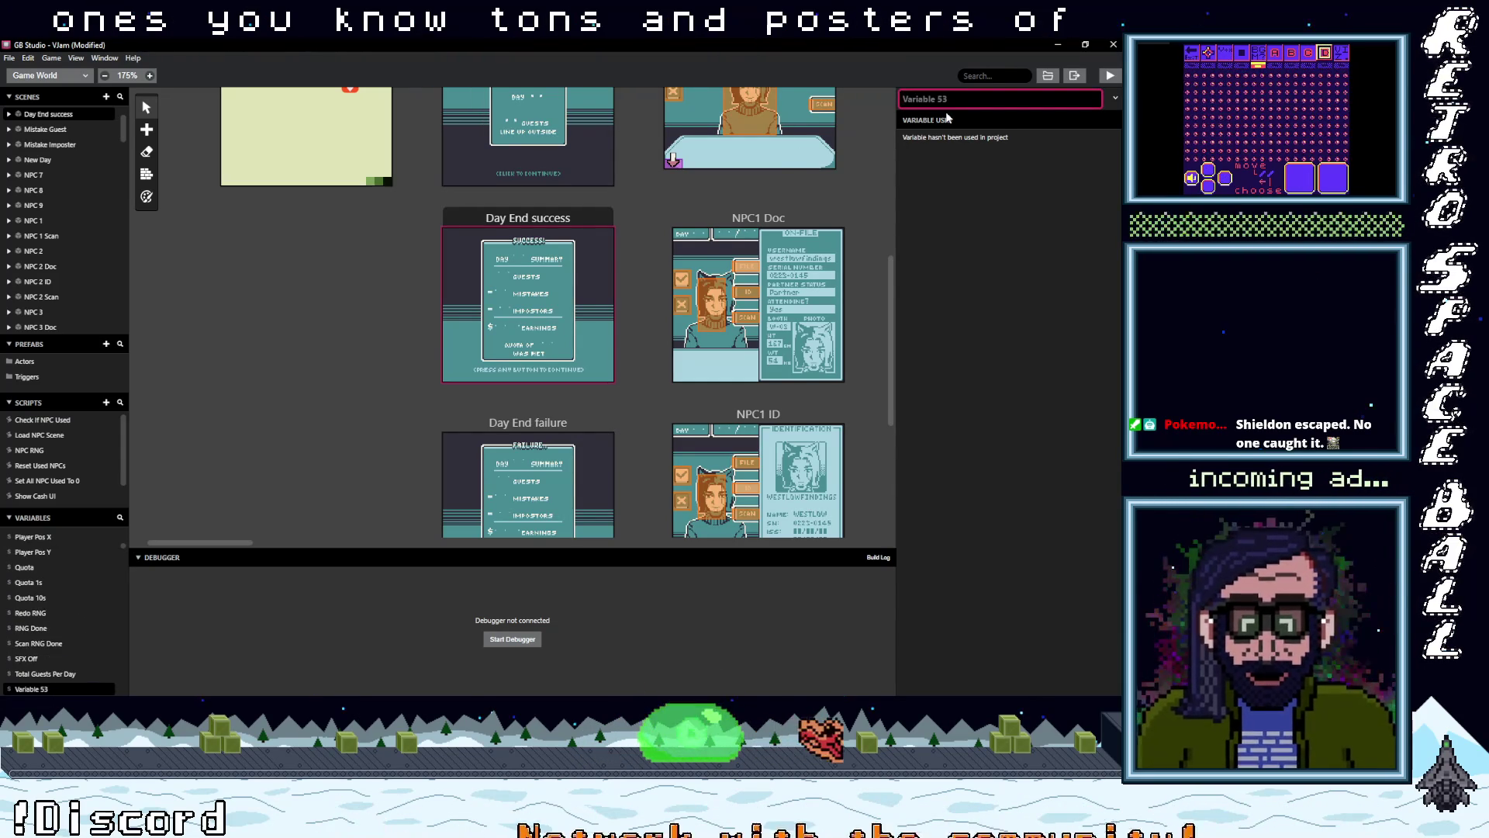
{"action": "type", "text": "Imposters 1s"}
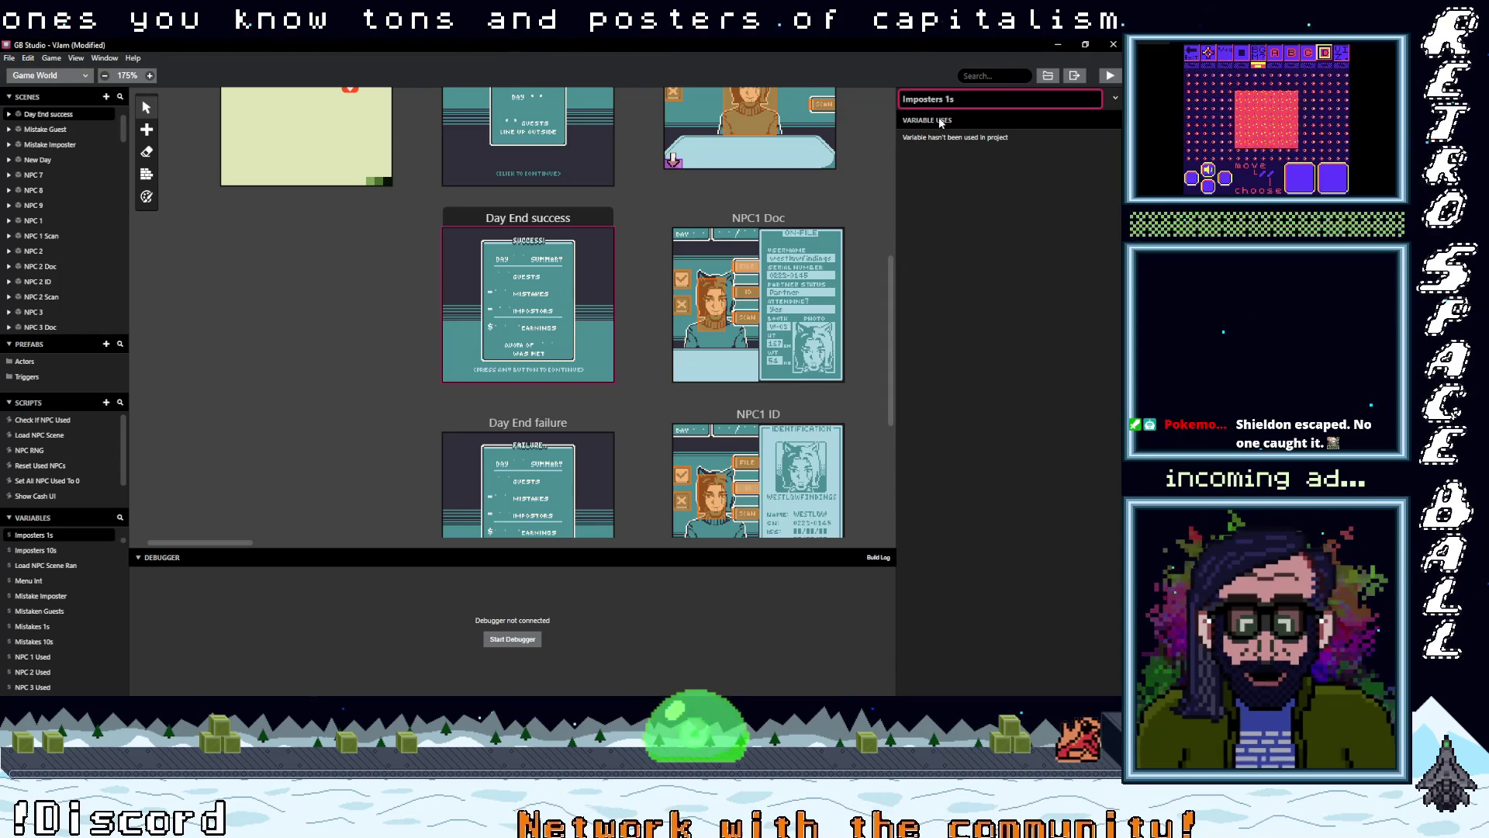
{"action": "key", "text": "Return"}
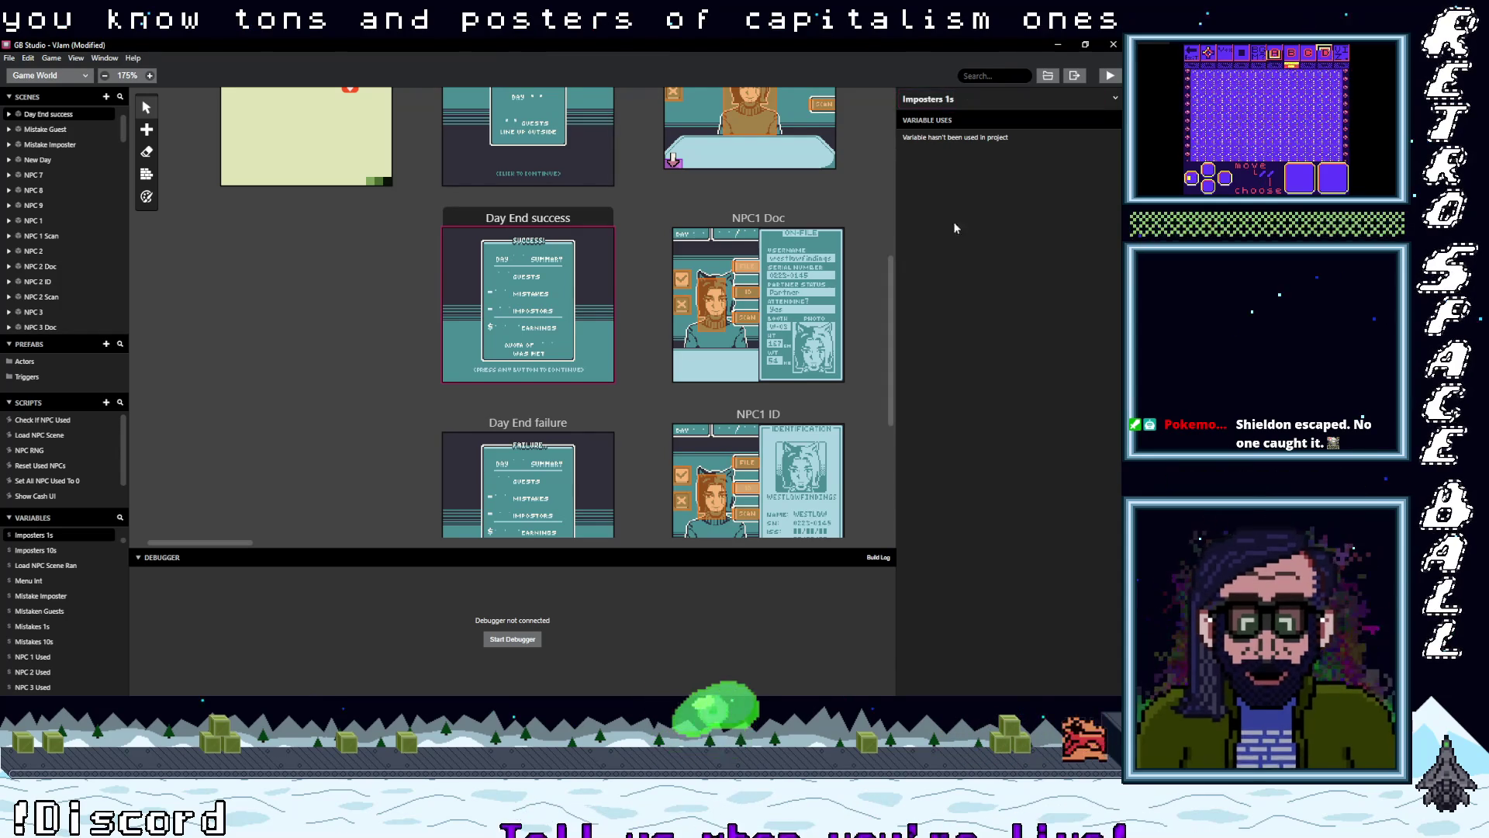
{"action": "left_click", "coordinate": [518, 233]}
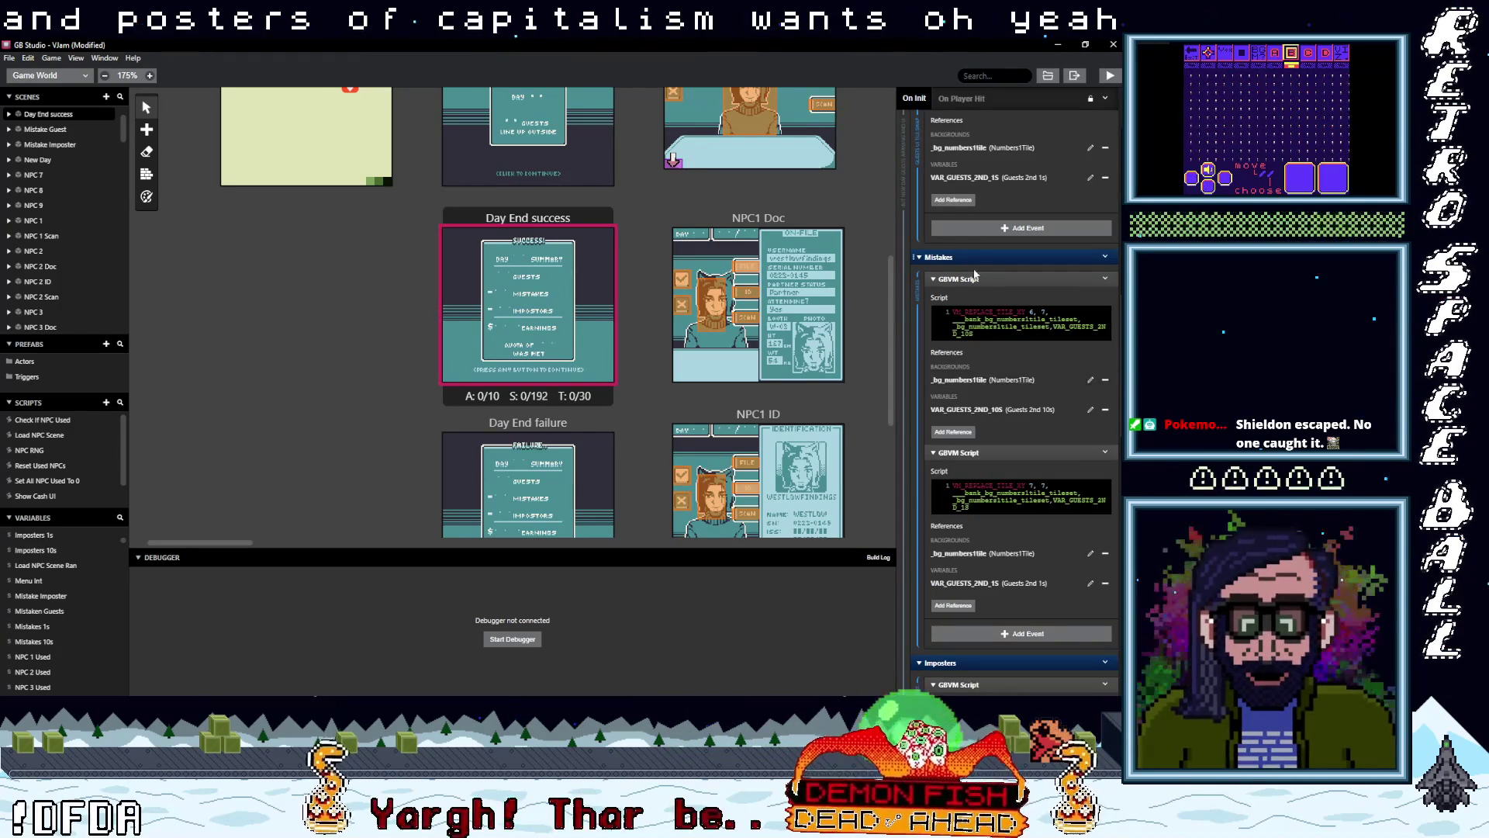
- Switch both Mistakes scripts to reference and read VAR_MISTAKES_10S and VAR_MISTAKES_1S
{"action": "left_click", "coordinate": [1105, 409]}
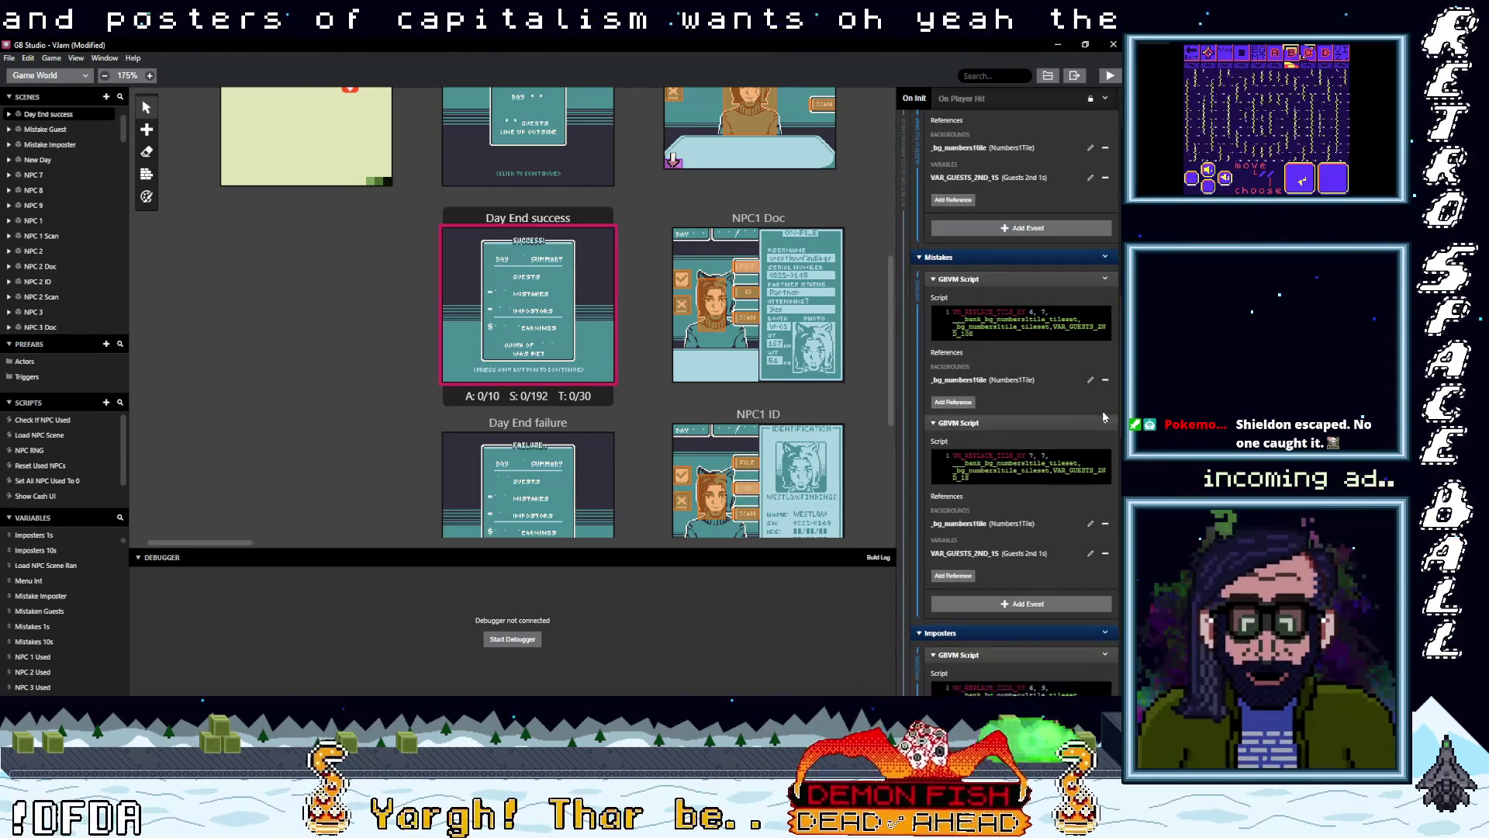
{"action": "left_click", "coordinate": [1104, 553]}
{"action": "left_click", "coordinate": [958, 402]}
{"action": "type", "text": "mis"}
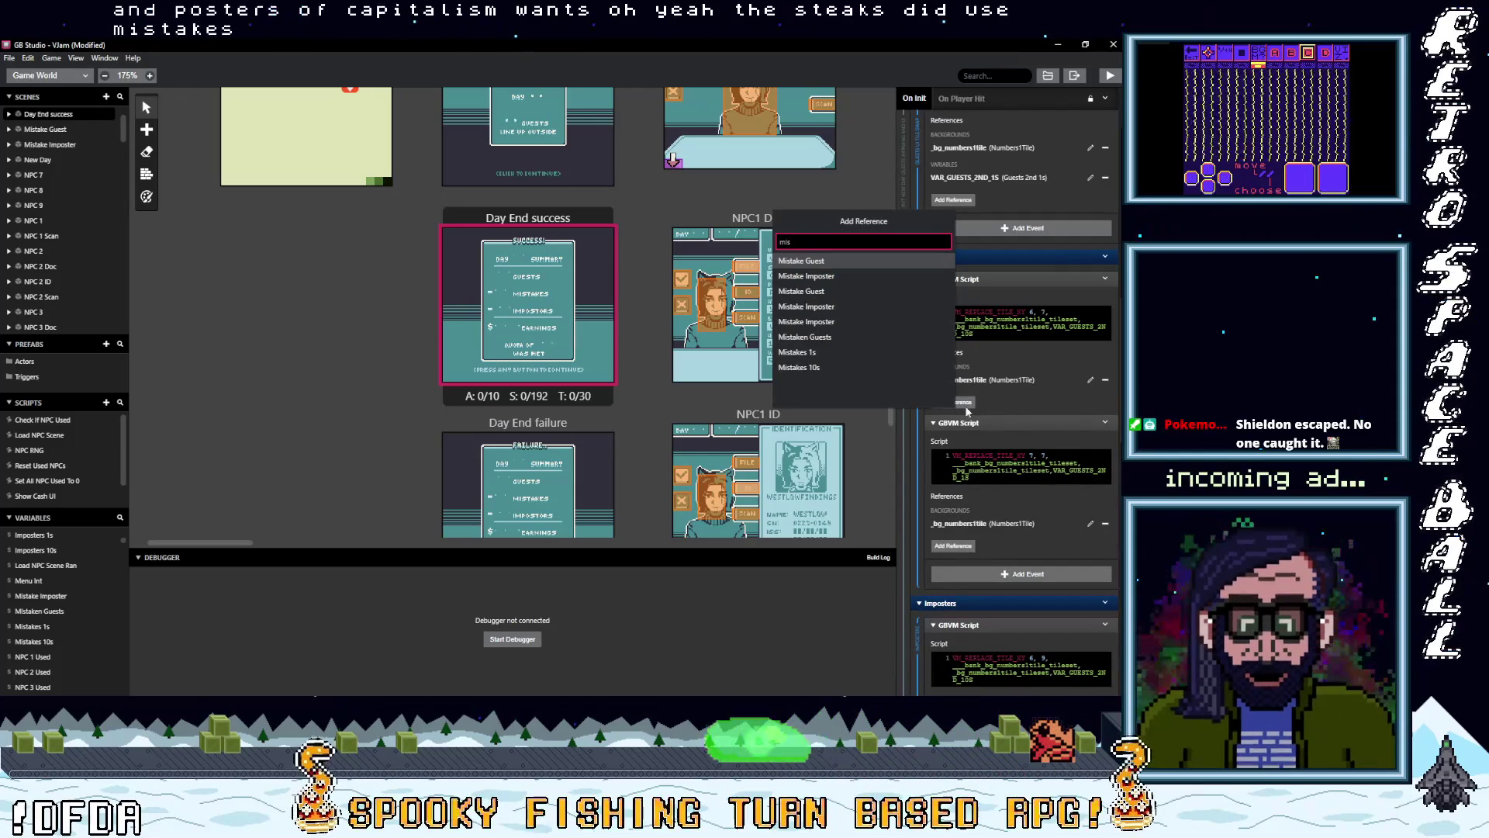
{"action": "left_click", "coordinate": [813, 365]}
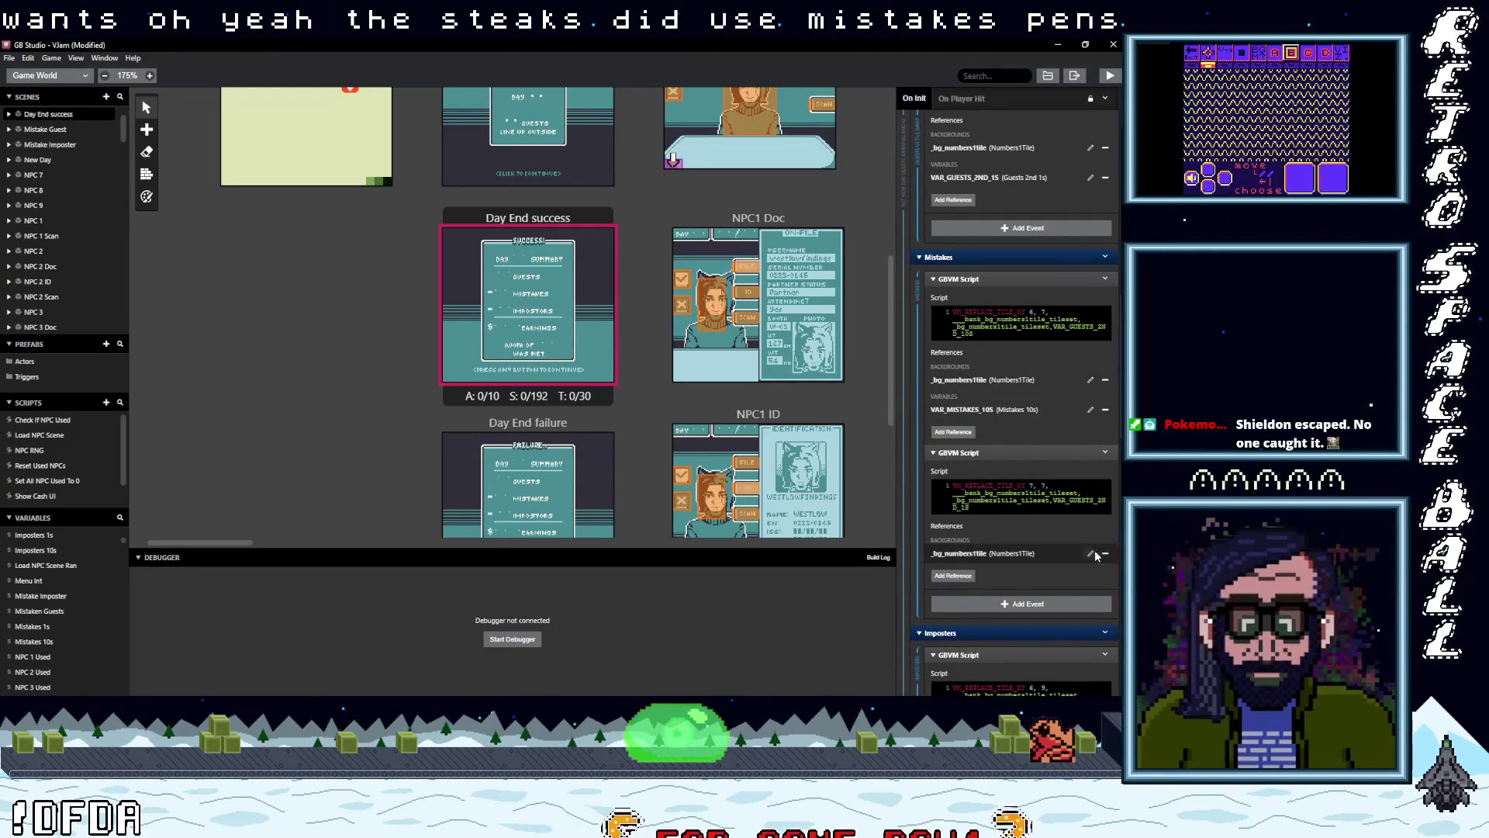
{"action": "left_click", "coordinate": [967, 577]}
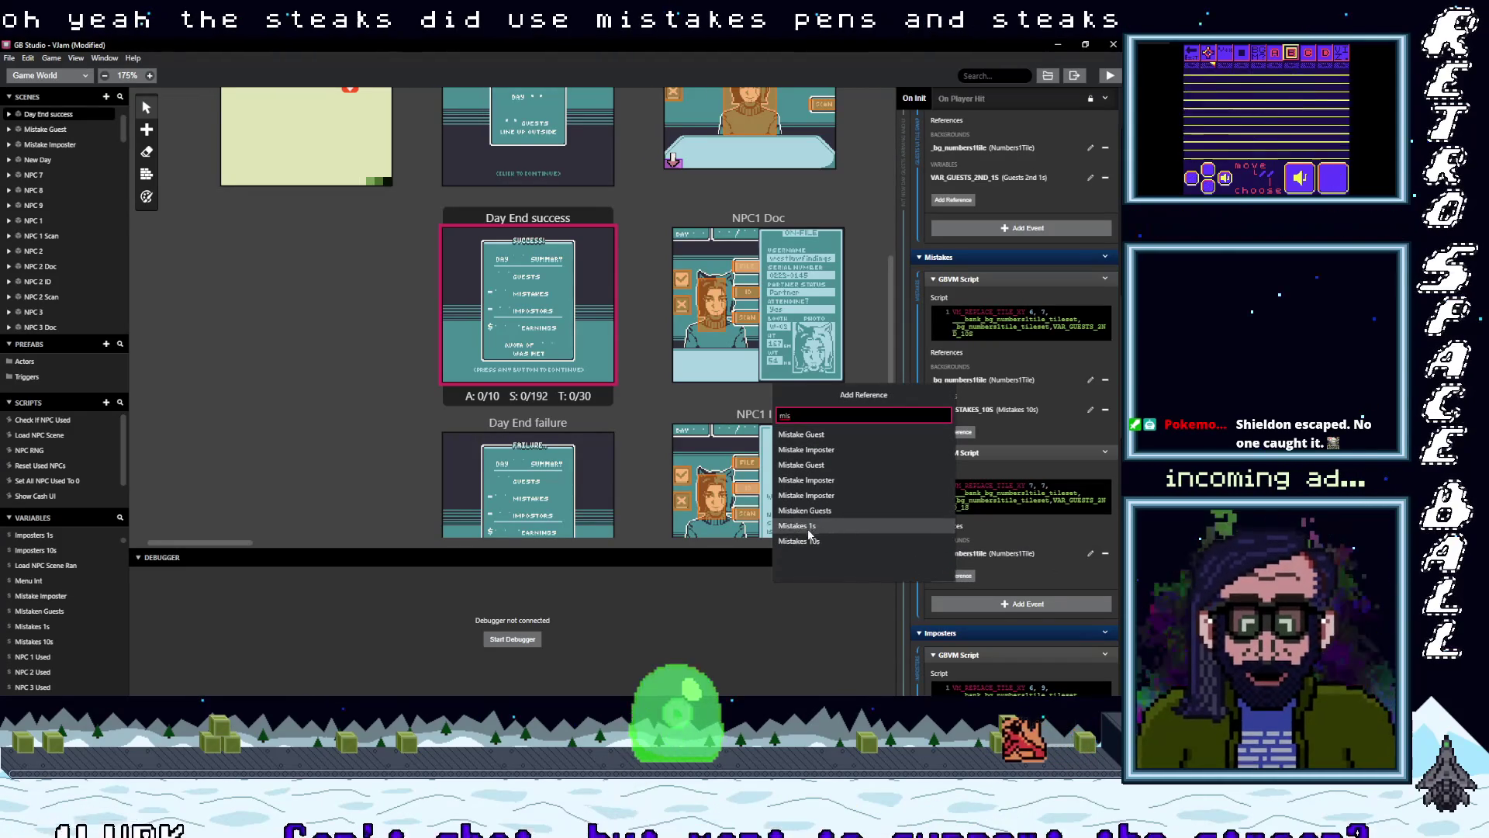
{"action": "left_click", "coordinate": [836, 528]}
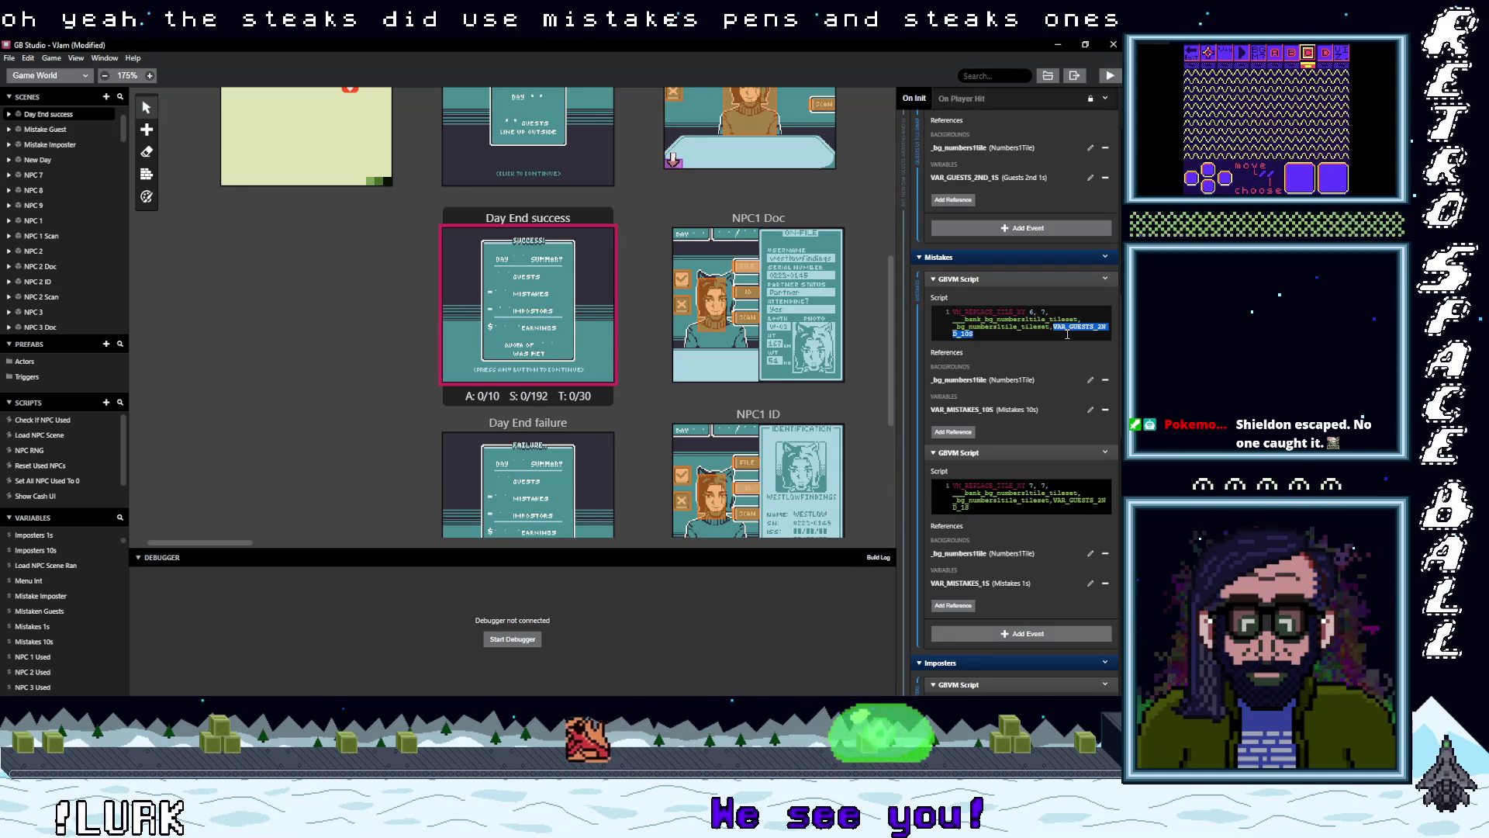
{"action": "key", "text": "ctrl+v"}
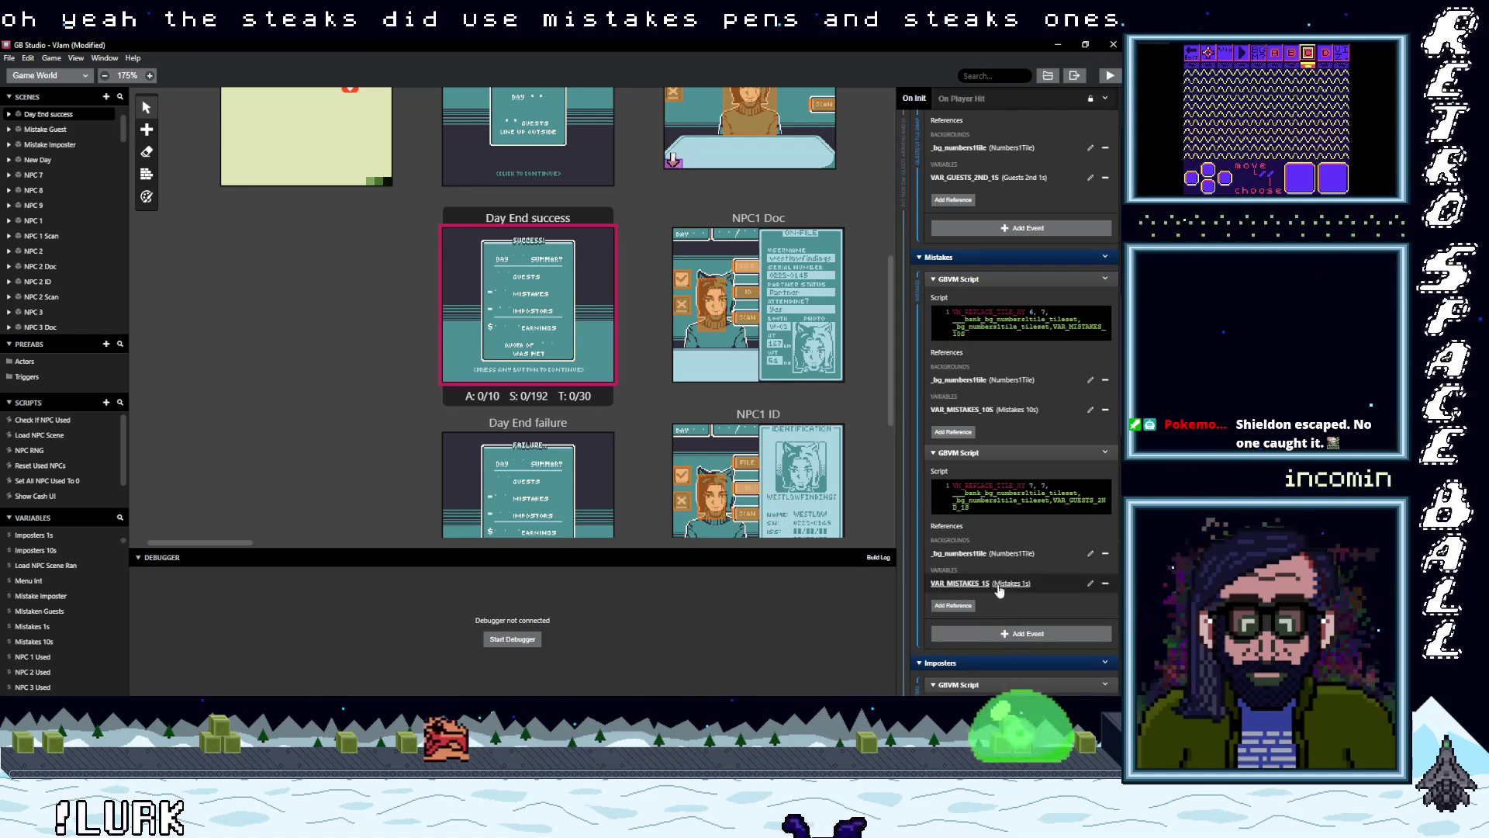
{"action": "double_click", "coordinate": [1055, 501]}
{"action": "type", "text": "VAR_MISTAKES_1S"}
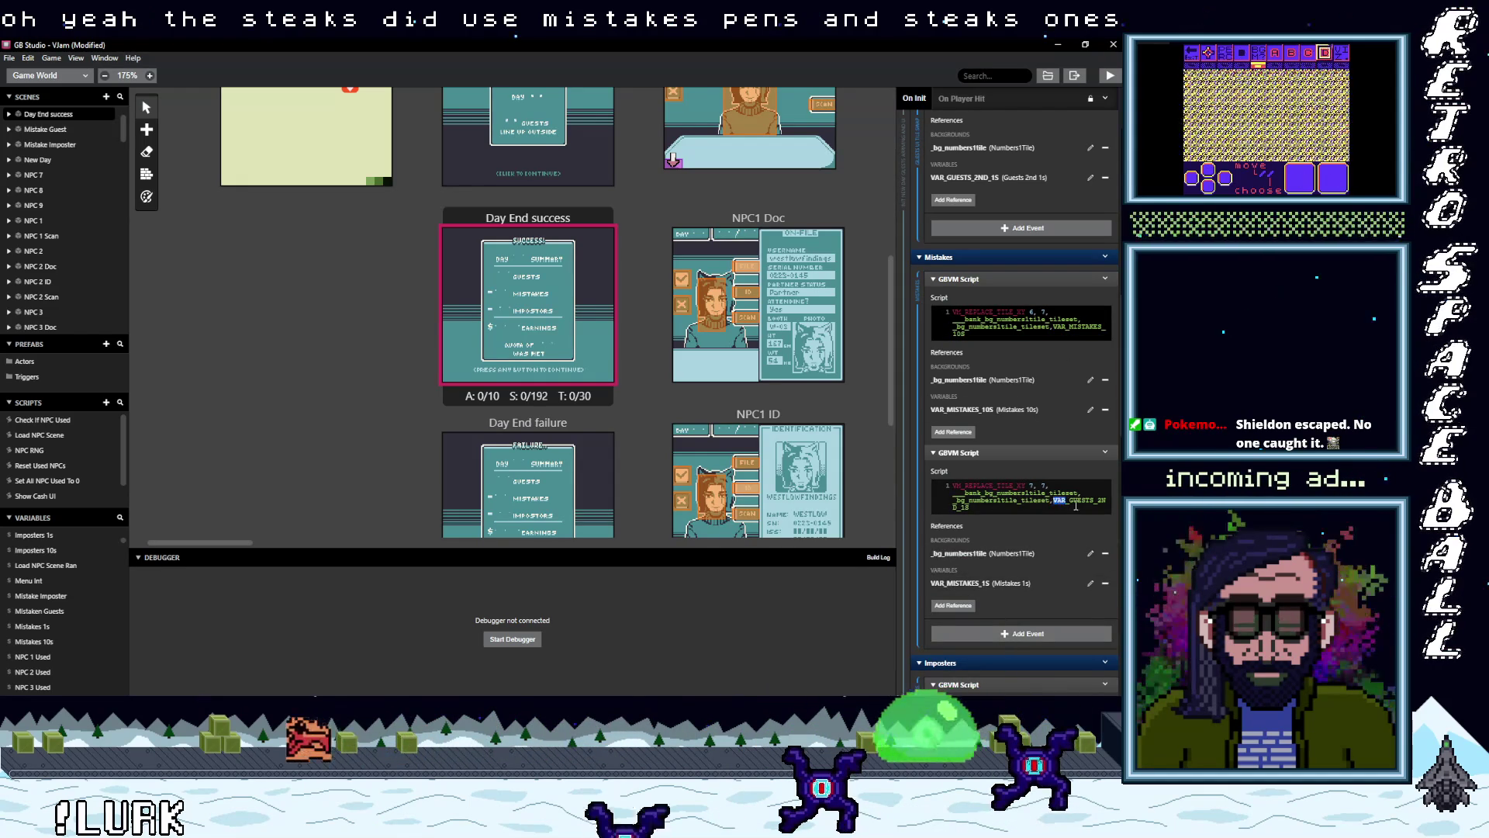
- Remove the guests 10s and 1s references from both Imposters scripts
{"action": "scroll", "coordinate": [1024, 524], "scroll_direction": "down", "scroll_amount": 4}
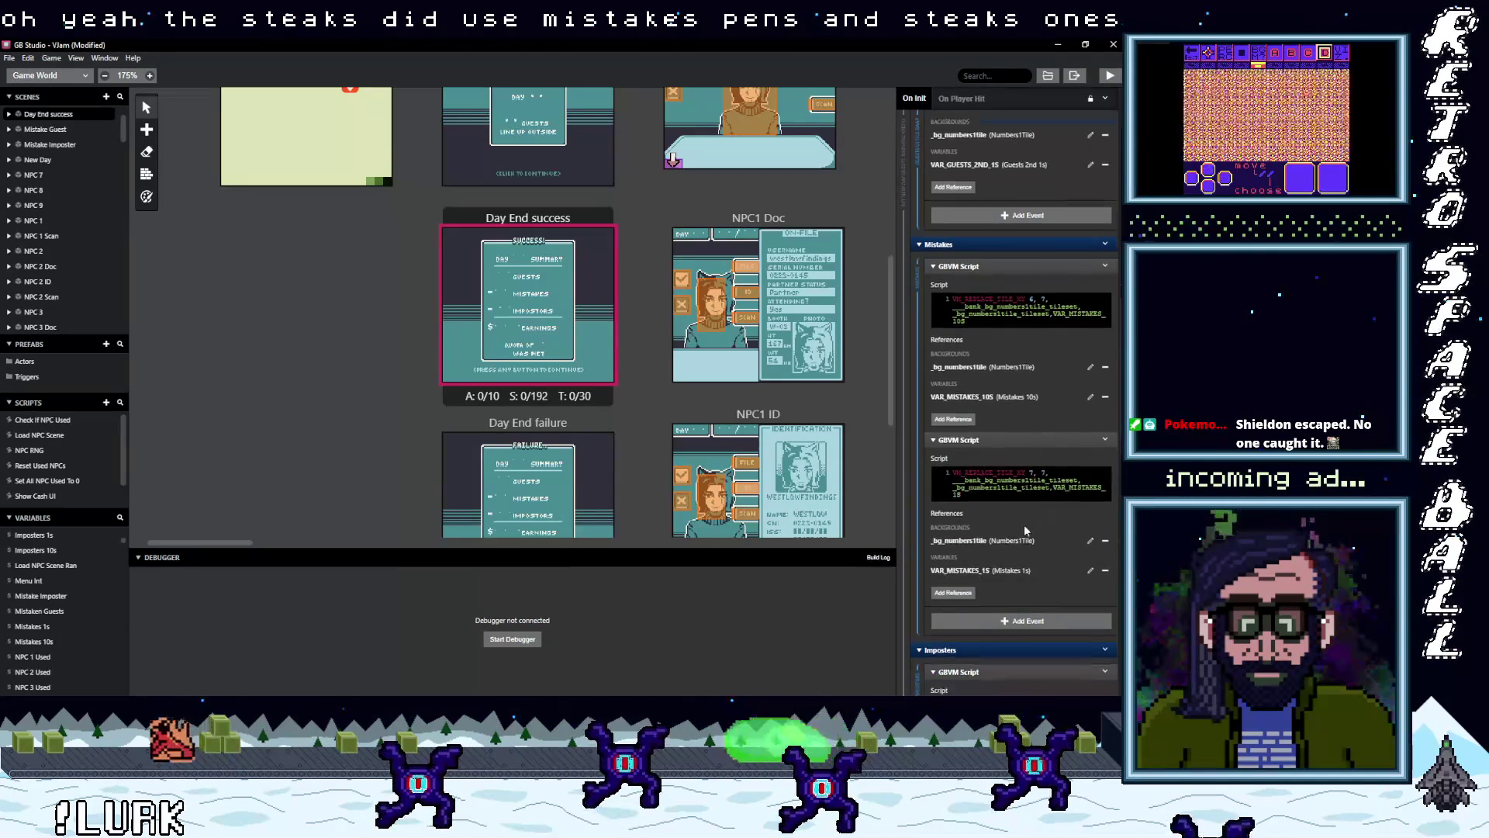
{"action": "left_click", "coordinate": [1105, 531]}
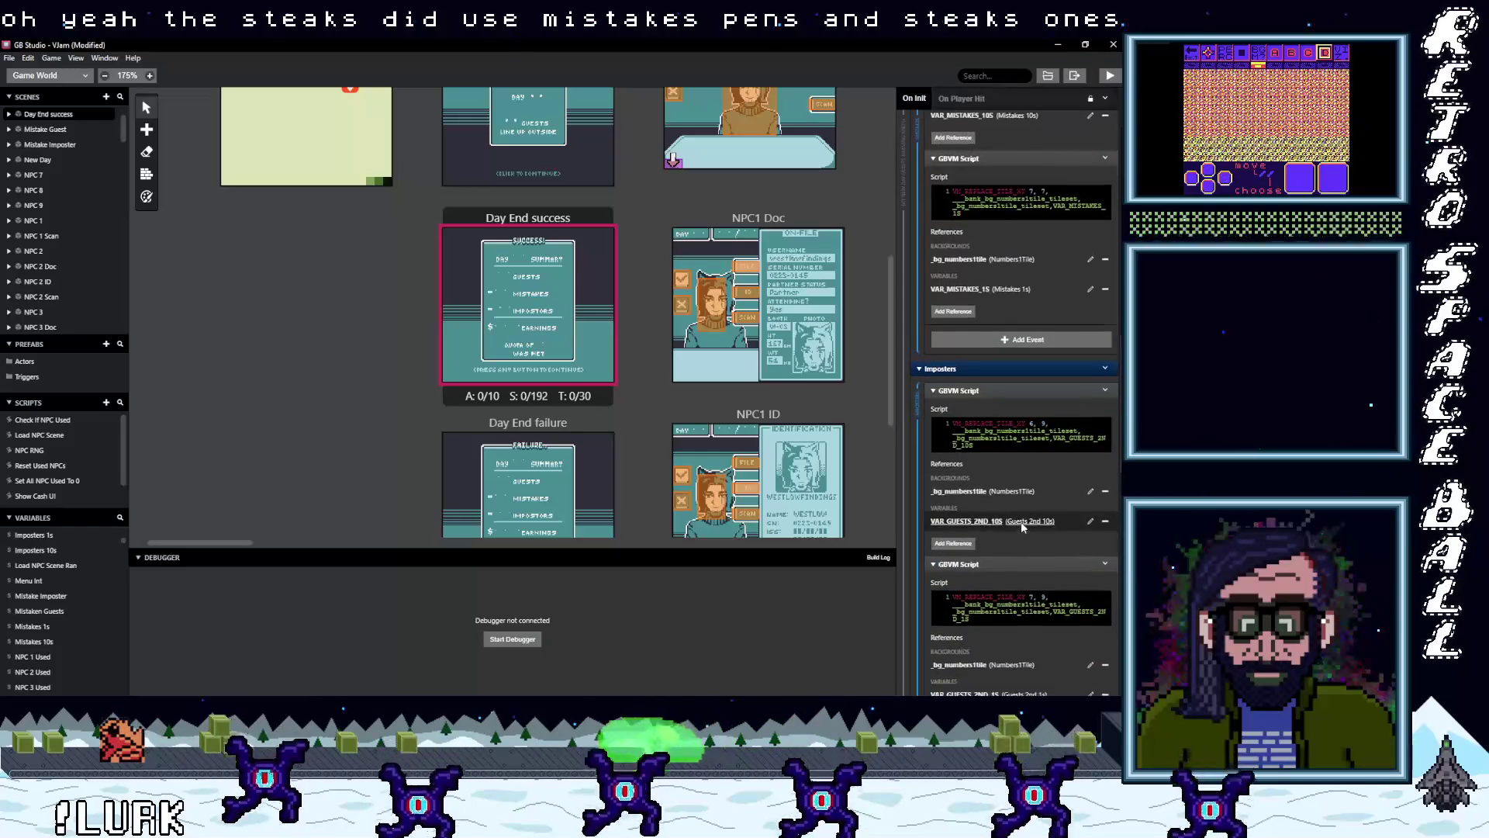
{"action": "scroll", "coordinate": [1101, 543], "scroll_direction": "down", "scroll_amount": 1}
{"action": "left_click", "coordinate": [1105, 613]}
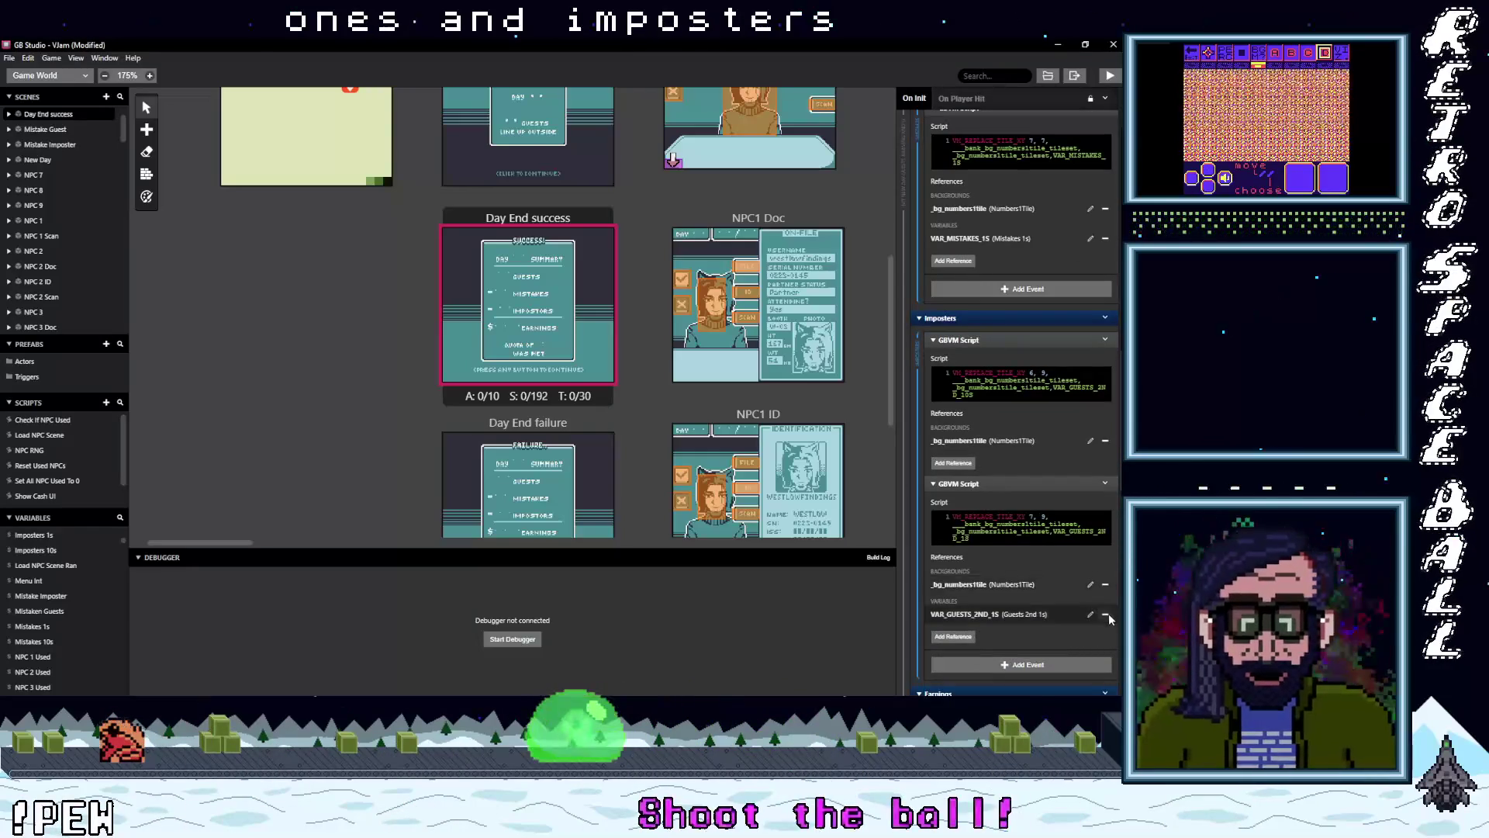
- Add Imposters 10s and Imposters 1s as references in the two Imposters scripts
{"action": "left_click", "coordinate": [961, 463]}
{"action": "type", "text": "imp"}
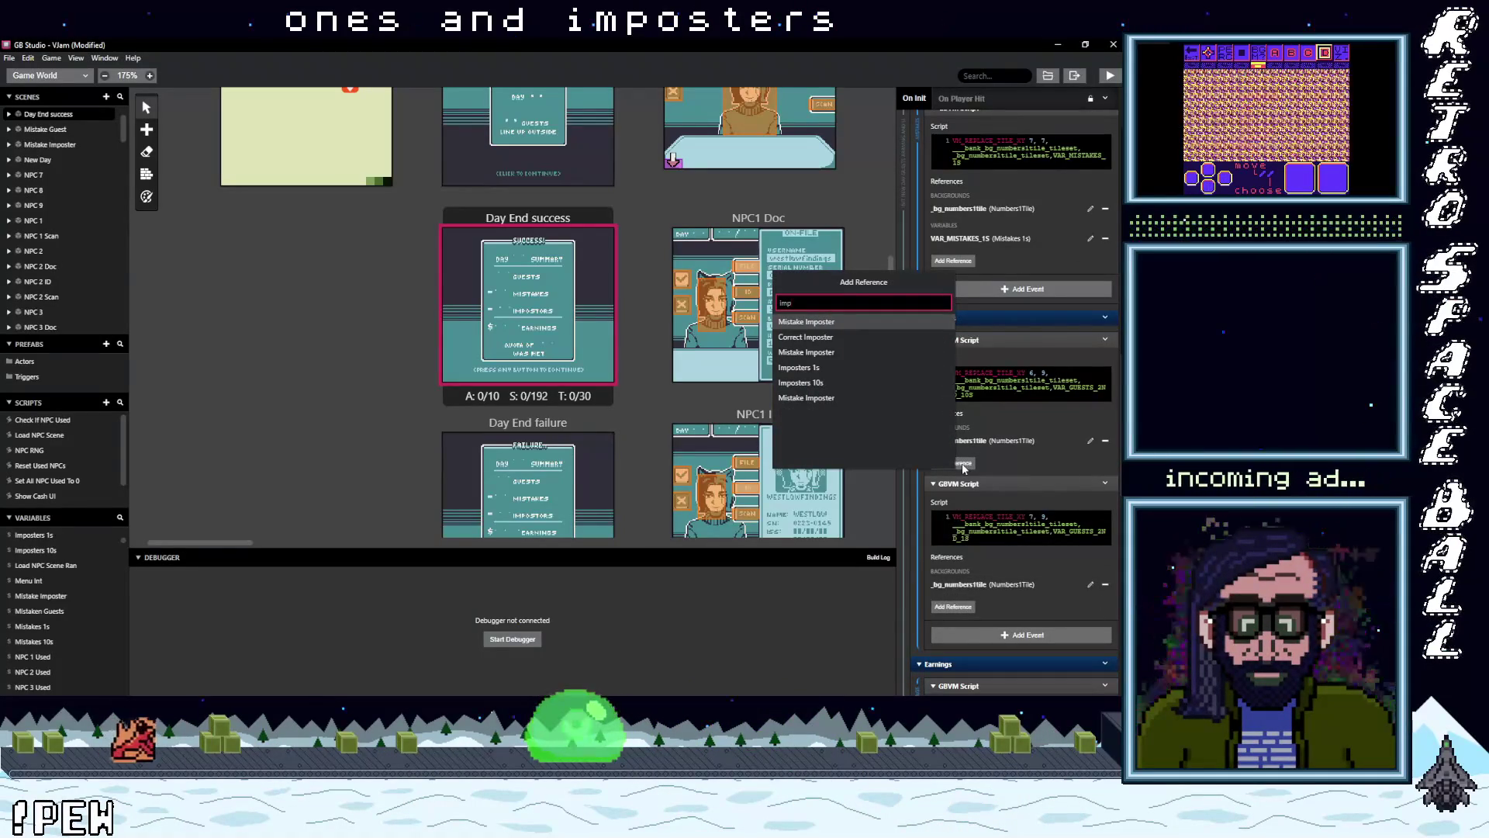
{"action": "left_click", "coordinate": [806, 383]}
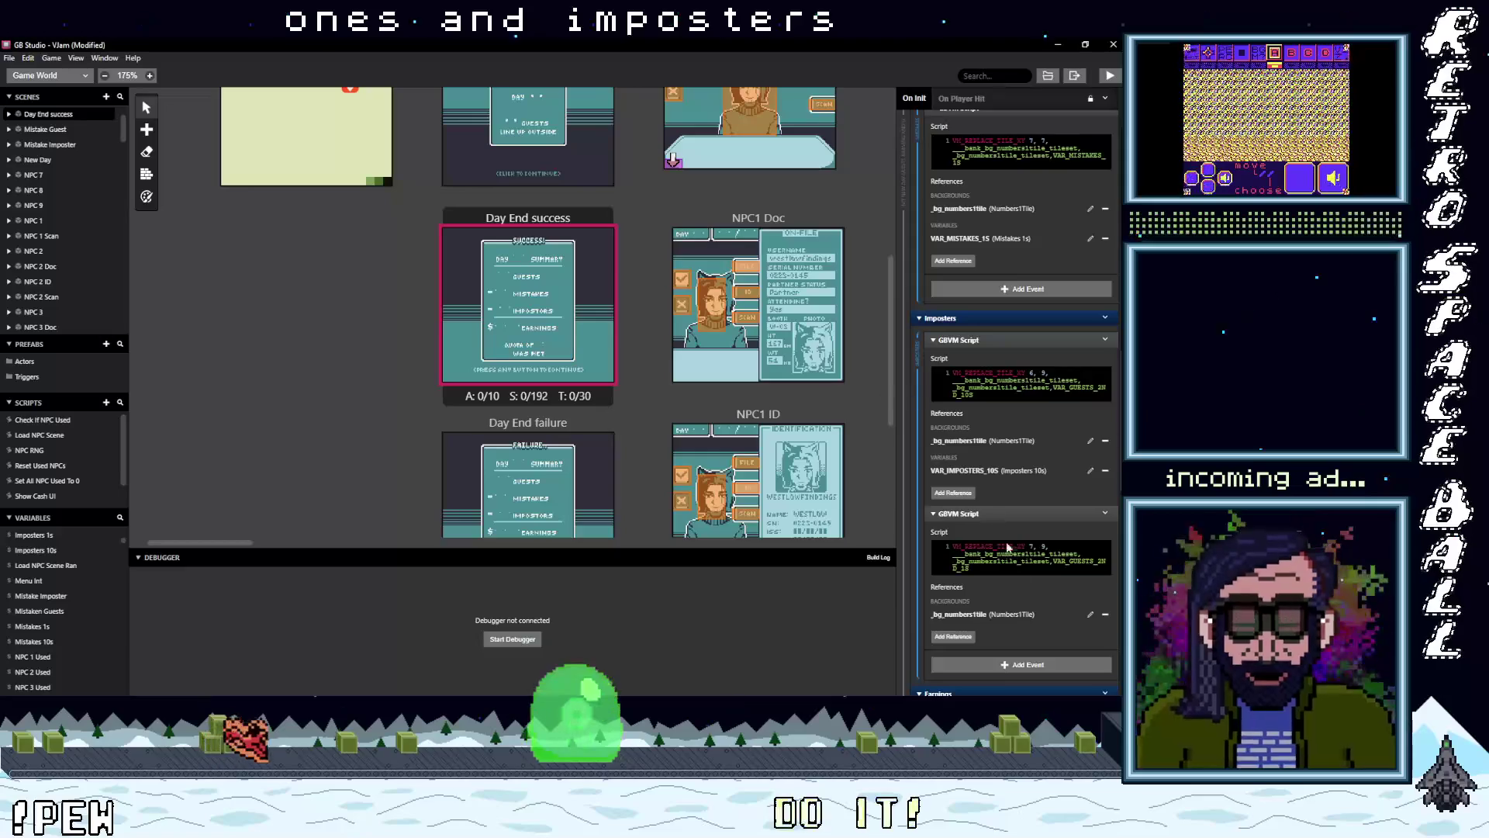
{"action": "left_click", "coordinate": [966, 636]}
{"action": "type", "text": "p"}
{"action": "left_click", "coordinate": [837, 541]}
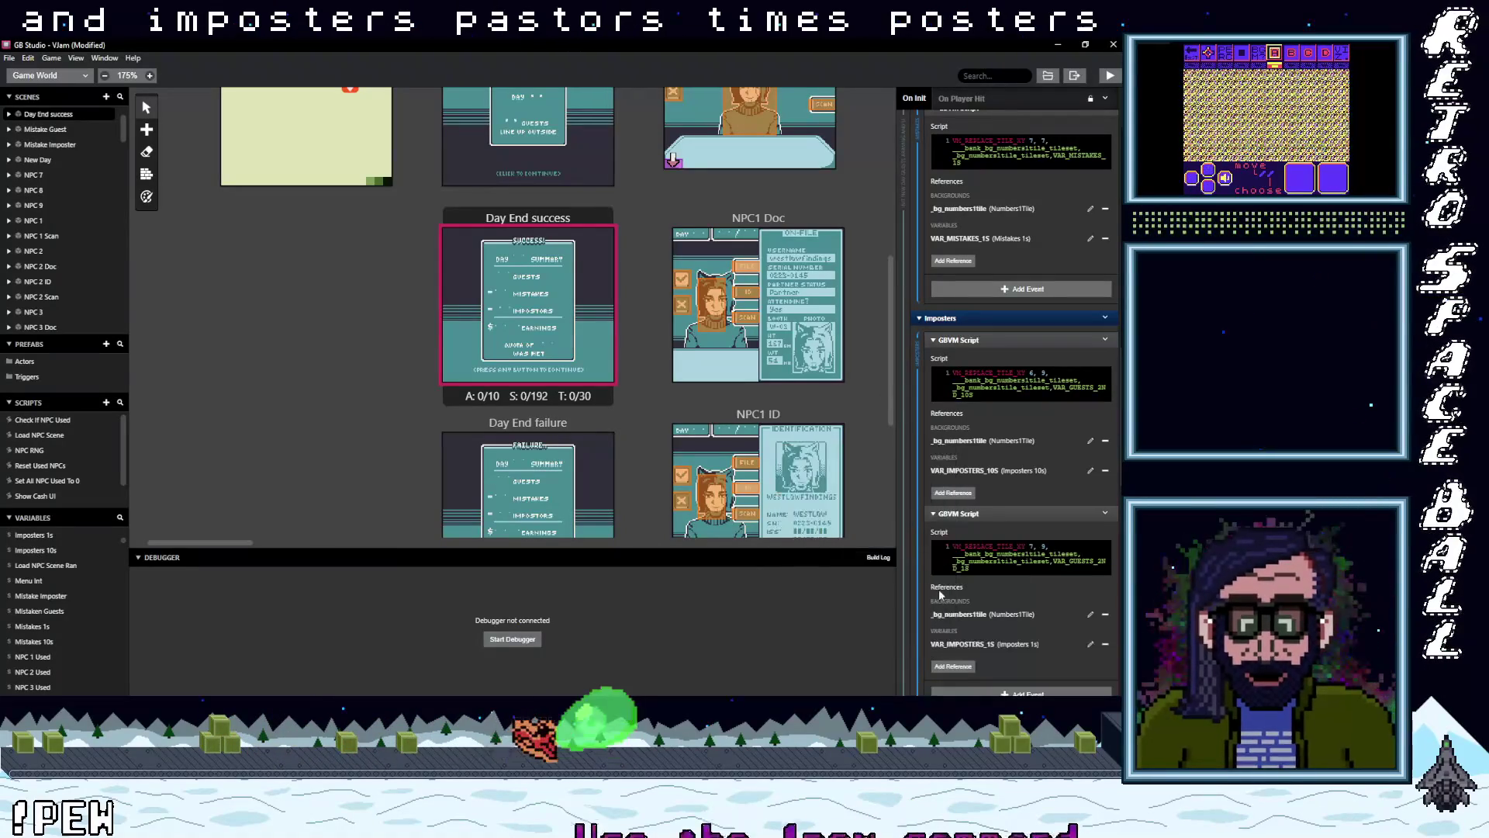
- Change the script code to read the IMPOSTERS variables and save the project
{"action": "left_click_drag", "start_coordinate": [1071, 561], "coordinate": [960, 568]}
{"action": "type", "text": "IMPOSTERS"}
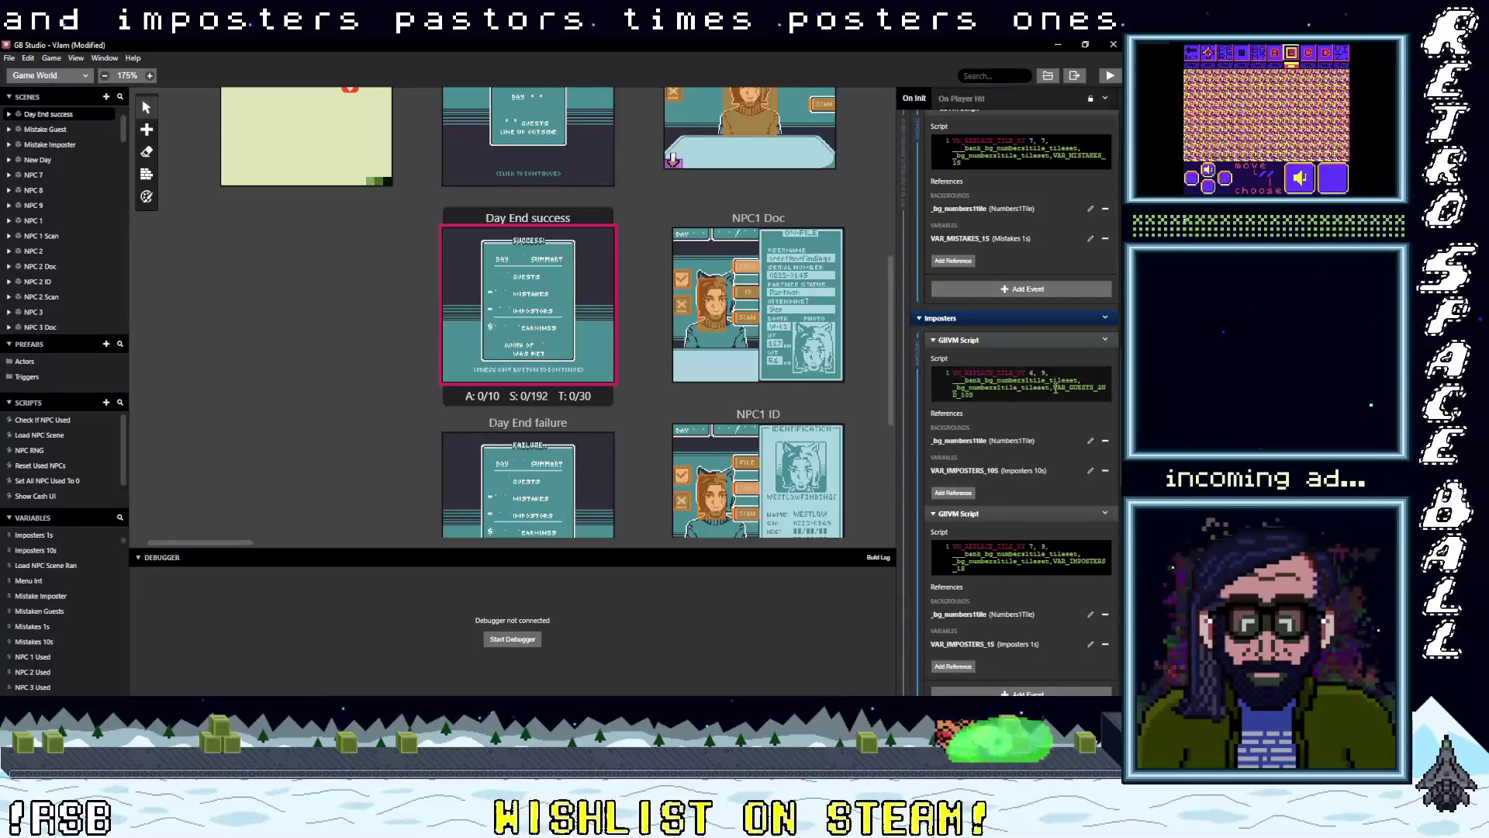
{"action": "scroll", "coordinate": [1025, 481], "scroll_direction": "down", "scroll_amount": 5}
{"action": "scroll", "coordinate": [1022, 487], "scroll_direction": "down", "scroll_amount": 8}
{"action": "scroll", "coordinate": [1034, 546], "scroll_direction": "down", "scroll_amount": 3}
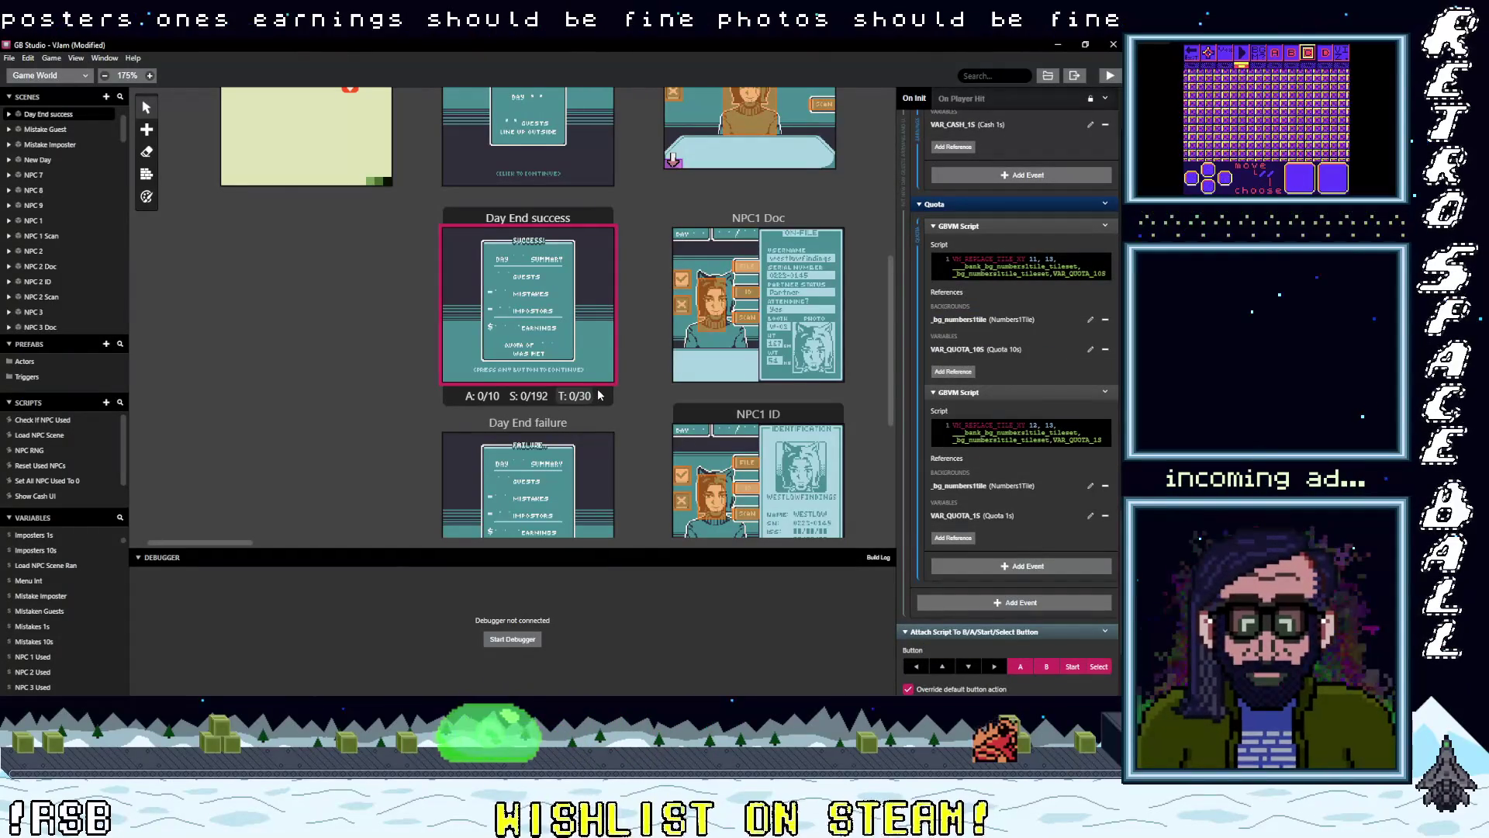
{"action": "key", "text": "ctrl+s"}
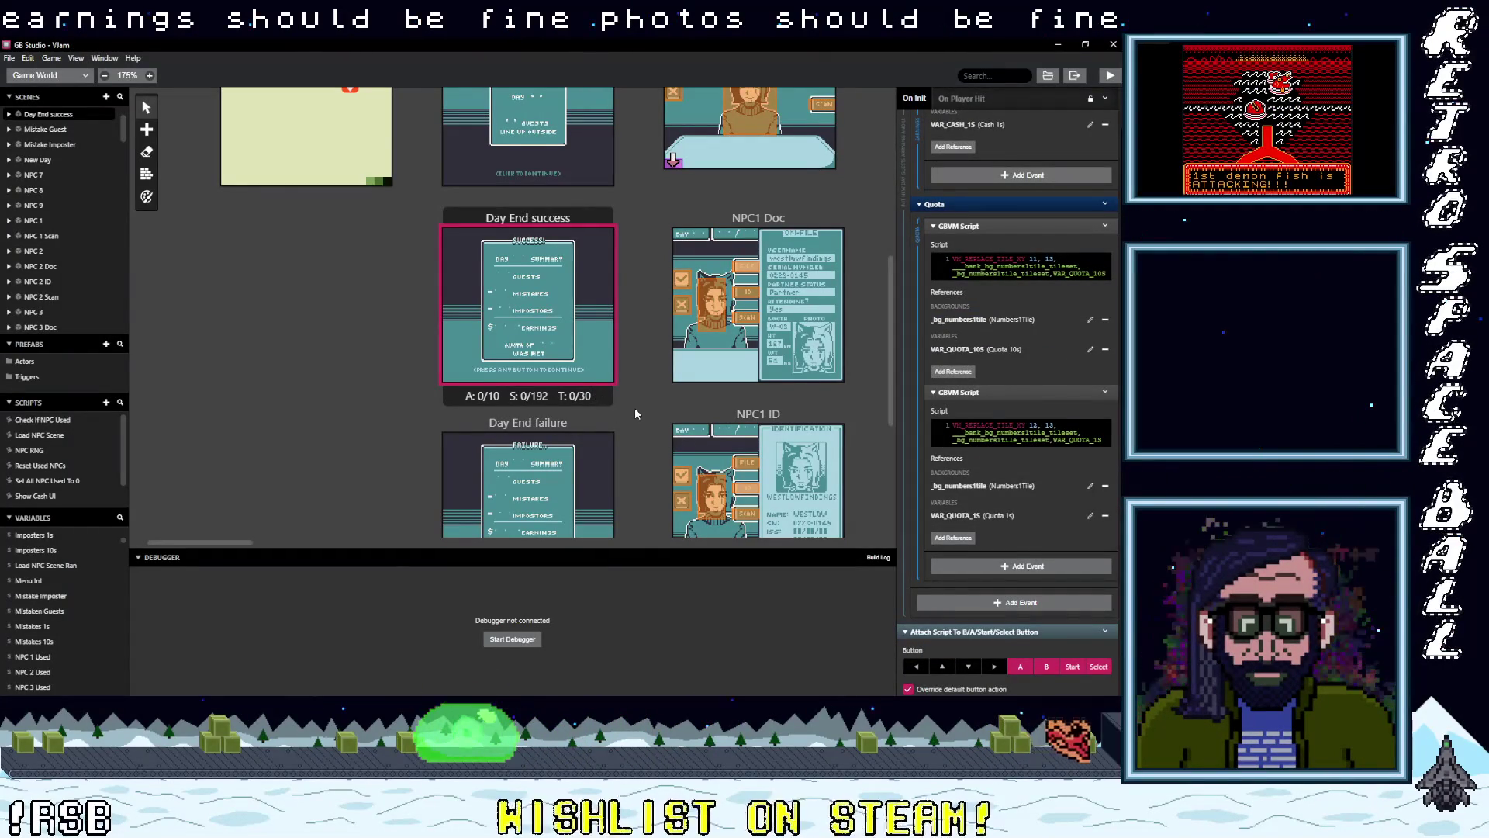
- Collapse the Day UI Tile swap, Guests UI Tile Swap, Mistakes and Imposters groups
{"action": "scroll", "coordinate": [634, 407], "scroll_direction": "up", "scroll_amount": 2}
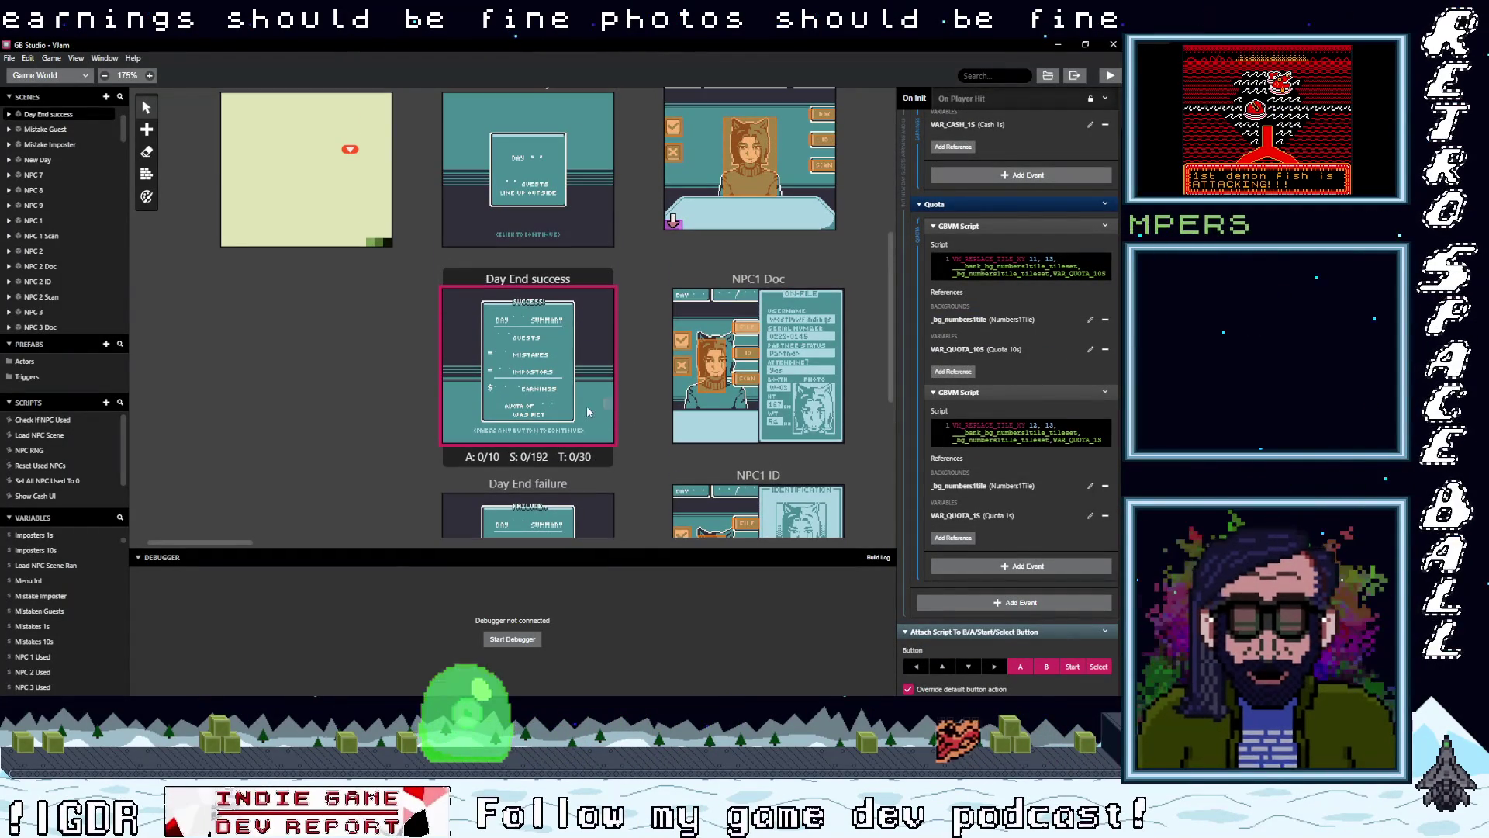
{"action": "scroll", "coordinate": [555, 400], "scroll_direction": "up", "scroll_amount": 4}
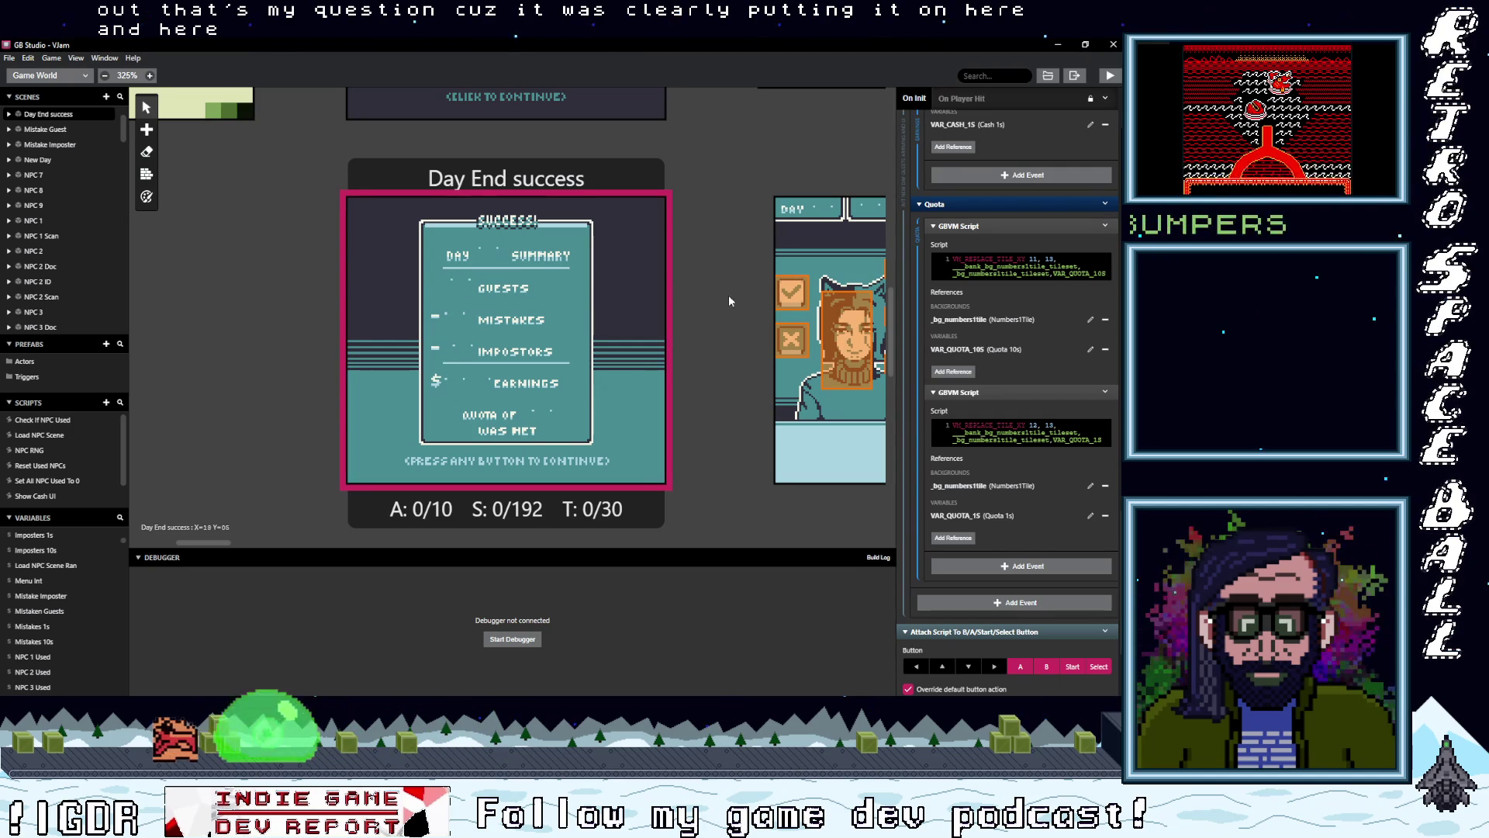
{"action": "scroll", "coordinate": [1041, 412], "scroll_direction": "down", "scroll_amount": 10}
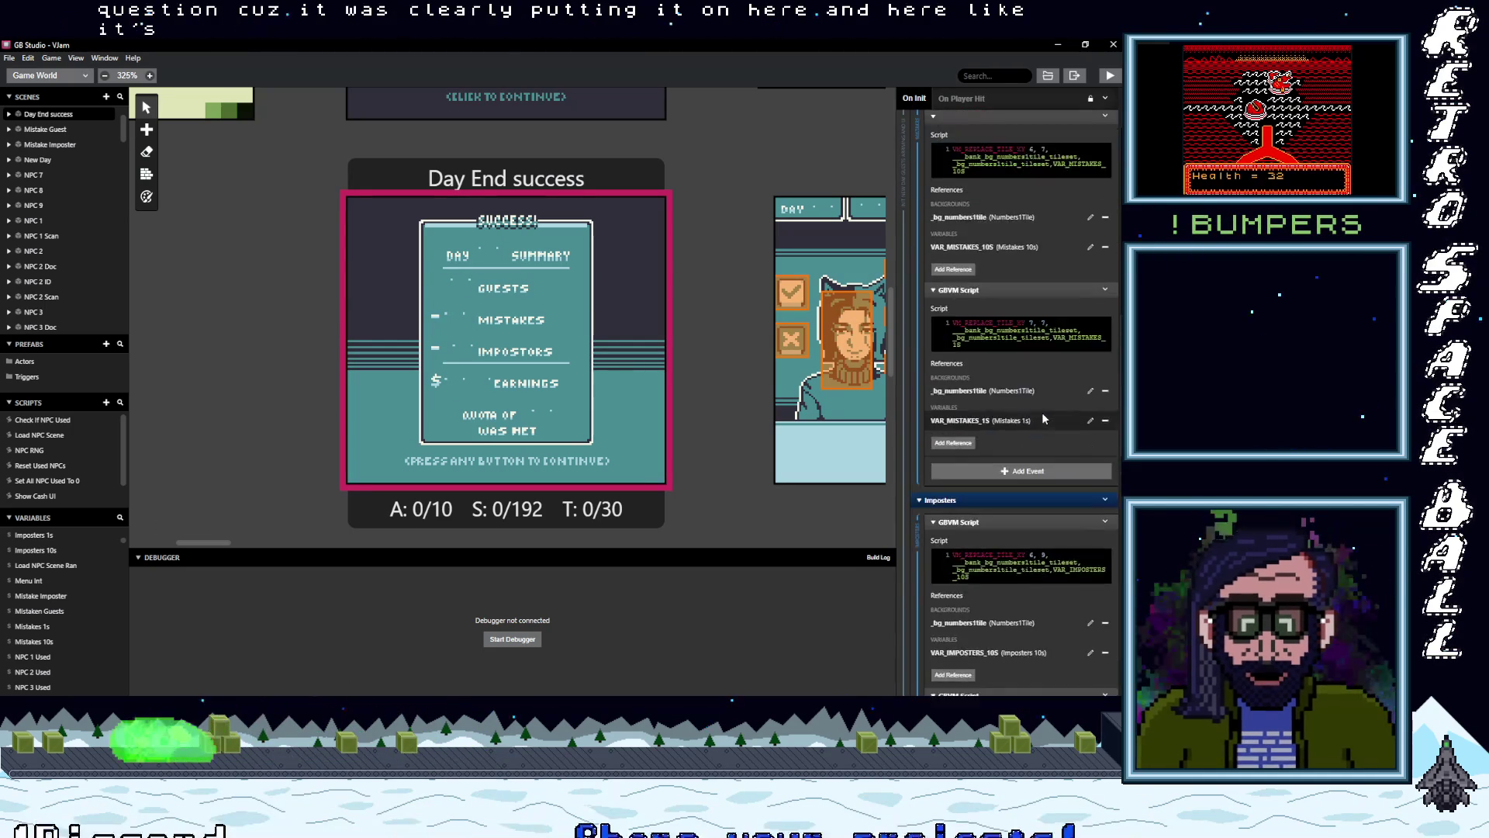
{"action": "scroll", "coordinate": [1041, 412], "scroll_direction": "up", "scroll_amount": 12}
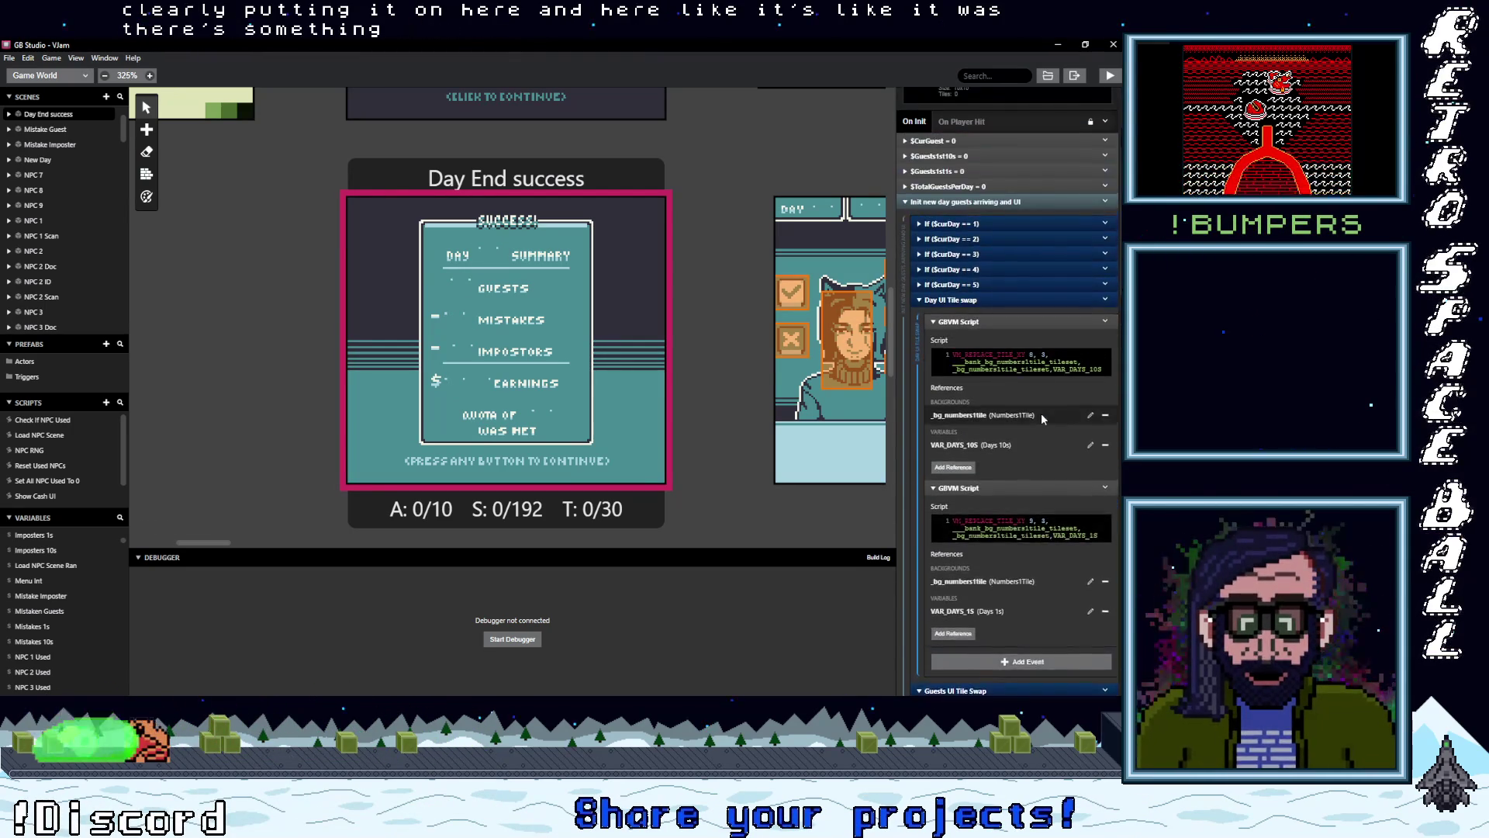
{"action": "left_click", "coordinate": [969, 302]}
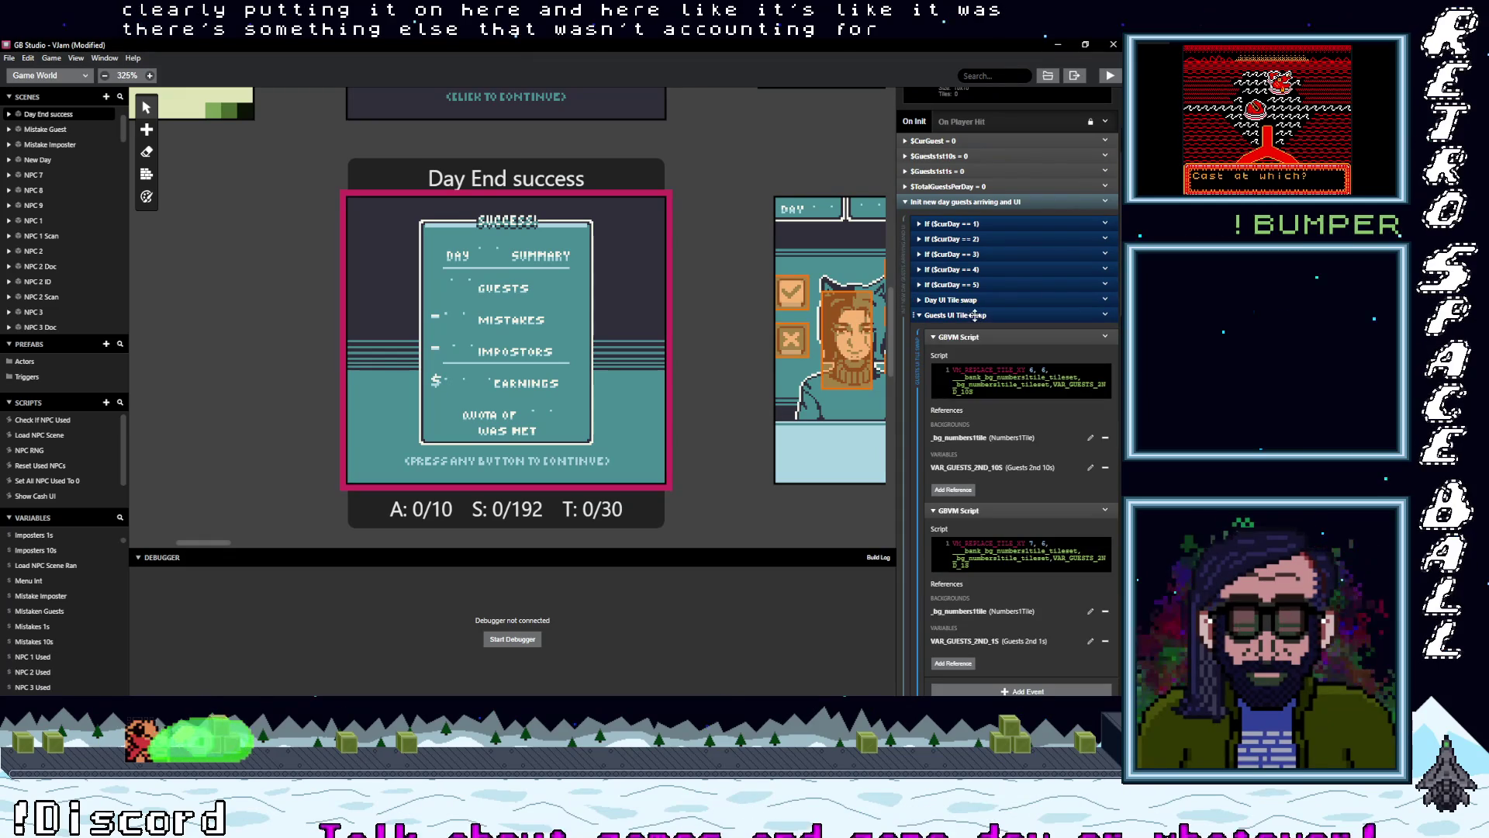
{"action": "left_click", "coordinate": [971, 316]}
{"action": "left_click", "coordinate": [975, 331]}
{"action": "left_click", "coordinate": [973, 346]}
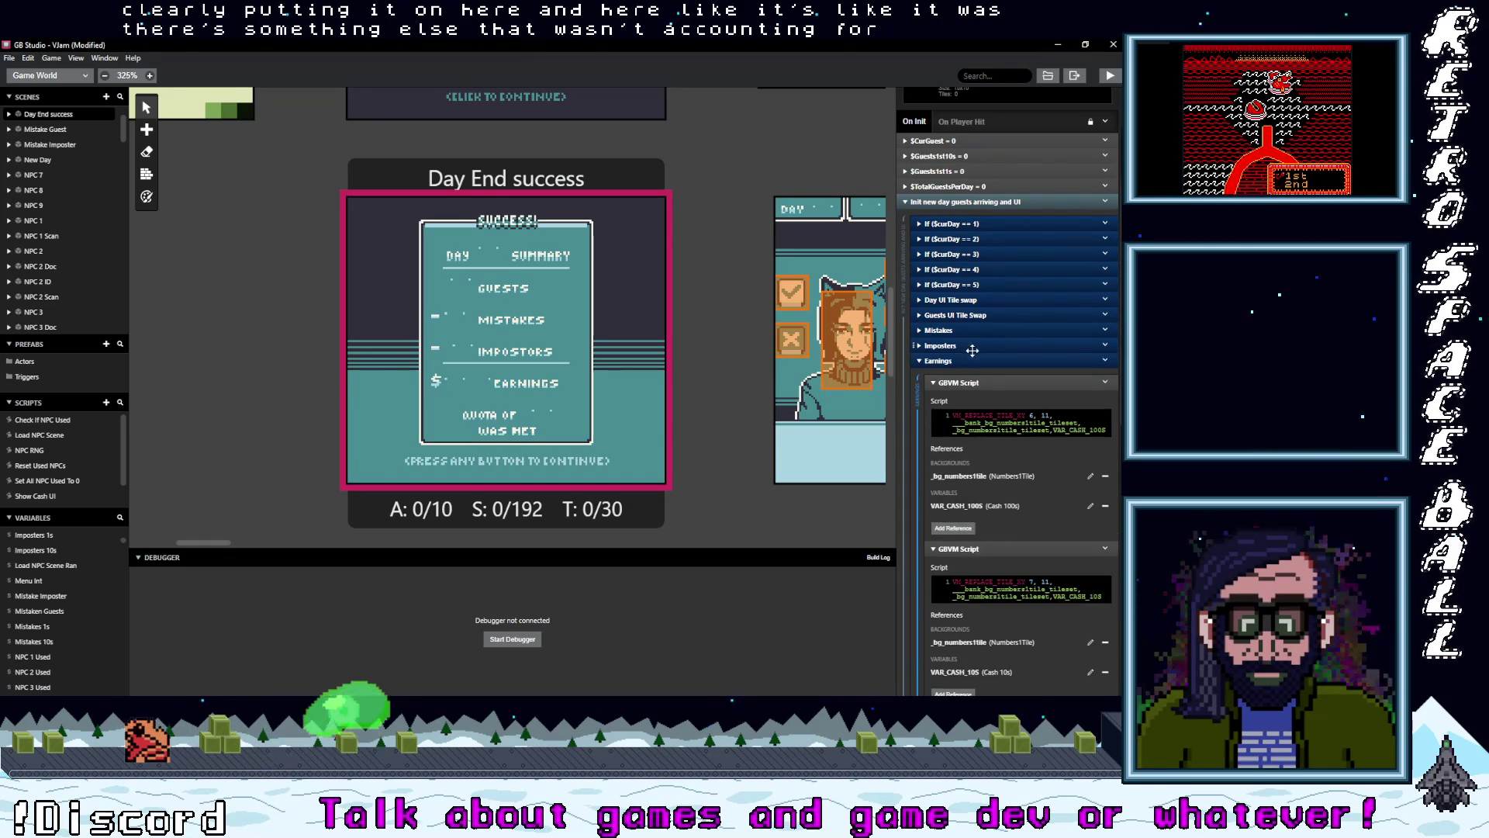
- Collapse the Earnings group and inspect the If $curDay == 5 event
{"action": "left_click", "coordinate": [962, 360]}
{"action": "left_click", "coordinate": [962, 284]}
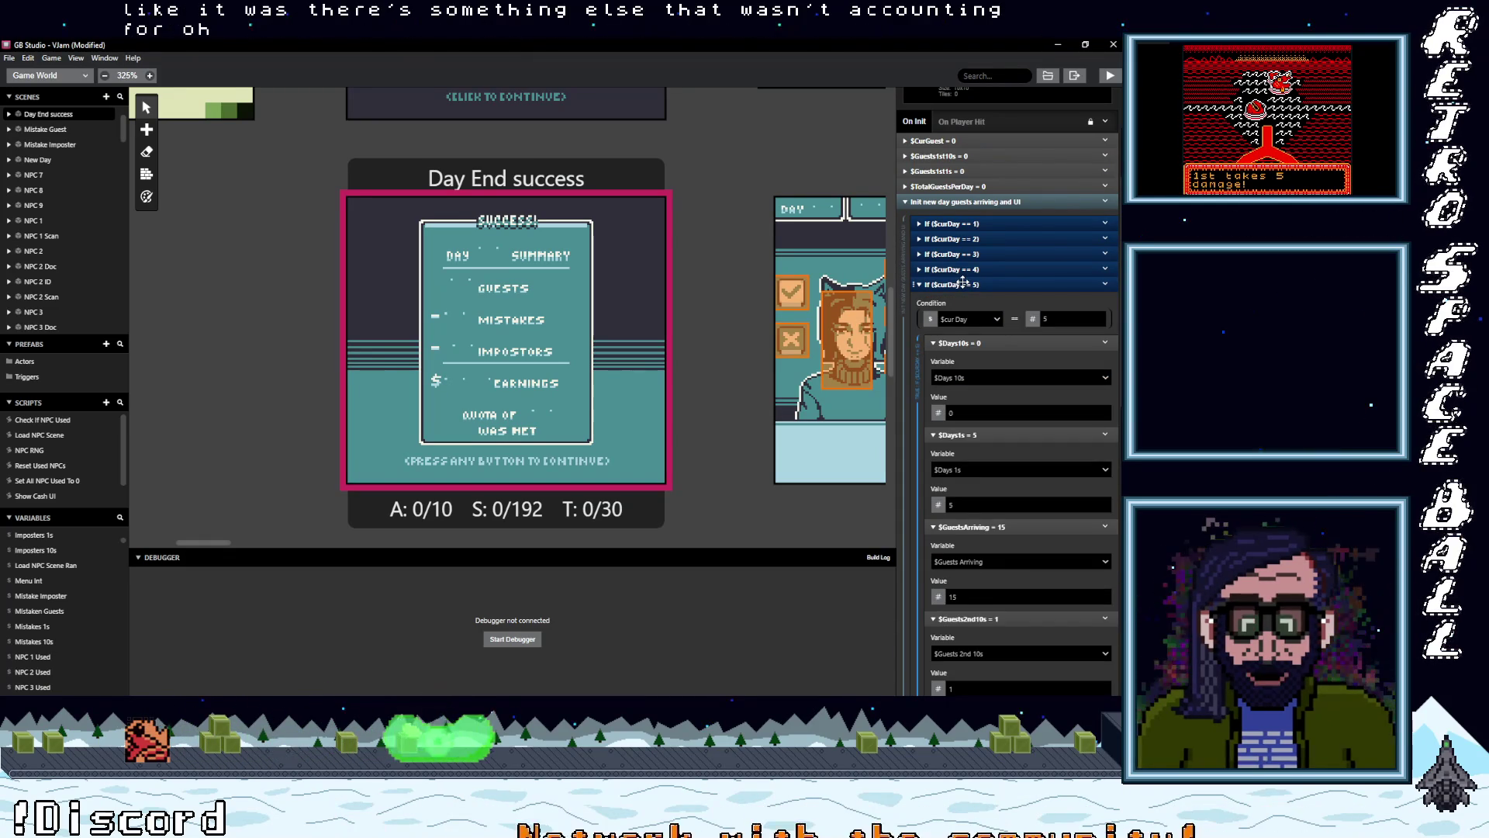
{"action": "scroll", "coordinate": [979, 371], "scroll_direction": "down", "scroll_amount": 3}
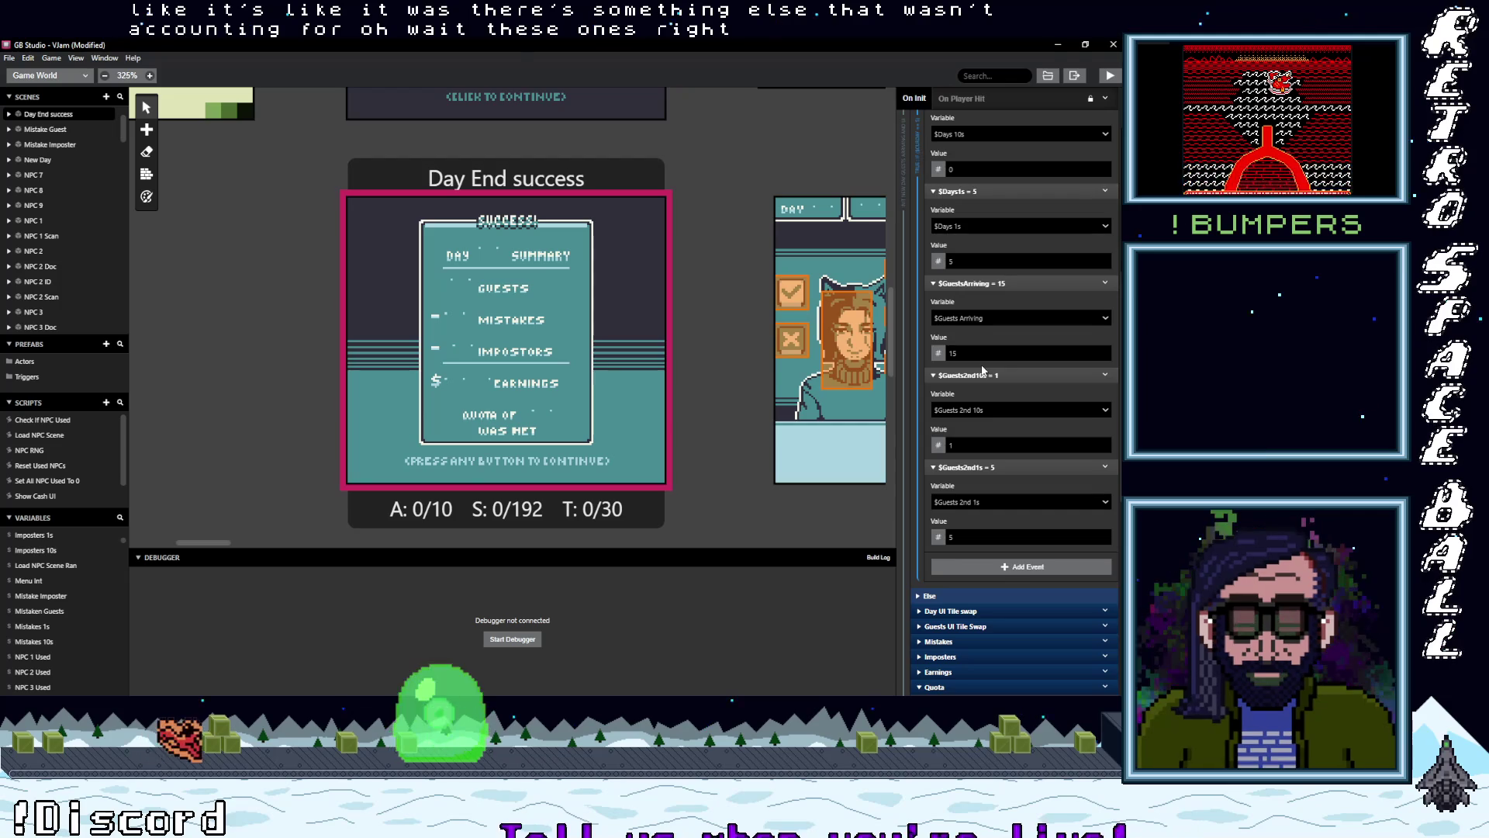
{"action": "scroll", "coordinate": [979, 364], "scroll_direction": "up", "scroll_amount": 3}
{"action": "left_click", "coordinate": [960, 284]}
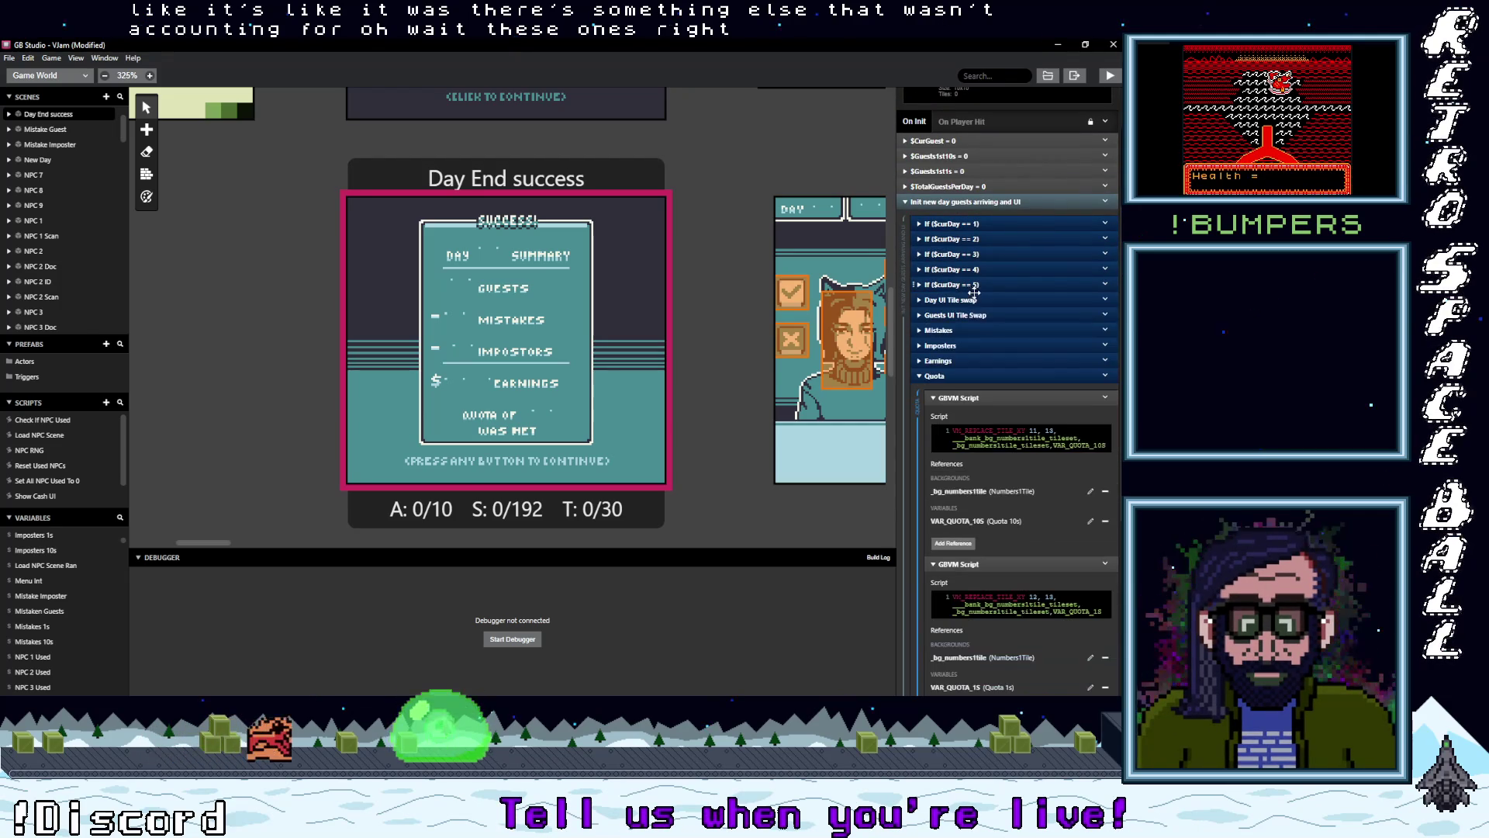
{"action": "scroll", "coordinate": [965, 346], "scroll_direction": "up", "scroll_amount": 1}
- Delete the five If $curDay day-check events
{"action": "left_click_drag", "start_coordinate": [964, 347], "coordinate": [1019, 301]}
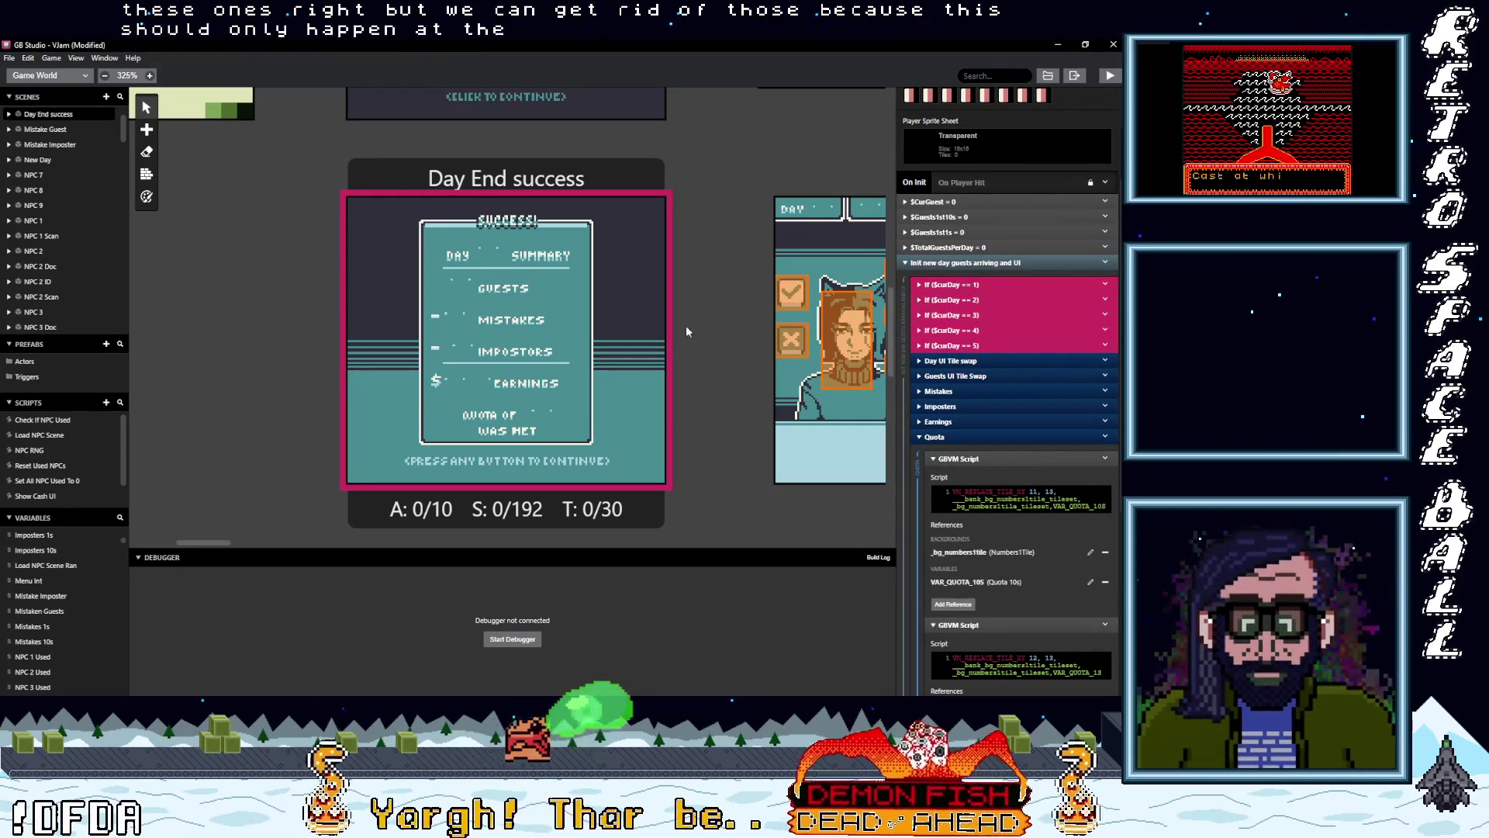
{"action": "scroll", "coordinate": [696, 347], "scroll_direction": "up", "scroll_amount": 5}
{"action": "scroll", "coordinate": [775, 369], "scroll_direction": "down", "scroll_amount": 2}
{"action": "scroll", "coordinate": [805, 372], "scroll_direction": "down", "scroll_amount": 1}
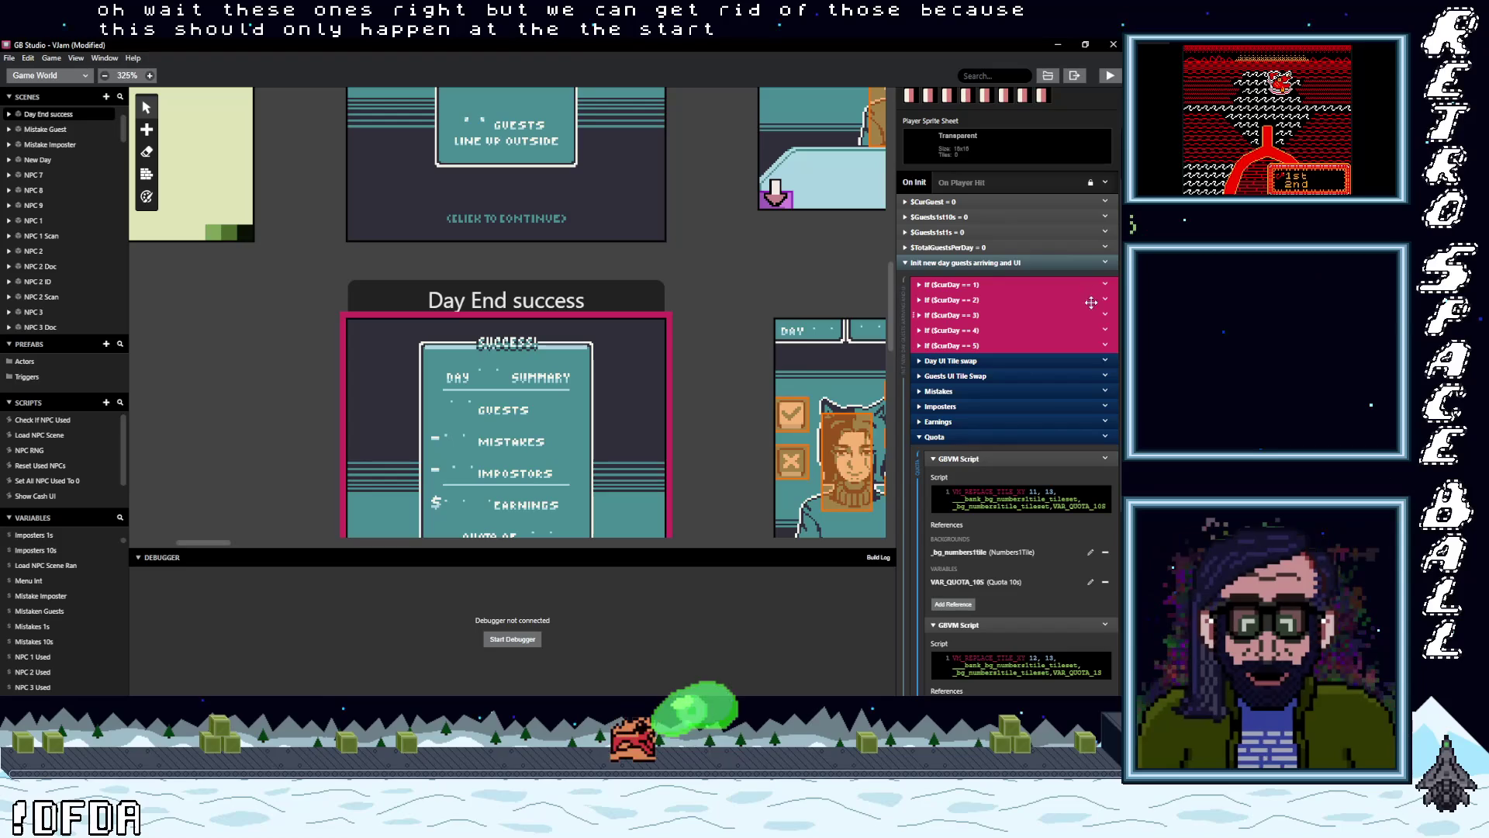
{"action": "right_click", "coordinate": [1039, 300]}
{"action": "left_click", "coordinate": [1074, 428]}
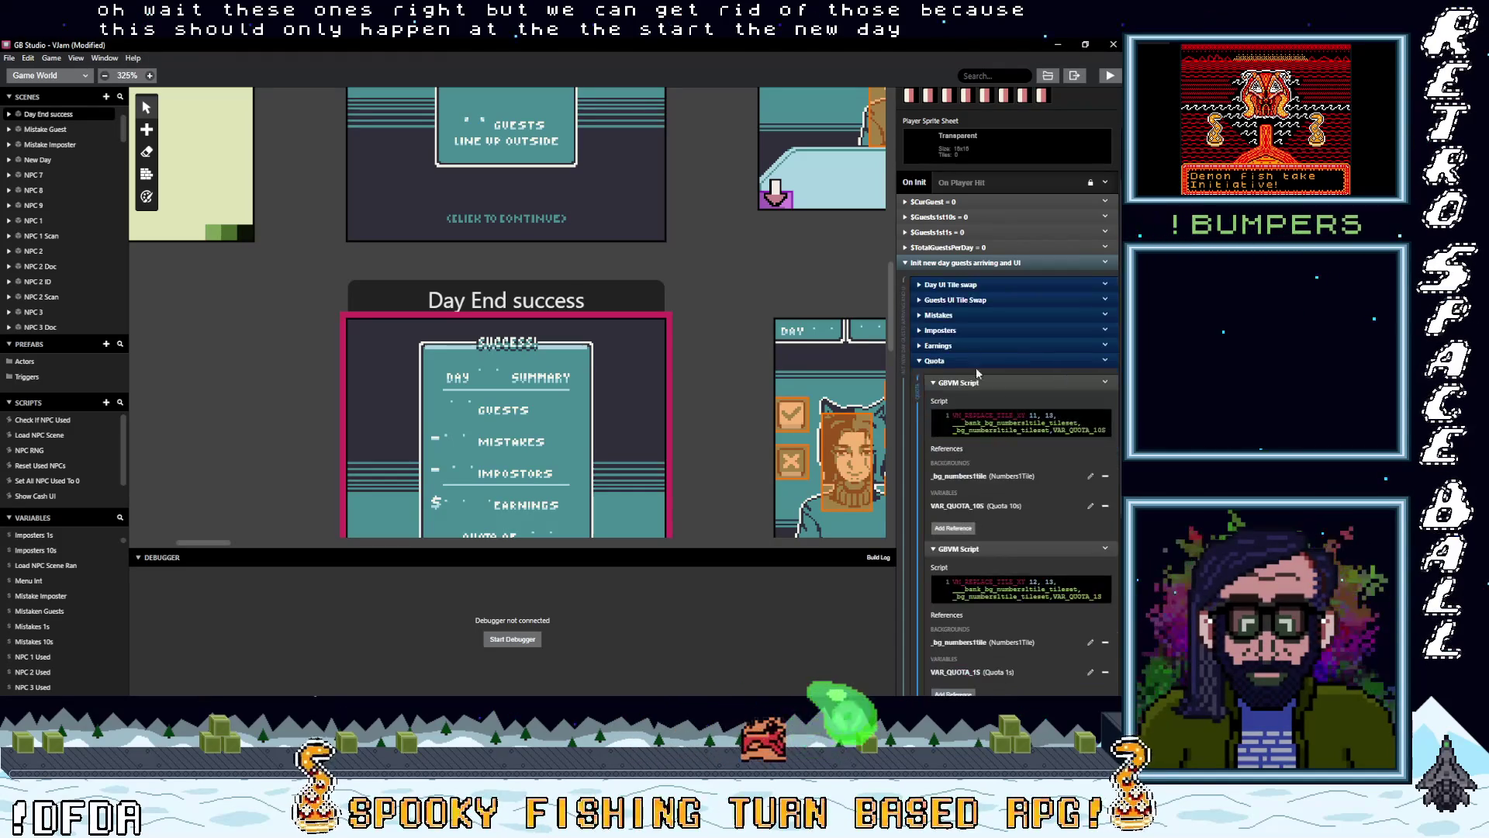
- Begin editing the init events group's title
{"action": "scroll", "coordinate": [975, 327], "scroll_direction": "down", "scroll_amount": 1}
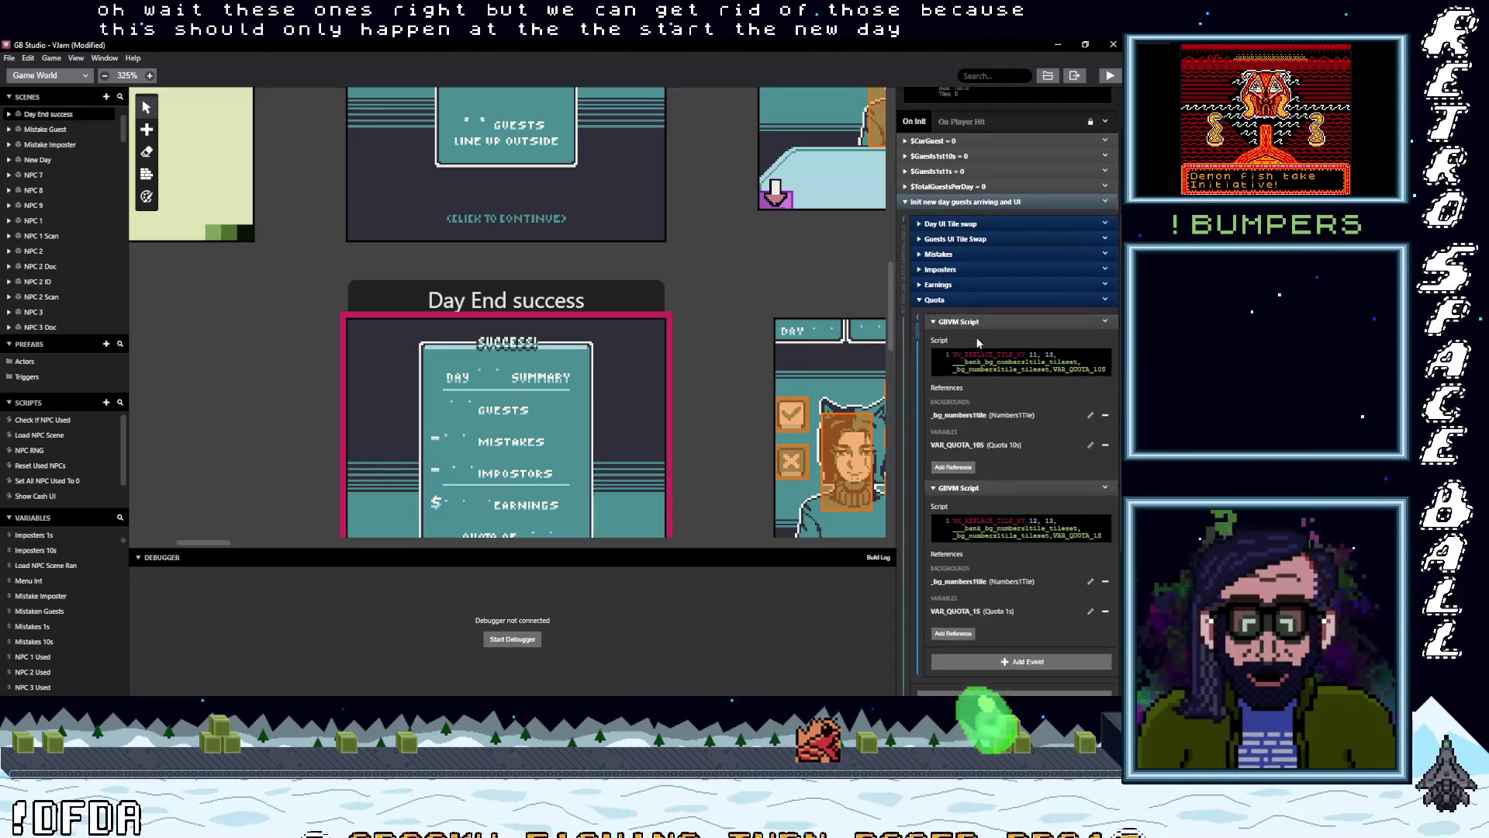
{"action": "left_click", "coordinate": [1105, 202]}
{"action": "left_click", "coordinate": [1024, 232]}
{"action": "type", "text": "UI"}
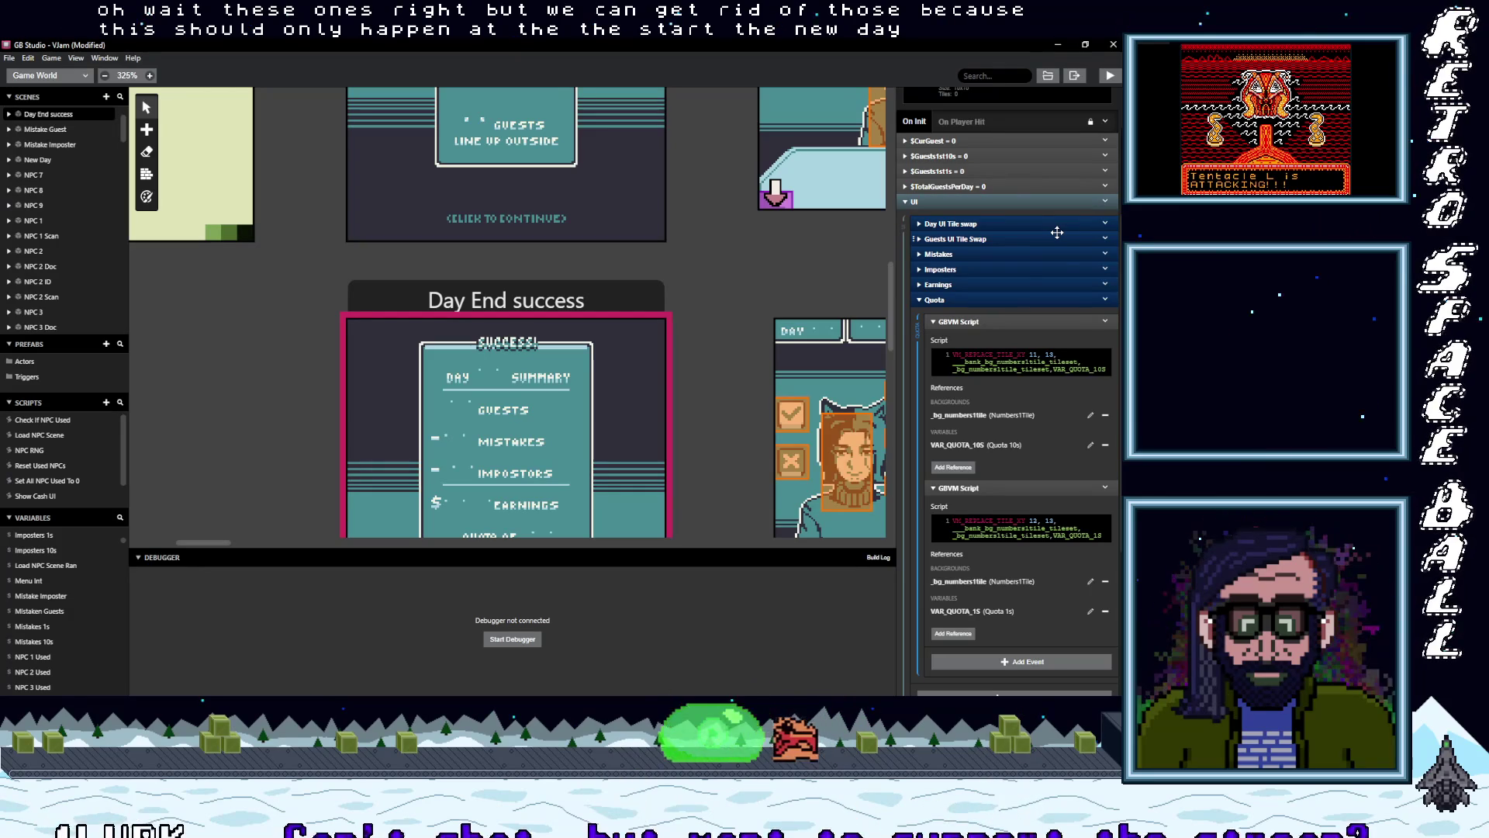
- Collapse the Quota group and briefly inspect the If $SFXOff == 0 event
{"action": "left_click", "coordinate": [980, 300]}
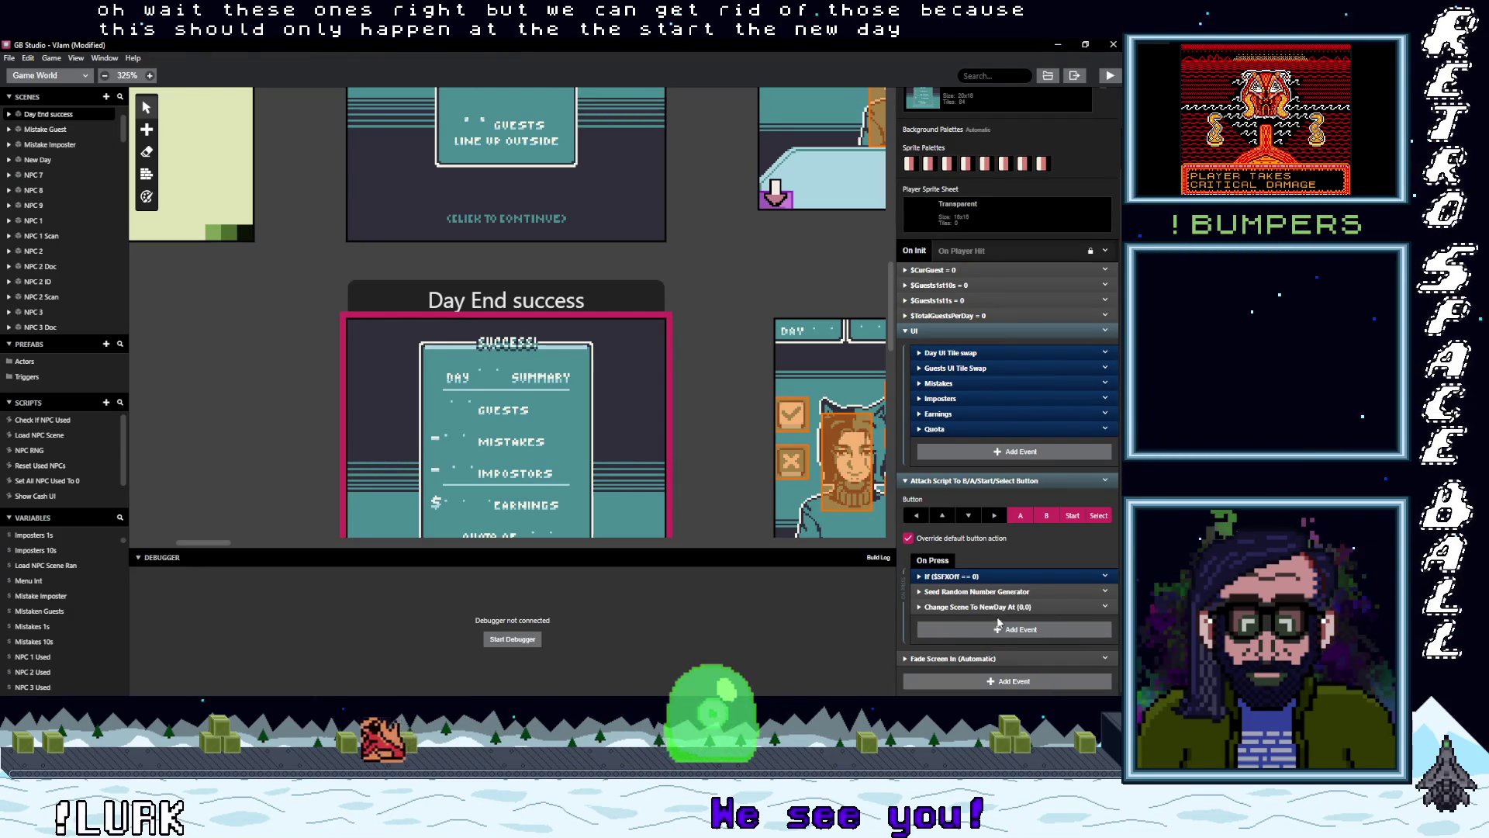
{"action": "left_click", "coordinate": [979, 577]}
{"action": "scroll", "coordinate": [981, 573], "scroll_direction": "down", "scroll_amount": 2}
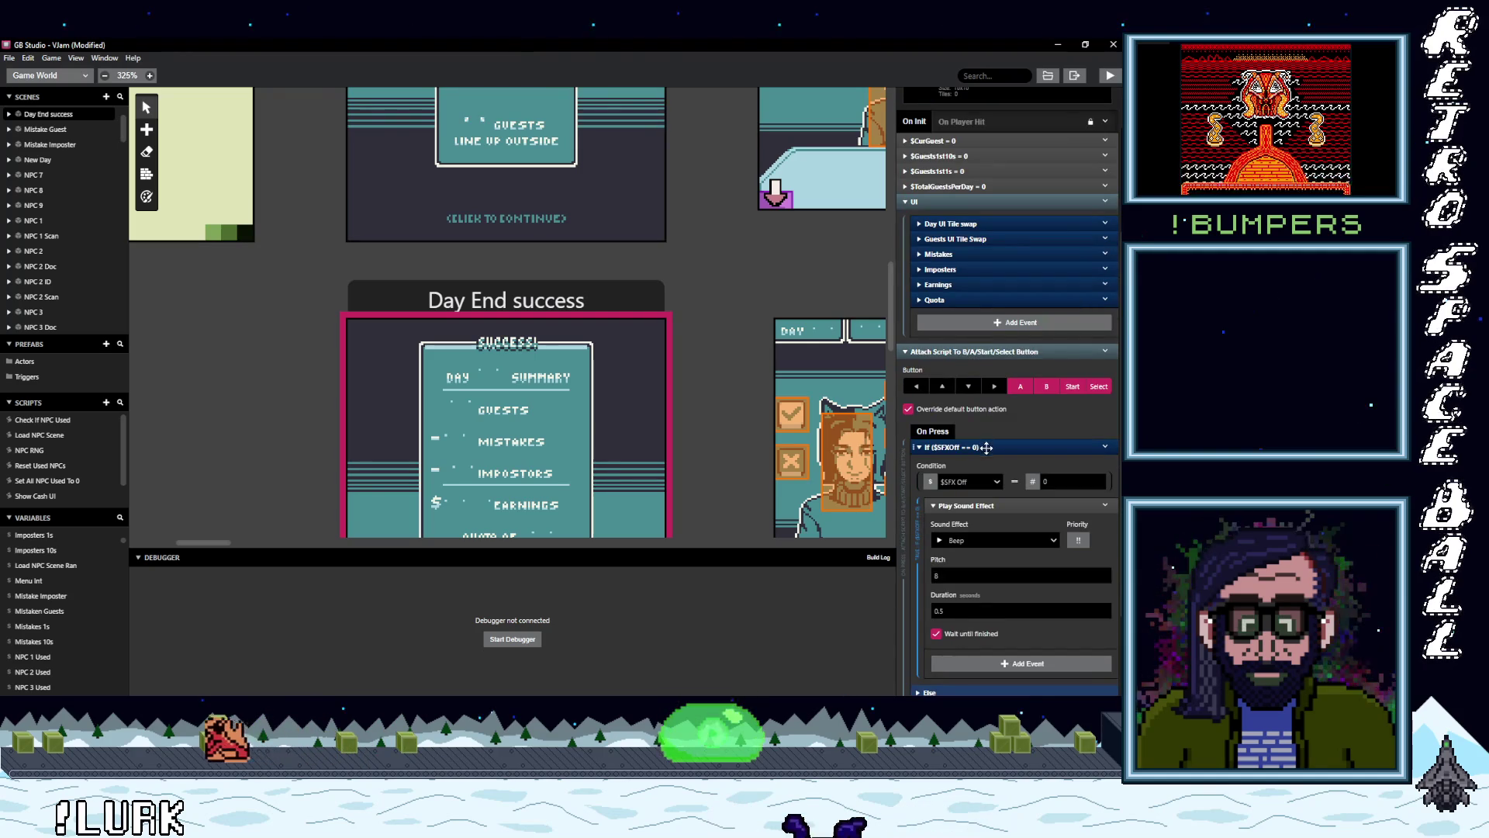
{"action": "left_click", "coordinate": [986, 447]}
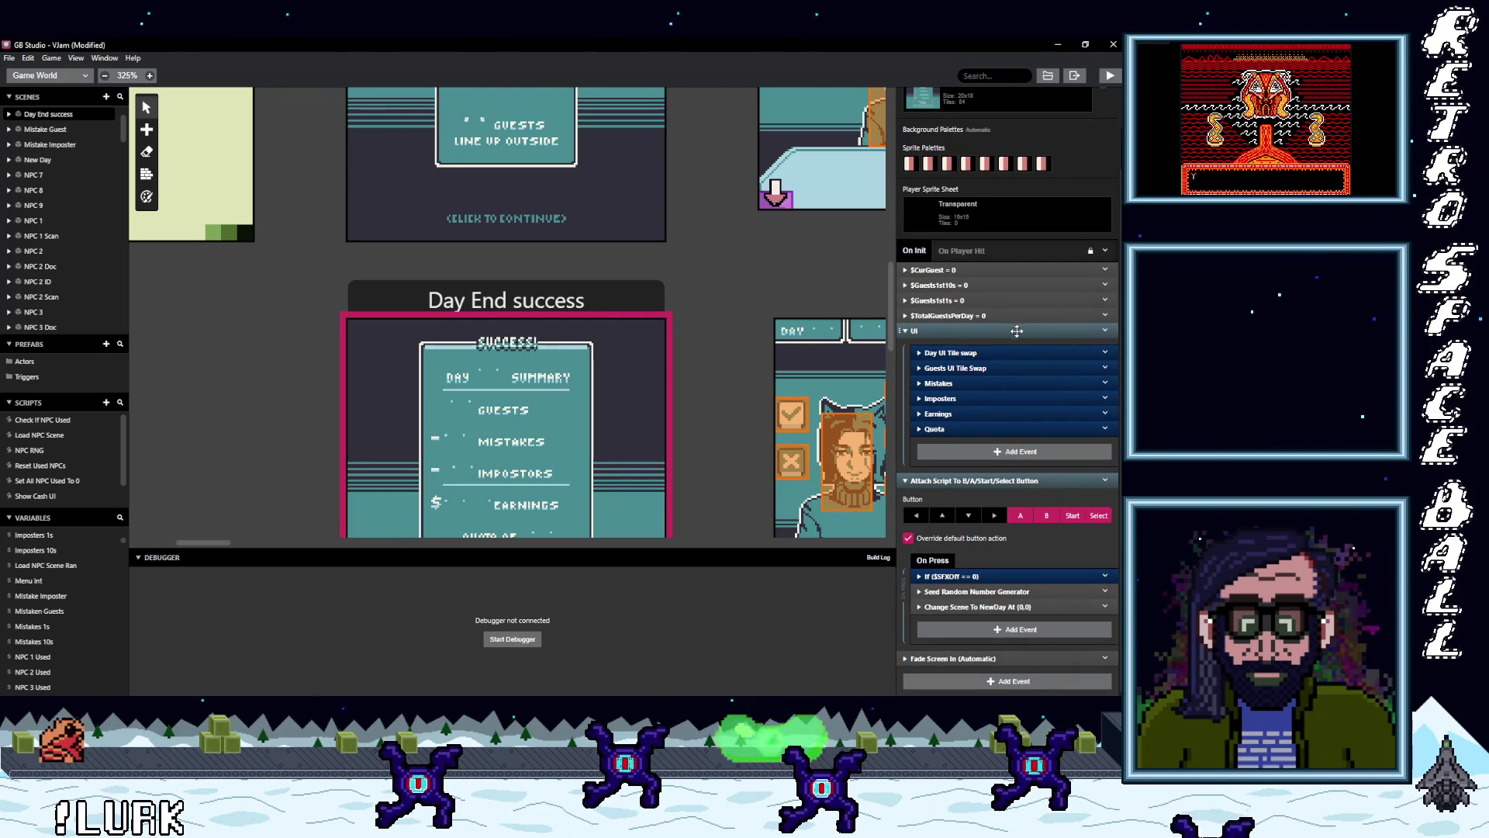
- Review the Day UI Tile swap scripts, save, and build and run the game
{"action": "left_click", "coordinate": [978, 351]}
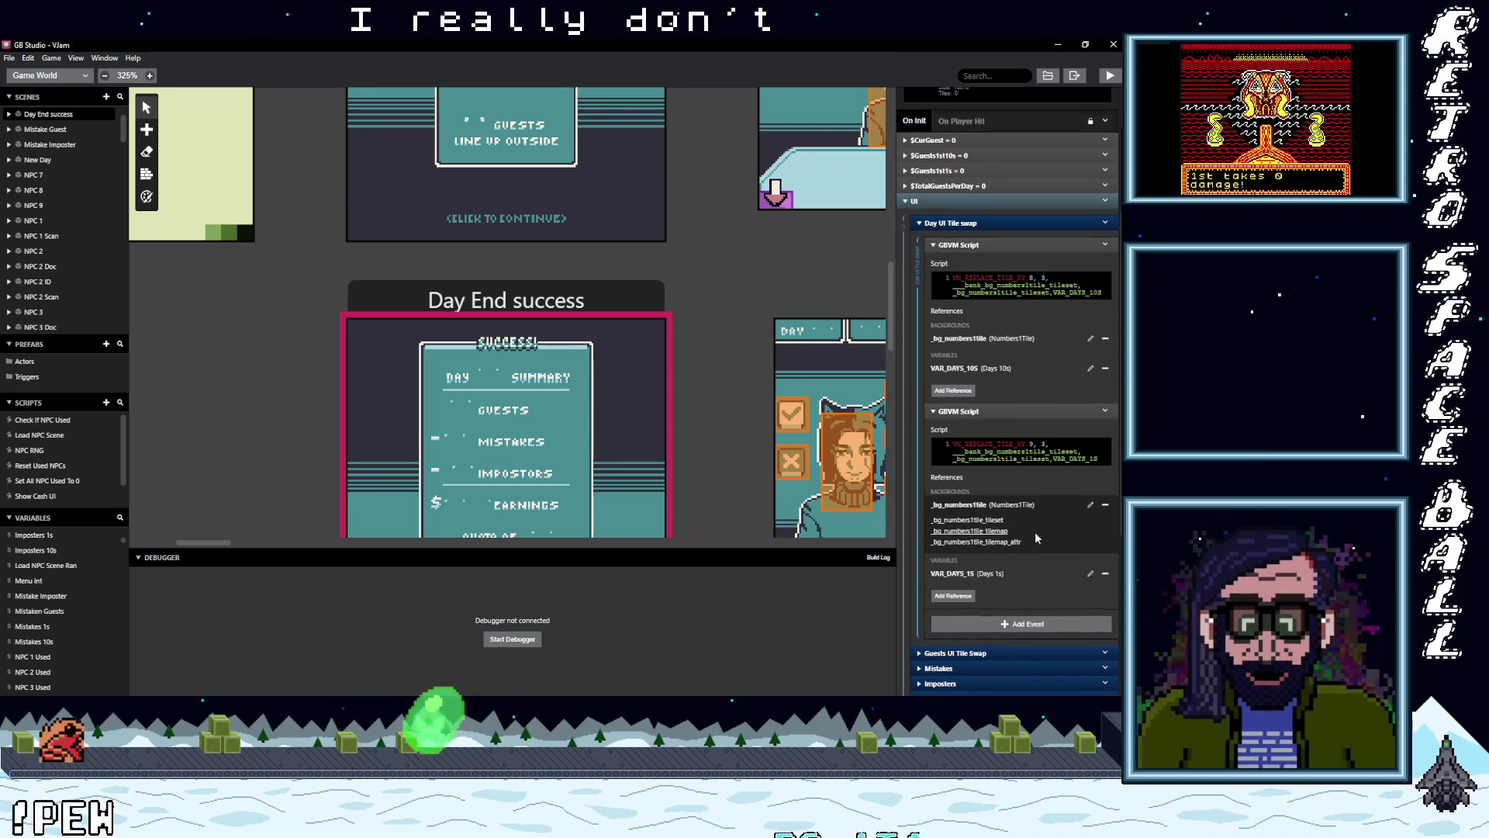
{"action": "scroll", "coordinate": [1032, 553], "scroll_direction": "down", "scroll_amount": 2}
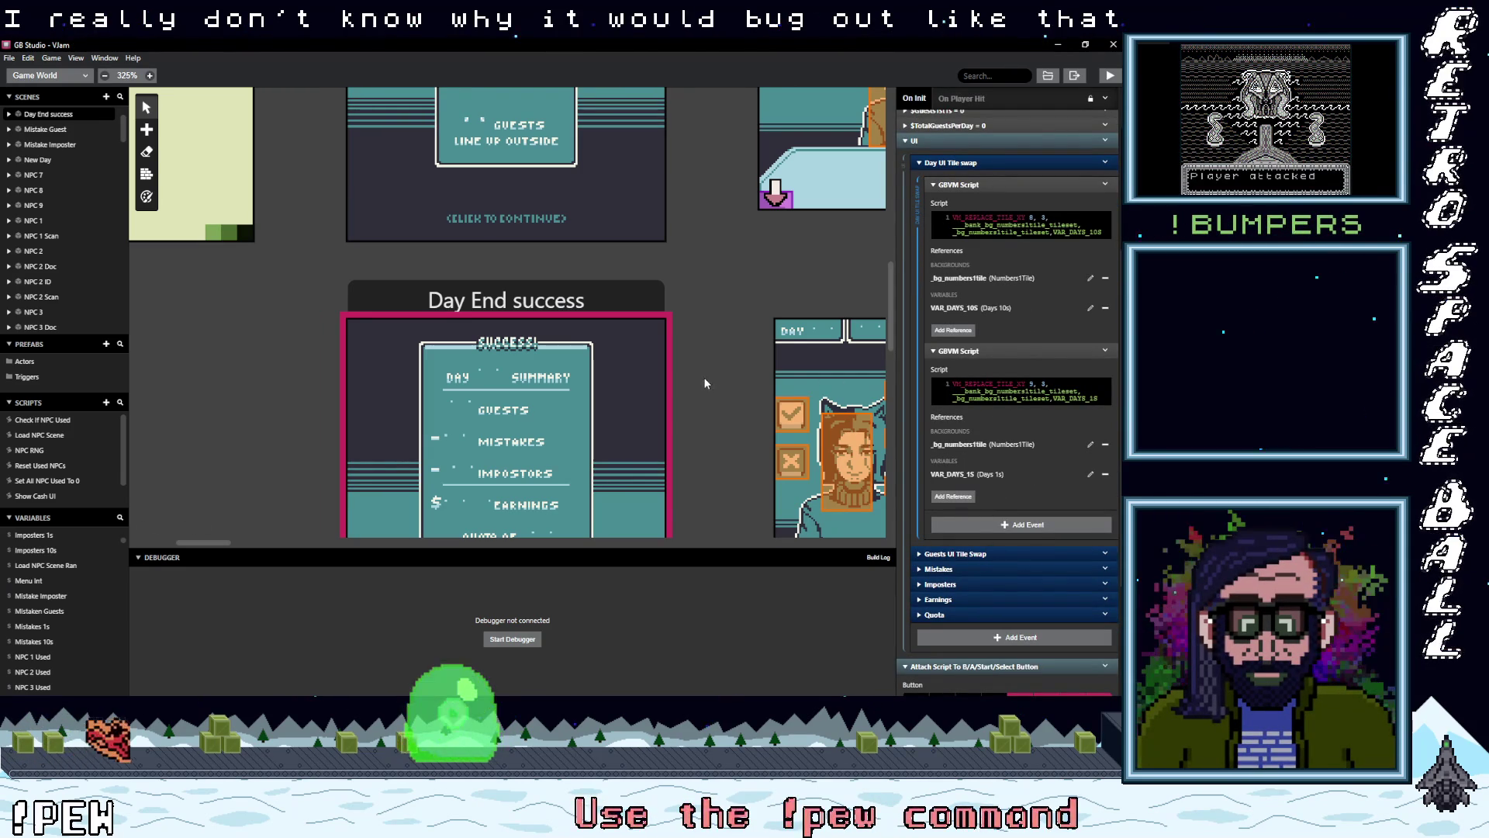
{"action": "key", "text": "ctrl+s"}
{"action": "left_click", "coordinate": [1109, 75]}
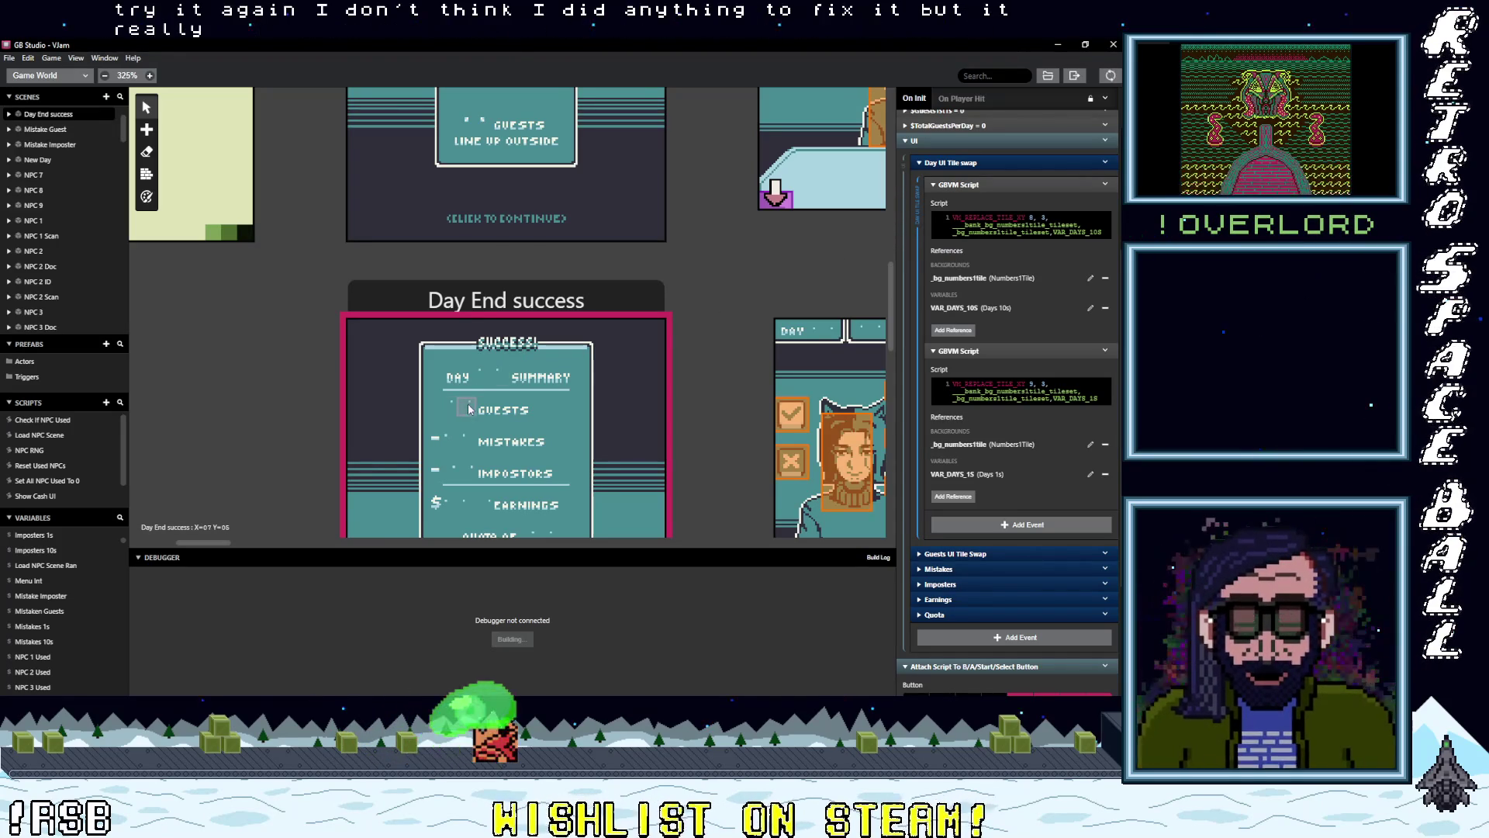
- Watch the Build Log and expand the Guests UI Tile Swap scripts while the game builds to 218.21 KiB
{"action": "scroll", "coordinate": [456, 459], "scroll_direction": "down", "scroll_amount": 3}
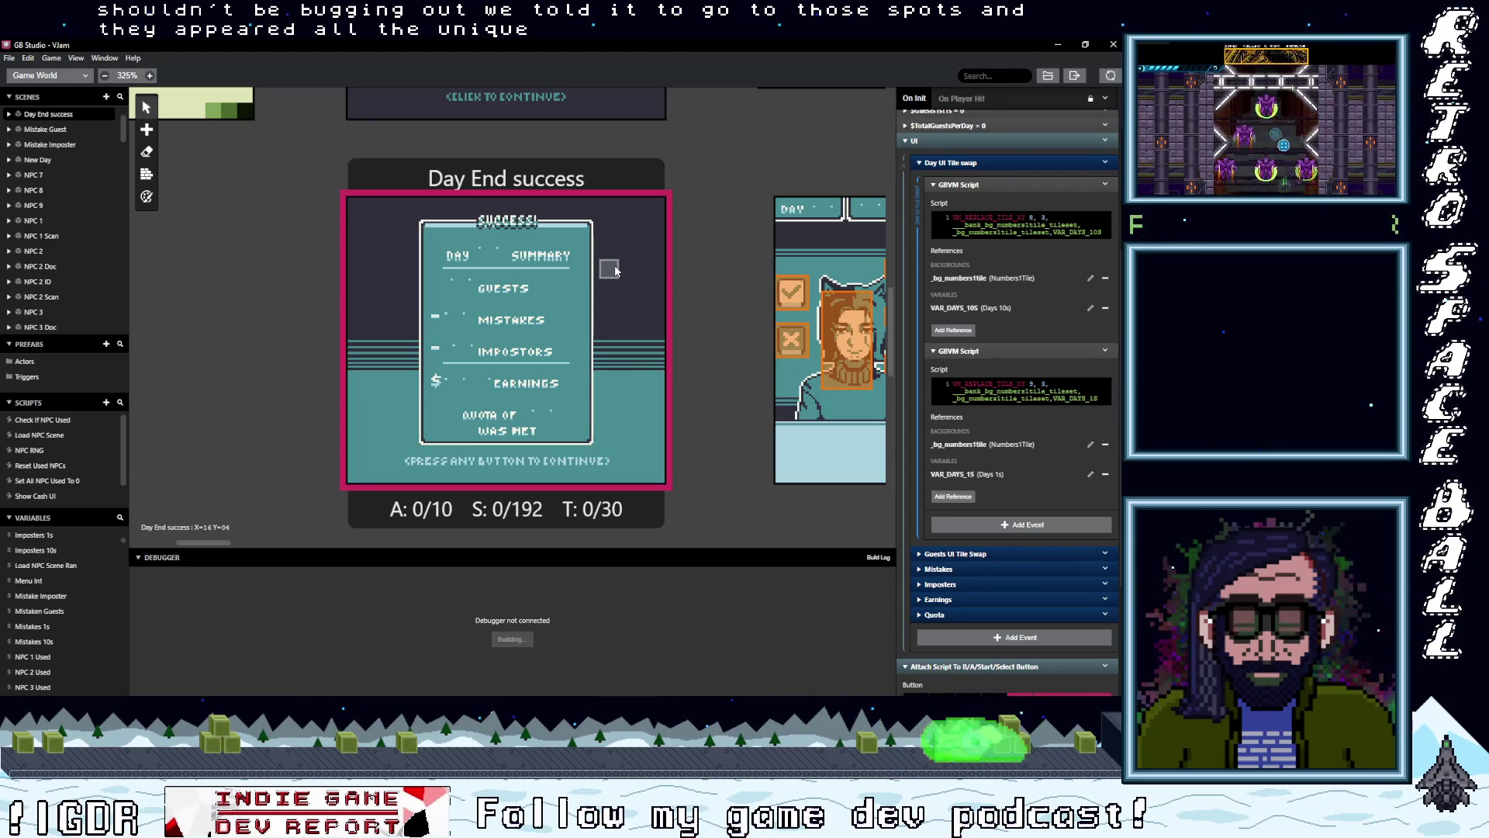
{"action": "left_click", "coordinate": [883, 558]}
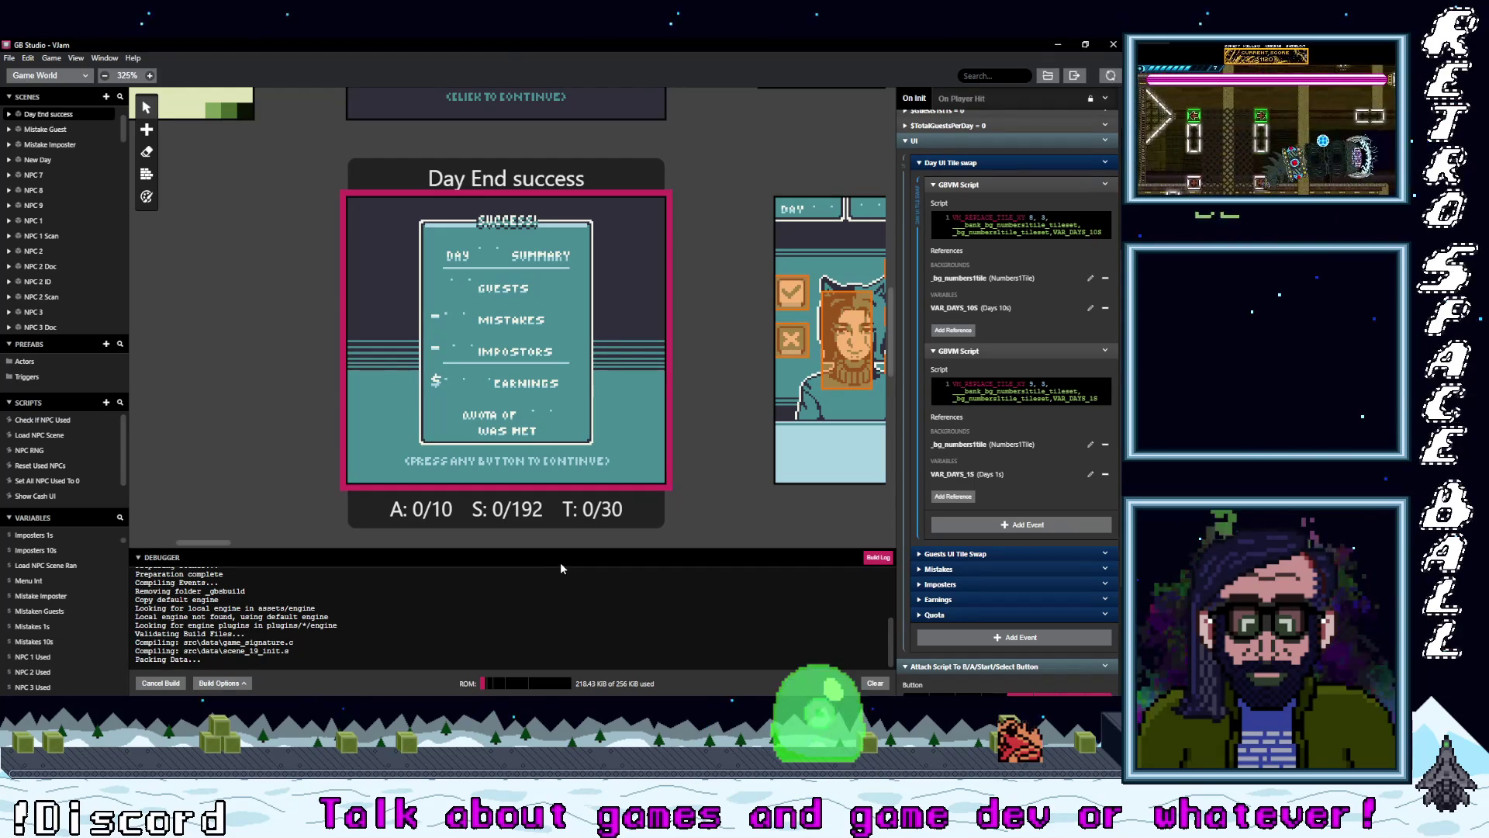
{"action": "left_click", "coordinate": [1002, 551]}
{"action": "scroll", "coordinate": [1039, 583], "scroll_direction": "down", "scroll_amount": 3}
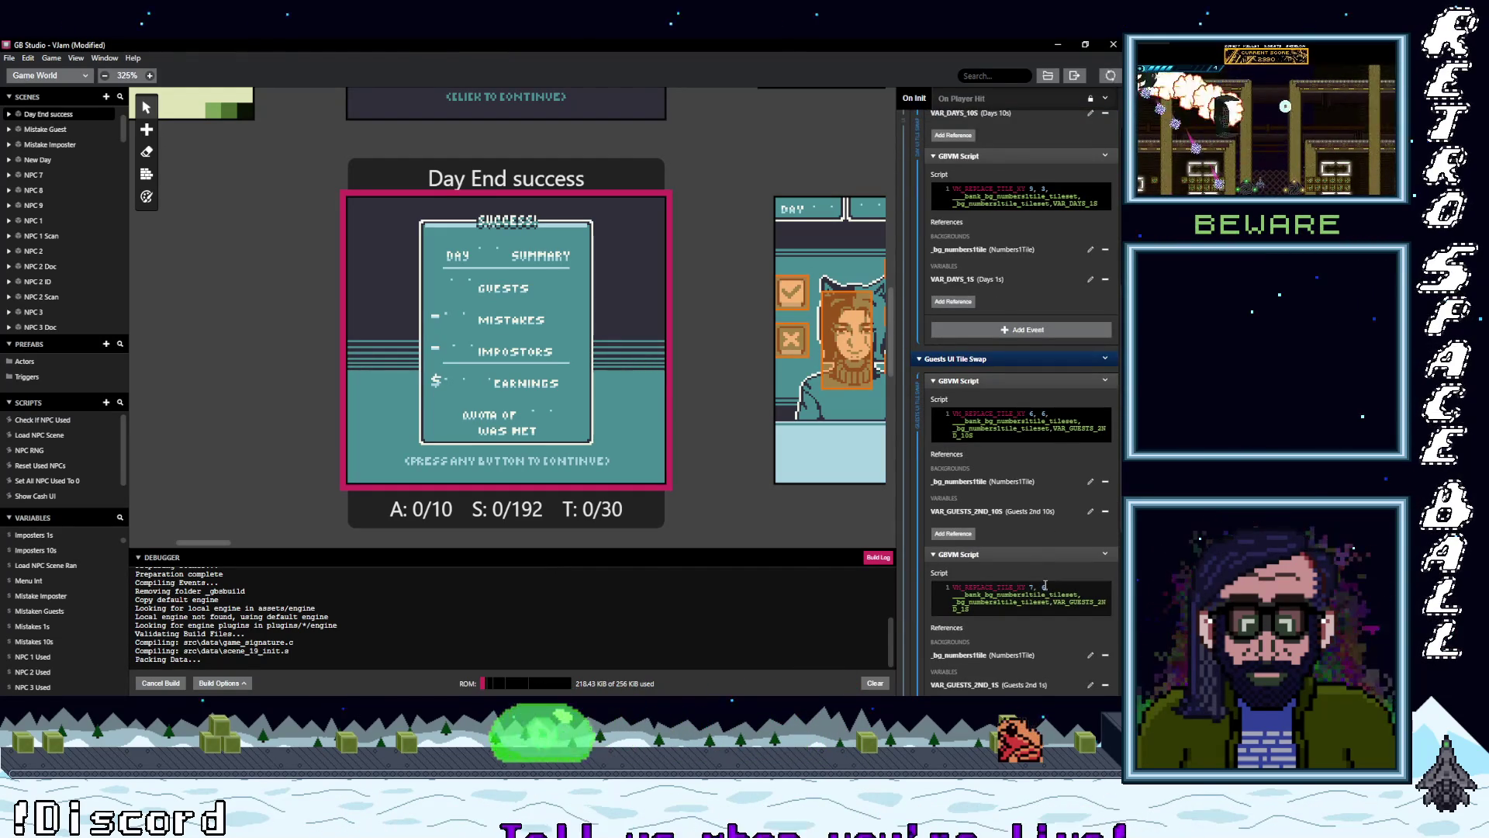
{"action": "scroll", "coordinate": [1044, 586], "scroll_direction": "down", "scroll_amount": 2}
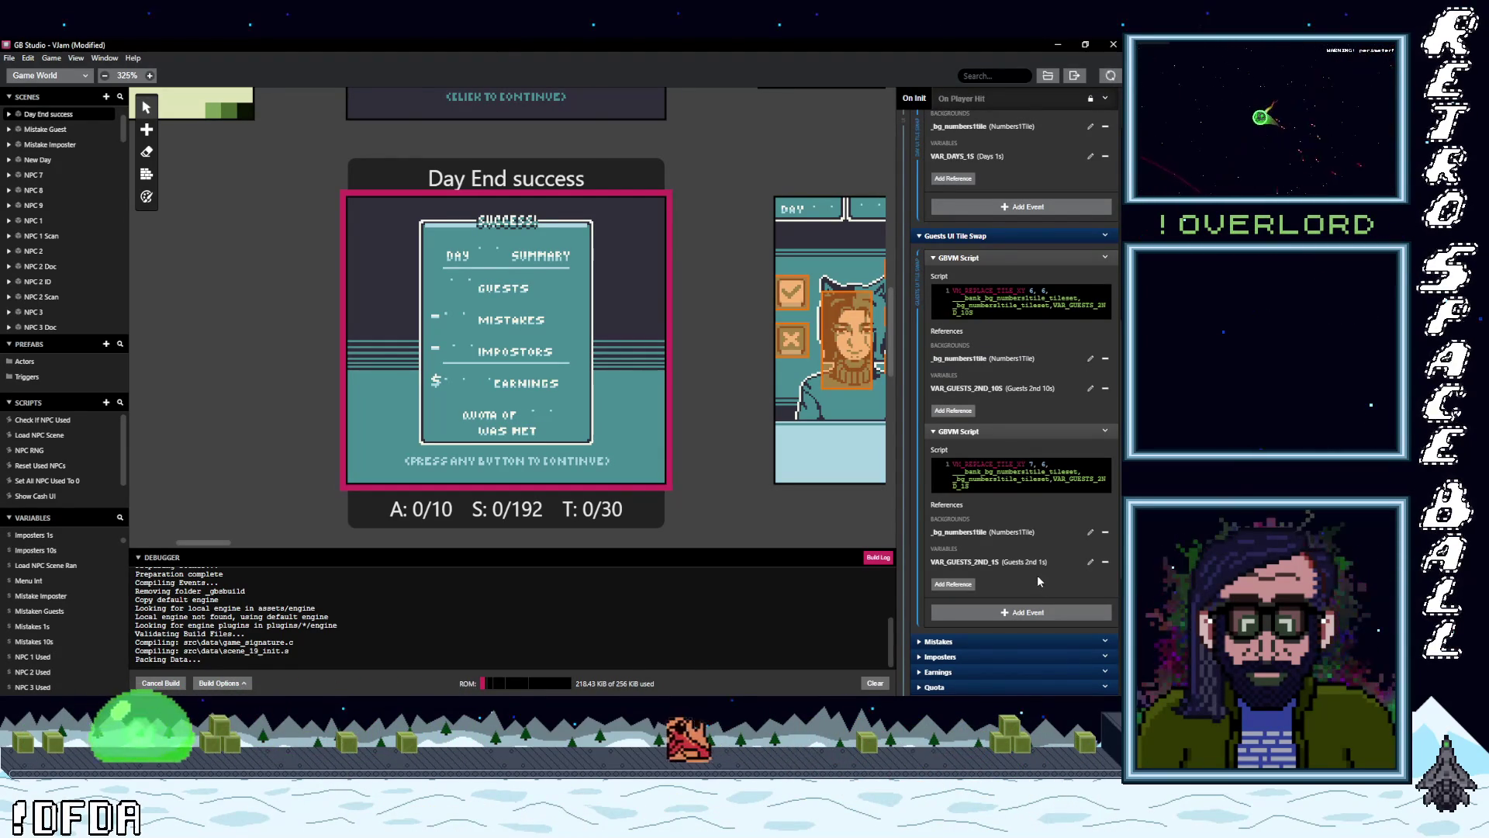
{"action": "scroll", "coordinate": [742, 505], "scroll_direction": "up", "scroll_amount": 1}
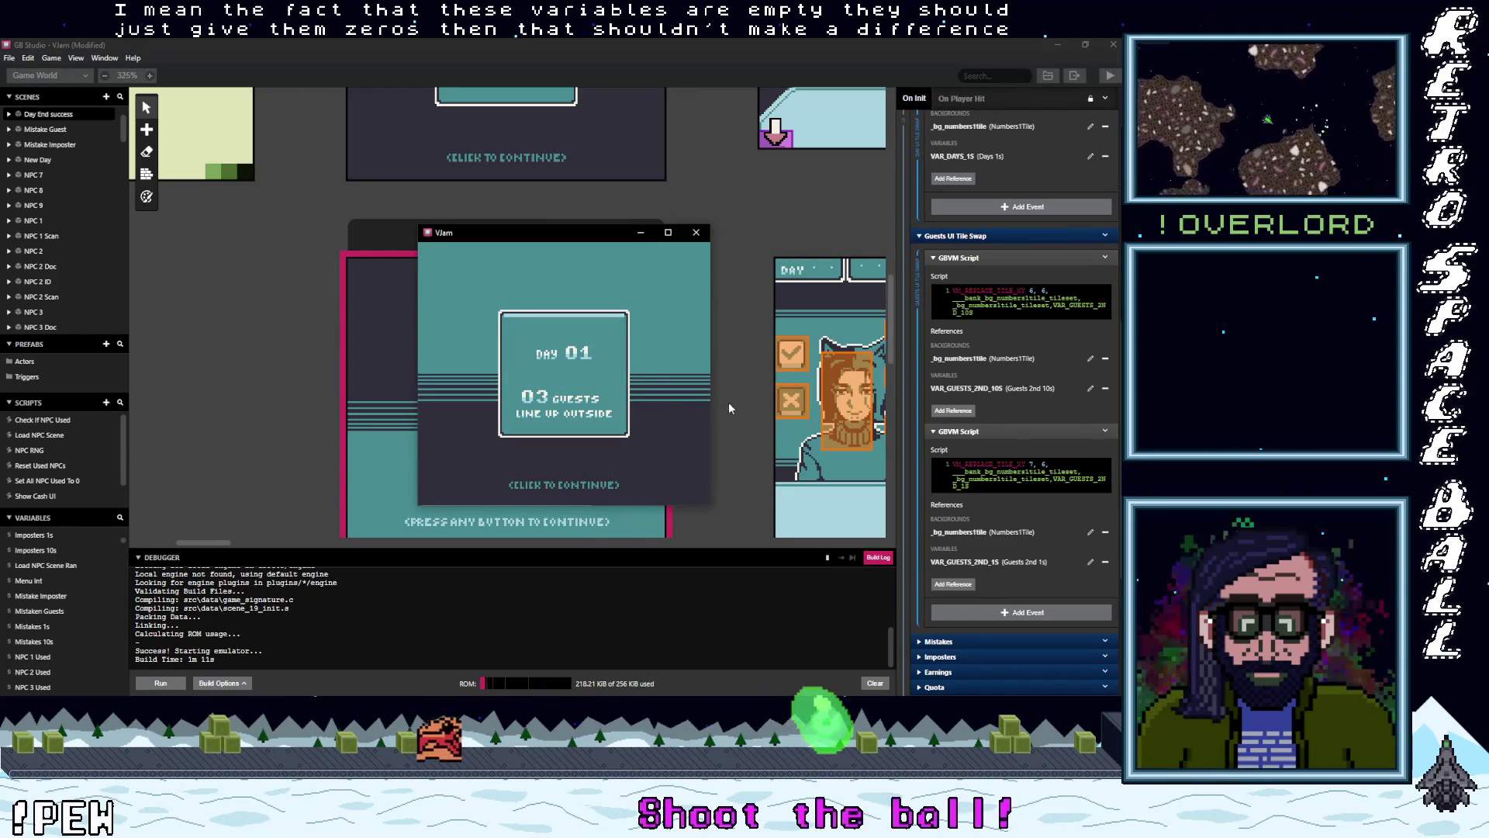
- Advance past the Day 01 intro card and enlarge the debugger's variables view
{"action": "key", "text": "z"}
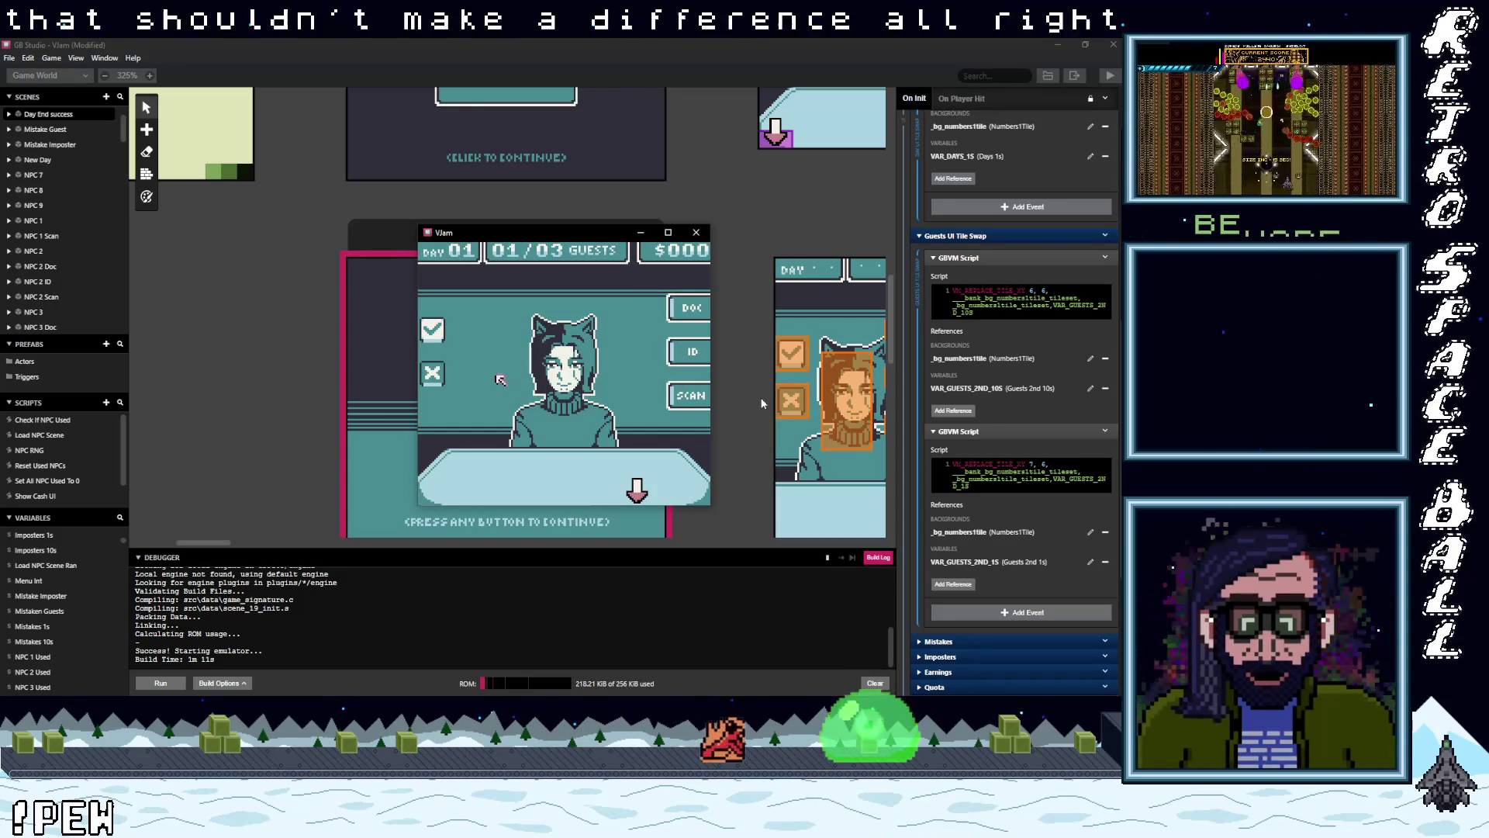
{"action": "key", "text": "Left"}
{"action": "key", "text": "Right"}
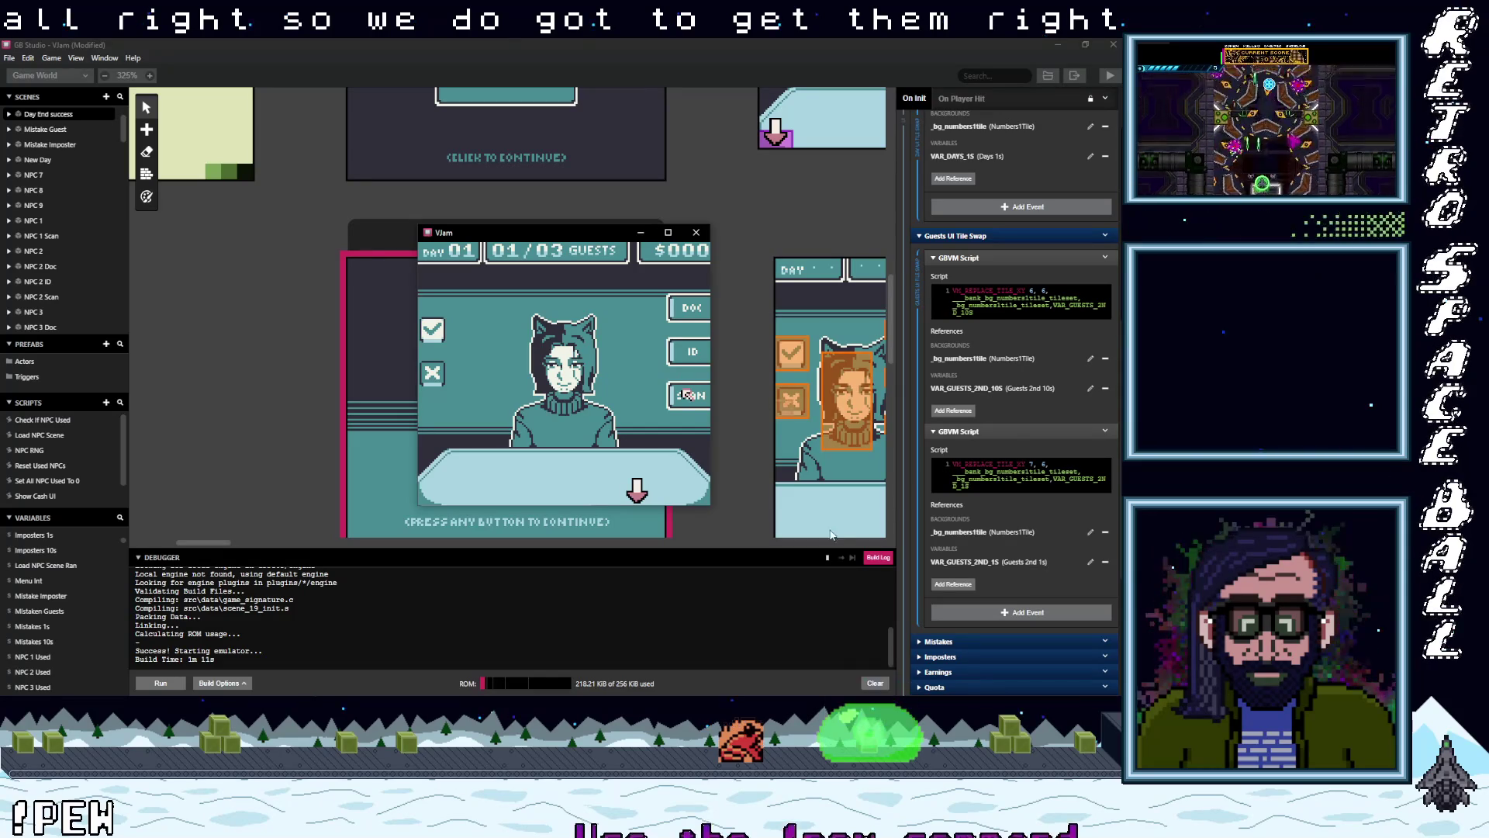
{"action": "left_click", "coordinate": [840, 559]}
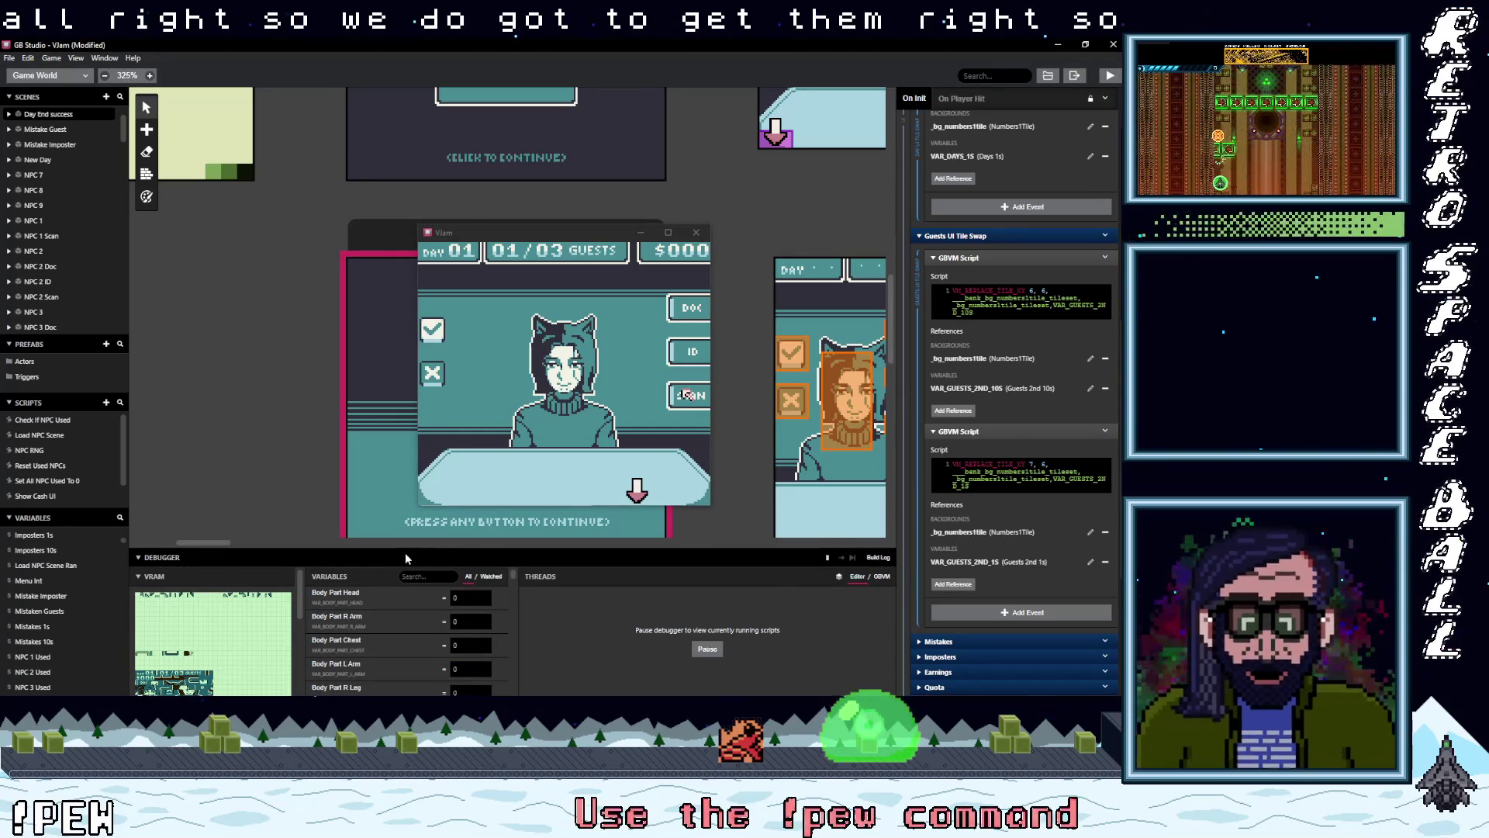
{"action": "left_click_drag", "start_coordinate": [406, 552], "coordinate": [397, 425]}
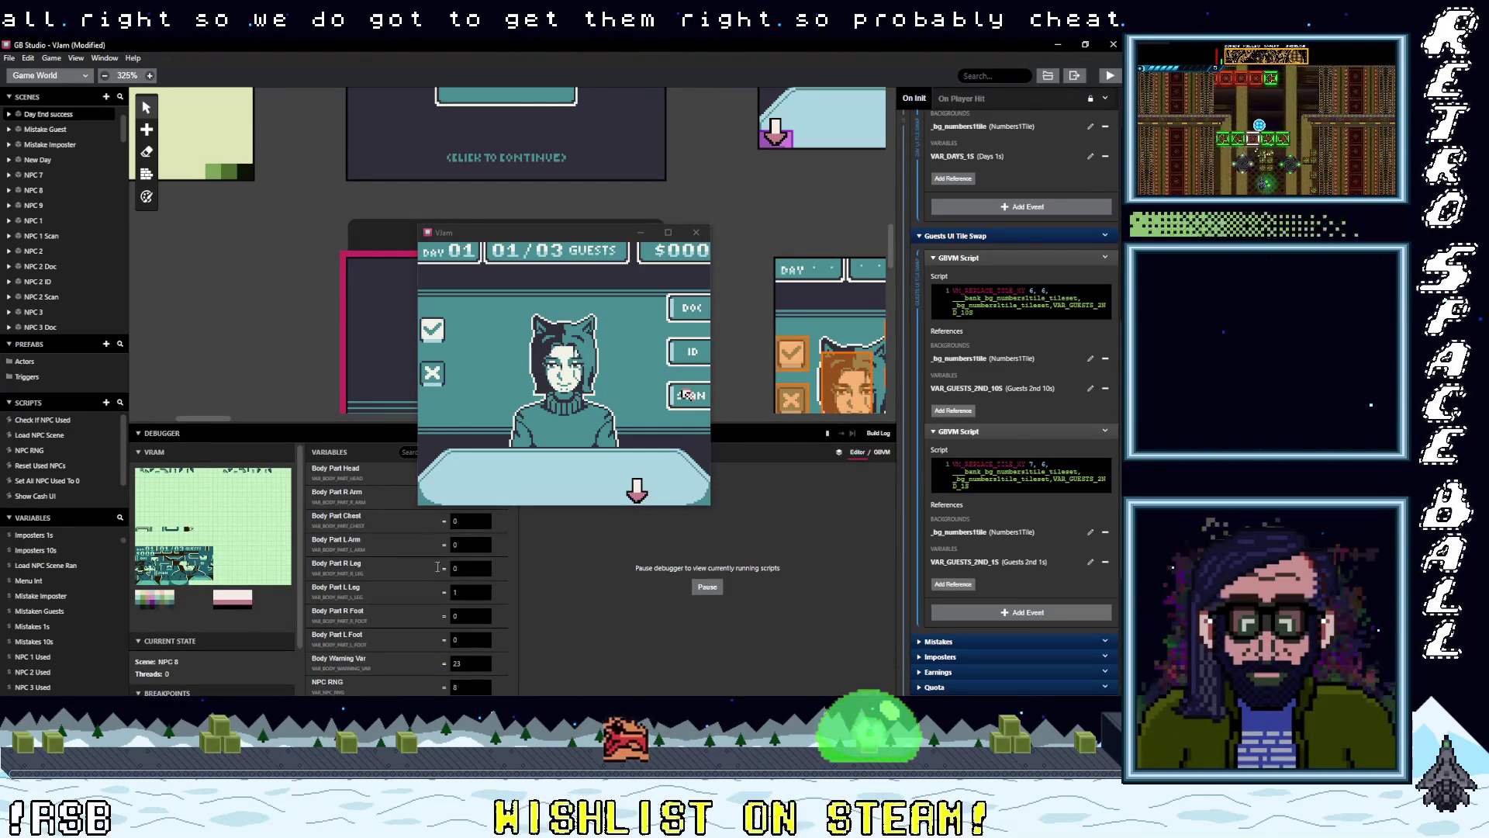
{"action": "left_click", "coordinate": [569, 421]}
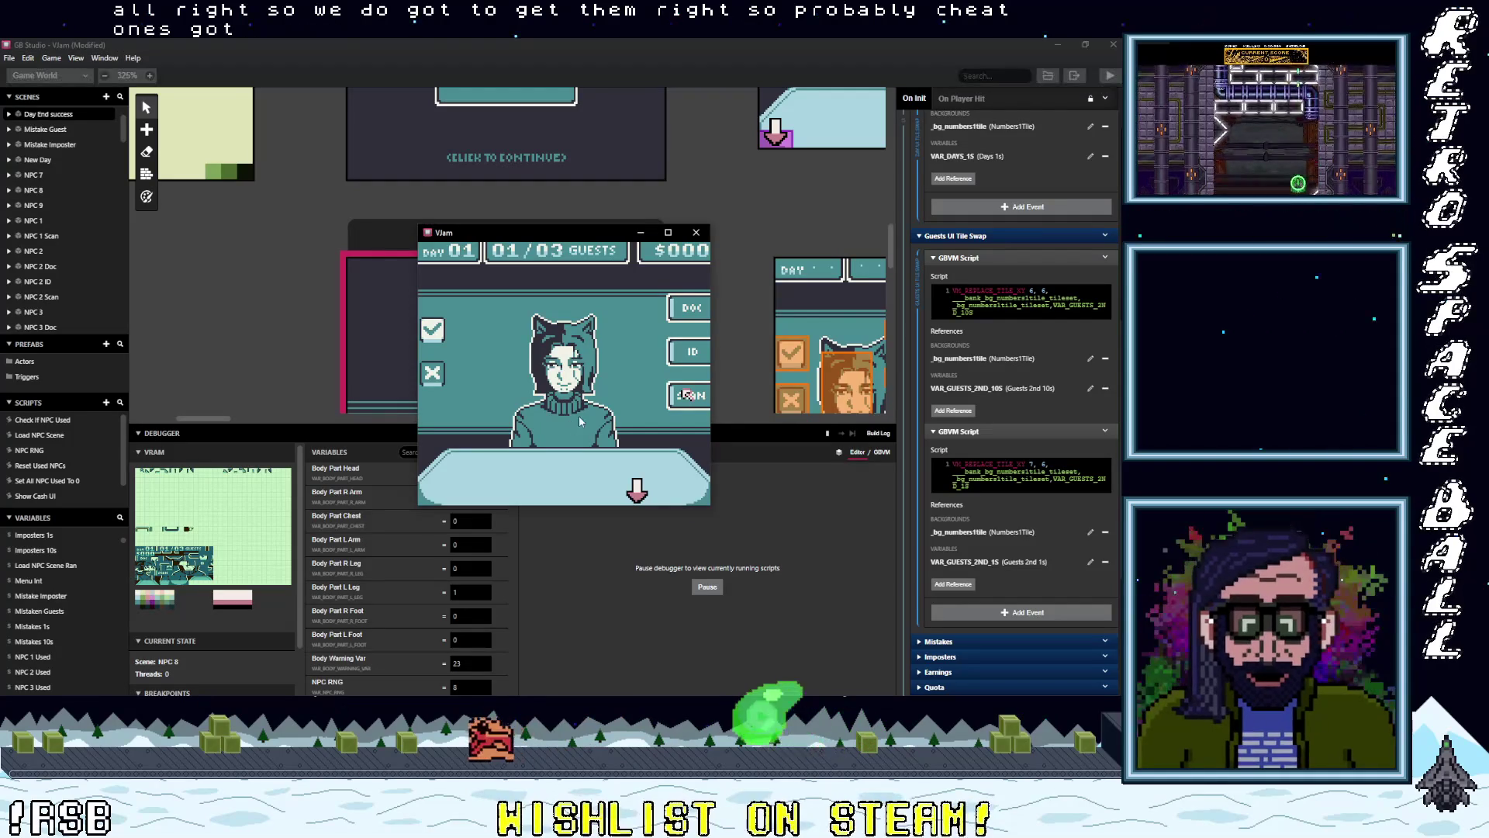
- Deny all three Day 01 guests to reach the SUCCESS! summary with 00 mistakes
{"action": "key", "text": "Left"}
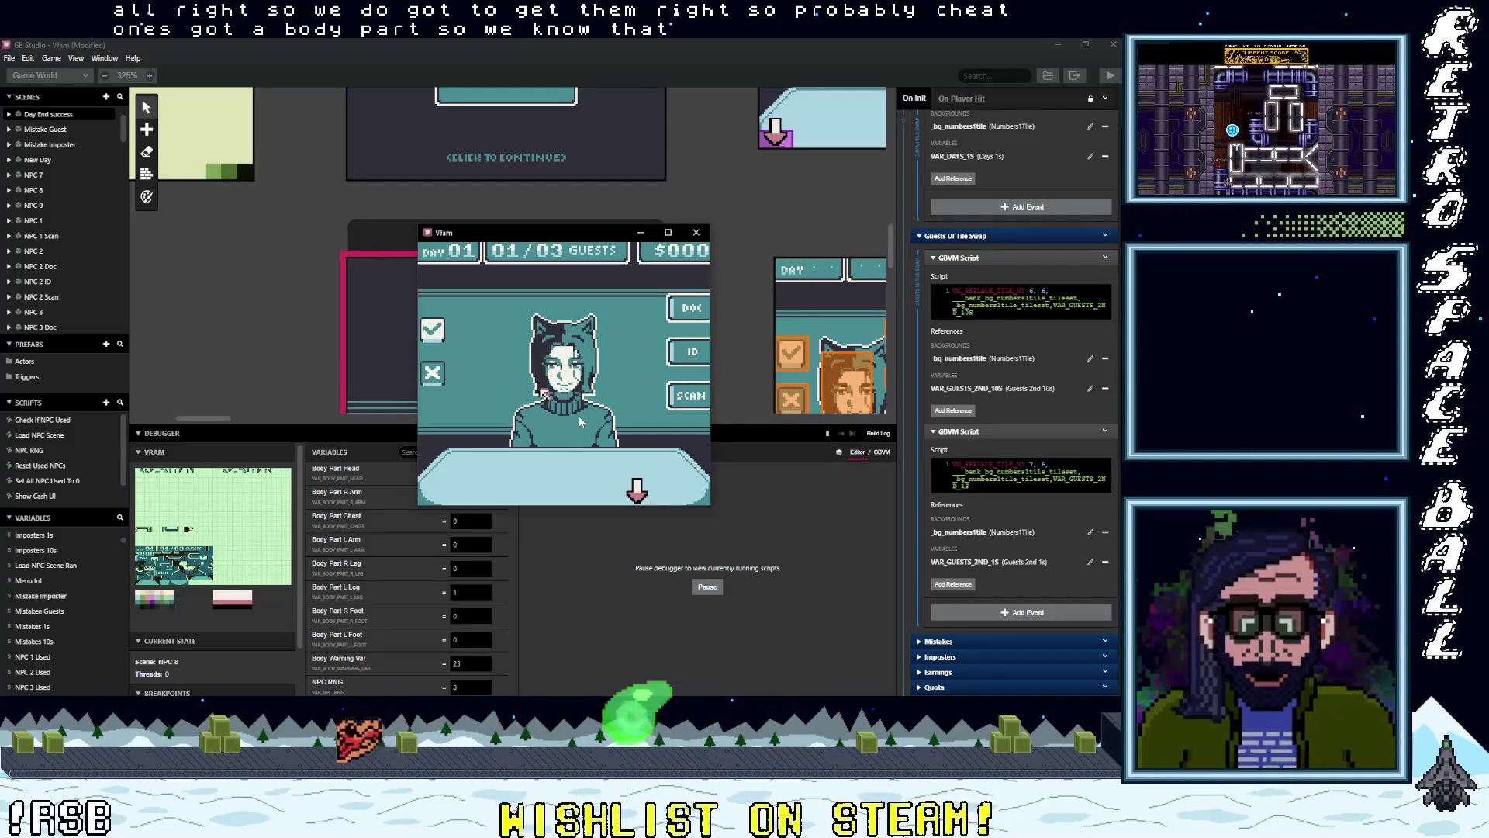
{"action": "key", "text": "z"}
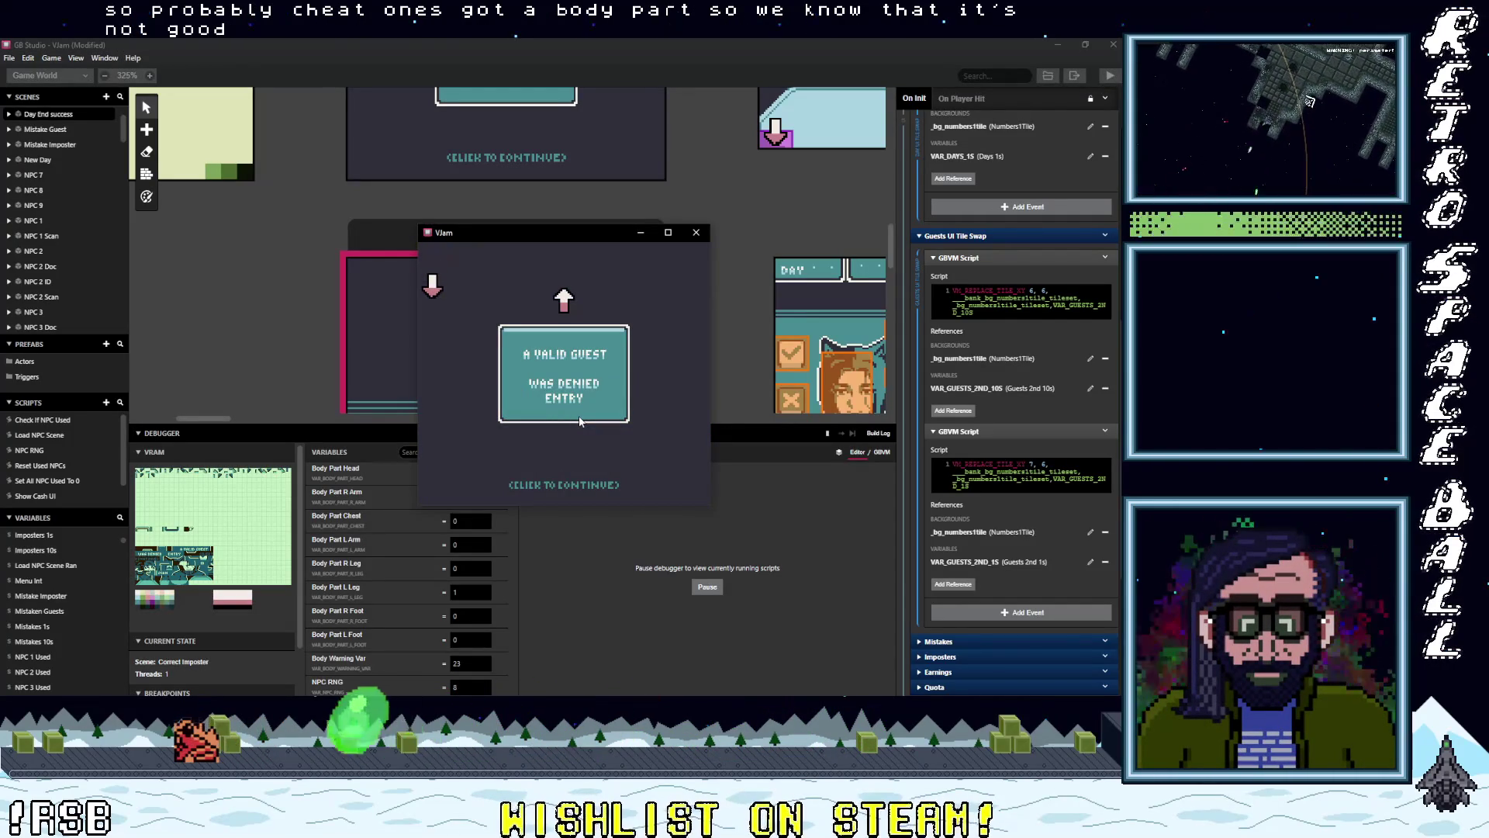
{"action": "key", "text": "z"}
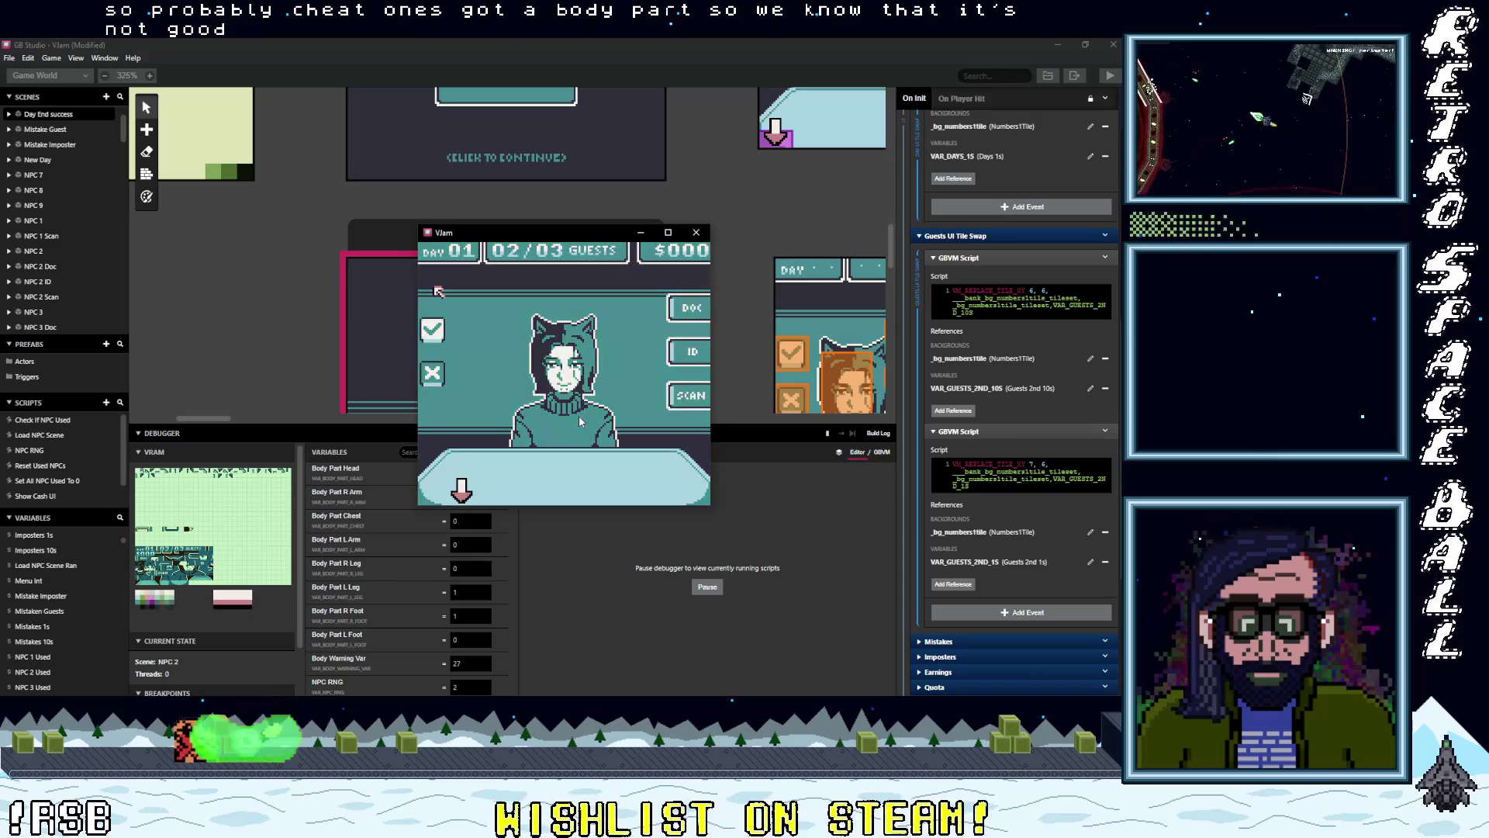
{"action": "key", "text": "Down"}
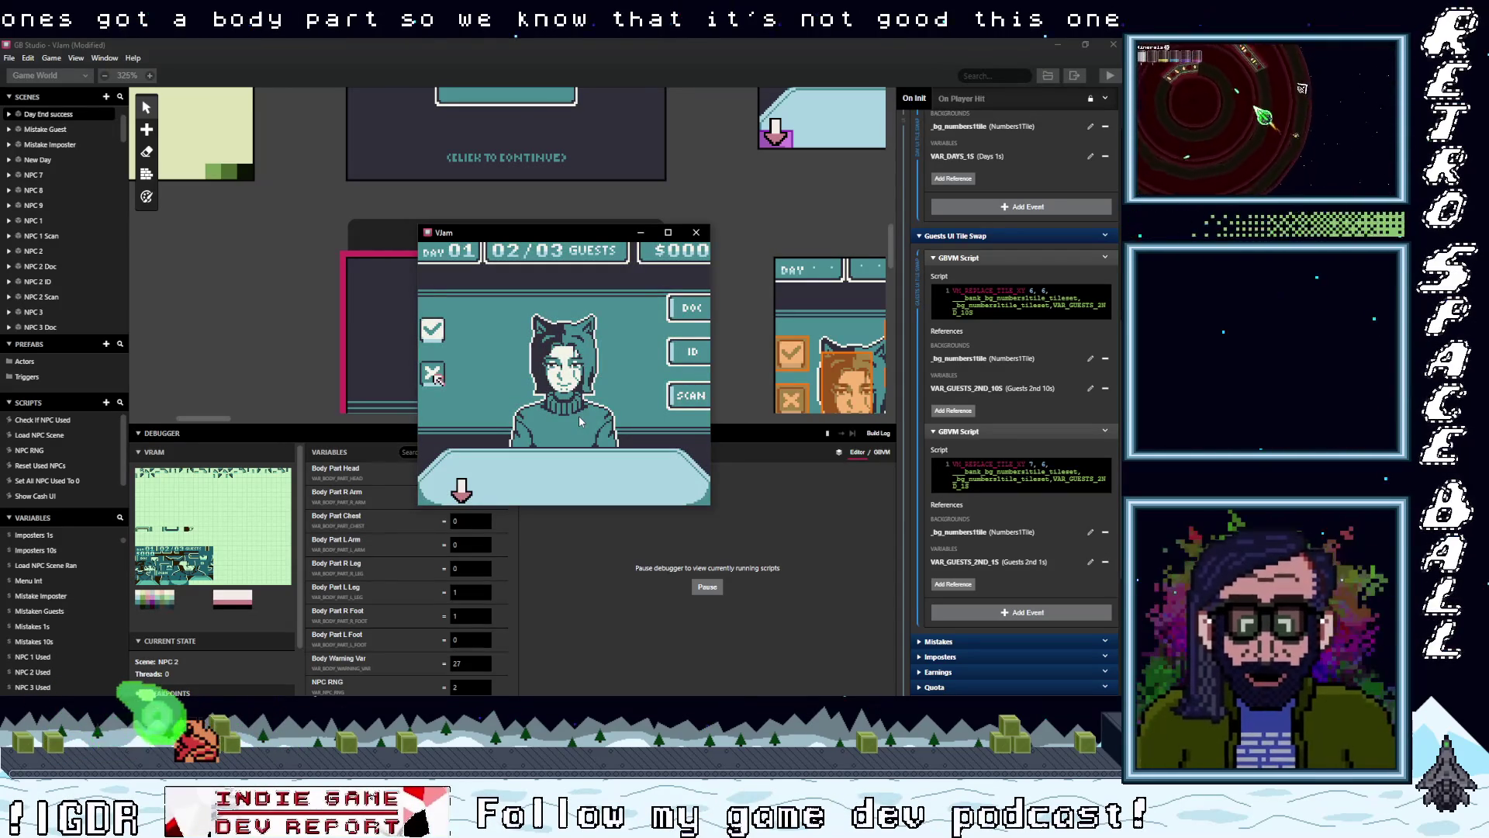
{"action": "key", "text": "z"}
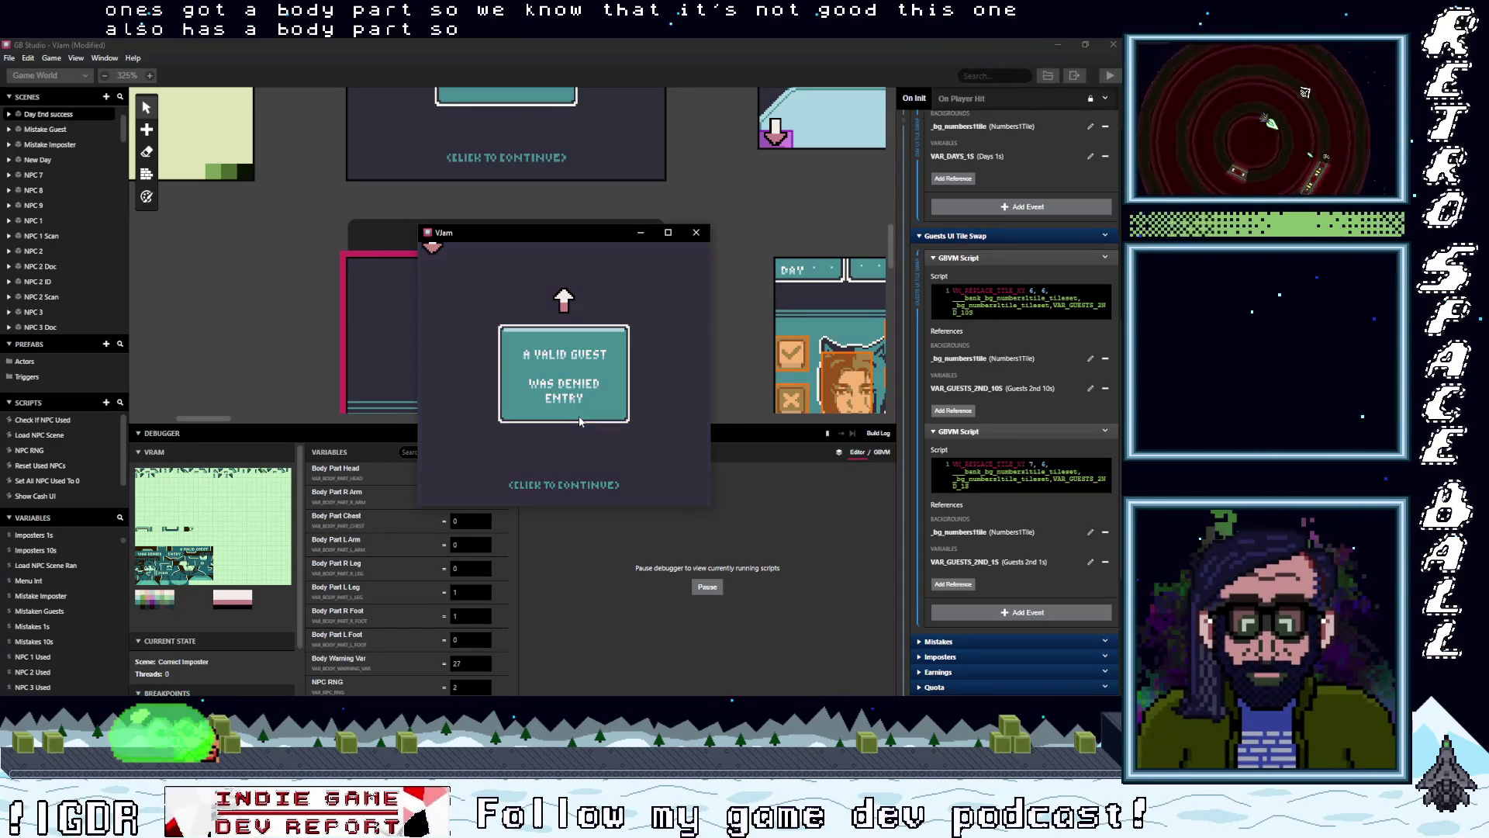
{"action": "key", "text": "z"}
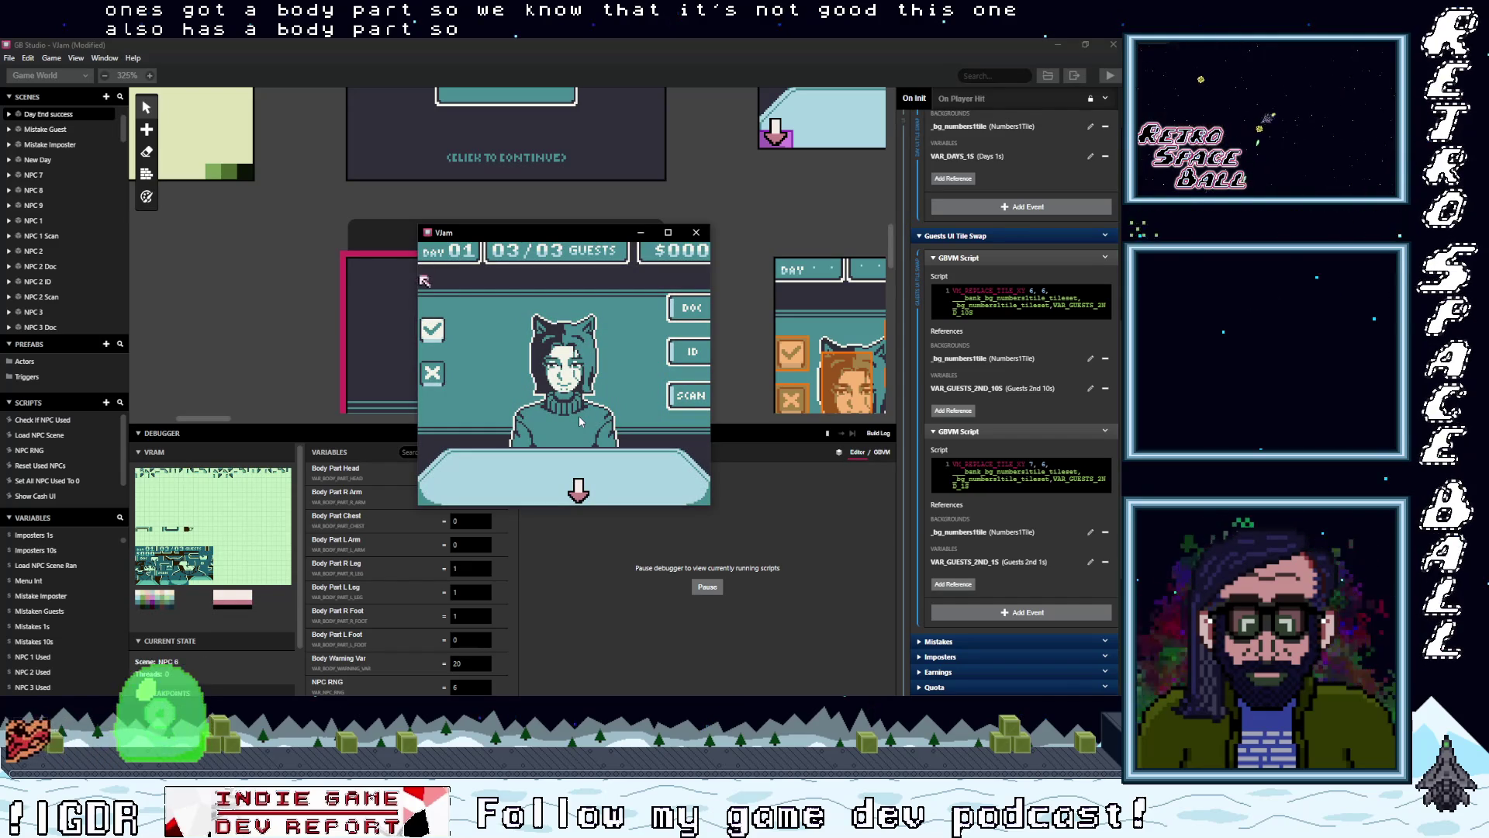
{"action": "key", "text": "Down"}
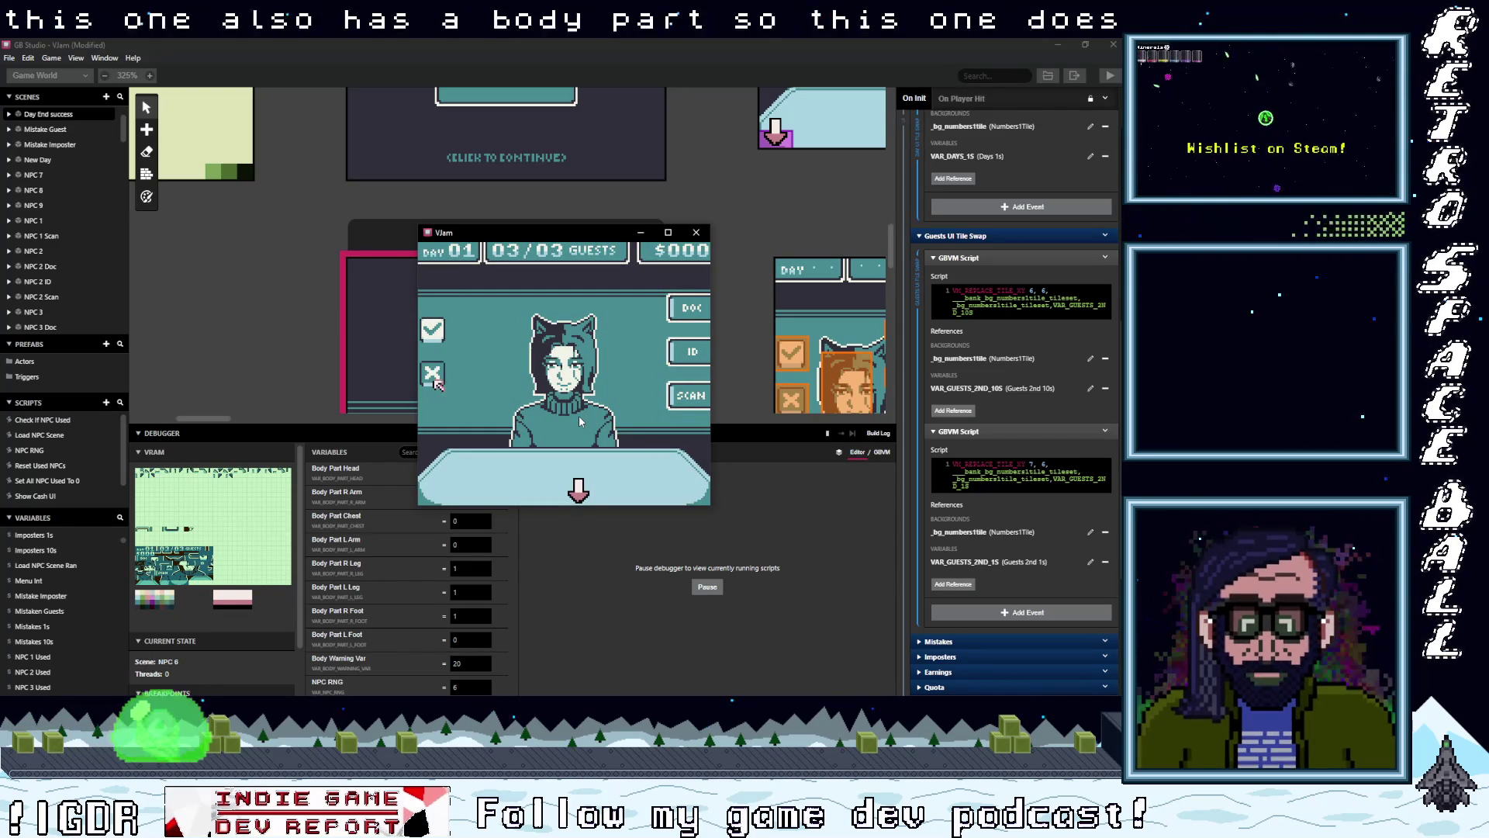
{"action": "key", "text": "z"}
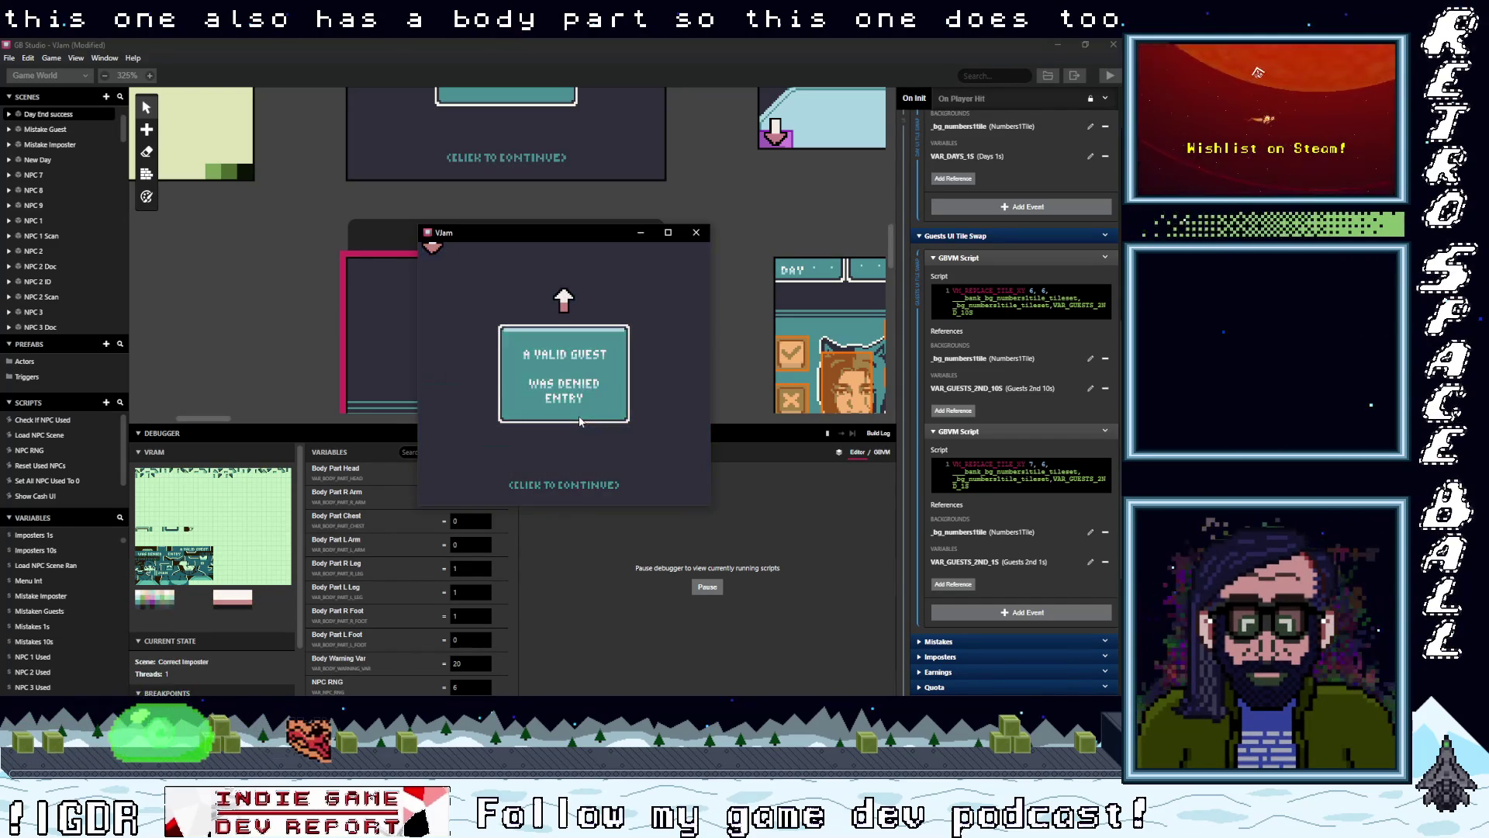
{"action": "key", "text": "z"}
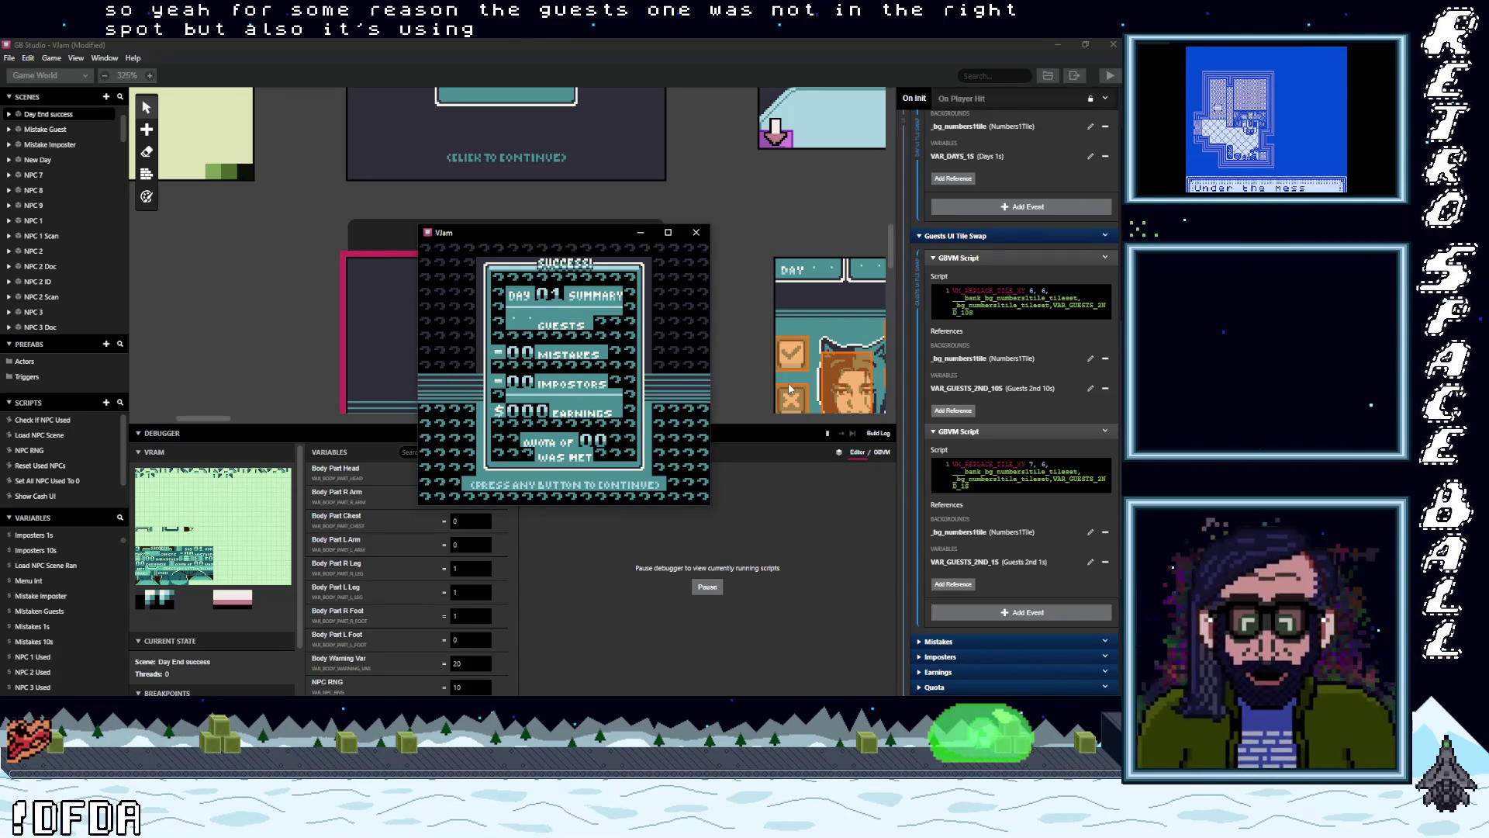
{"action": "scroll", "coordinate": [1027, 543], "scroll_direction": "down", "scroll_amount": 1}
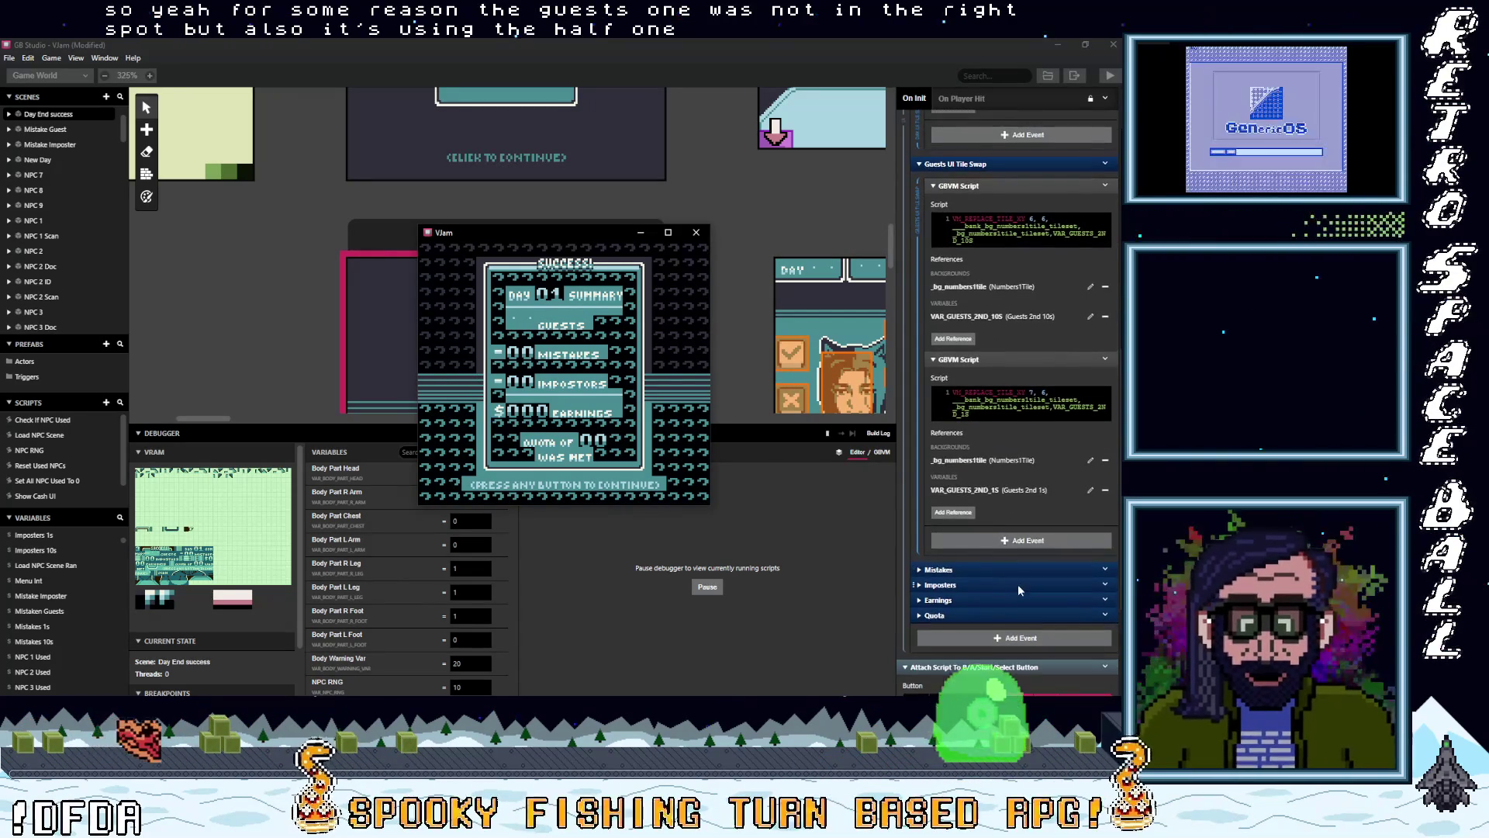
{"action": "scroll", "coordinate": [1018, 588], "scroll_direction": "up", "scroll_amount": 4}
{"action": "scroll", "coordinate": [1027, 581], "scroll_direction": "down", "scroll_amount": 1}
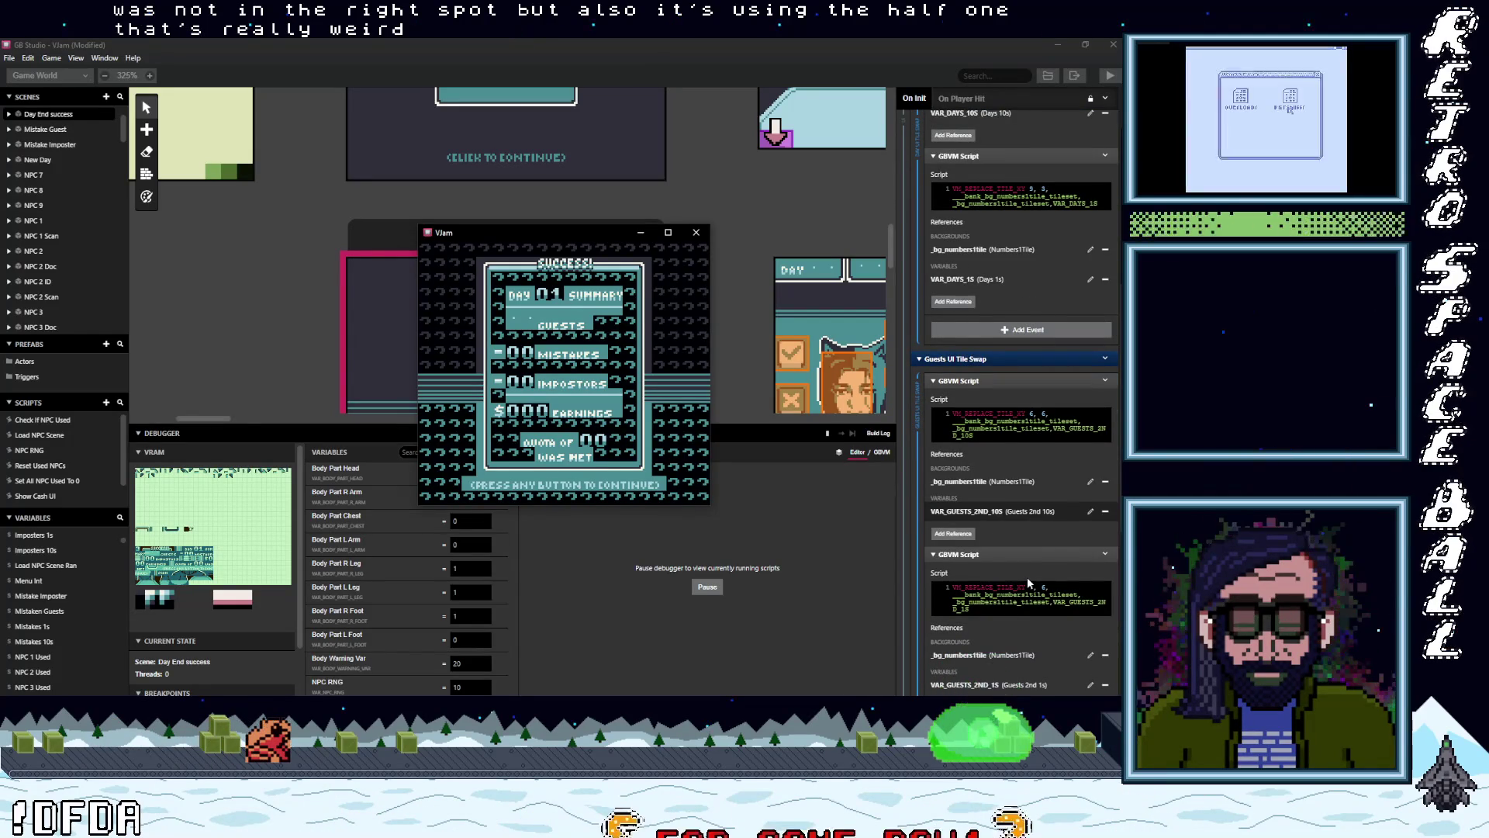
{"action": "scroll", "coordinate": [1027, 576], "scroll_direction": "down", "scroll_amount": 2}
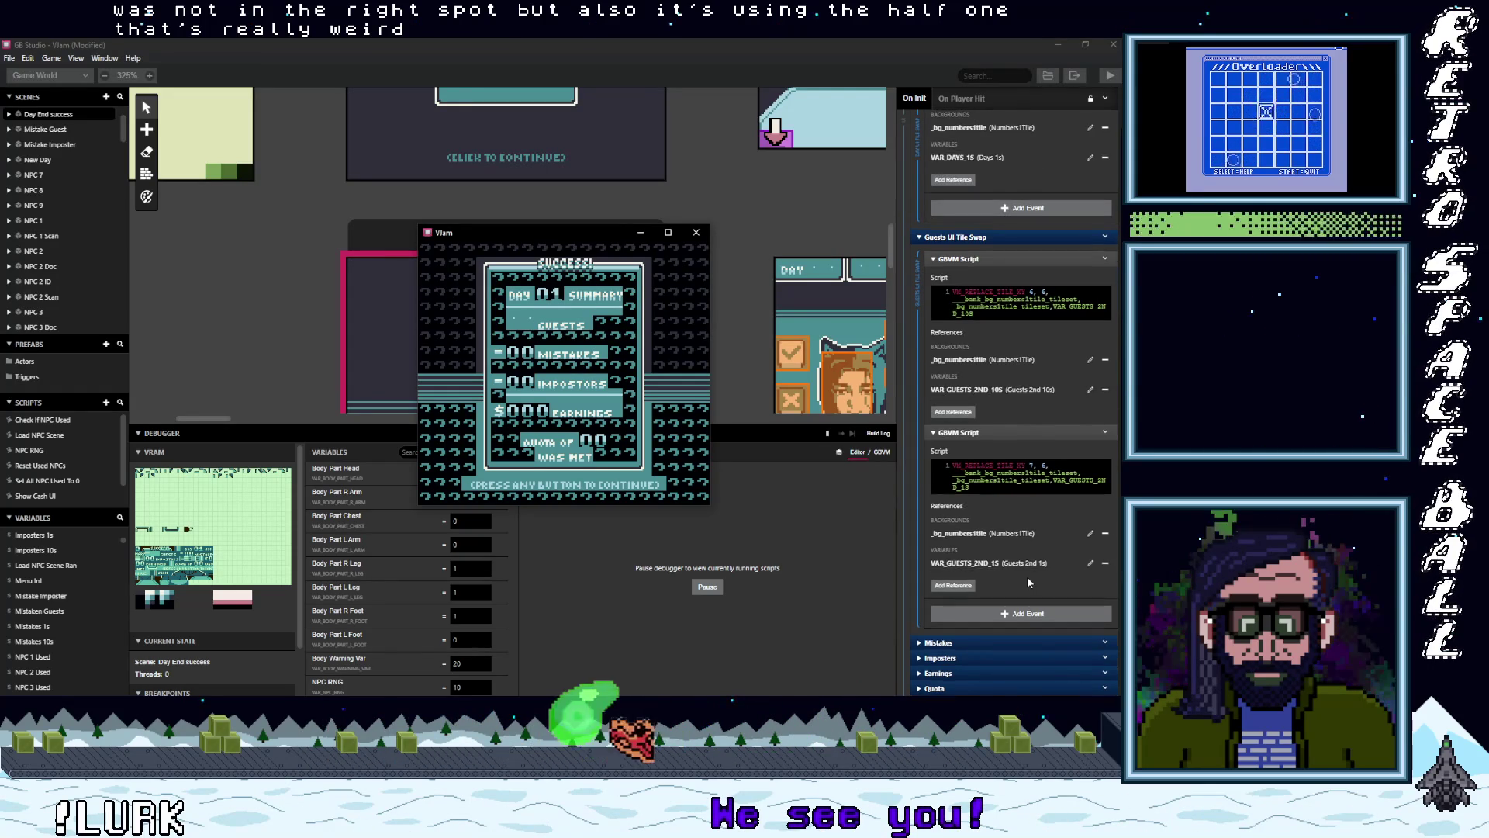
{"action": "scroll", "coordinate": [1026, 576], "scroll_direction": "up", "scroll_amount": 1}
{"action": "scroll", "coordinate": [1027, 576], "scroll_direction": "up", "scroll_amount": 2}
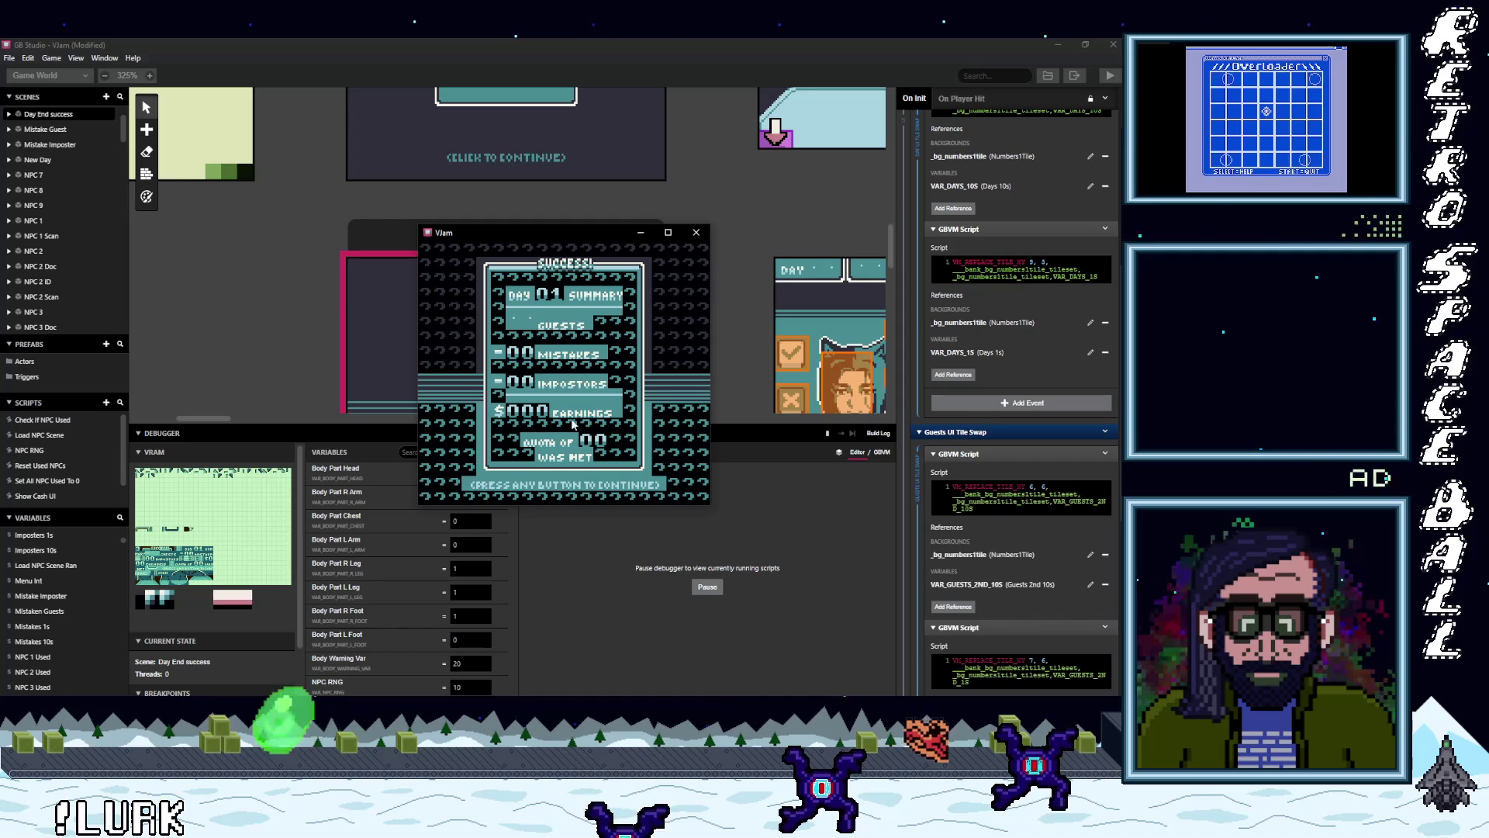
{"action": "key", "text": "ctrl+b"}
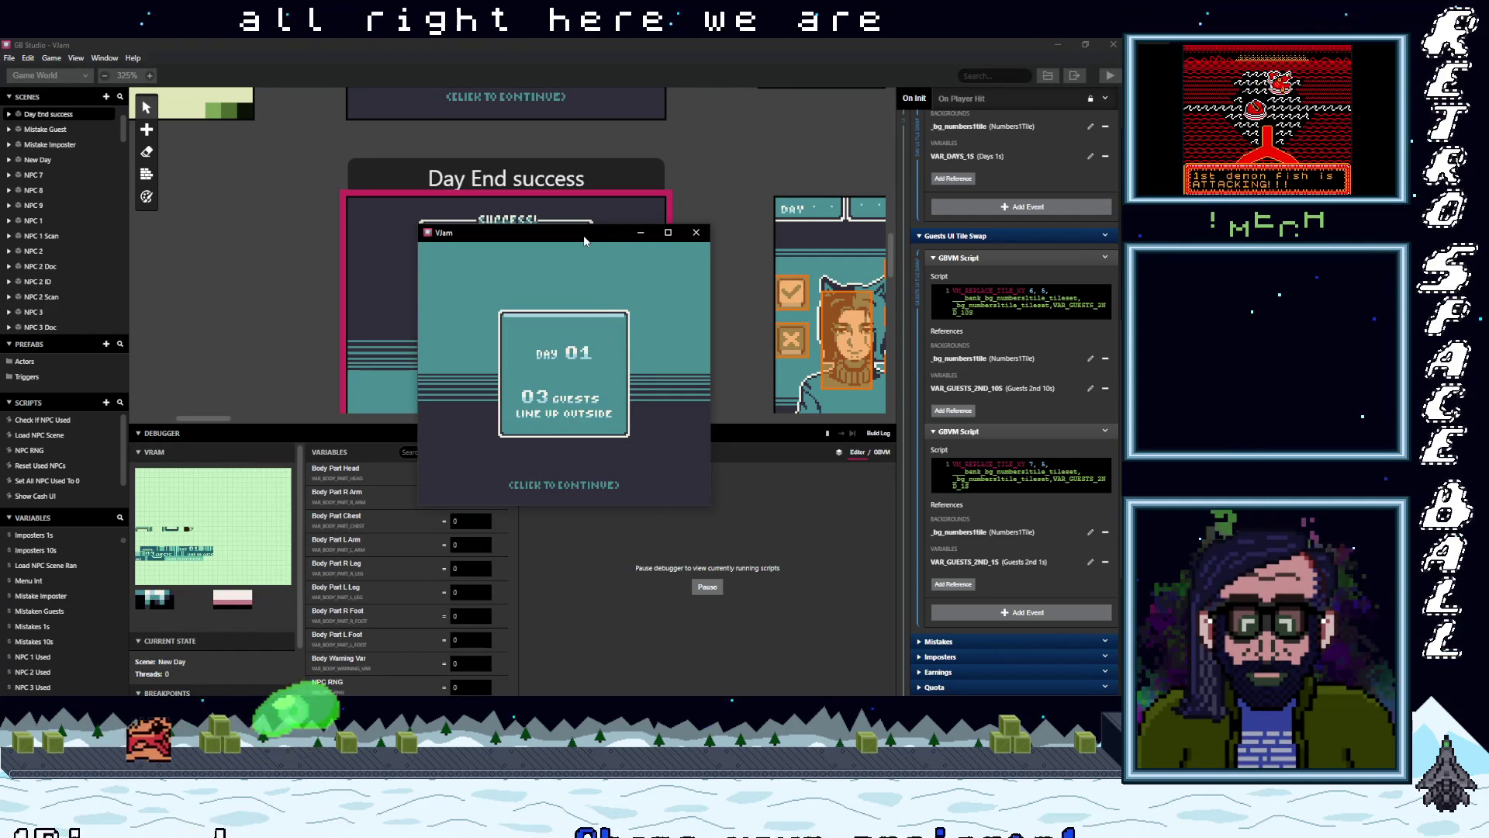
- Replay Day 01 in the rebuilt game, denying guests 01 to 03 through to the summary
{"action": "key", "text": "z"}
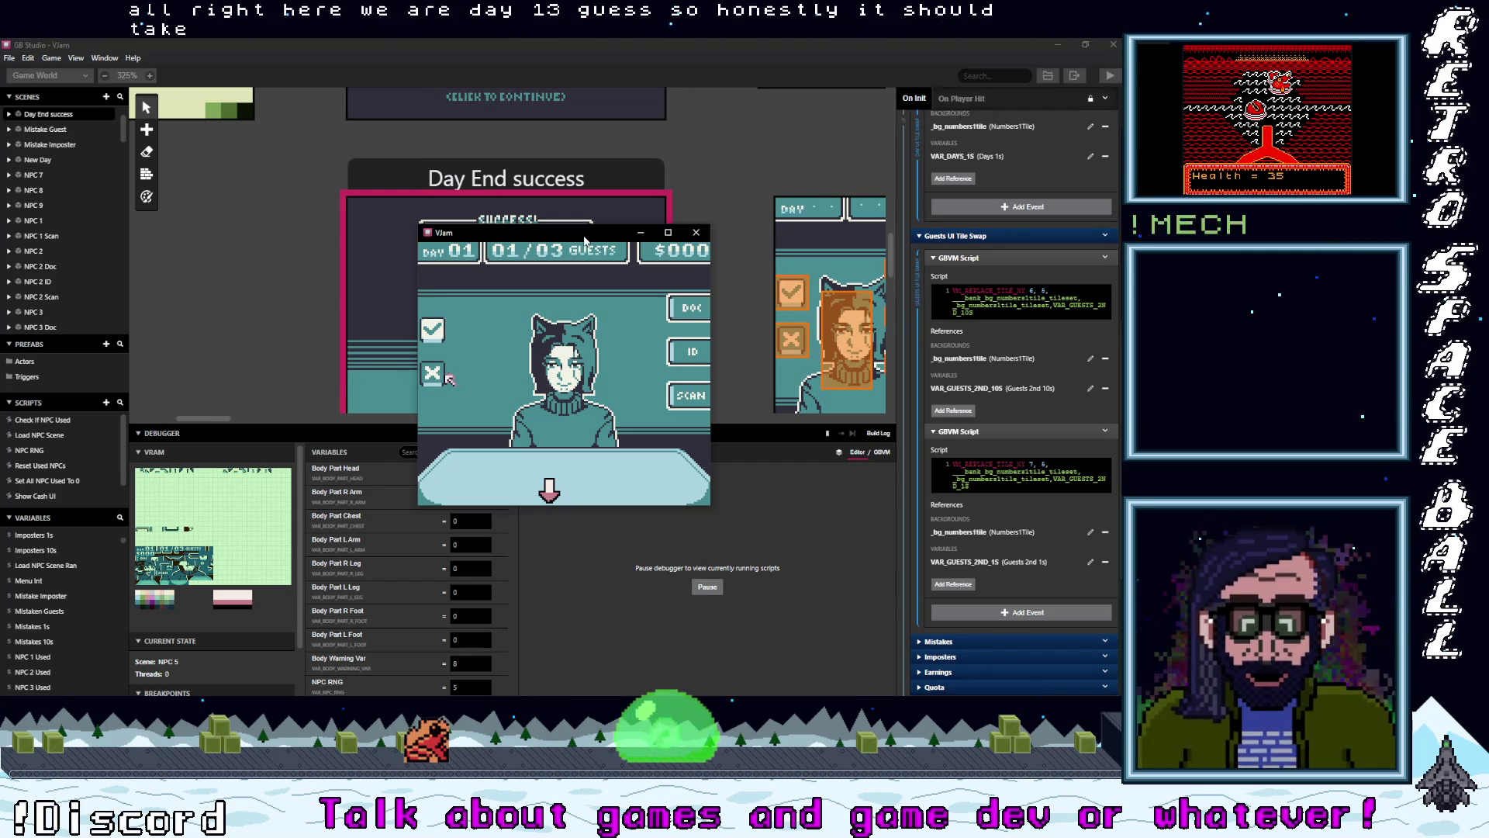
{"action": "key", "text": "z"}
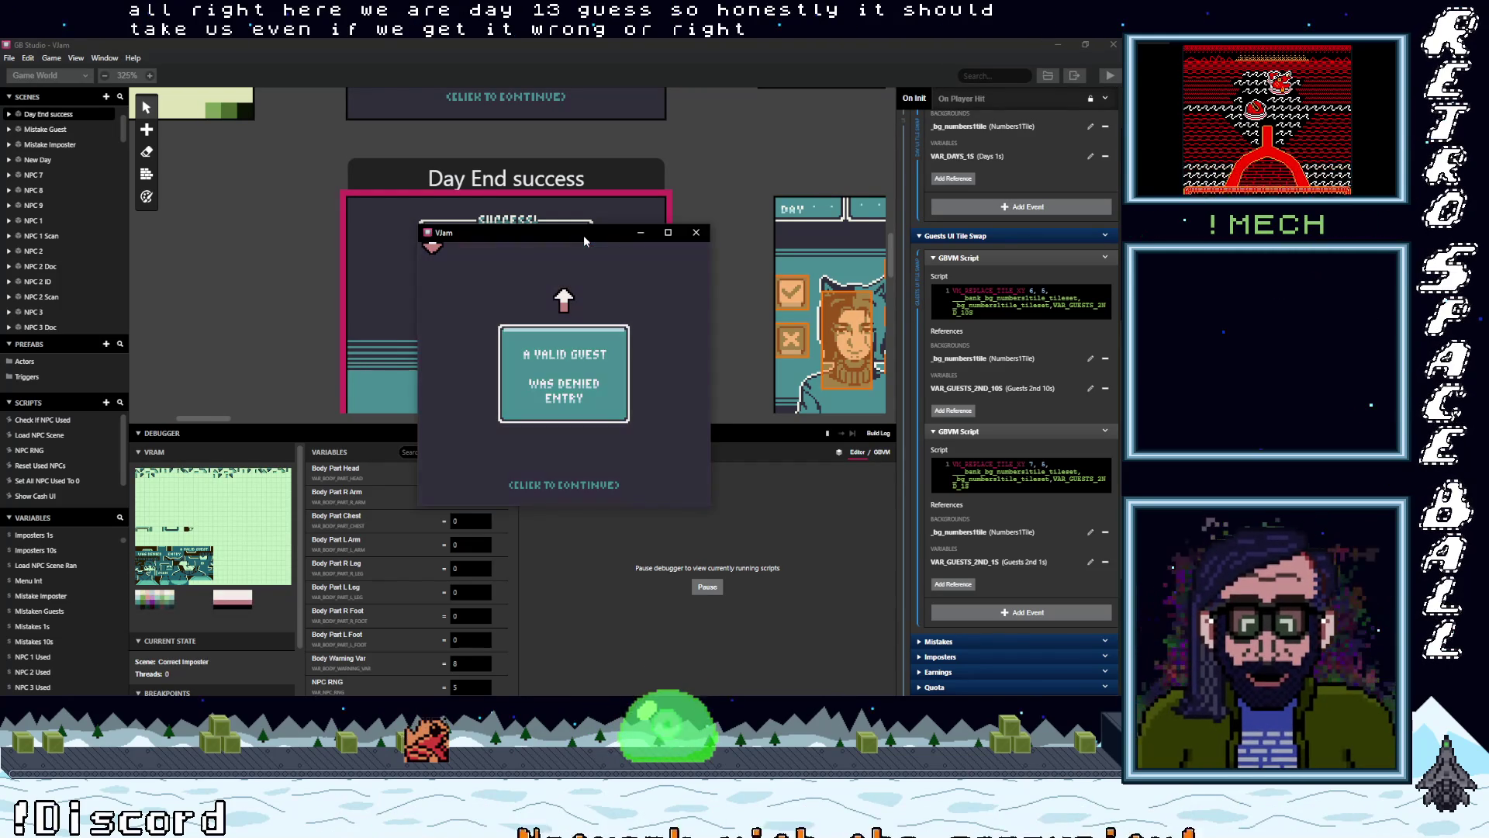
{"action": "key", "text": "z"}
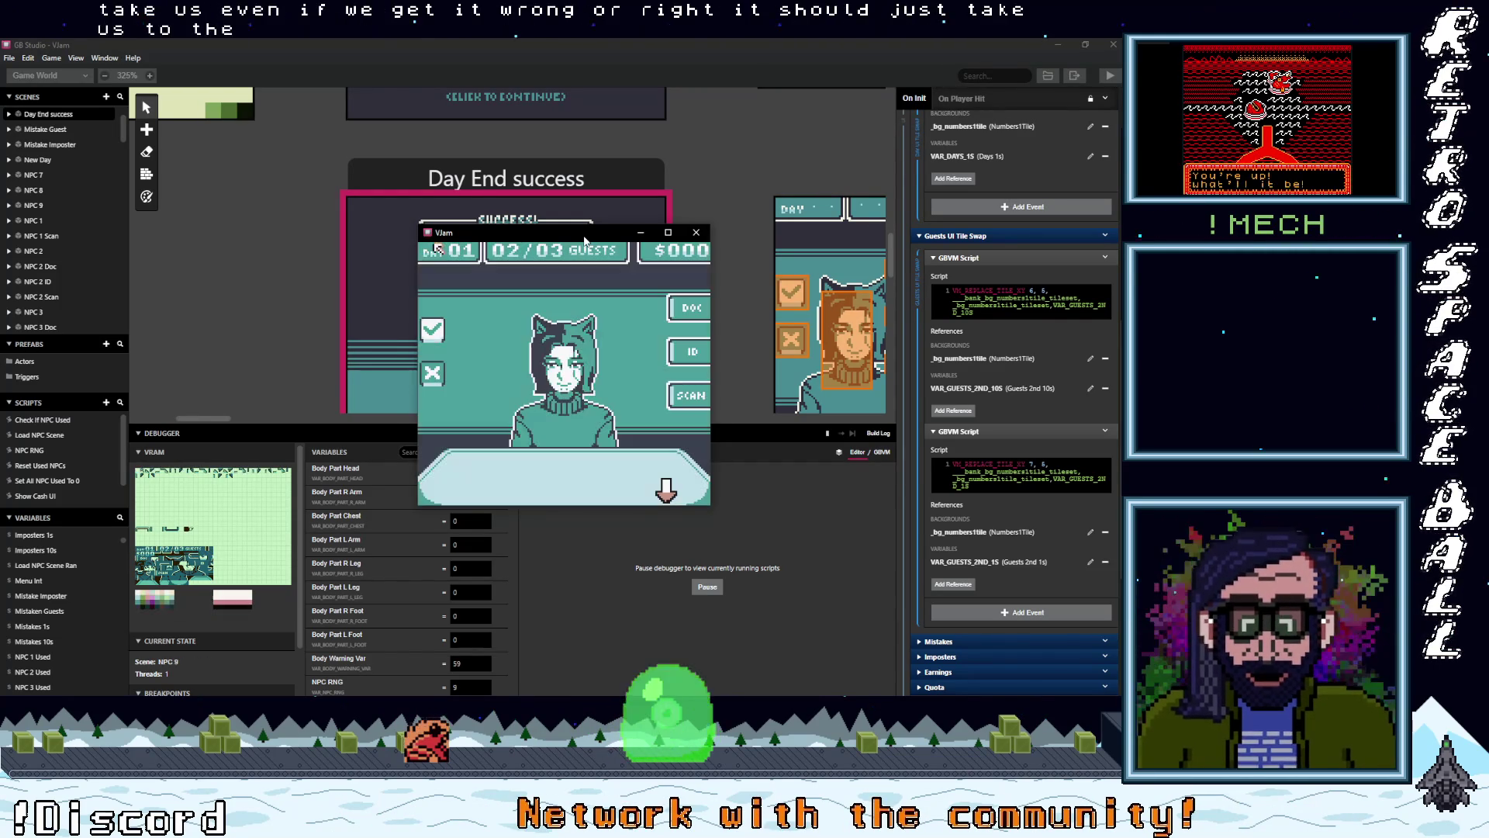
{"action": "key", "text": "Down"}
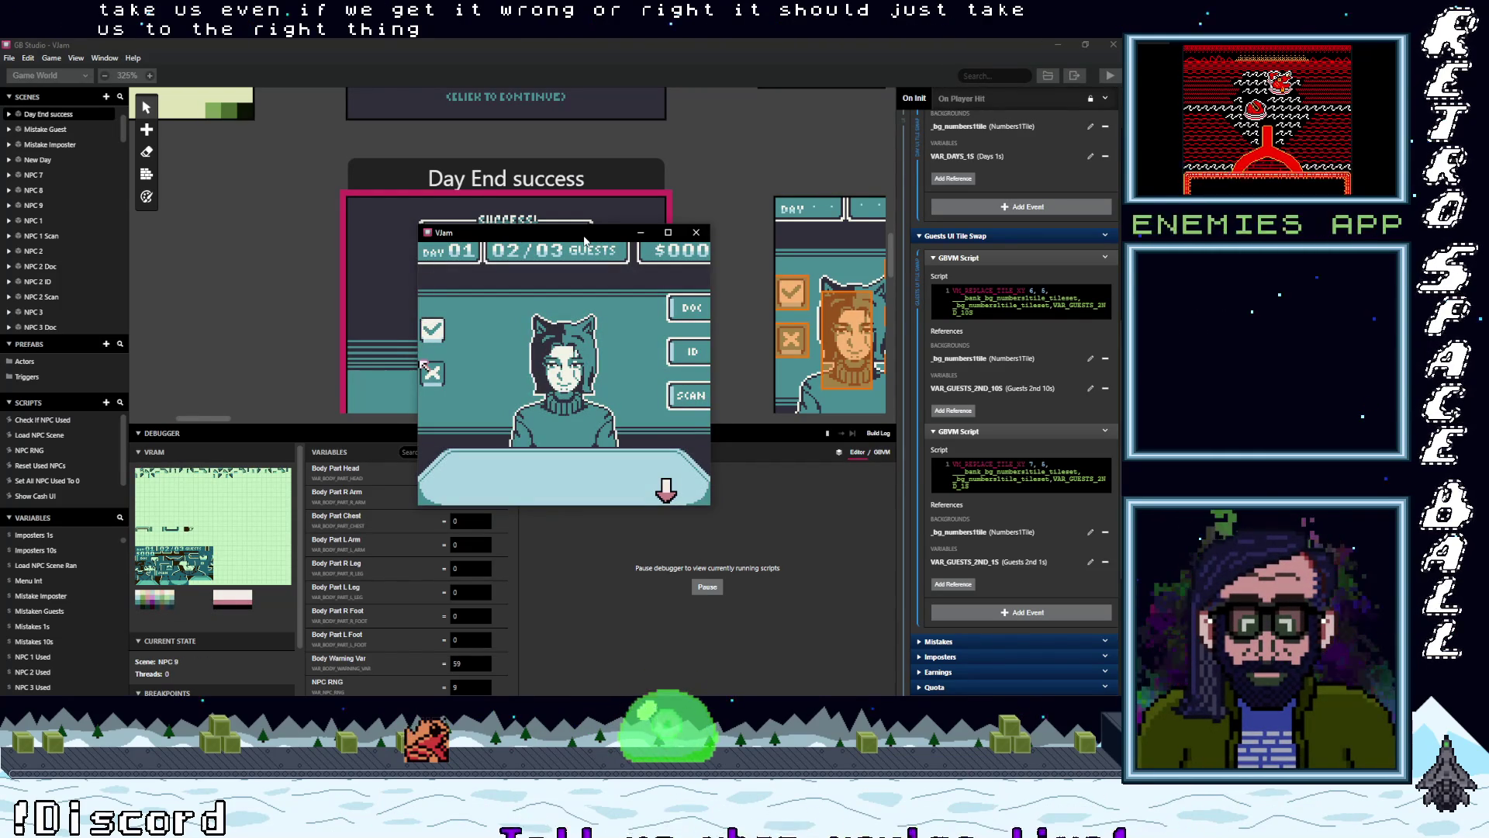
{"action": "key", "text": "z"}
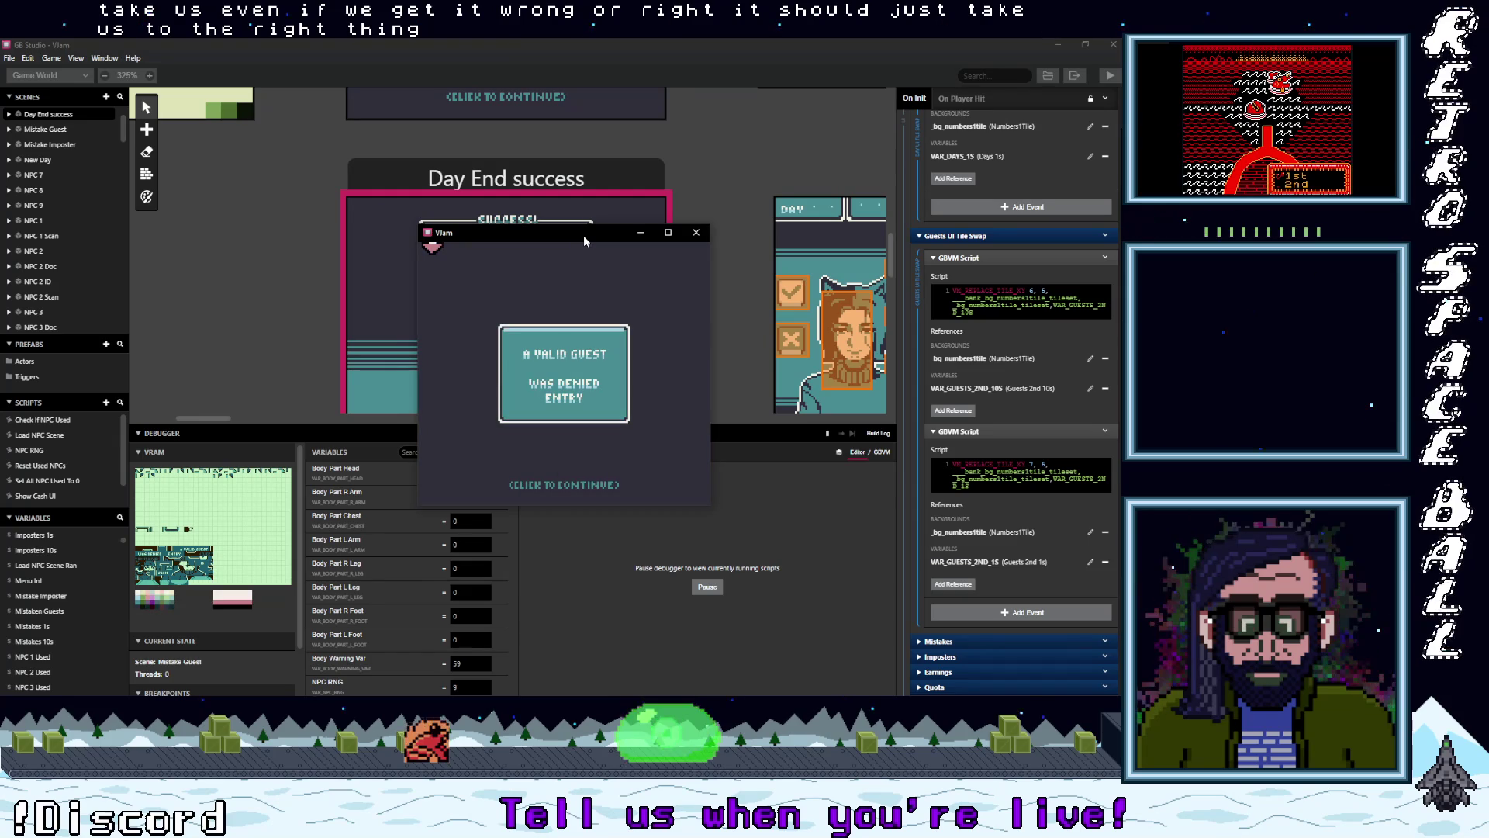
{"action": "key", "text": "z"}
{"action": "key", "text": "Down"}
{"action": "key", "text": "Down"}
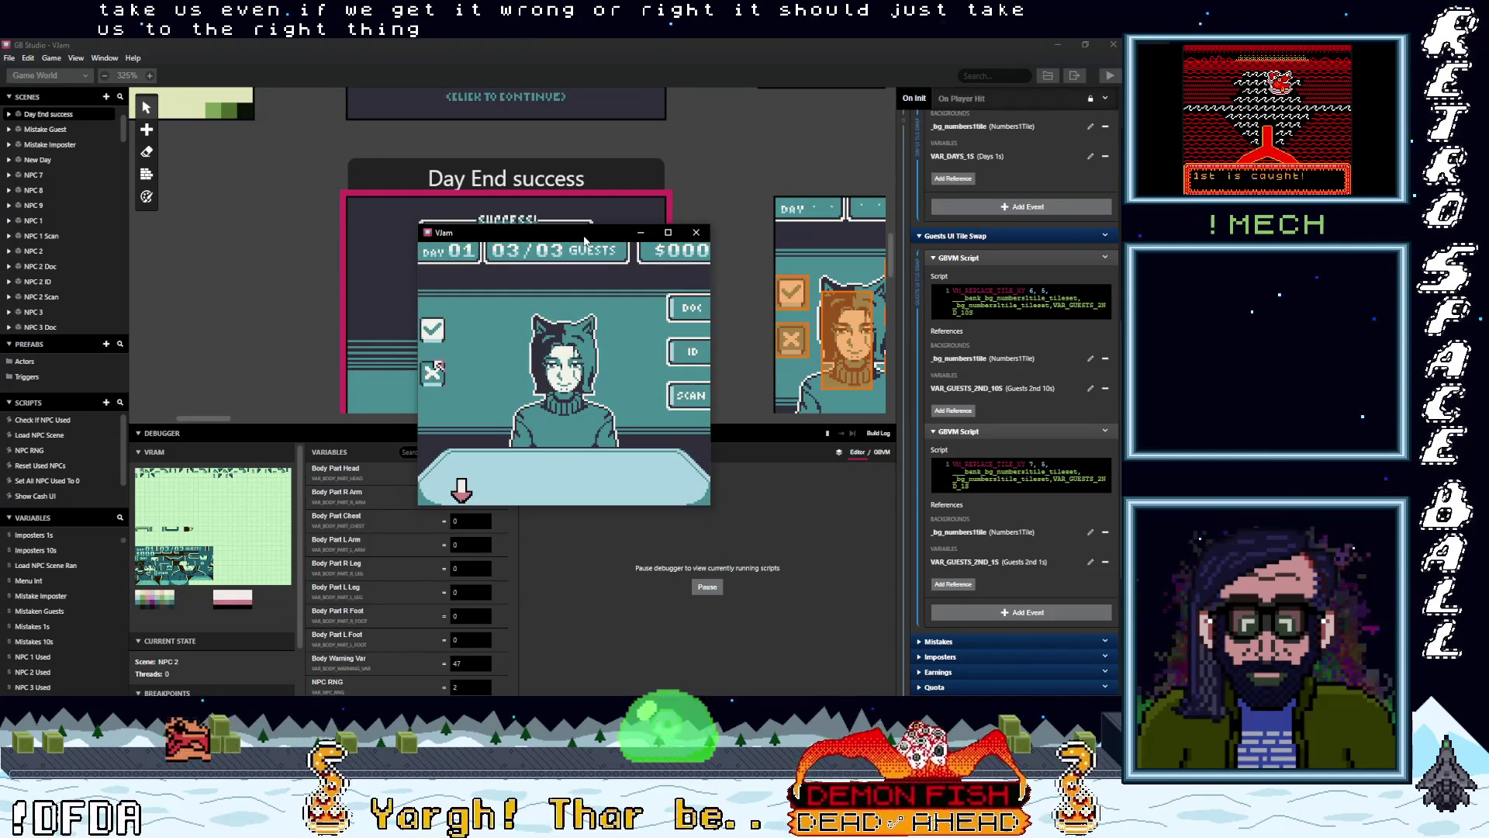
{"action": "key", "text": "z"}
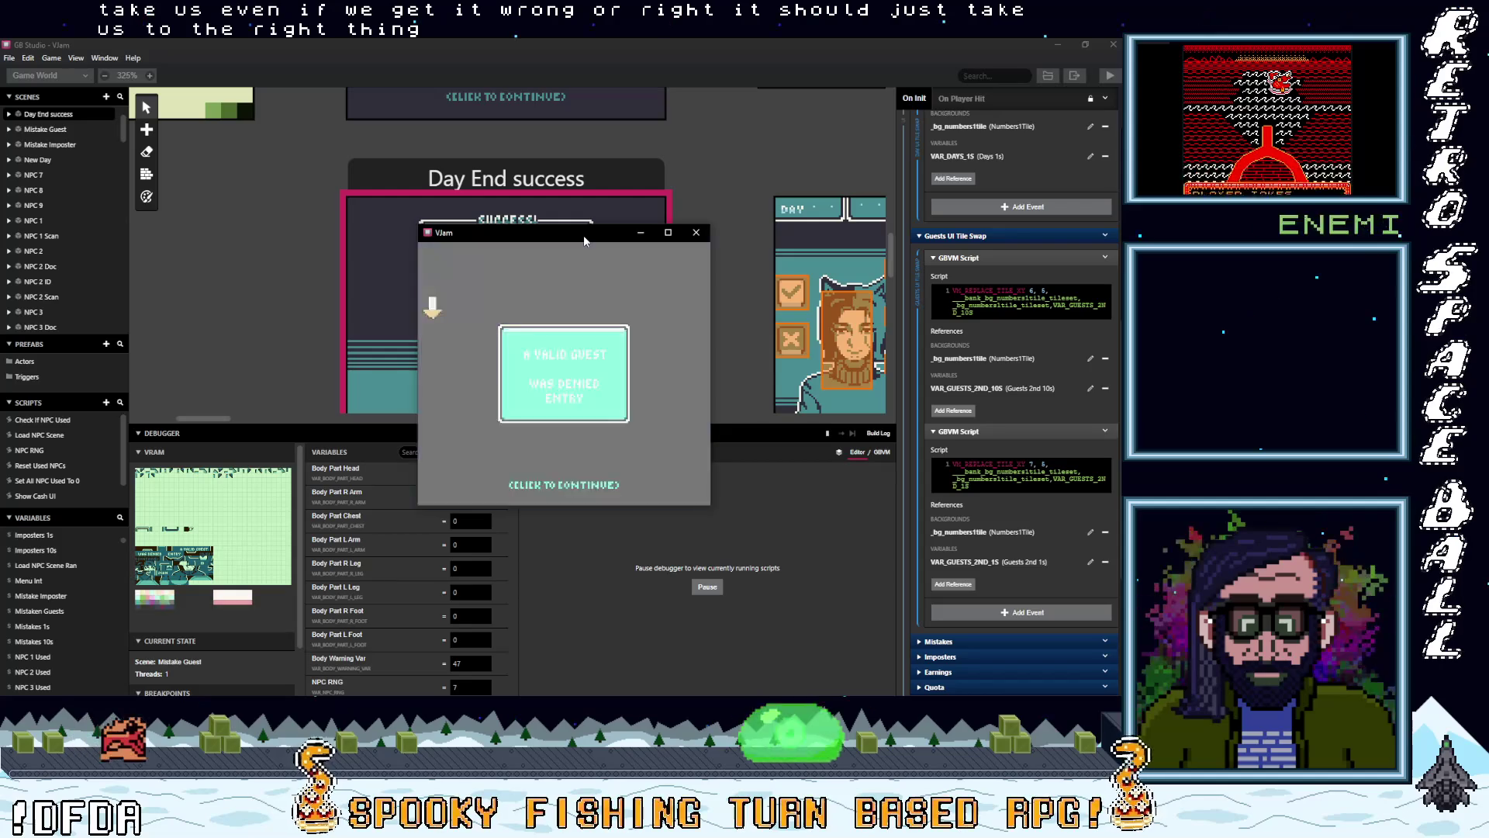
{"action": "key", "text": "z"}
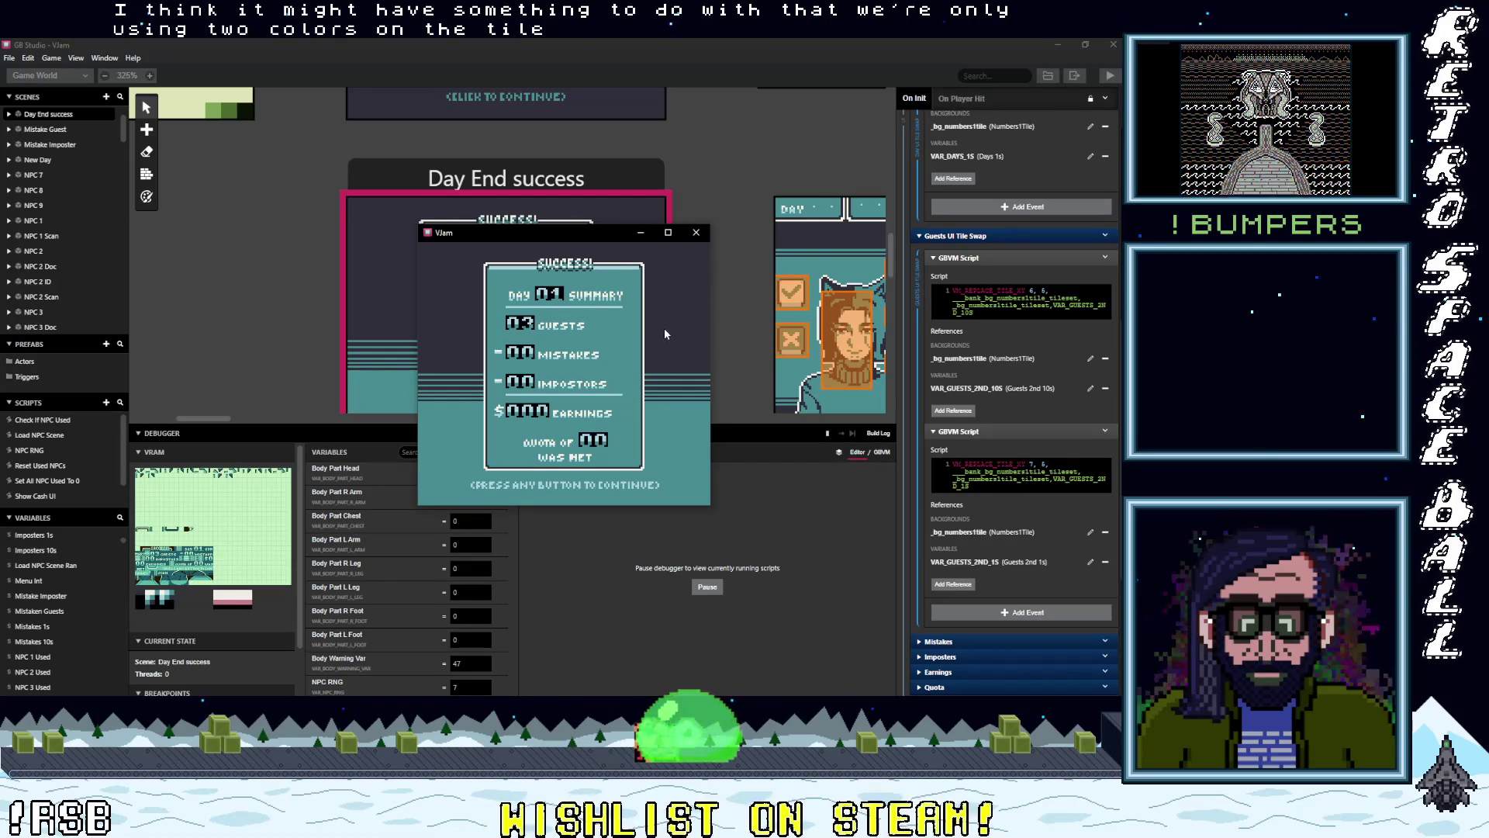
- Continue from the summary into Day 02 and let the first guest in
{"action": "scroll", "coordinate": [574, 194], "scroll_direction": "down", "scroll_amount": 5}
{"action": "scroll", "coordinate": [575, 200], "scroll_direction": "down", "scroll_amount": 4}
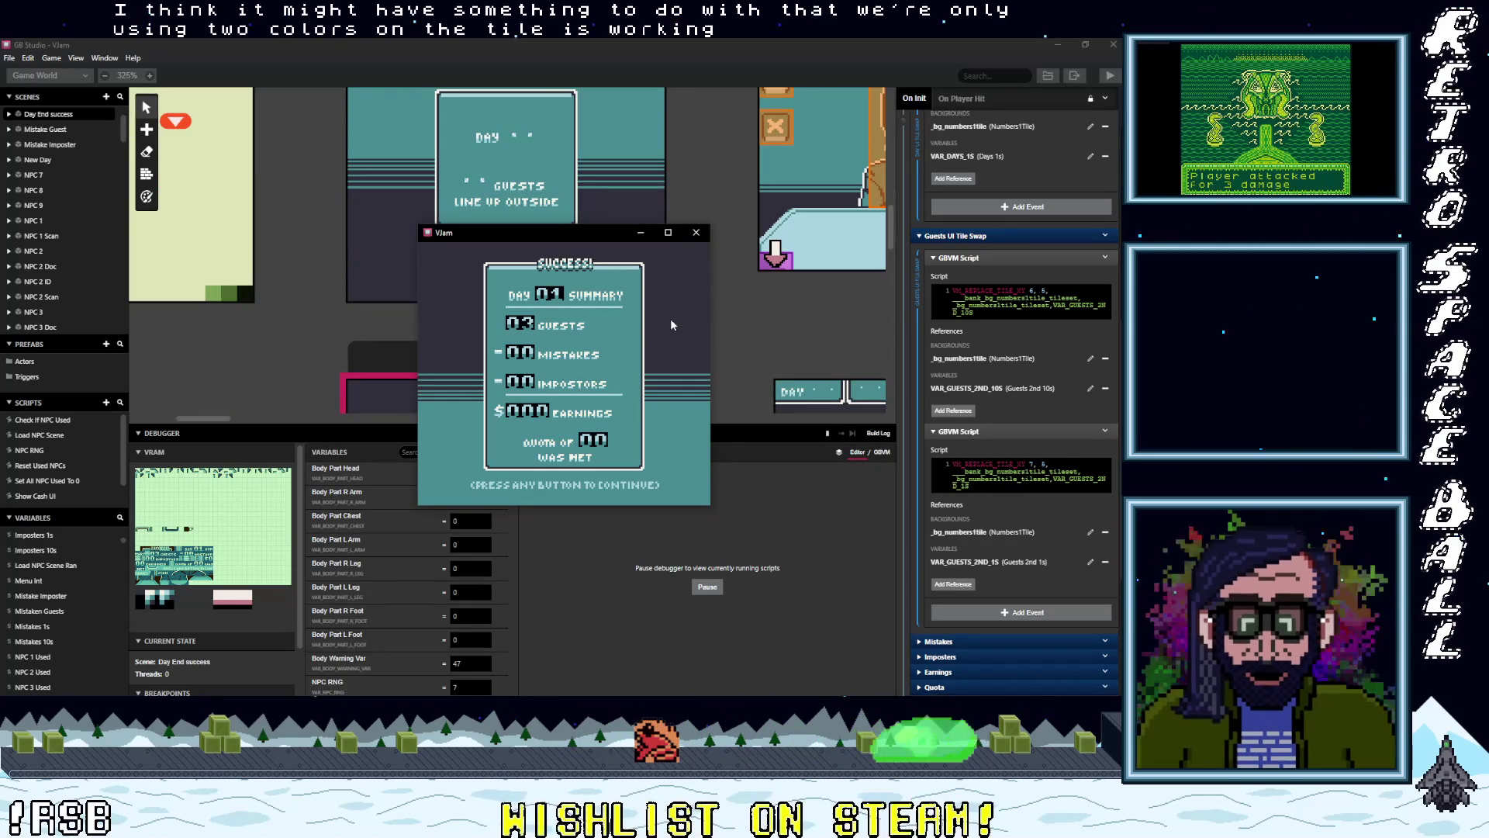
{"action": "left_click", "coordinate": [676, 311]}
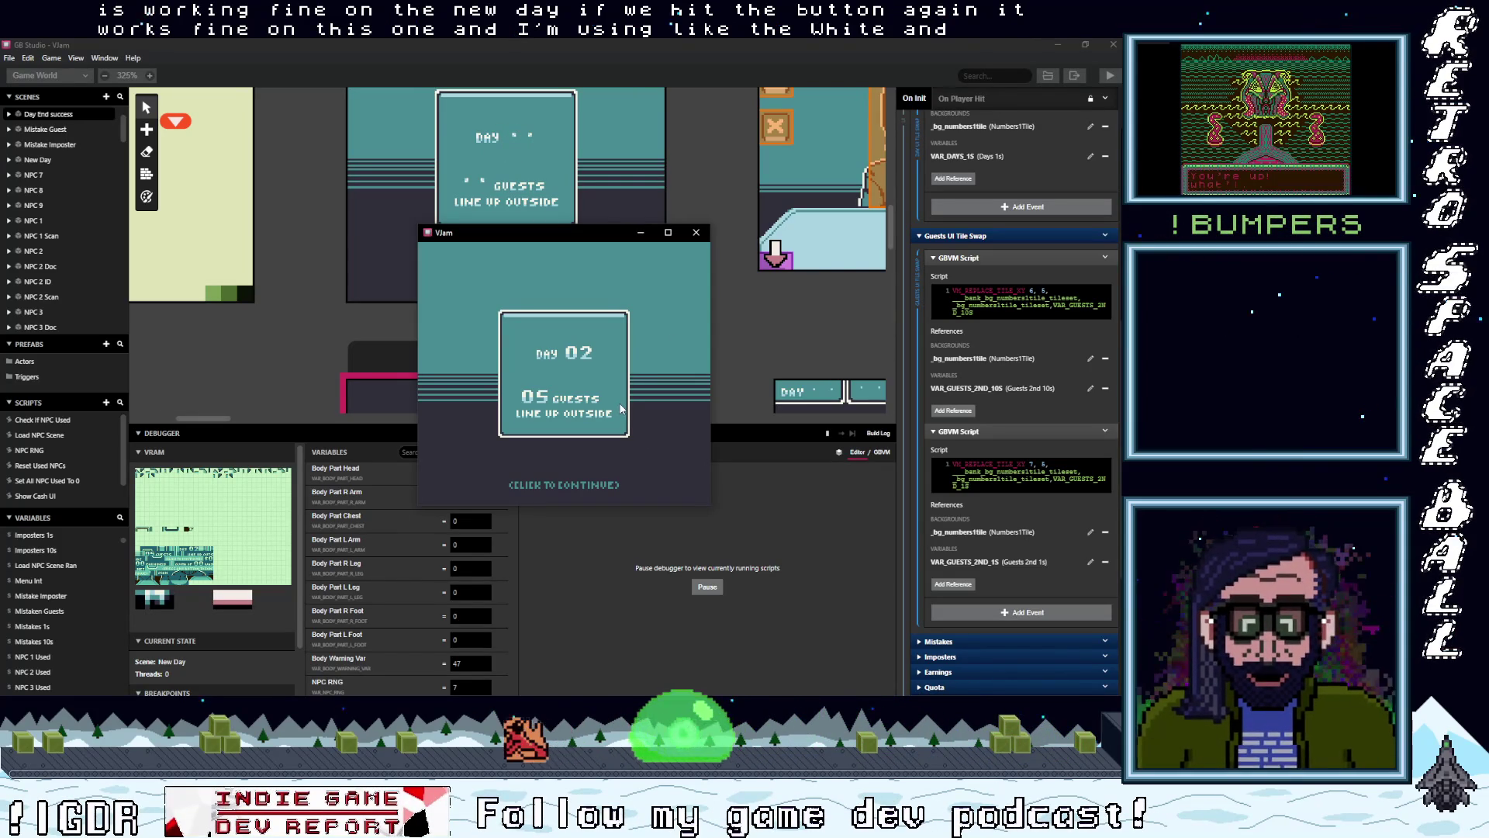
{"action": "left_click", "coordinate": [655, 387]}
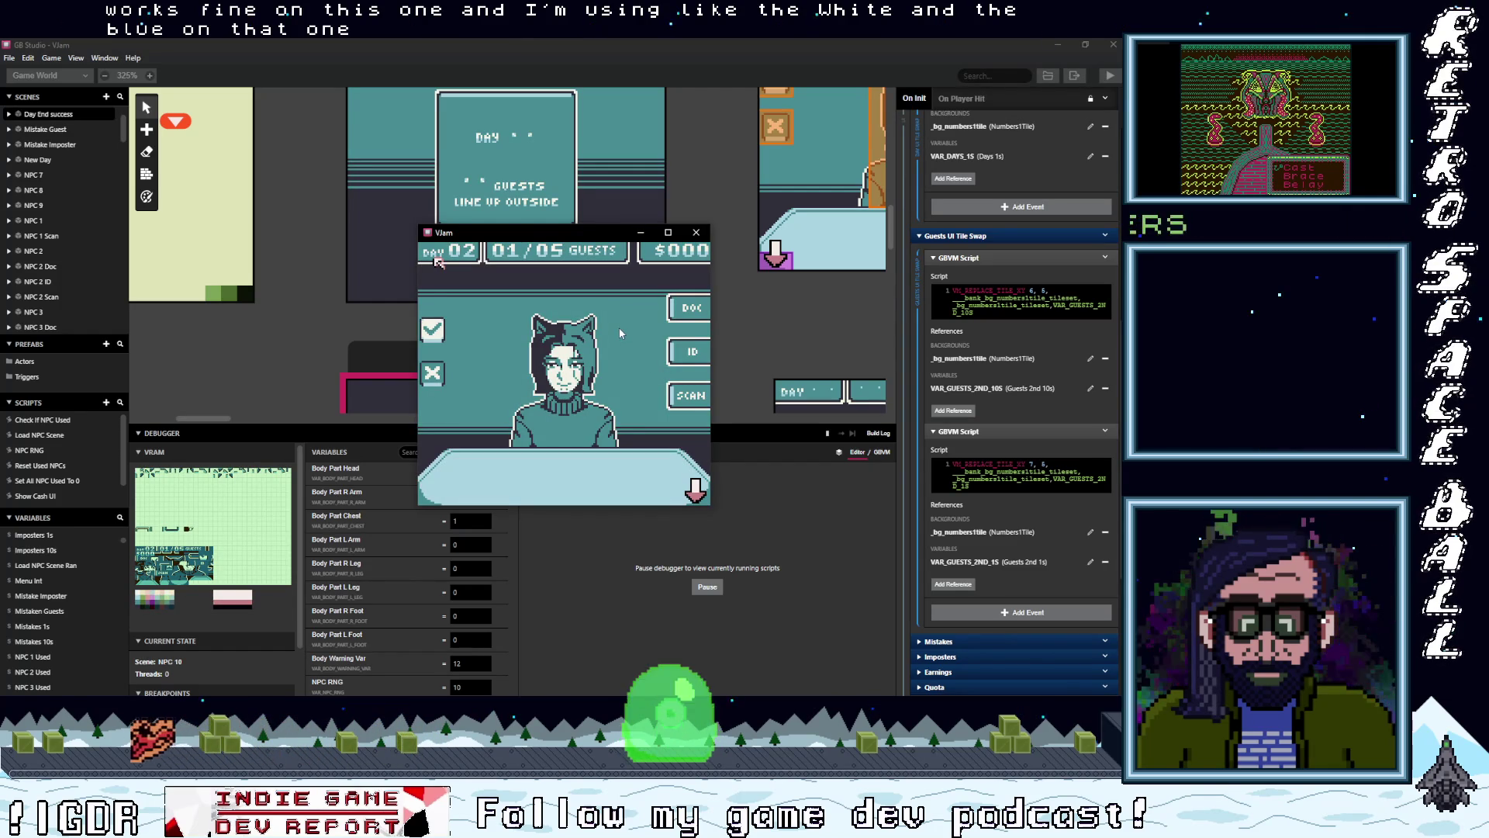
{"action": "key", "text": "Down"}
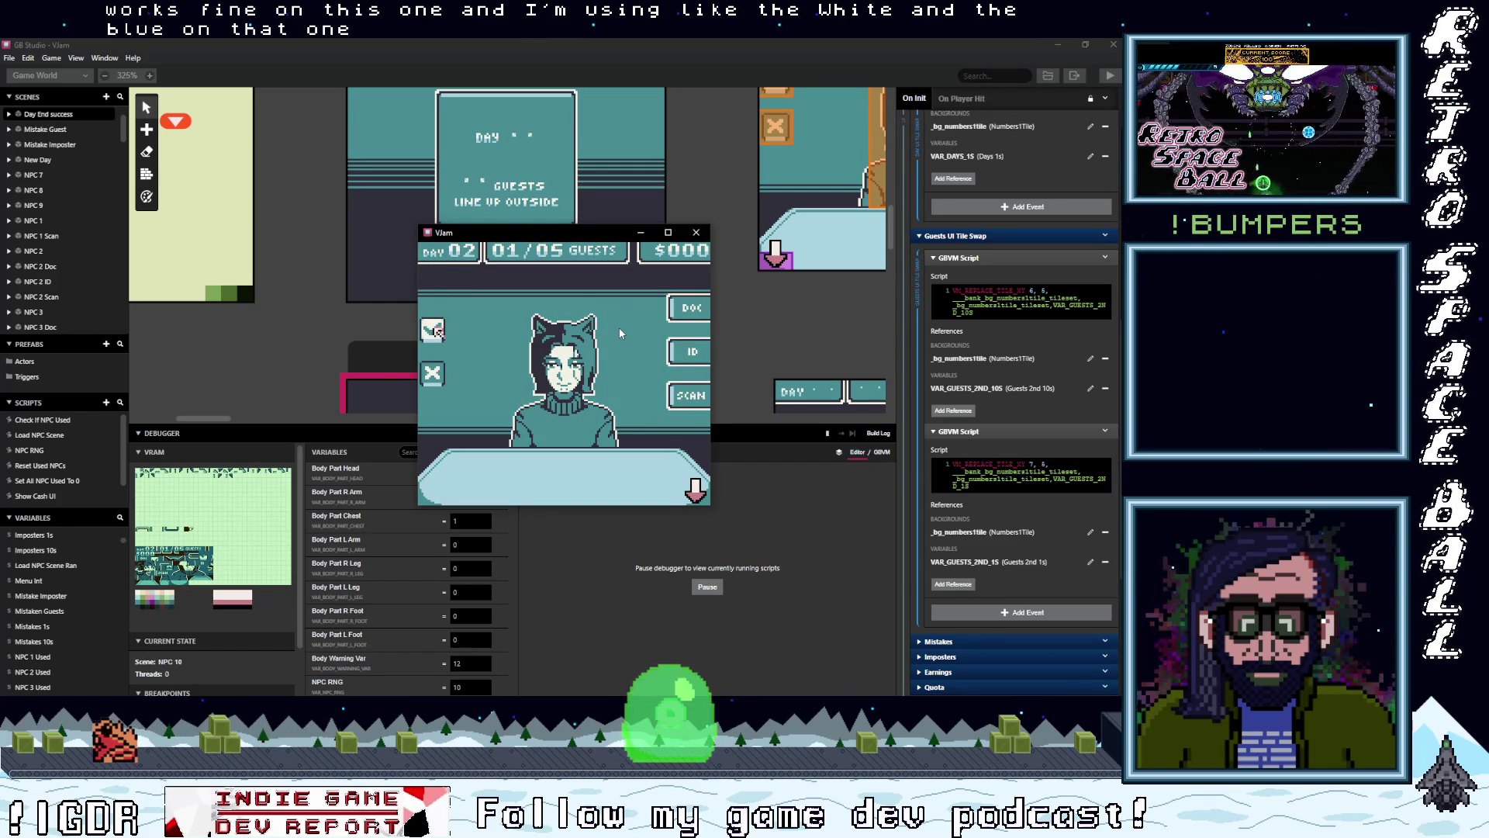
{"action": "key", "text": "z"}
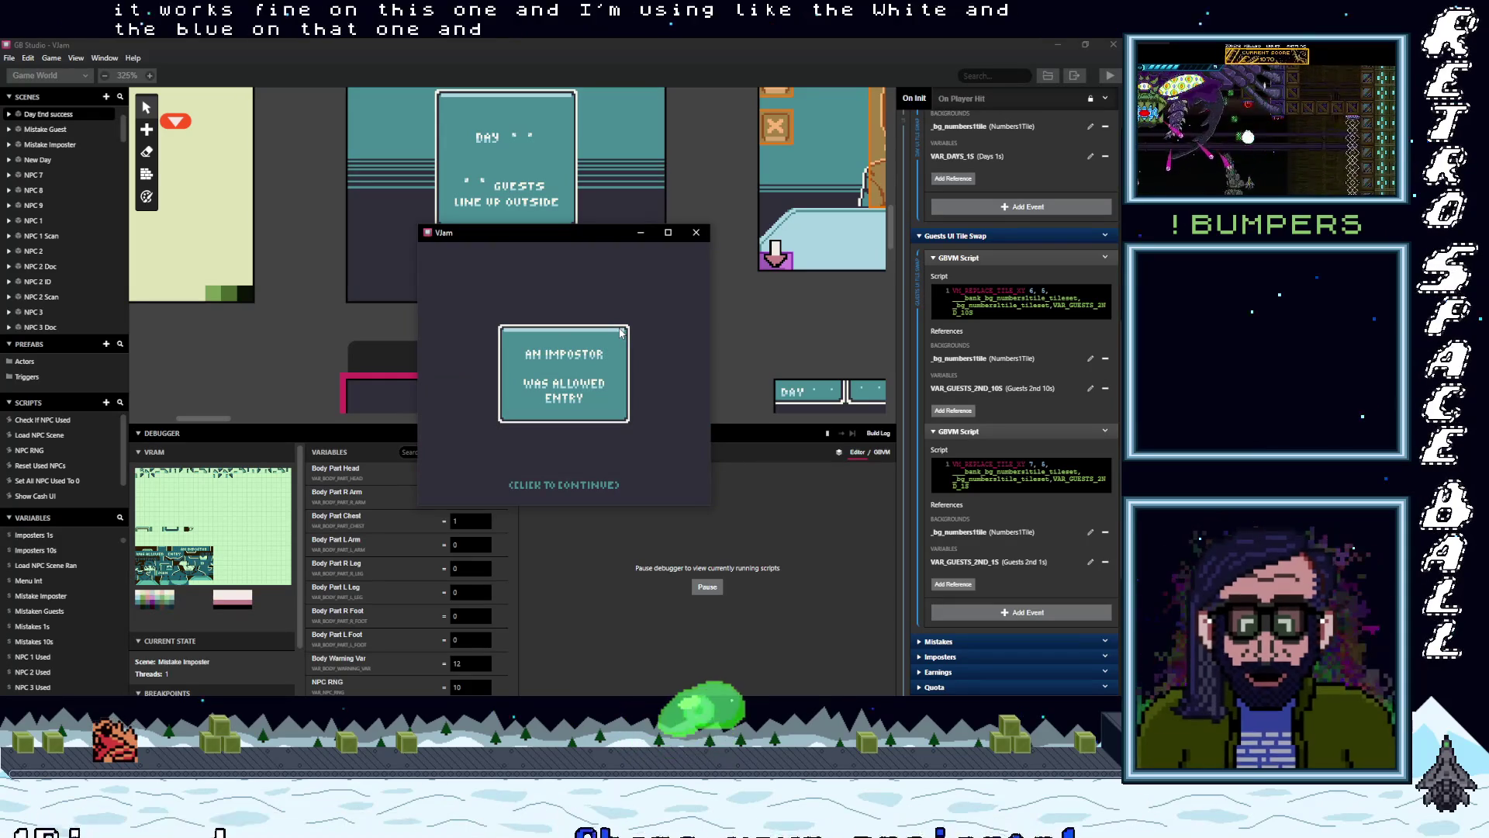
- Judge the remaining Day 02 guests, pass the success summary to Day 03, and close the game
{"action": "key", "text": "z"}
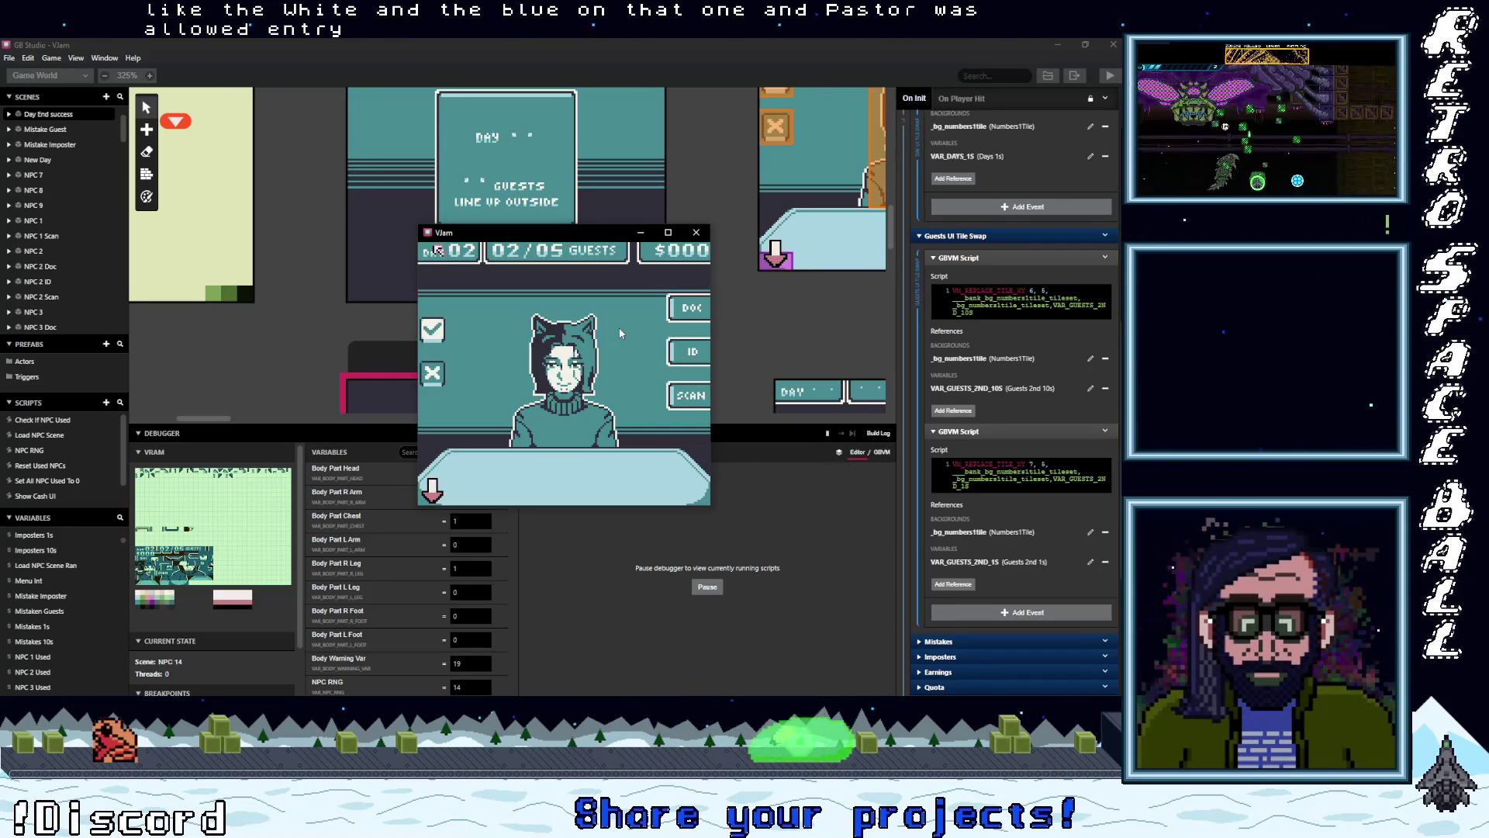
{"action": "key", "text": "z"}
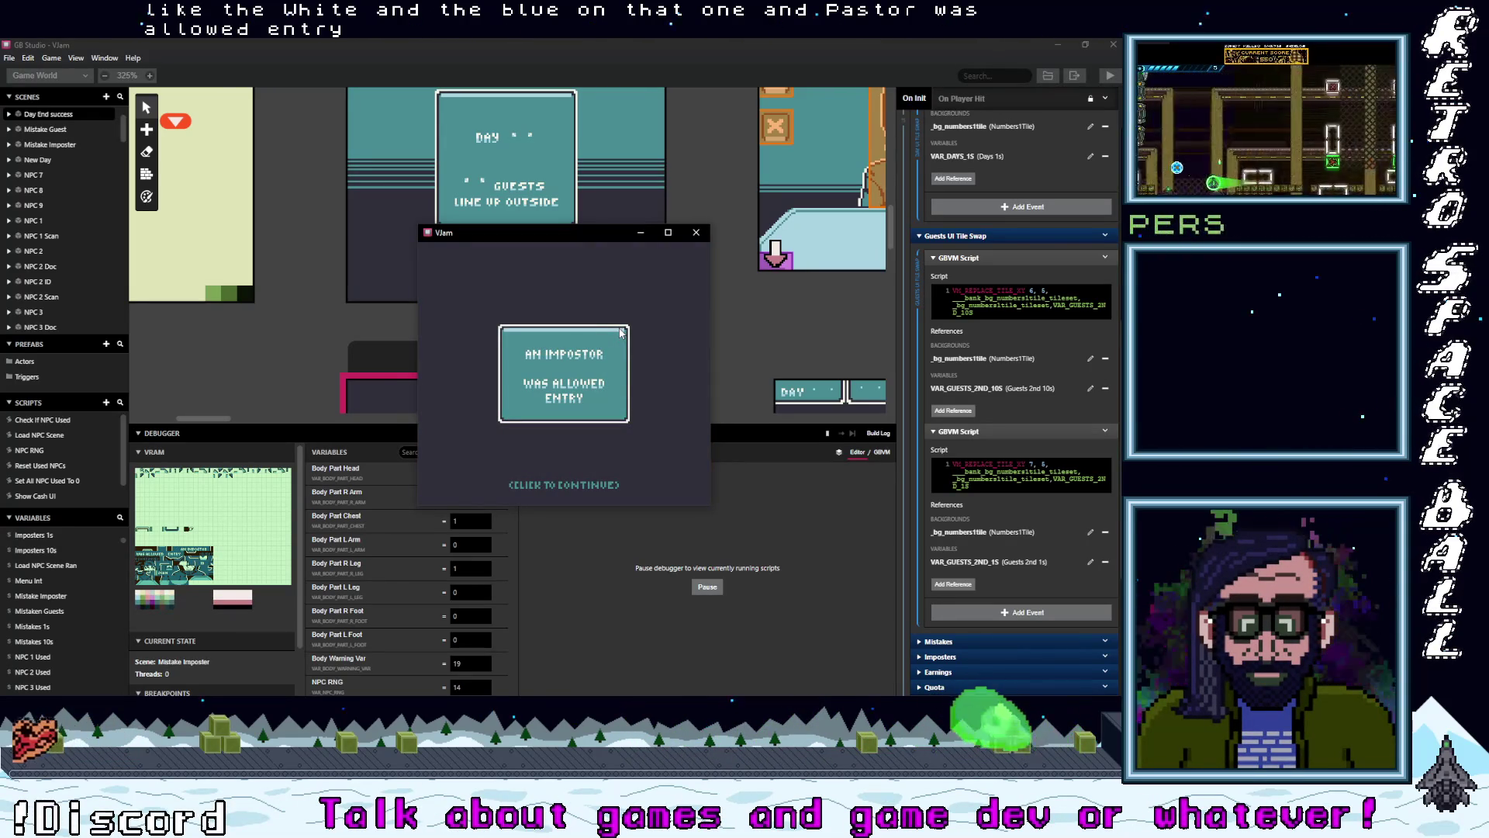
{"action": "key", "text": "z"}
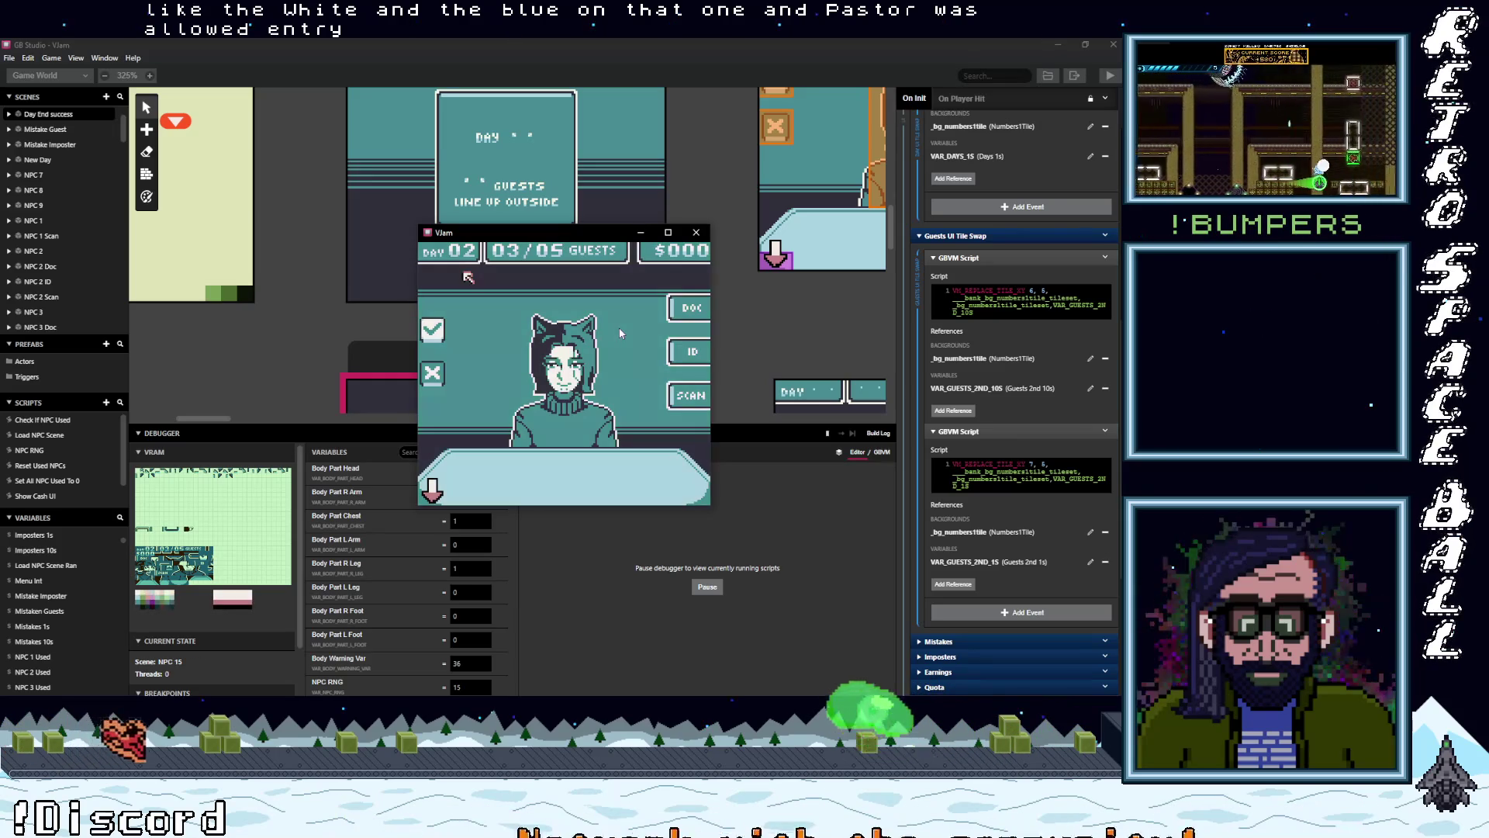
{"action": "key", "text": "Left"}
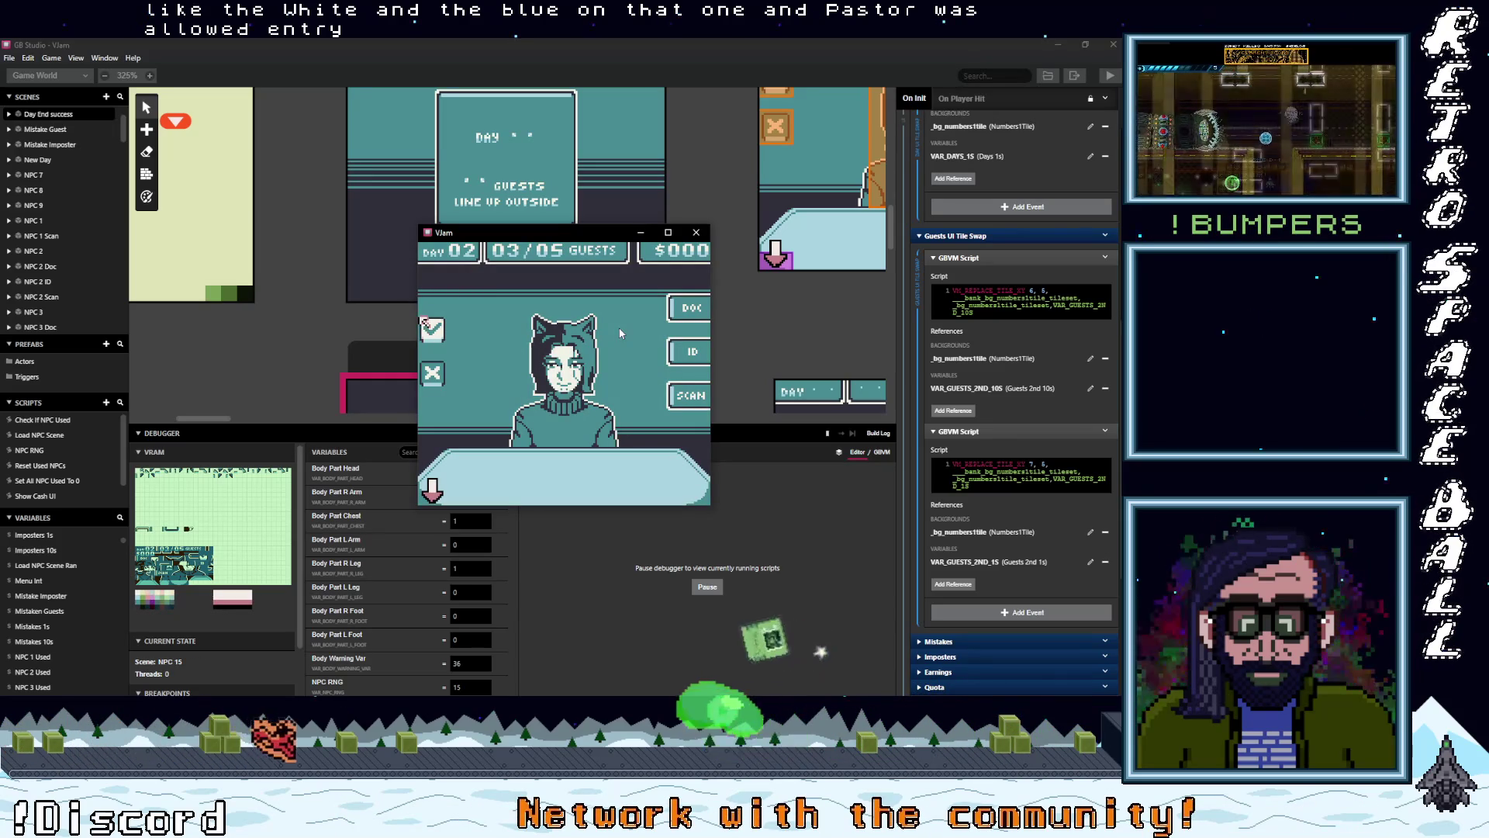
{"action": "key", "text": "z"}
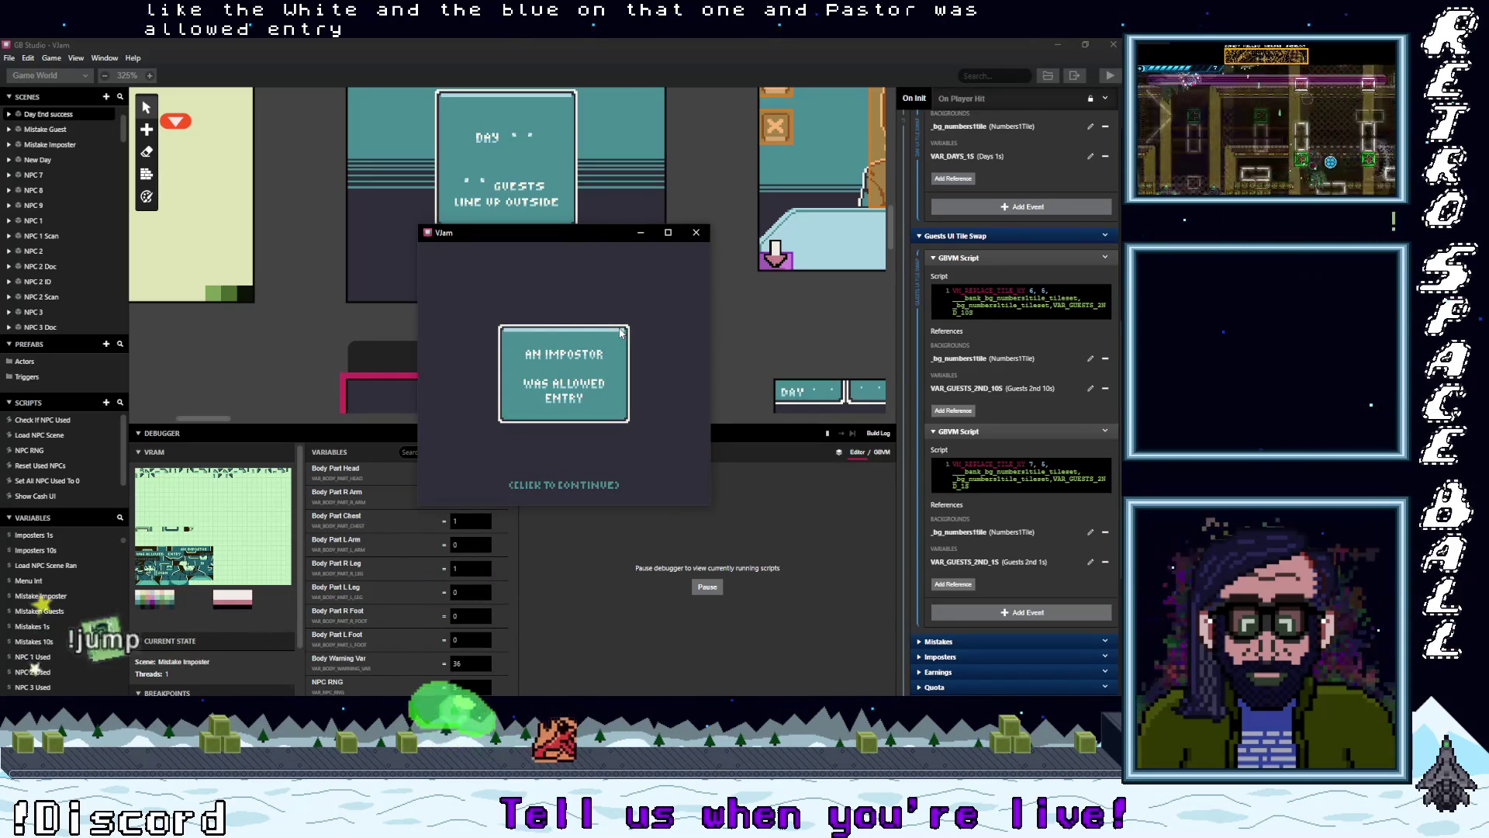
{"action": "key", "text": "z"}
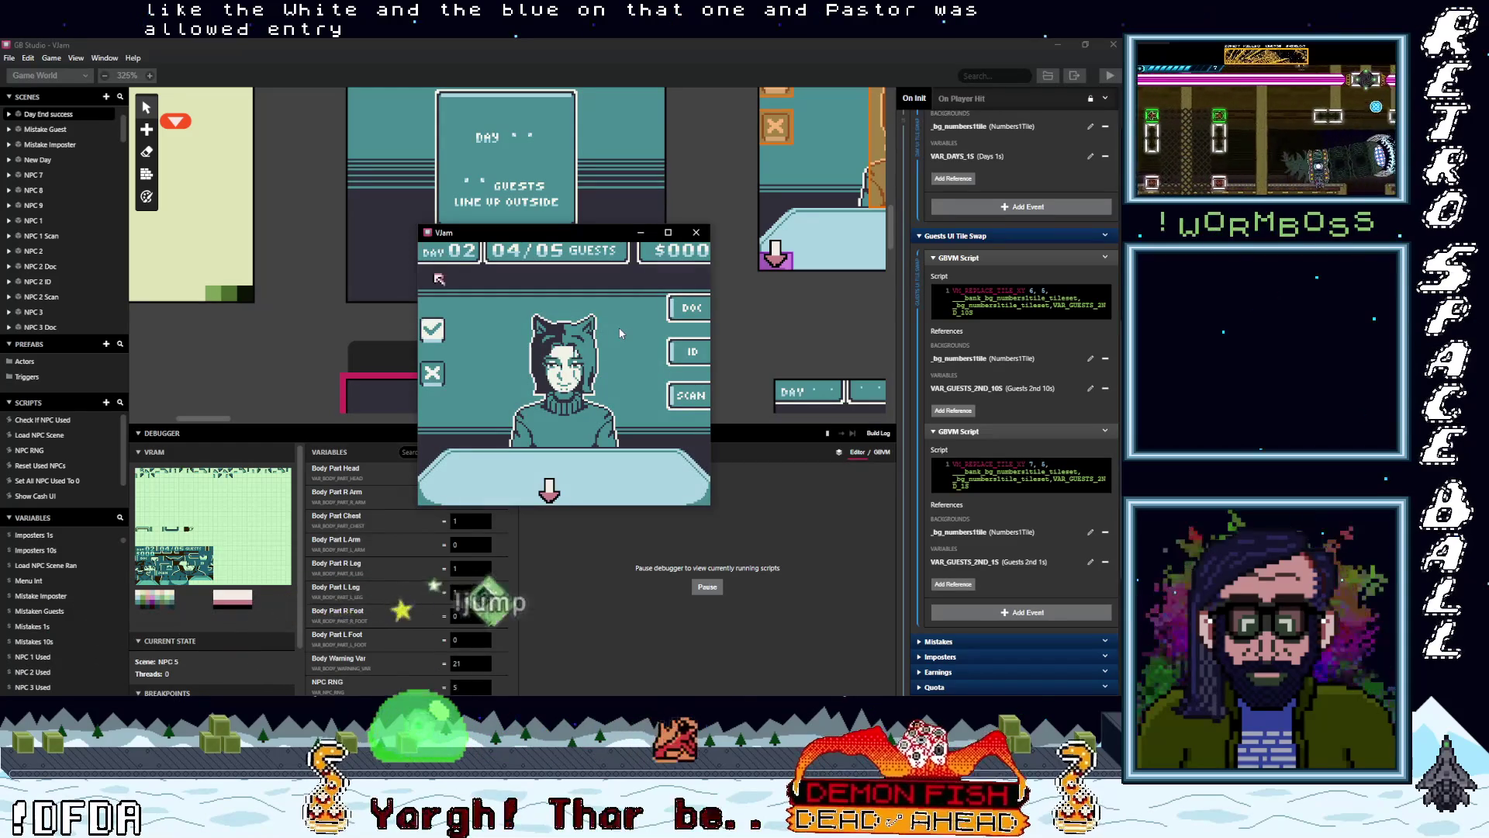
{"action": "key", "text": "z"}
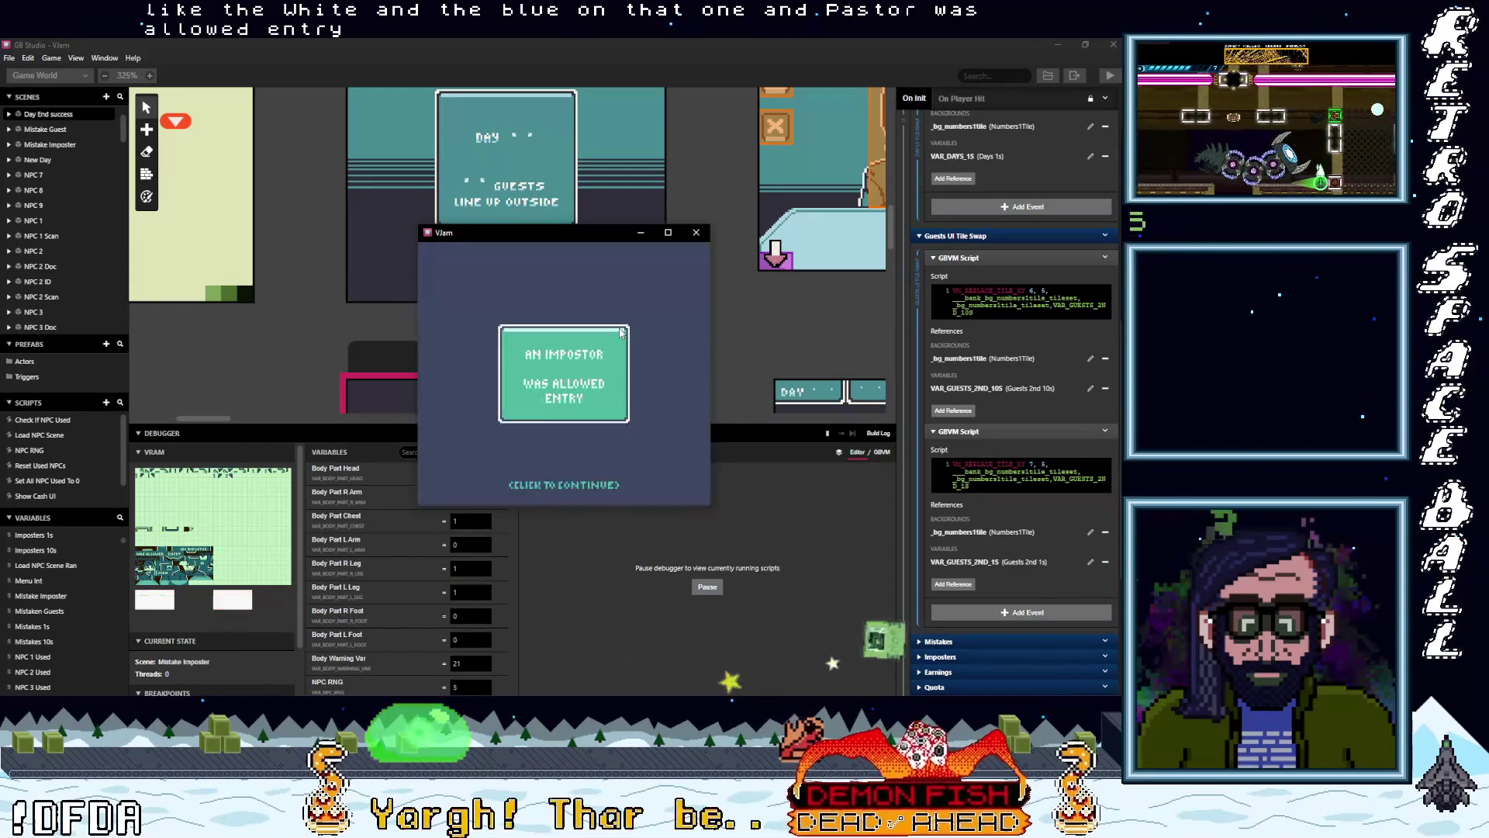
{"action": "key", "text": "z"}
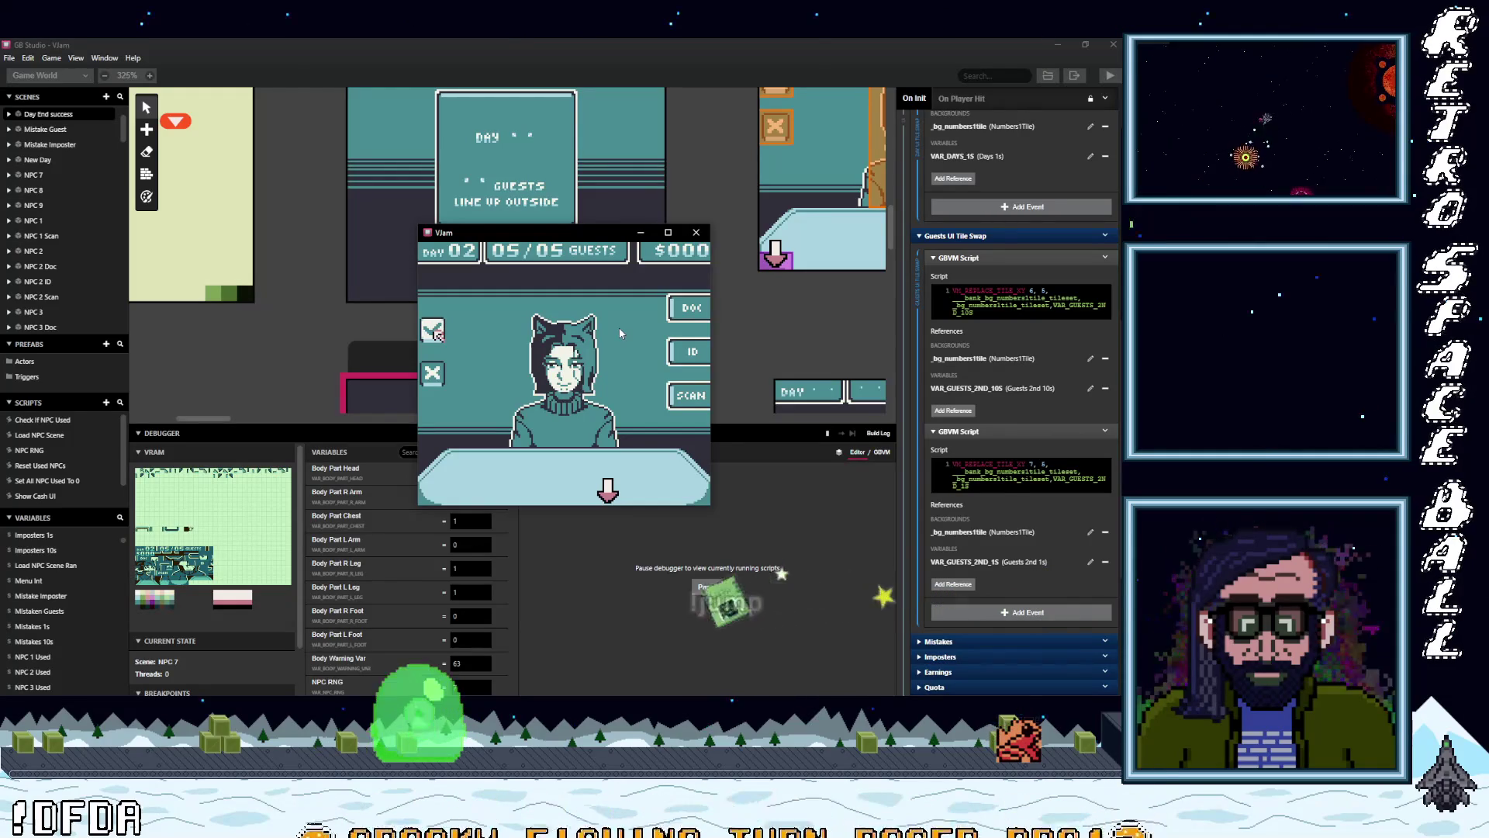
{"action": "key", "text": "z"}
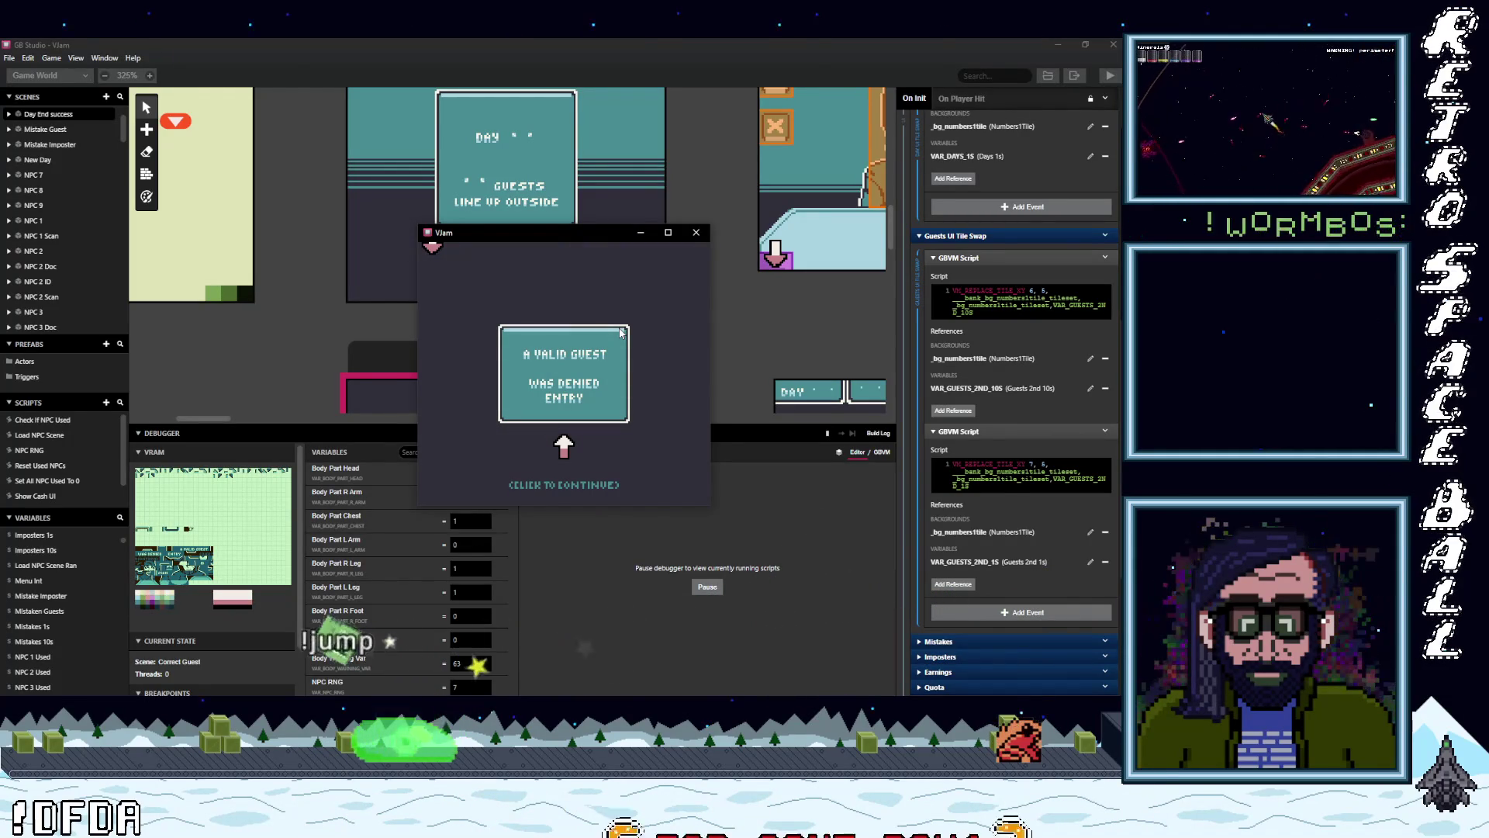
{"action": "key", "text": "z"}
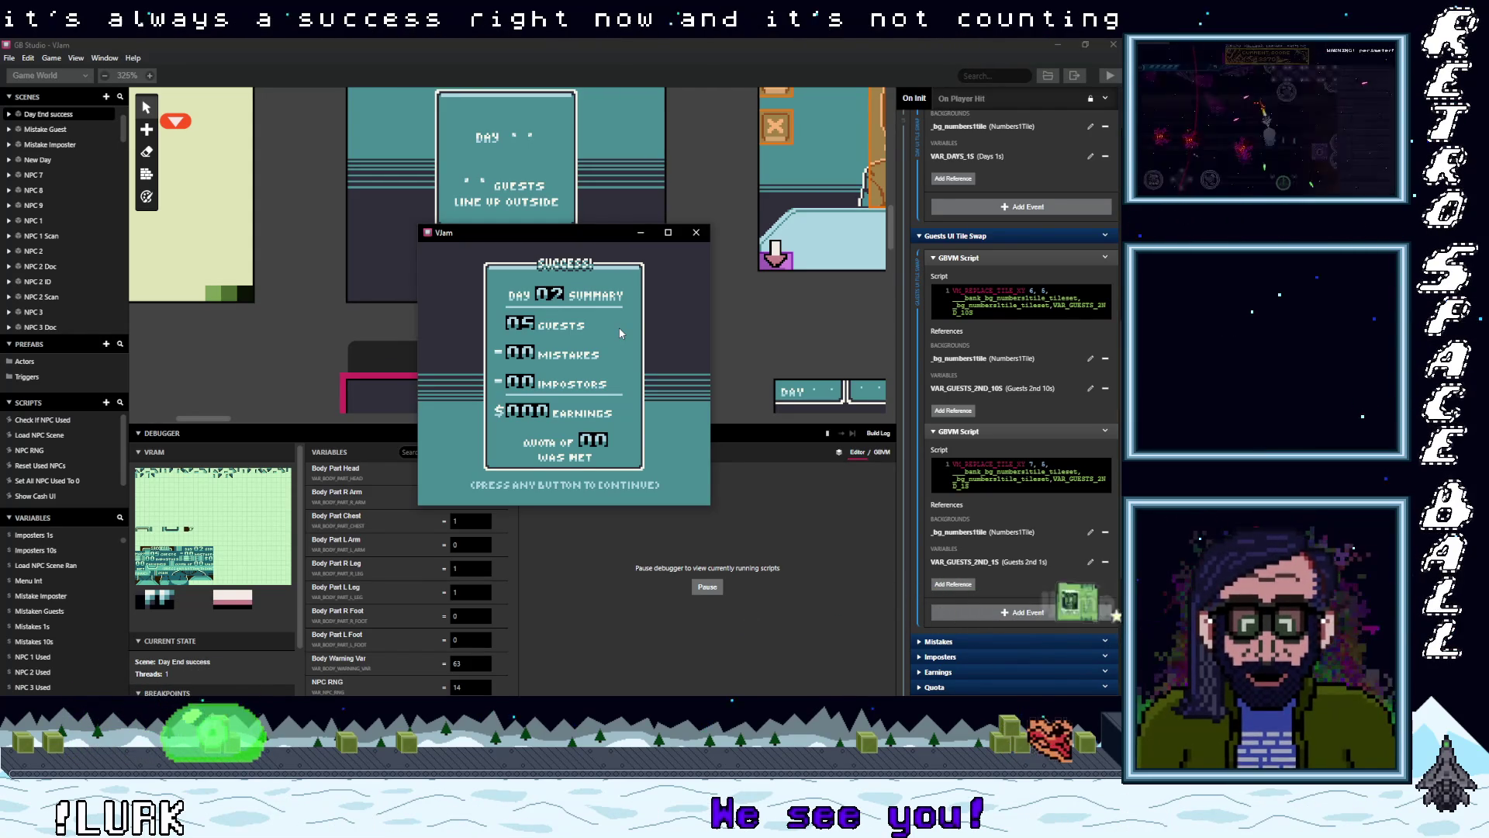
{"action": "key", "text": "Return"}
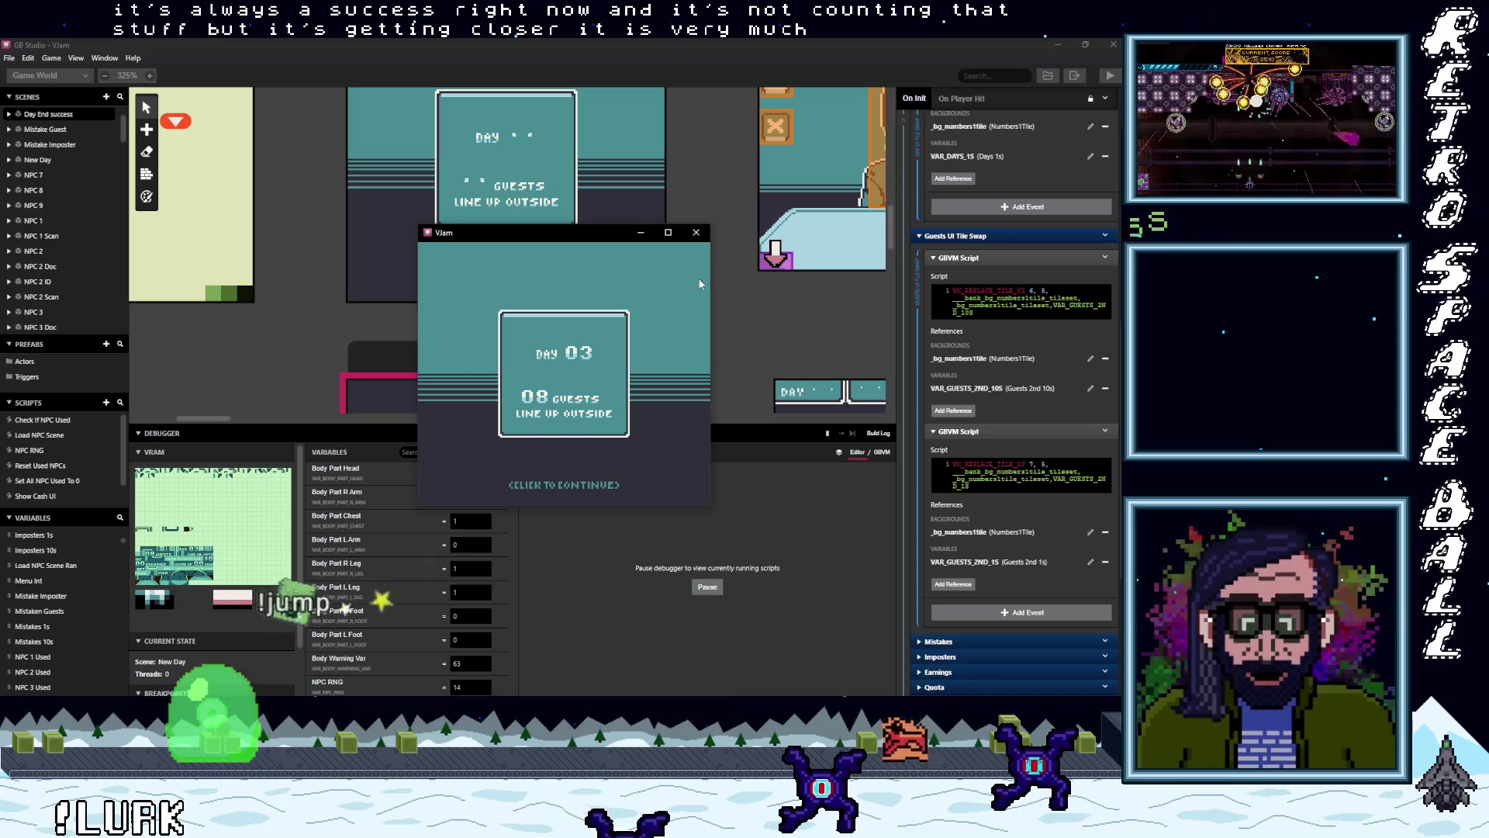
{"action": "left_click", "coordinate": [695, 234]}
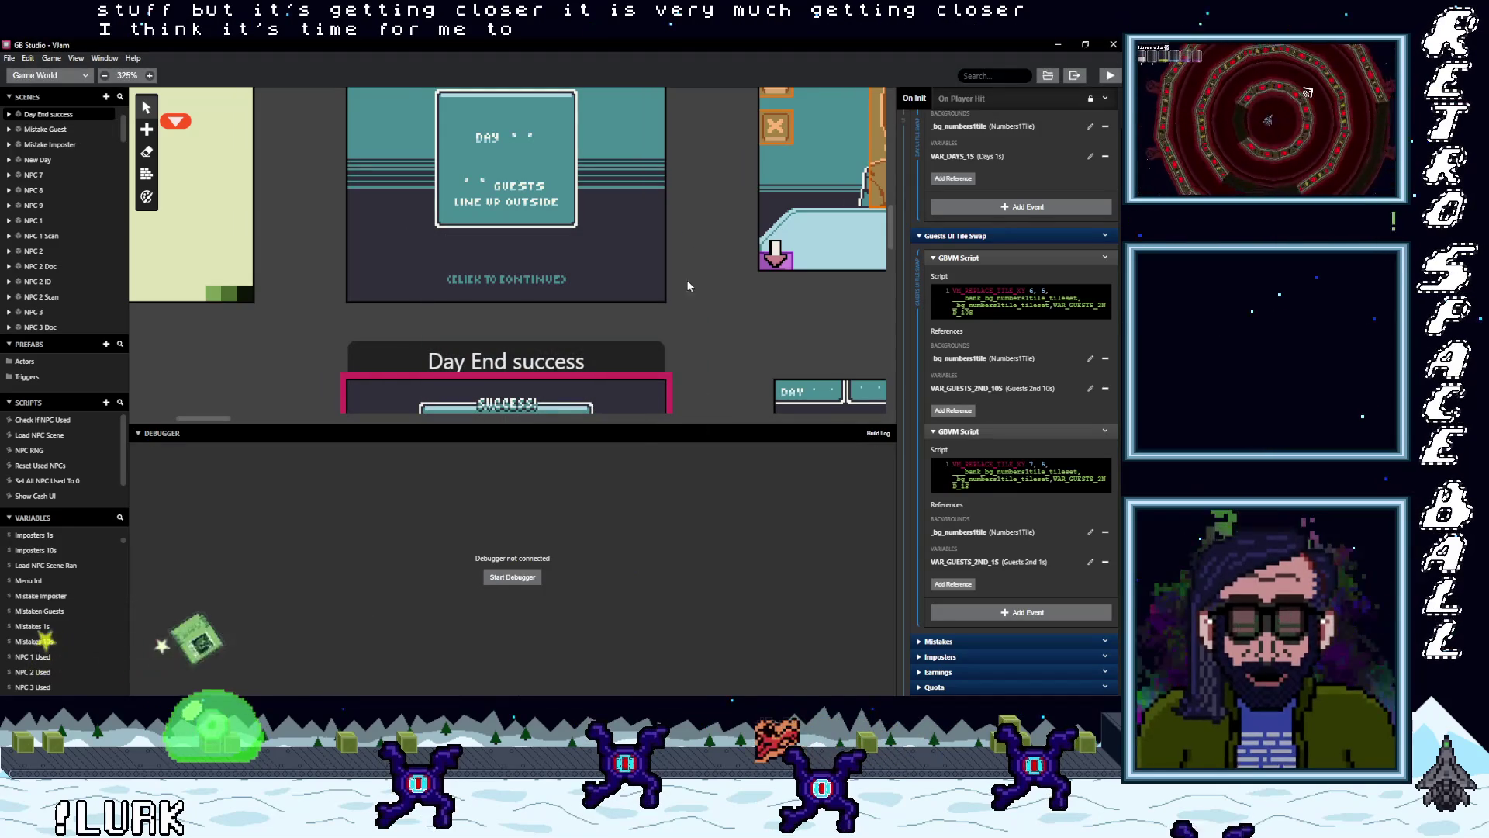
- Shrink the debugger, zoom the canvas to 75%, and deselect scenes to show Vjam project settings
{"action": "mouse_move", "coordinate": [654, 421]}
{"action": "left_mouse_down"}
{"action": "mouse_move", "coordinate": [665, 524]}
{"action": "mouse_move", "coordinate": [686, 561]}
{"action": "left_mouse_up"}
{"action": "scroll", "coordinate": [700, 461], "scroll_direction": "up", "scroll_amount": 10}
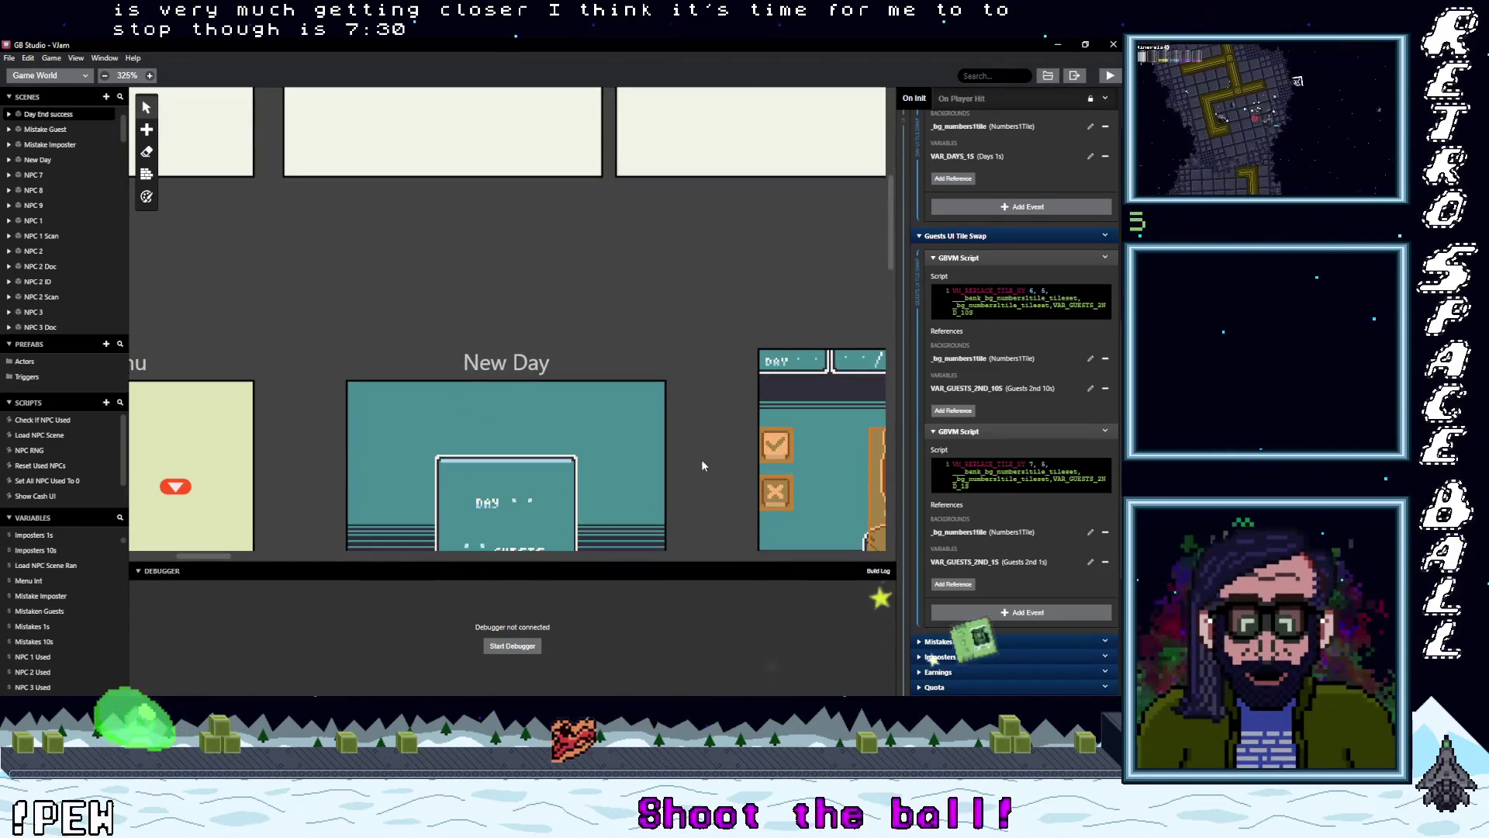
{"action": "scroll", "coordinate": [701, 460], "scroll_direction": "up", "scroll_amount": 3}
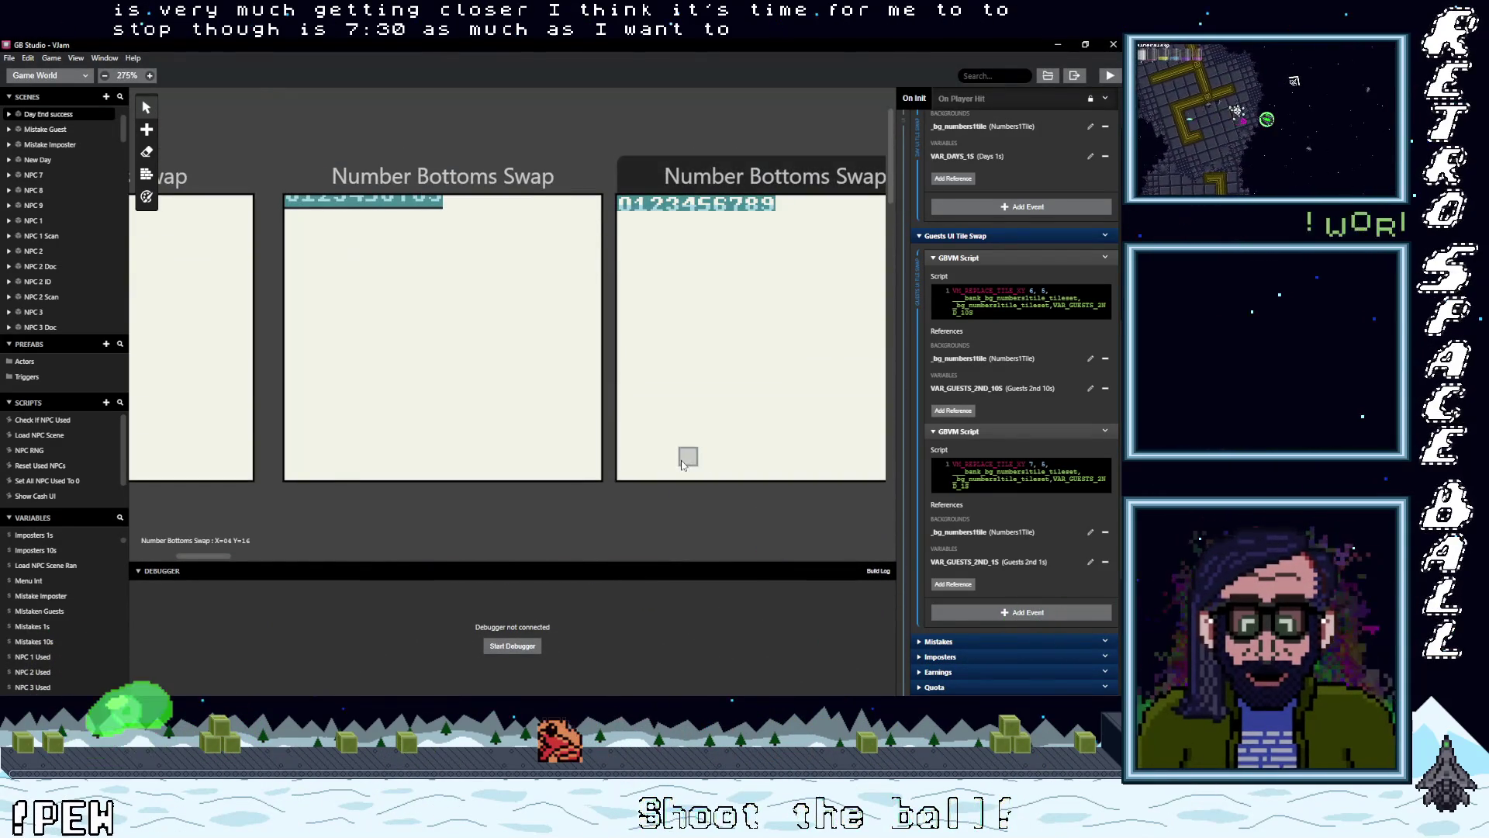
{"action": "scroll", "coordinate": [682, 463], "scroll_direction": "down", "scroll_amount": 8}
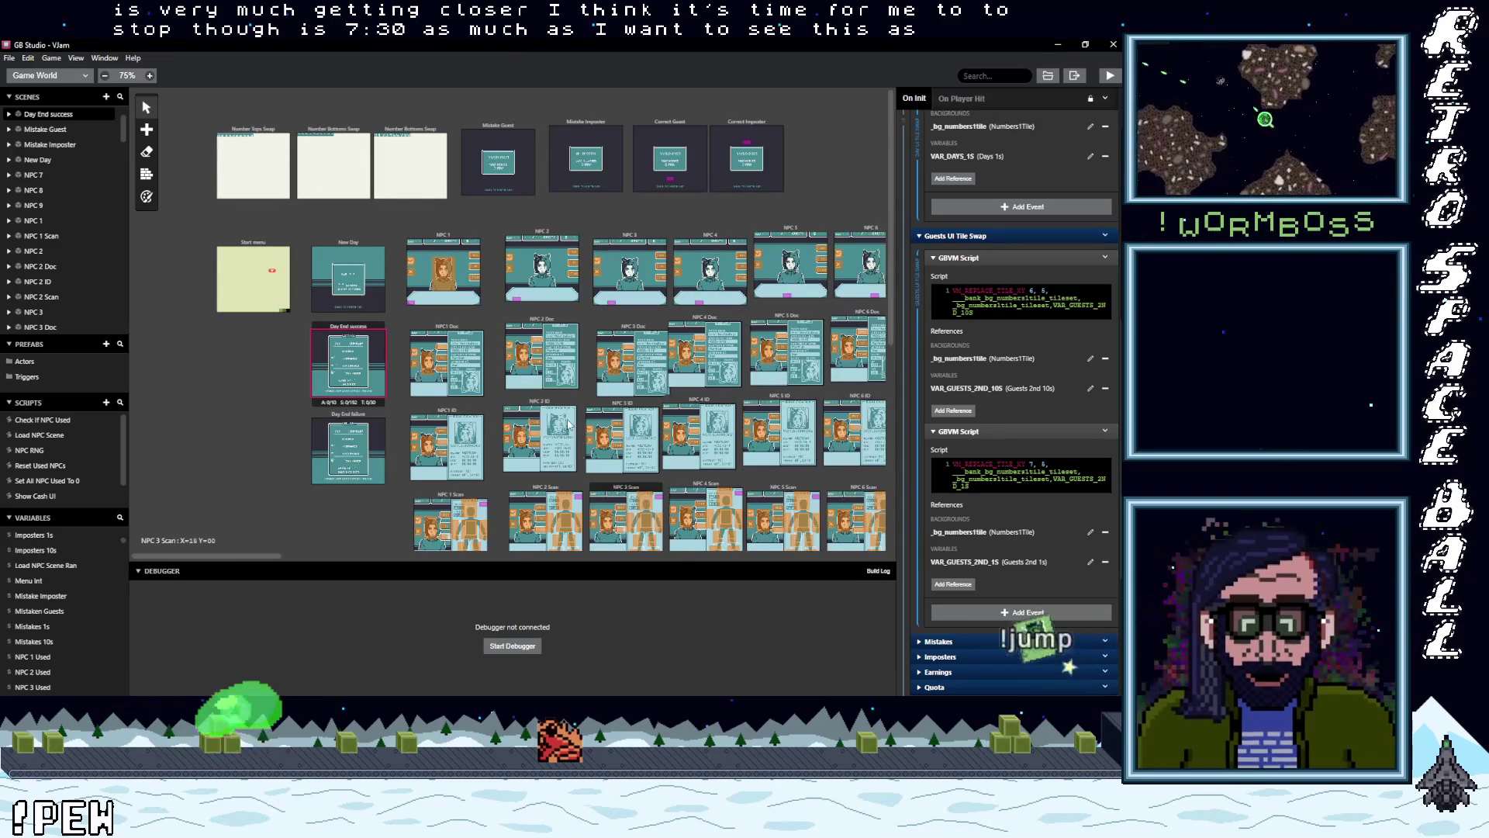
{"action": "left_click", "coordinate": [213, 217]}
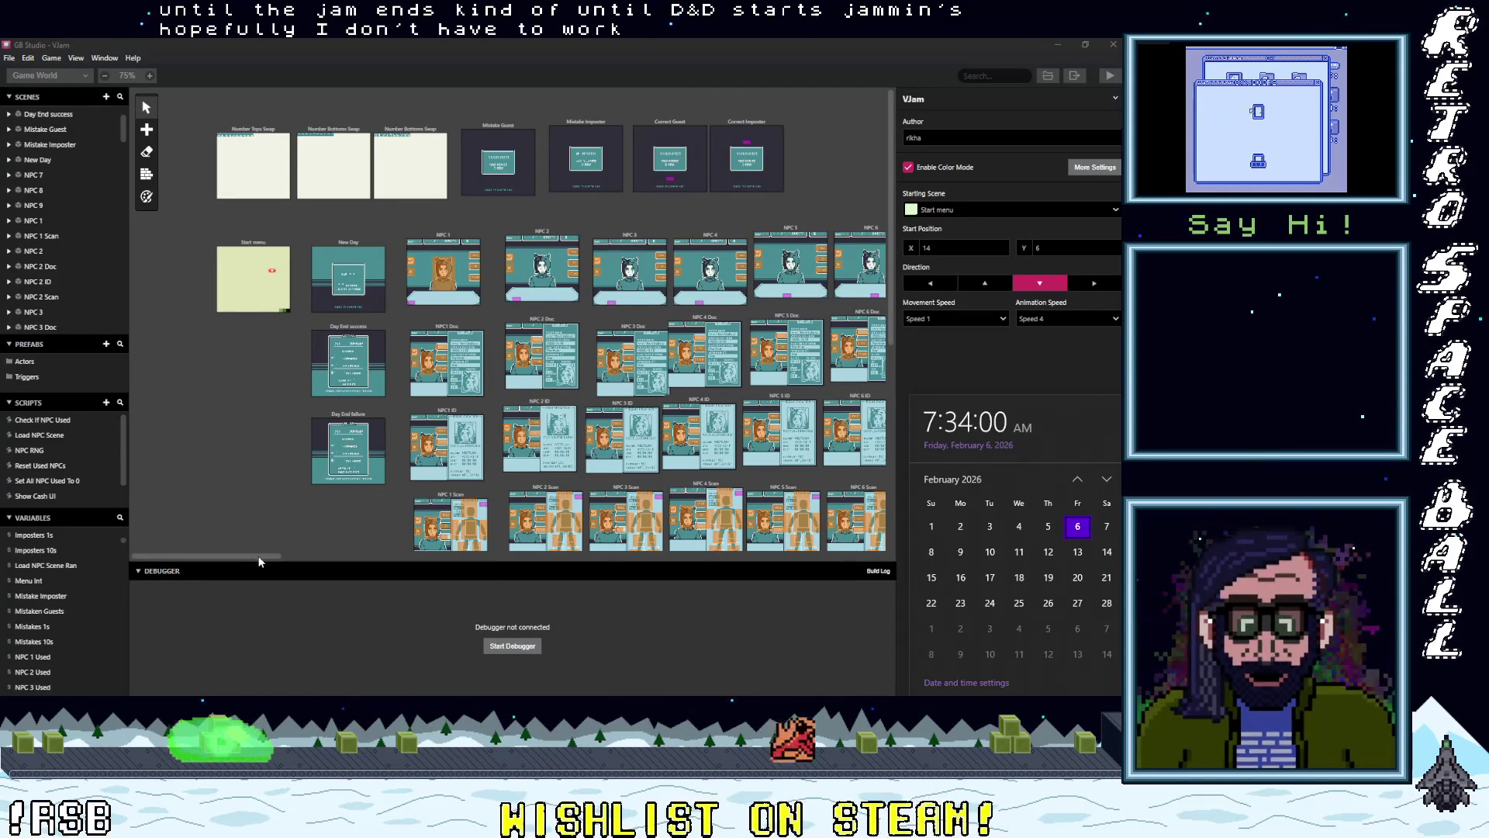
- Save the Vjam project with Ctrl+S and close GB Studio
{"action": "left_click_drag", "start_coordinate": [260, 557], "coordinate": [277, 556]}
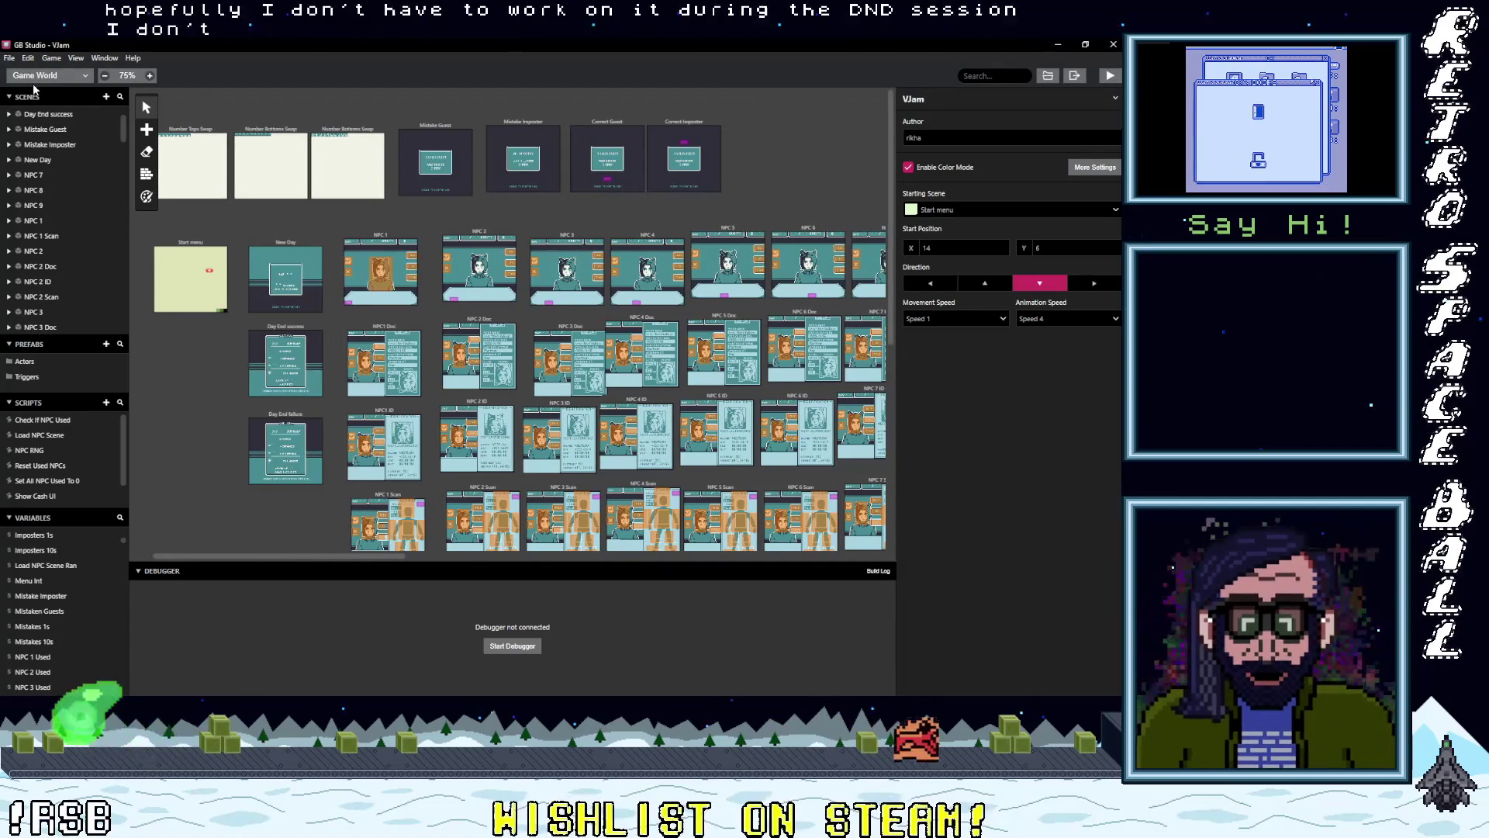
{"action": "key", "text": "ctrl+s"}
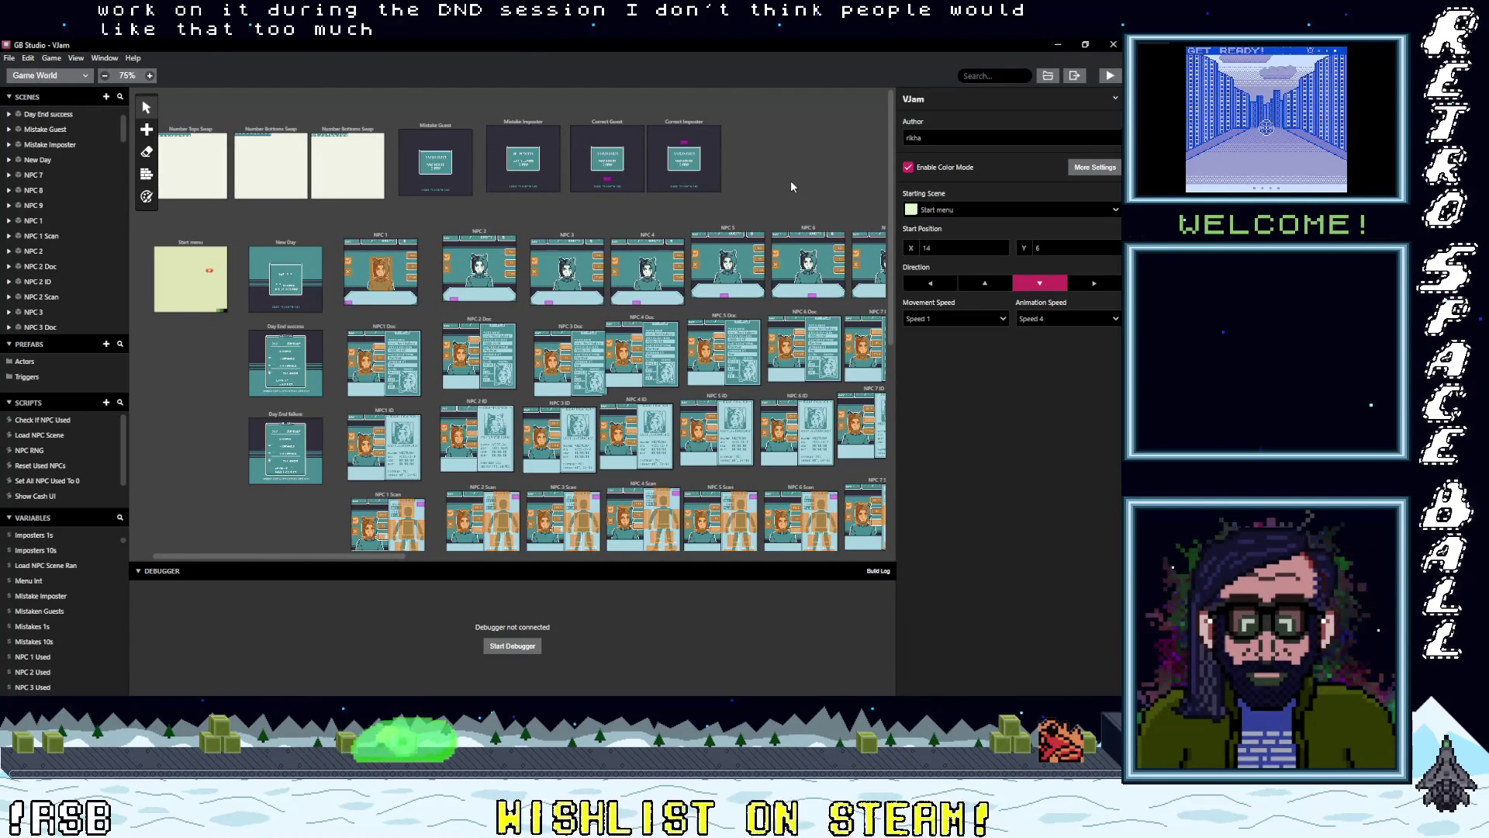
{"action": "left_click", "coordinate": [1114, 44]}
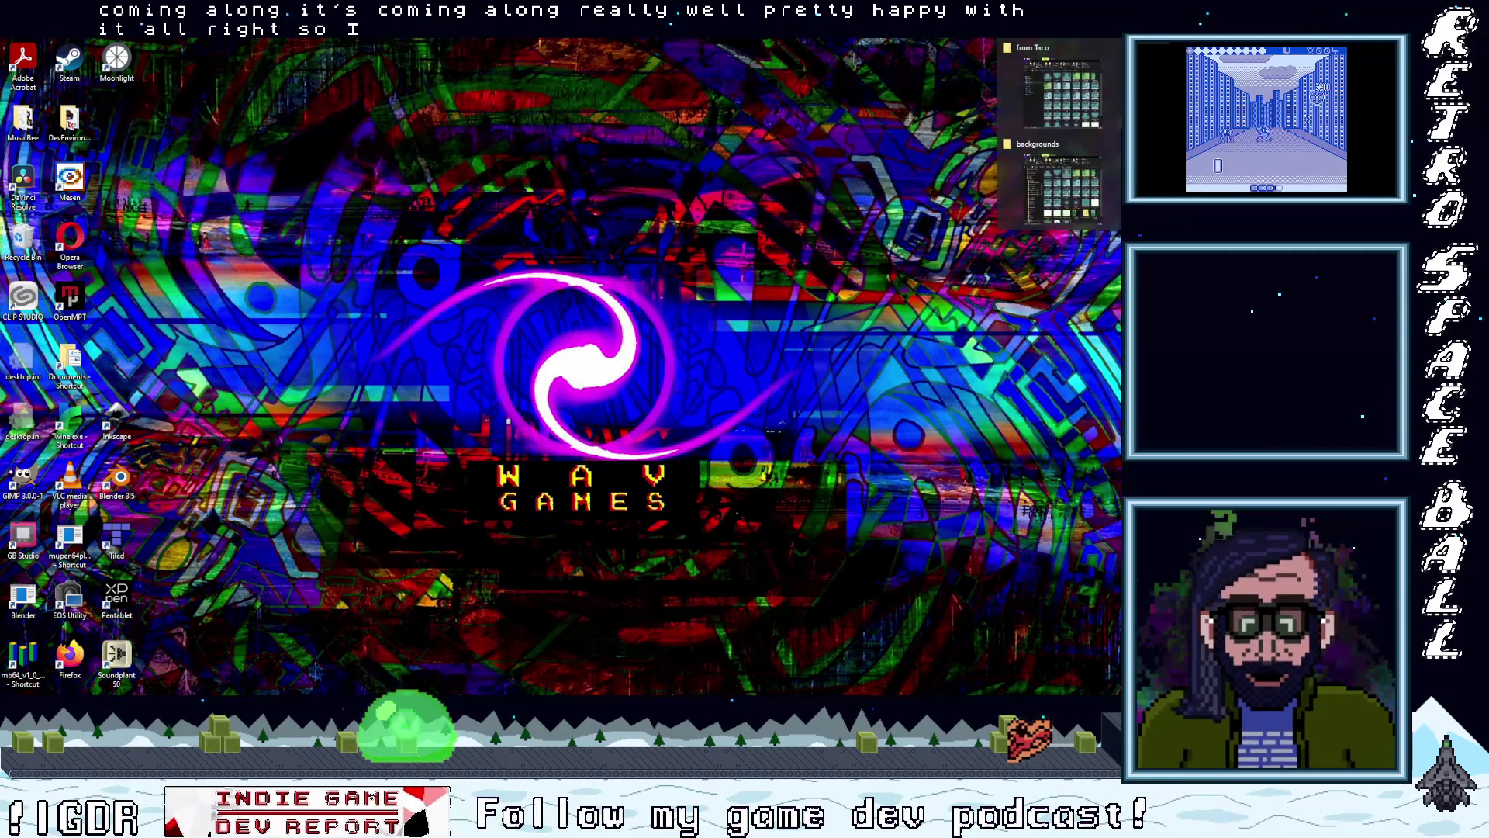
- Go up from backgrounds to Projects, delete Vjam.zip, and send the Vjam folder to a compressed zip
{"action": "left_click", "coordinate": [1045, 155]}
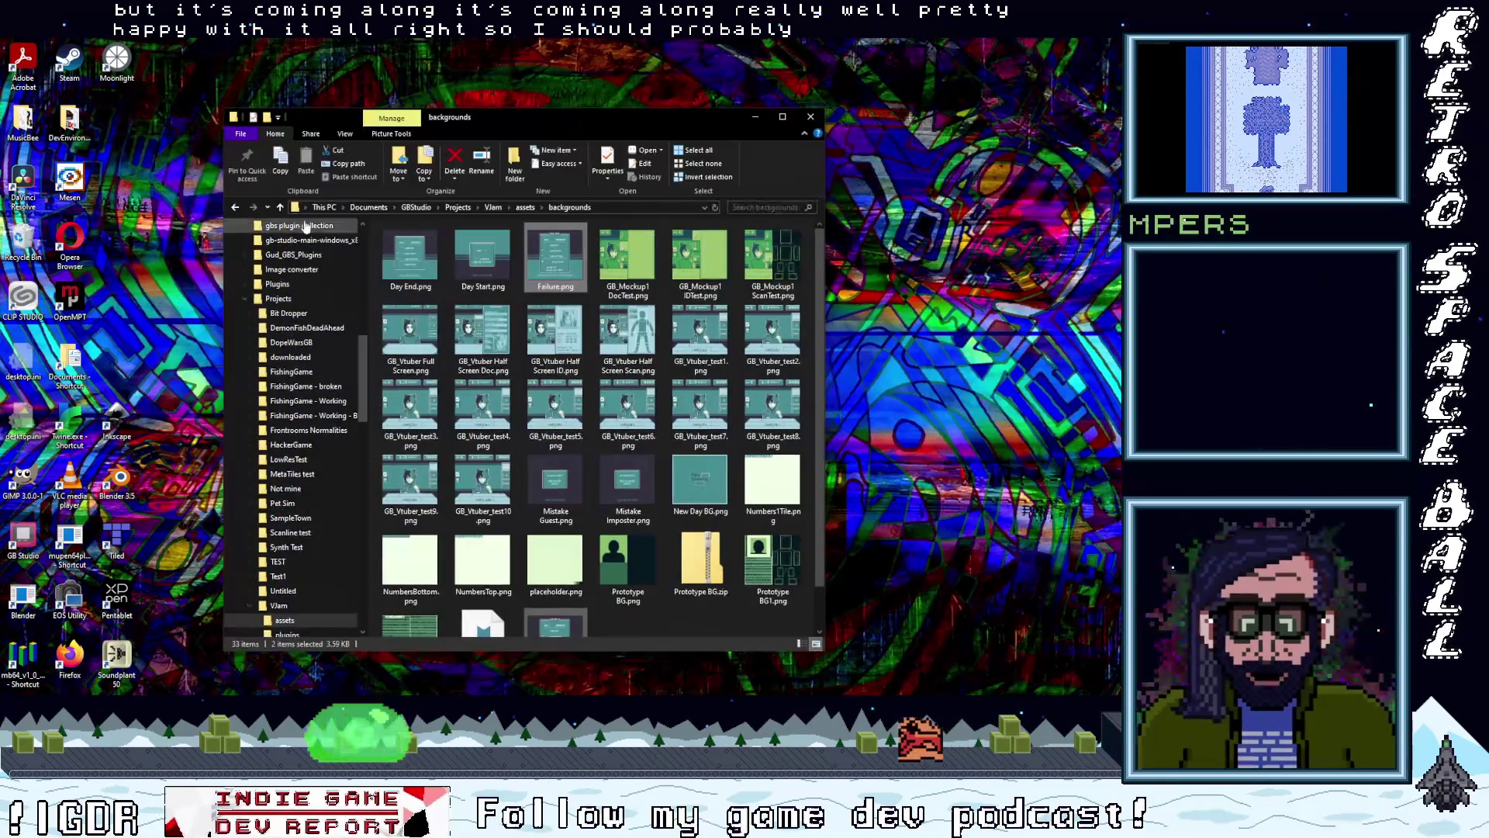
{"action": "left_click", "coordinate": [281, 207]}
{"action": "left_click", "coordinate": [281, 207]}
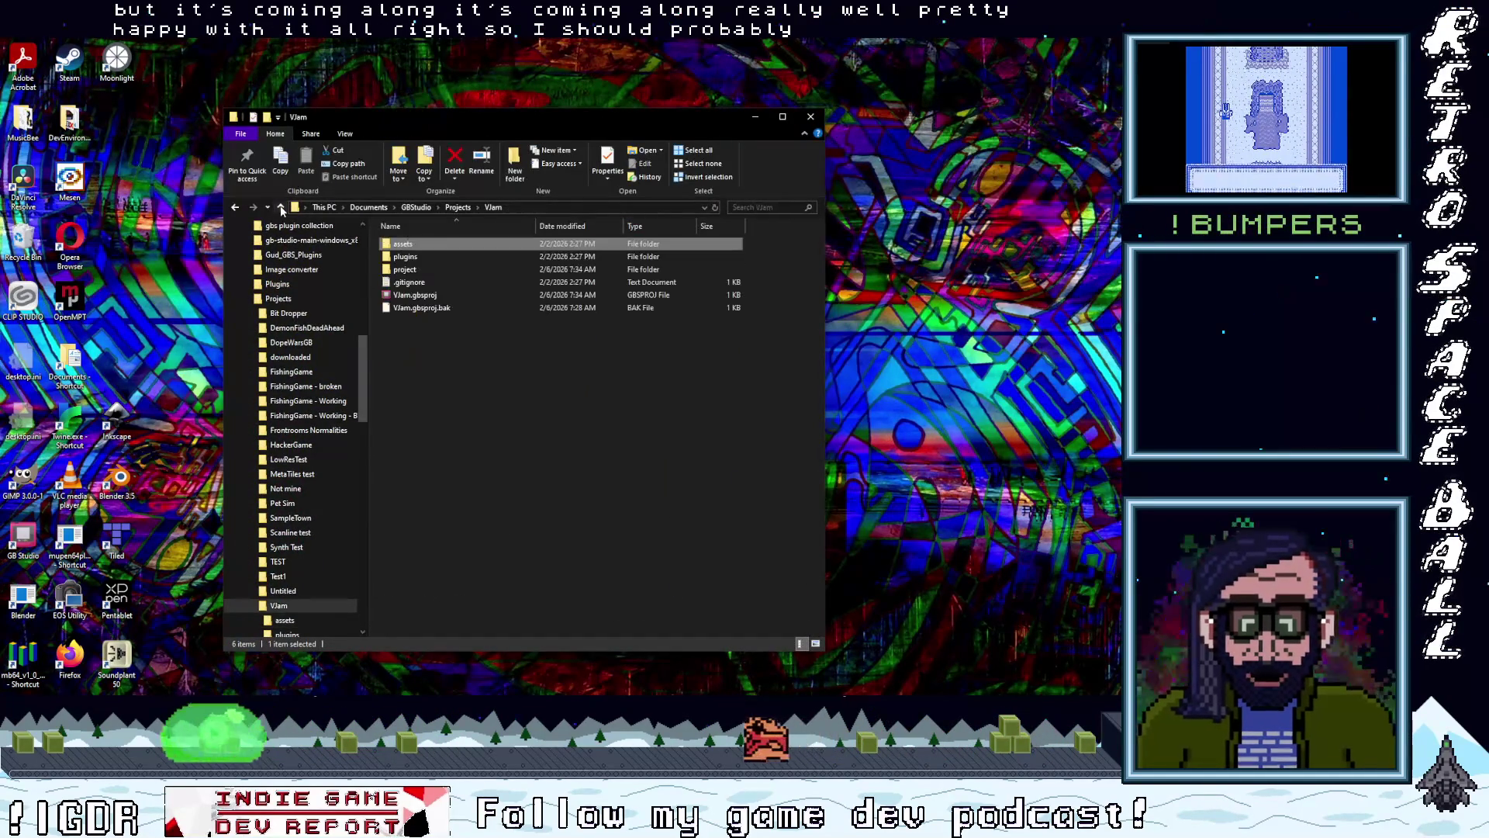
{"action": "left_click", "coordinate": [281, 207]}
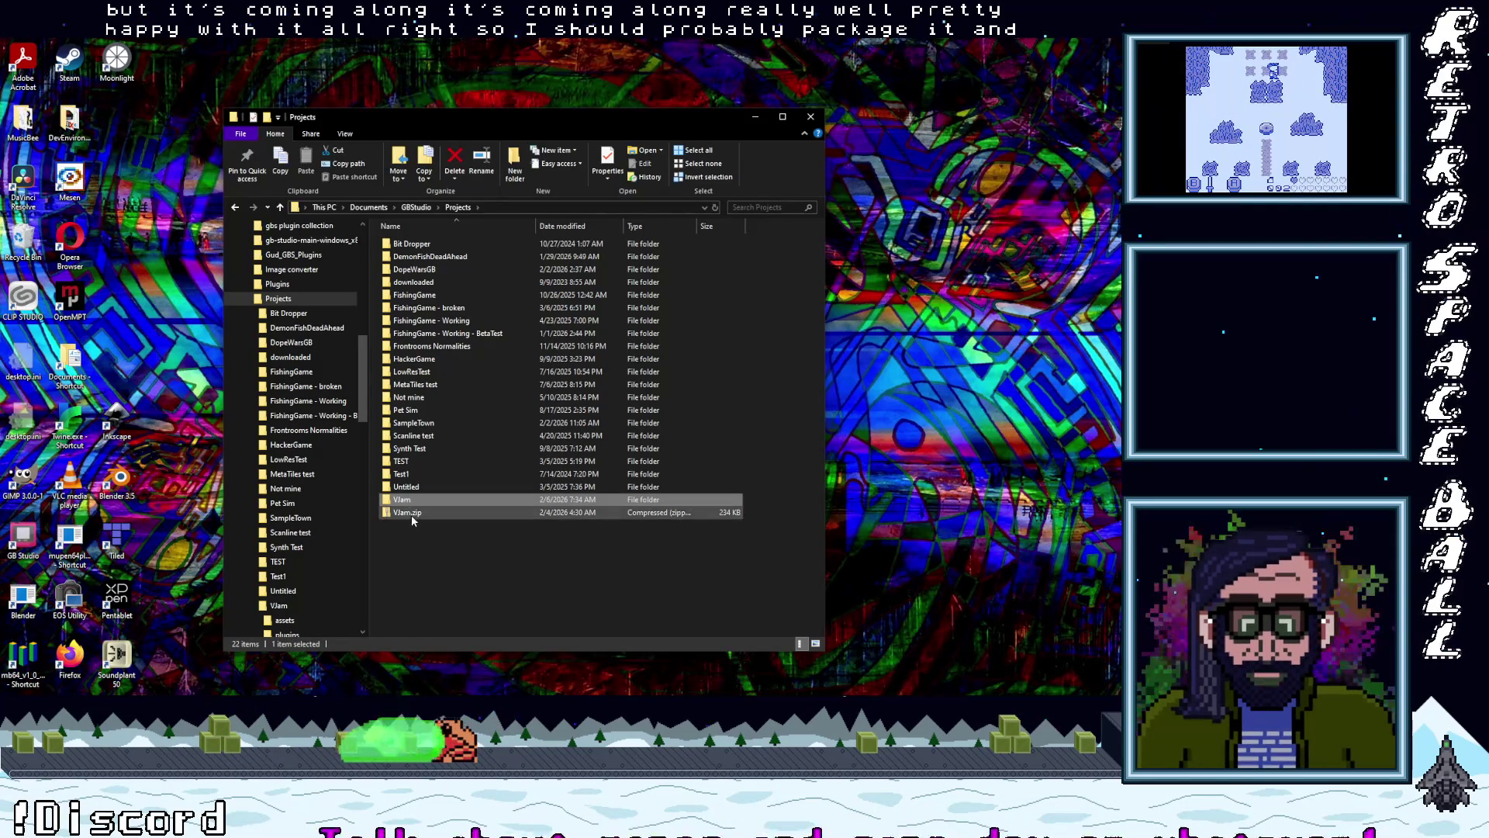
{"action": "left_click", "coordinate": [409, 514]}
{"action": "key", "text": "Delete"}
{"action": "right_click", "coordinate": [399, 499]}
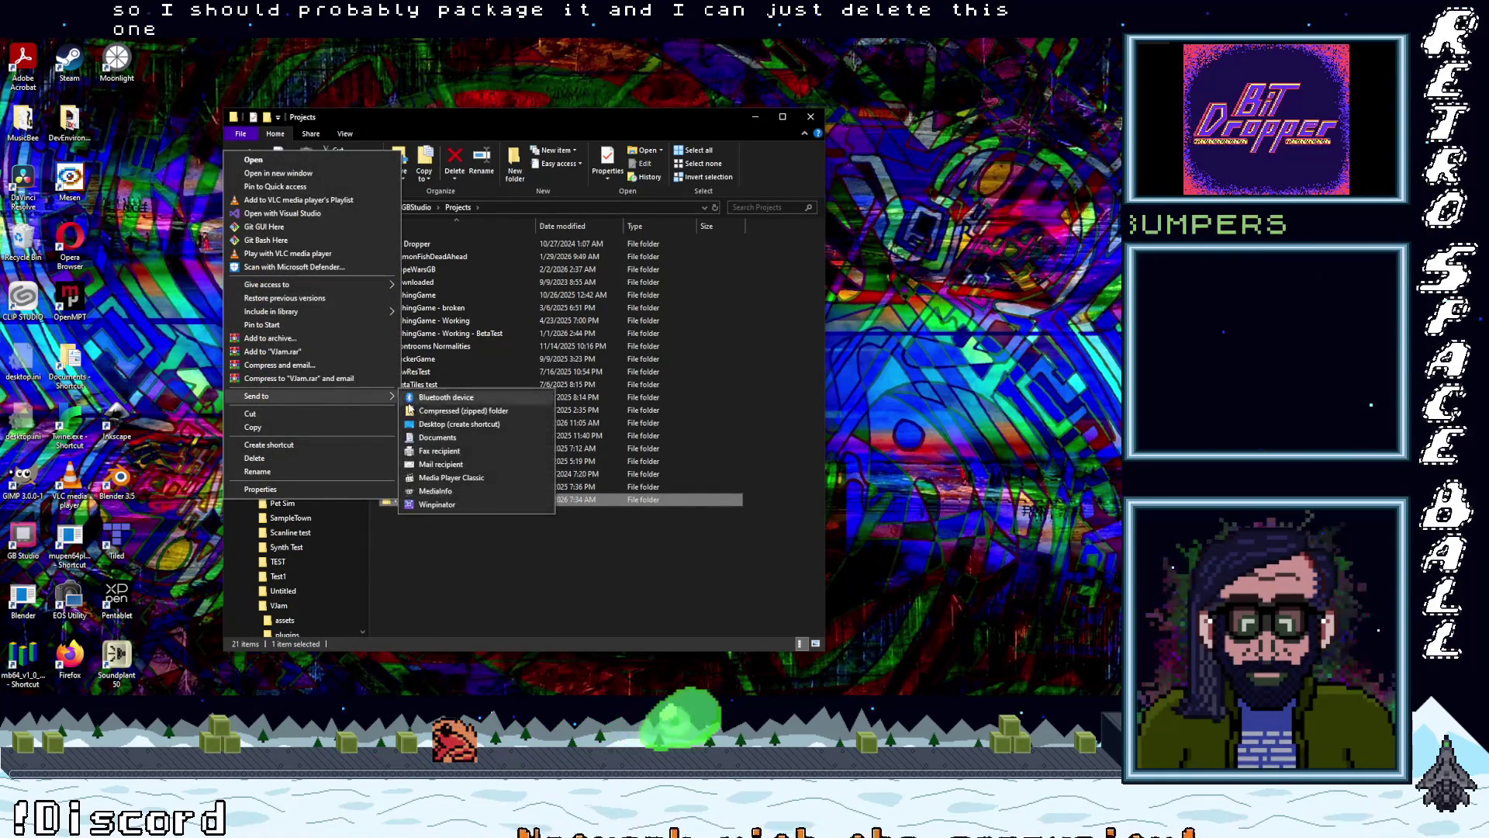
{"action": "left_click", "coordinate": [439, 457]}
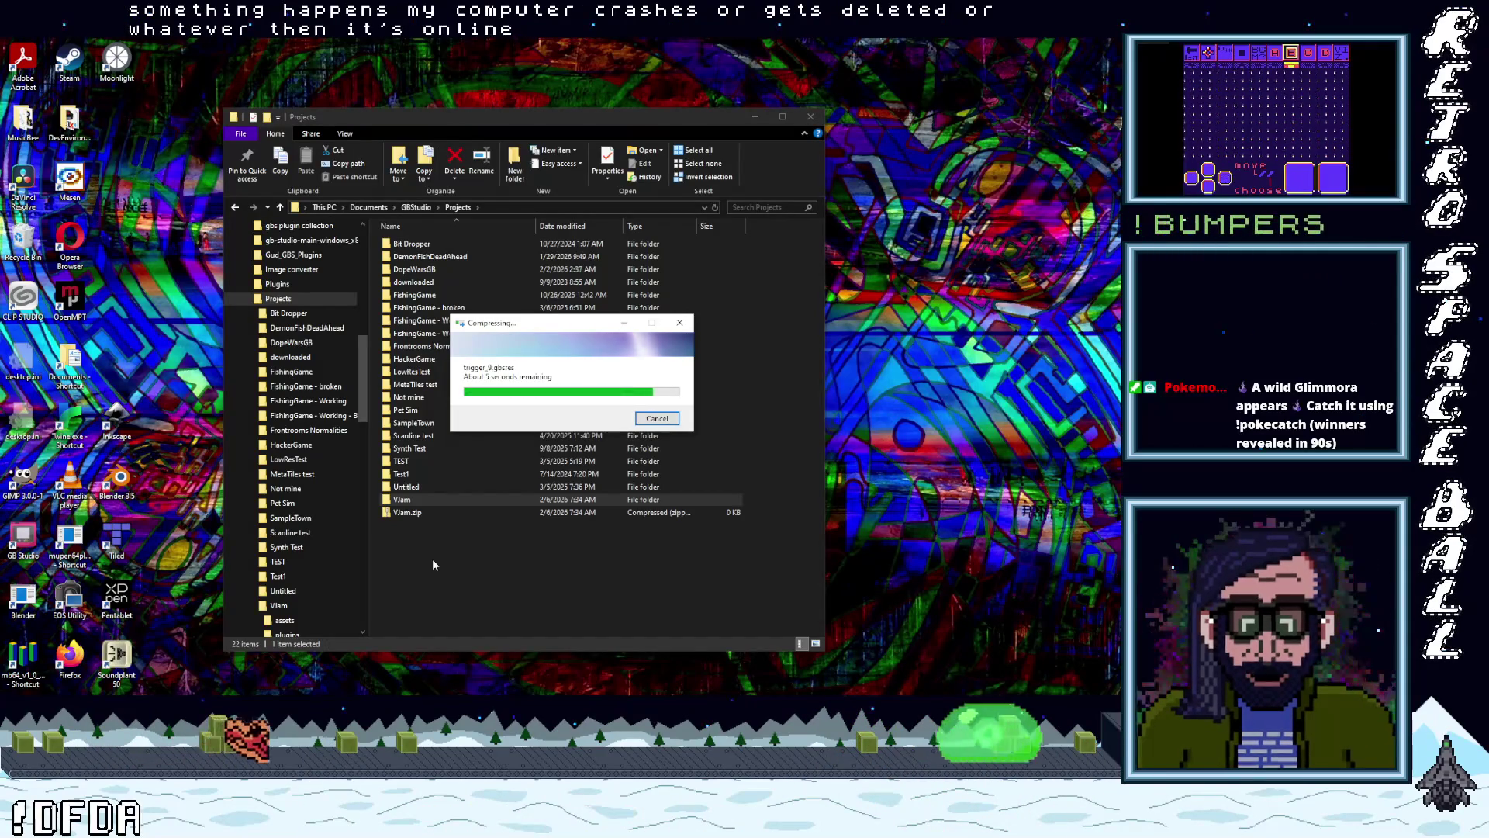
- Keep the default name Vjam.zip and drag the 1,717 KB backup out of Explorer
{"action": "left_click", "coordinate": [431, 558]}
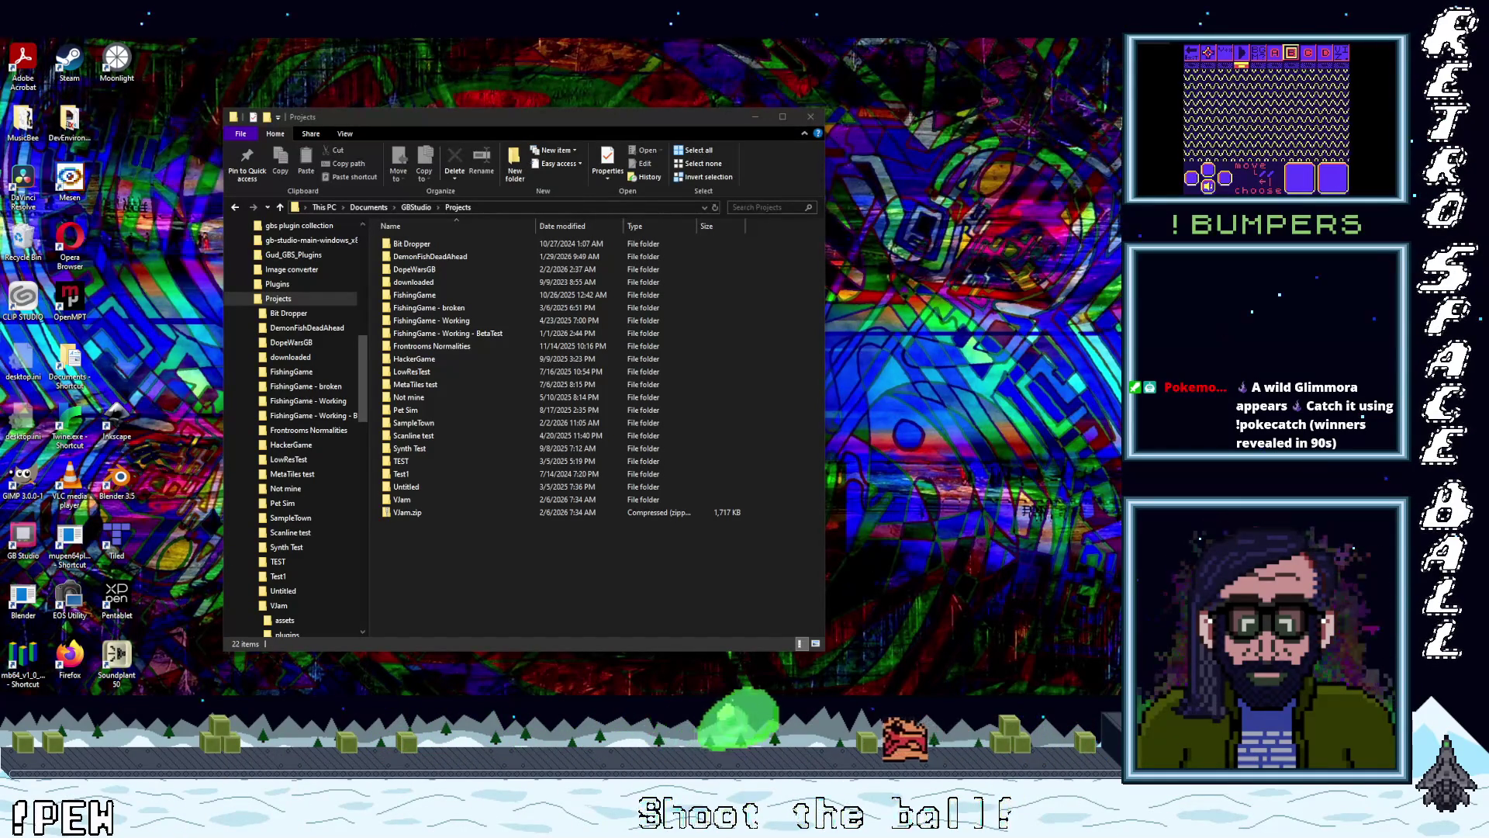
{"action": "mouse_move", "coordinate": [407, 512]}
{"action": "left_mouse_down"}
{"action": "mouse_move", "coordinate": [837, 99]}
{"action": "mouse_move", "coordinate": [822, 0]}
{"action": "left_mouse_up"}
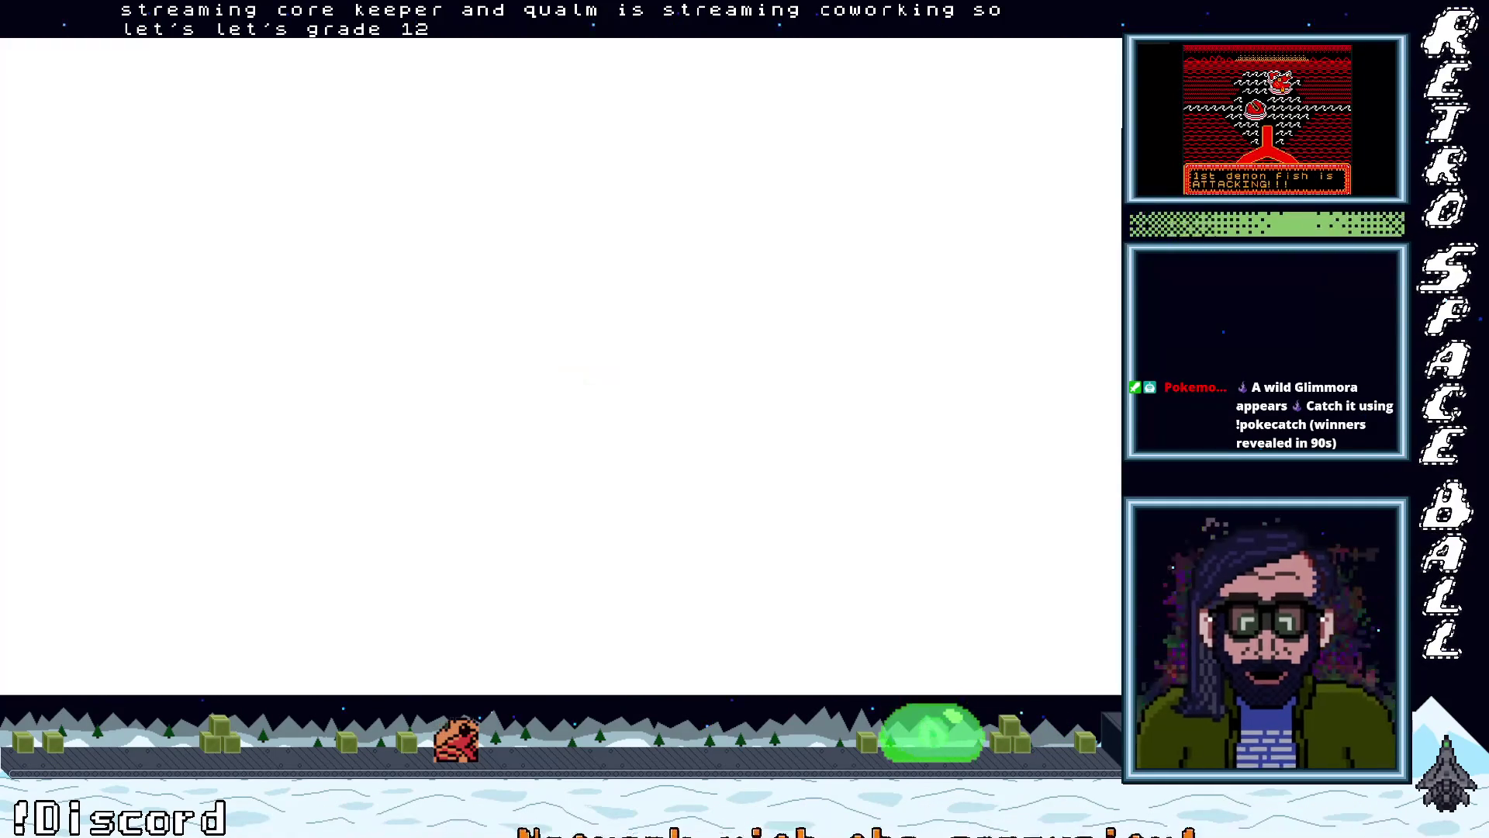
- Close the Chrome New Tab window with Ctrl+W
{"action": "key", "text": "ctrl+w"}
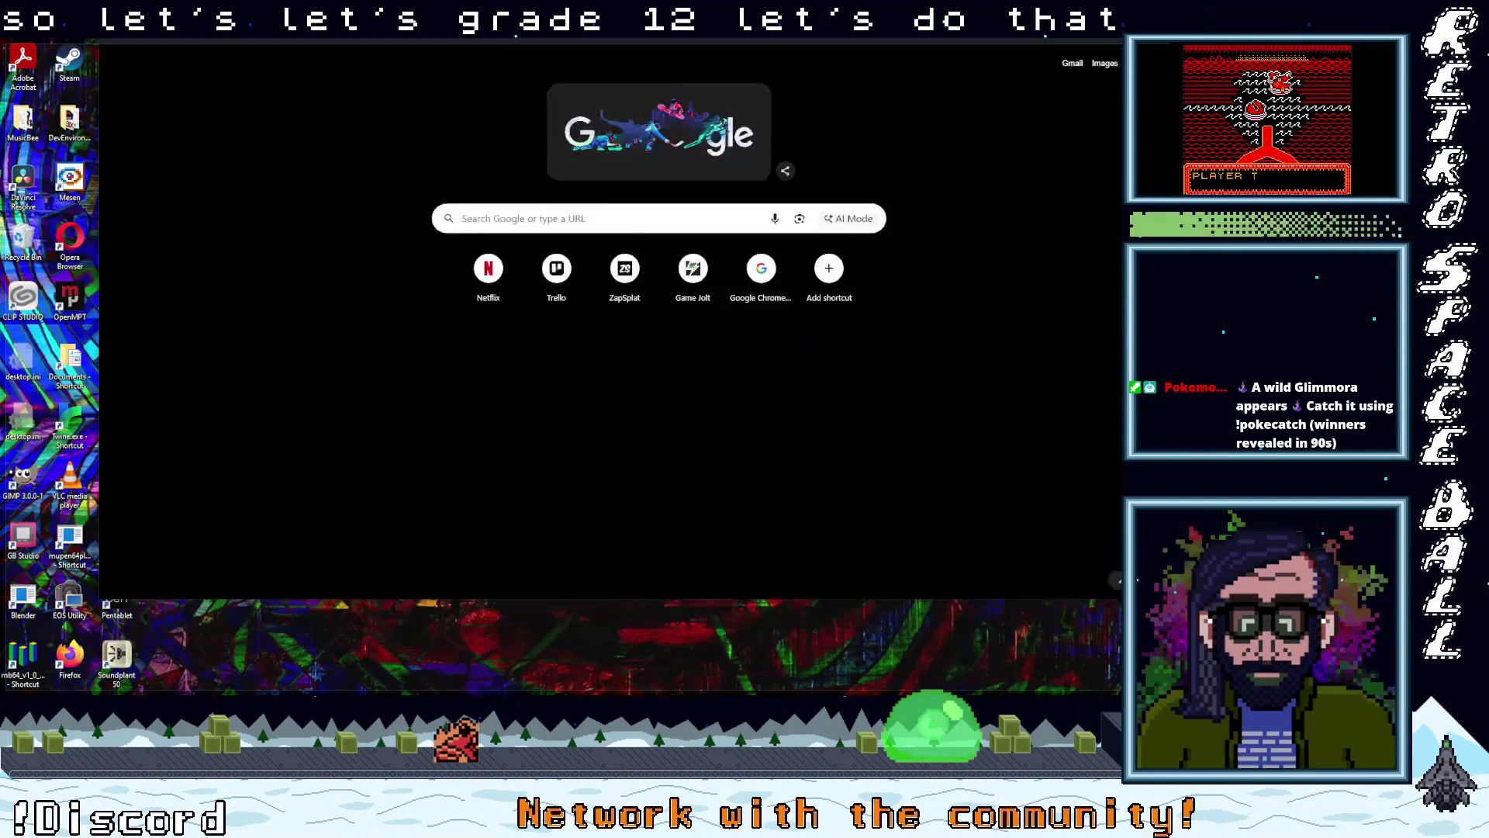